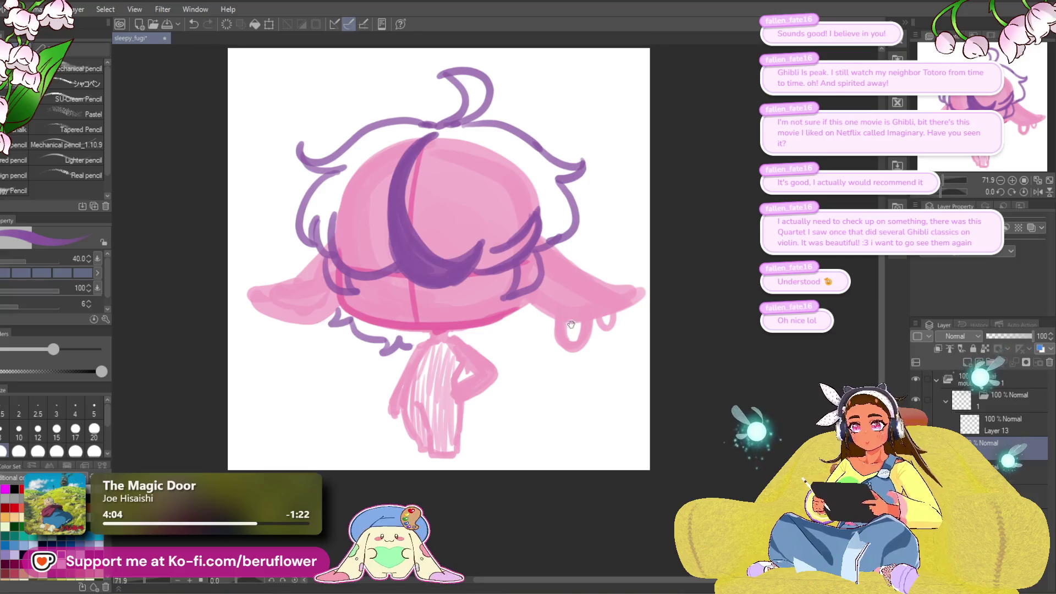
- Draw short purple hair tufts beneath both sides of the mushroom cap's brim
{"action": "mouse_move", "coordinate": [532, 306]}
{"action": "left_mouse_down"}
{"action": "mouse_move", "coordinate": [520, 330]}
{"action": "mouse_move", "coordinate": [471, 337]}
{"action": "left_mouse_up"}
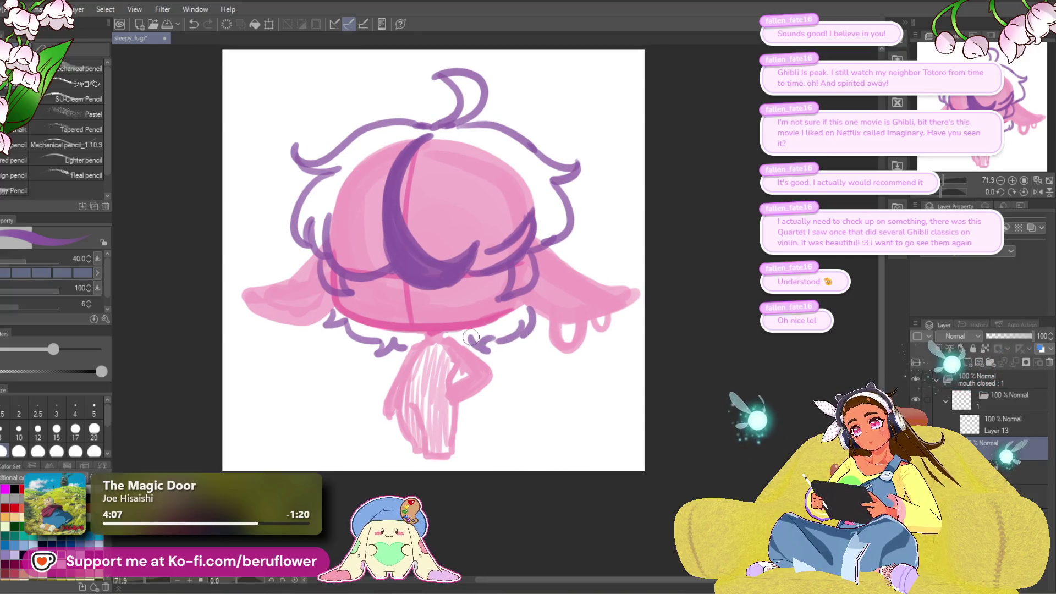
{"action": "left_click_drag", "start_coordinate": [535, 406], "coordinate": [535, 392]}
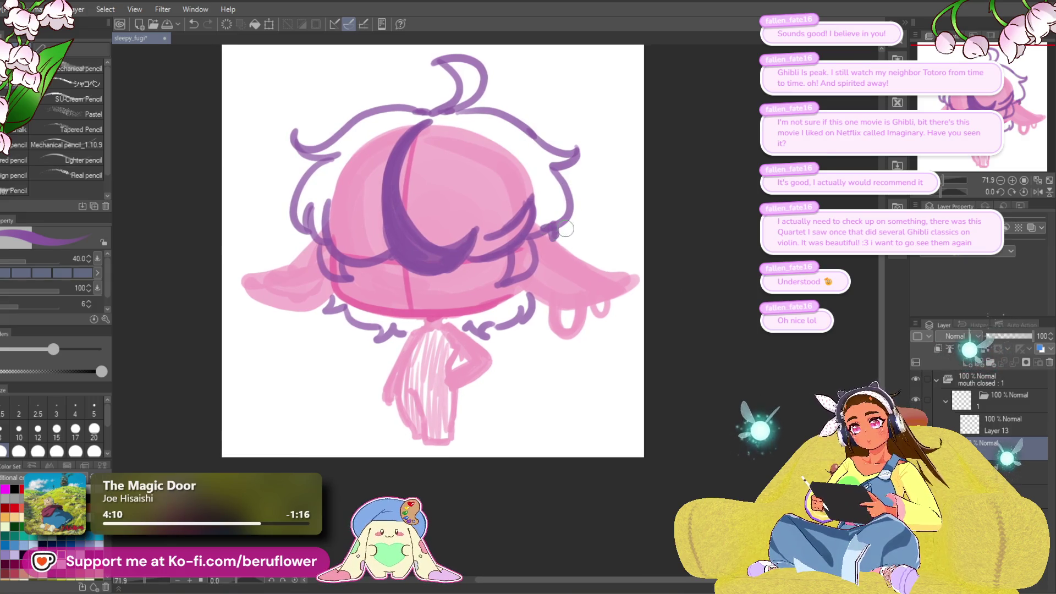
{"action": "left_click_drag", "start_coordinate": [522, 344], "coordinate": [536, 345]}
{"action": "left_click_drag", "start_coordinate": [440, 432], "coordinate": [436, 446]}
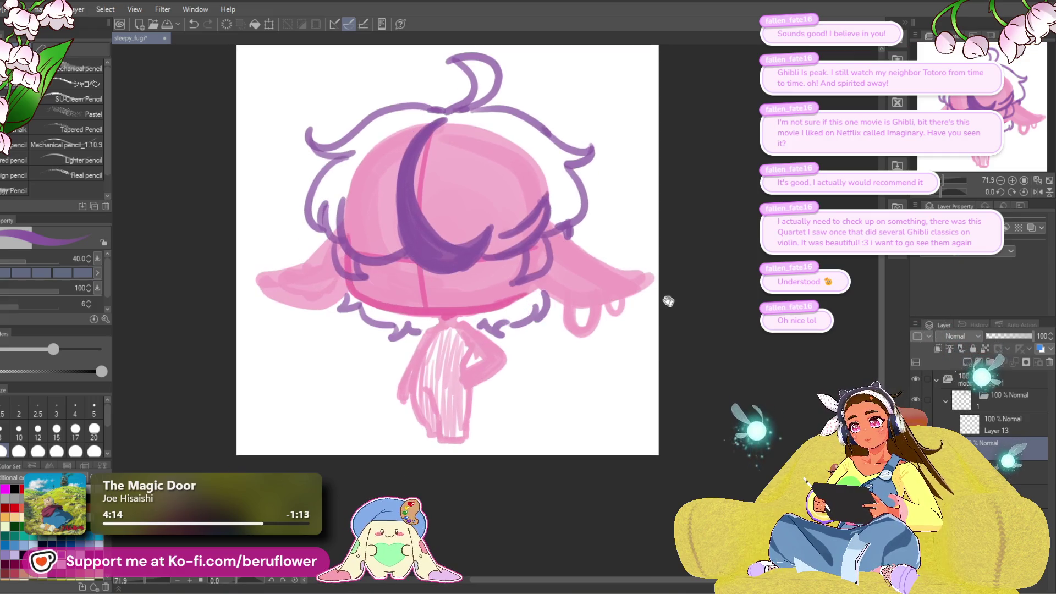
{"action": "left_click_drag", "start_coordinate": [479, 309], "coordinate": [482, 311]}
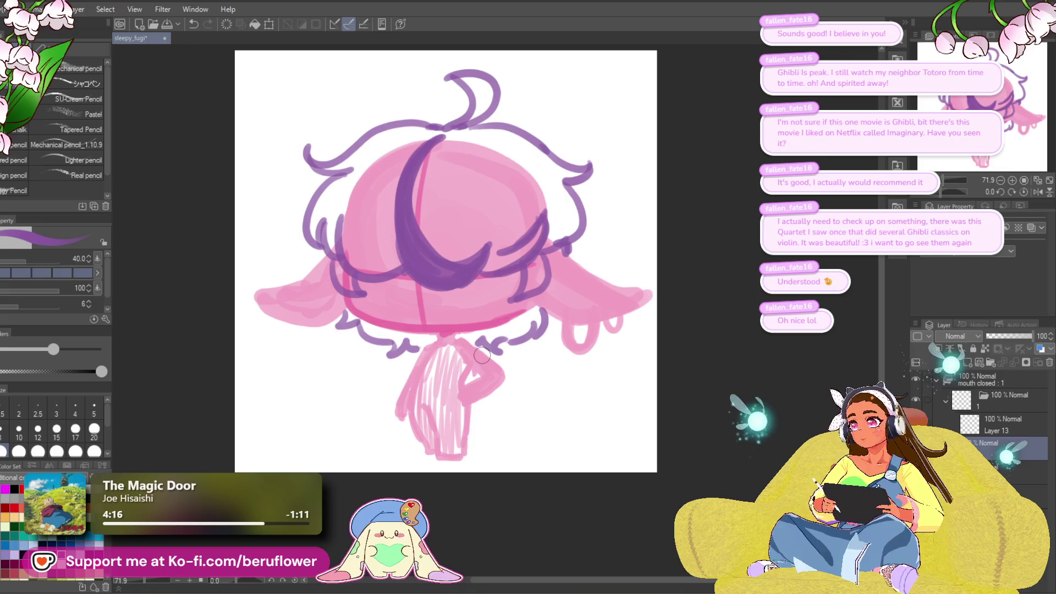
- Halve the brush size from 40 to 20
{"action": "key", "text": "bracketleft"}
{"action": "key", "text": "bracketleft"}
{"action": "key", "text": "bracketleft"}
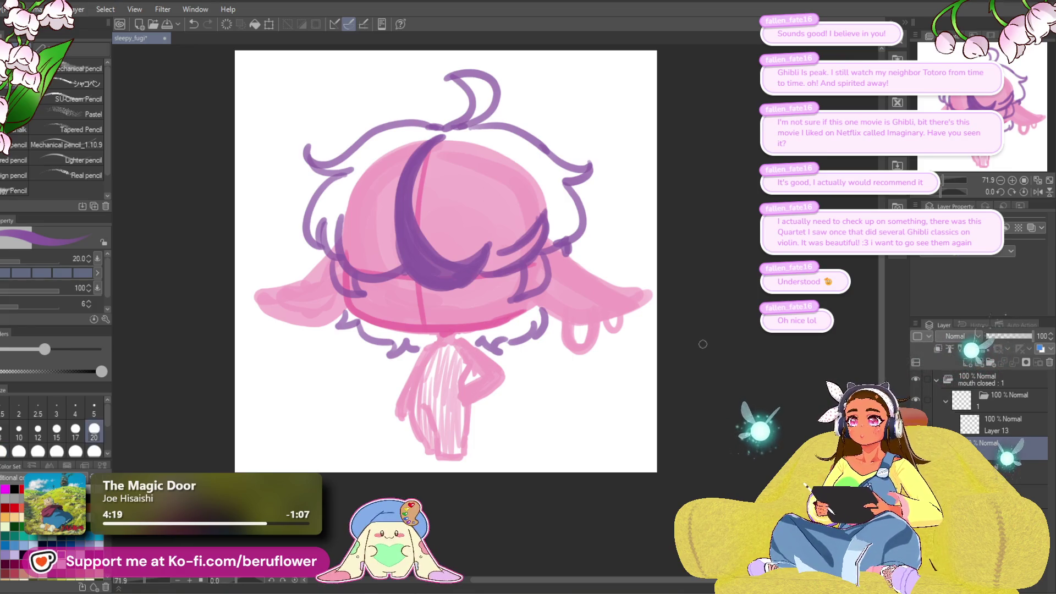
{"action": "scroll", "coordinate": [497, 336], "scroll_direction": "down", "scroll_amount": 2}
{"action": "scroll", "coordinate": [473, 337], "scroll_direction": "up", "scroll_amount": 3}
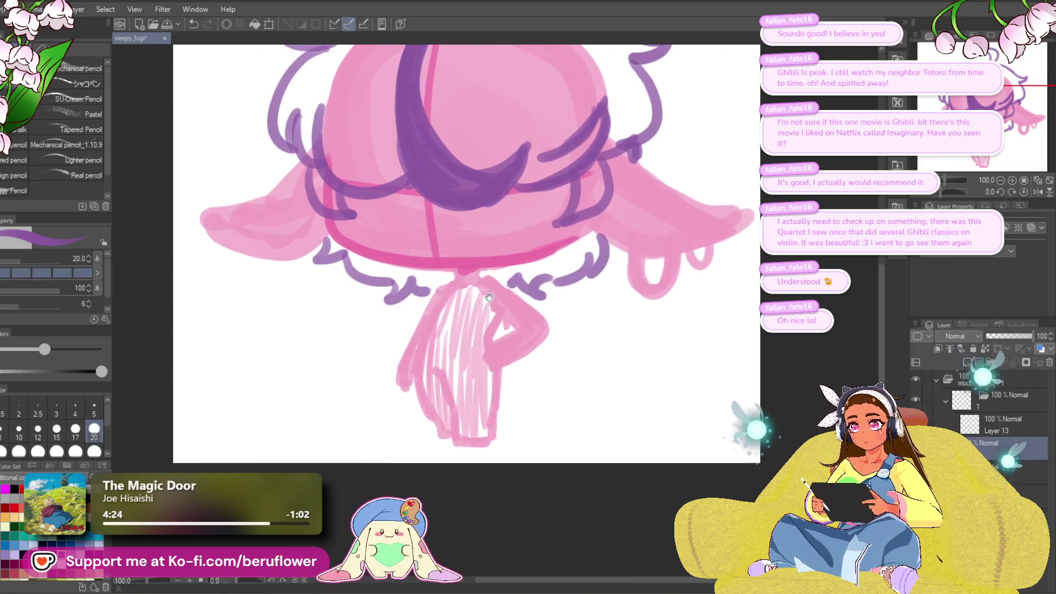
- Ink a zigzag neckline collar with its right edge under the head
{"action": "scroll", "coordinate": [462, 275], "scroll_direction": "down", "scroll_amount": 1}
{"action": "mouse_move", "coordinate": [450, 282]}
{"action": "left_mouse_down"}
{"action": "mouse_move", "coordinate": [486, 275]}
{"action": "mouse_move", "coordinate": [460, 330]}
{"action": "left_mouse_up"}
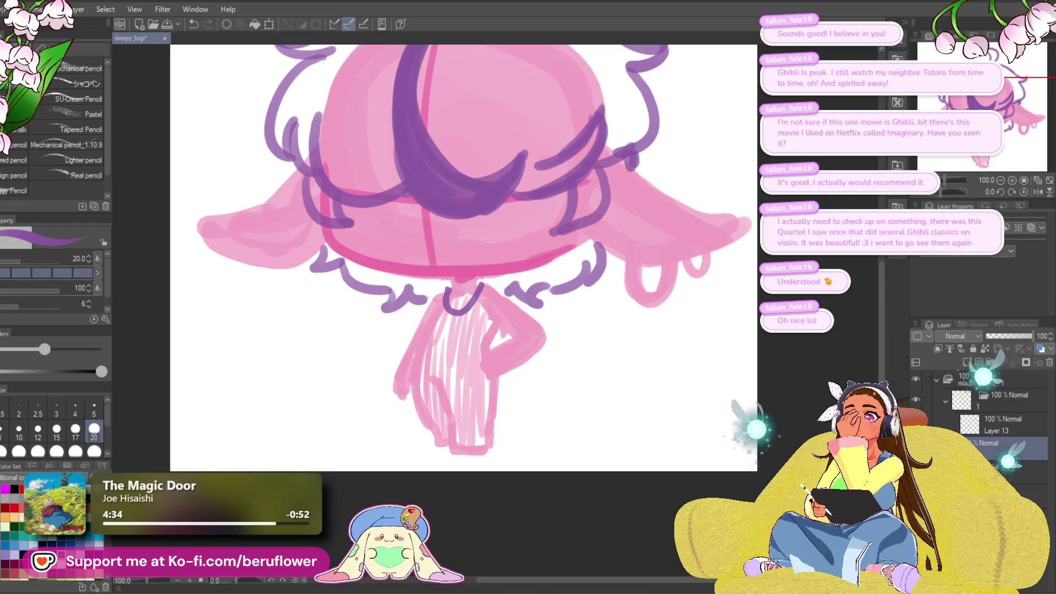
{"action": "key", "text": "ctrl+z"}
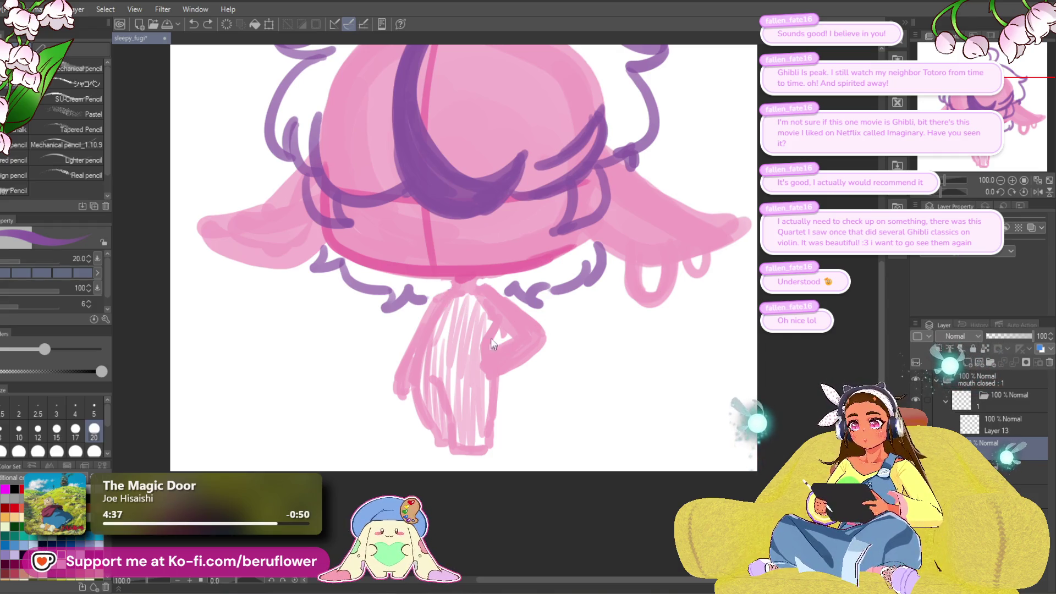
{"action": "mouse_move", "coordinate": [451, 279]}
{"action": "left_mouse_down"}
{"action": "mouse_move", "coordinate": [449, 295]}
{"action": "mouse_move", "coordinate": [468, 282]}
{"action": "mouse_move", "coordinate": [487, 287]}
{"action": "left_mouse_up"}
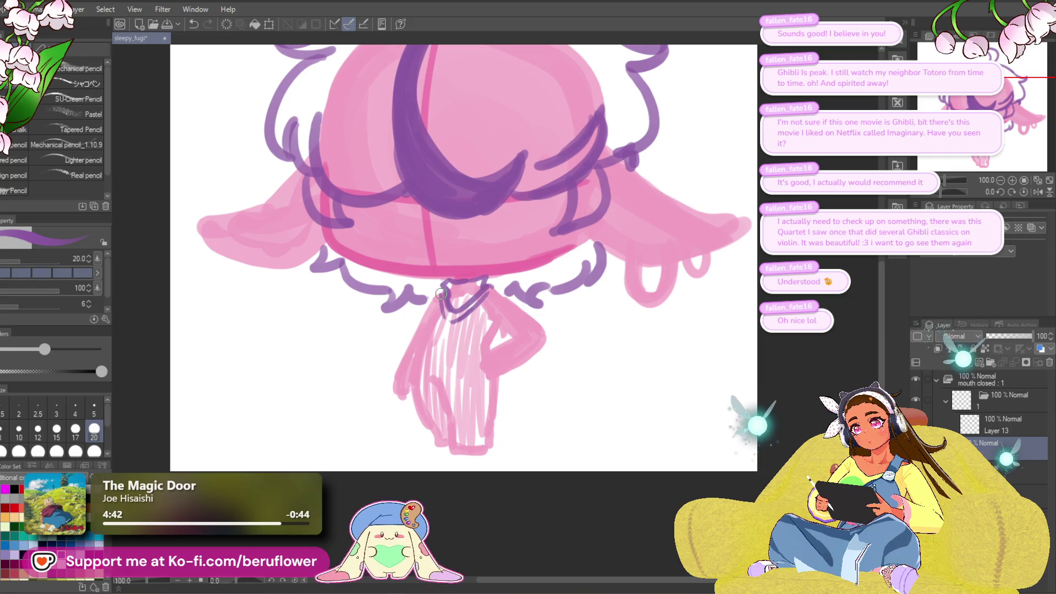
{"action": "left_click_drag", "start_coordinate": [538, 307], "coordinate": [550, 293]}
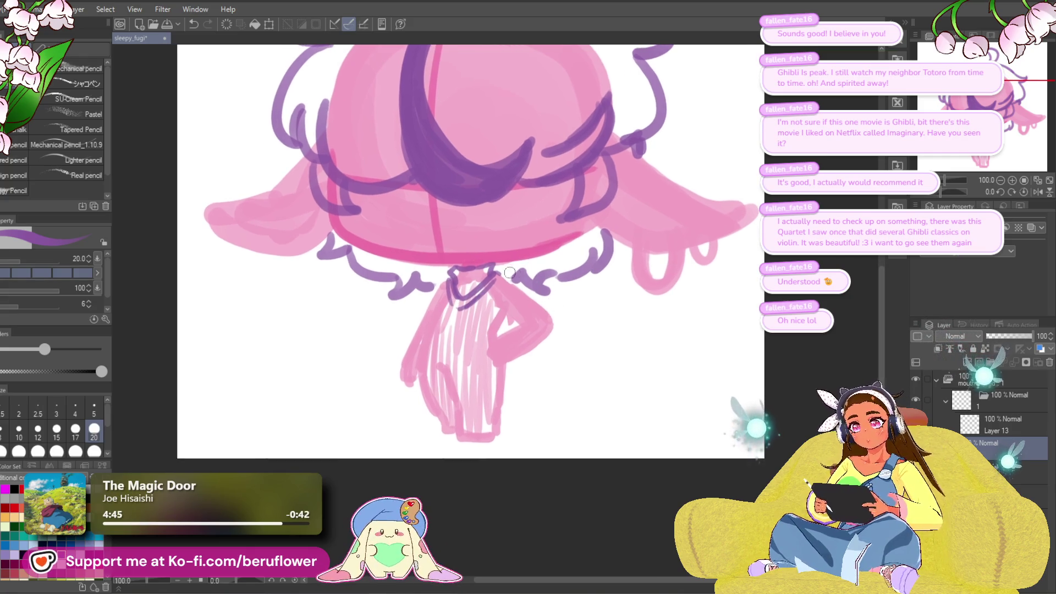
{"action": "mouse_move", "coordinate": [498, 270]}
{"action": "left_mouse_down"}
{"action": "mouse_move", "coordinate": [549, 308]}
{"action": "mouse_move", "coordinate": [512, 316]}
{"action": "mouse_move", "coordinate": [553, 336]}
{"action": "mouse_move", "coordinate": [520, 355]}
{"action": "left_mouse_up"}
- Outline the bent arm, hand and sleeve cuff, redrawing the sleeve's left edge
{"action": "mouse_move", "coordinate": [534, 318]}
{"action": "left_mouse_down"}
{"action": "mouse_move", "coordinate": [496, 334]}
{"action": "mouse_move", "coordinate": [512, 360]}
{"action": "mouse_move", "coordinate": [502, 342]}
{"action": "mouse_move", "coordinate": [493, 357]}
{"action": "mouse_move", "coordinate": [516, 361]}
{"action": "left_mouse_up"}
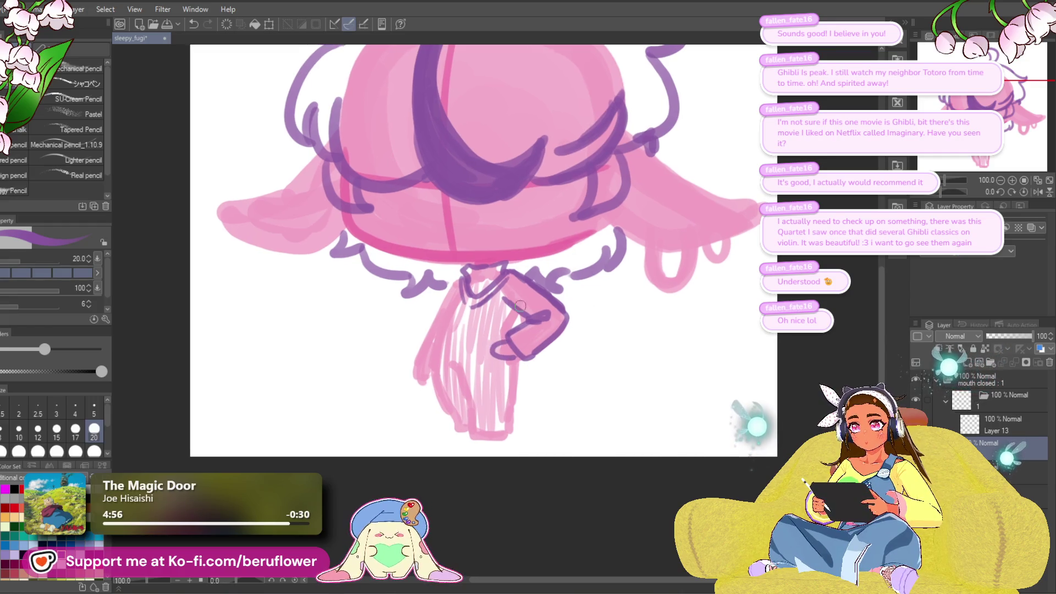
{"action": "left_click_drag", "start_coordinate": [520, 306], "coordinate": [501, 335]}
{"action": "left_click_drag", "start_coordinate": [458, 291], "coordinate": [434, 344]}
{"action": "key", "text": "ctrl+z"}
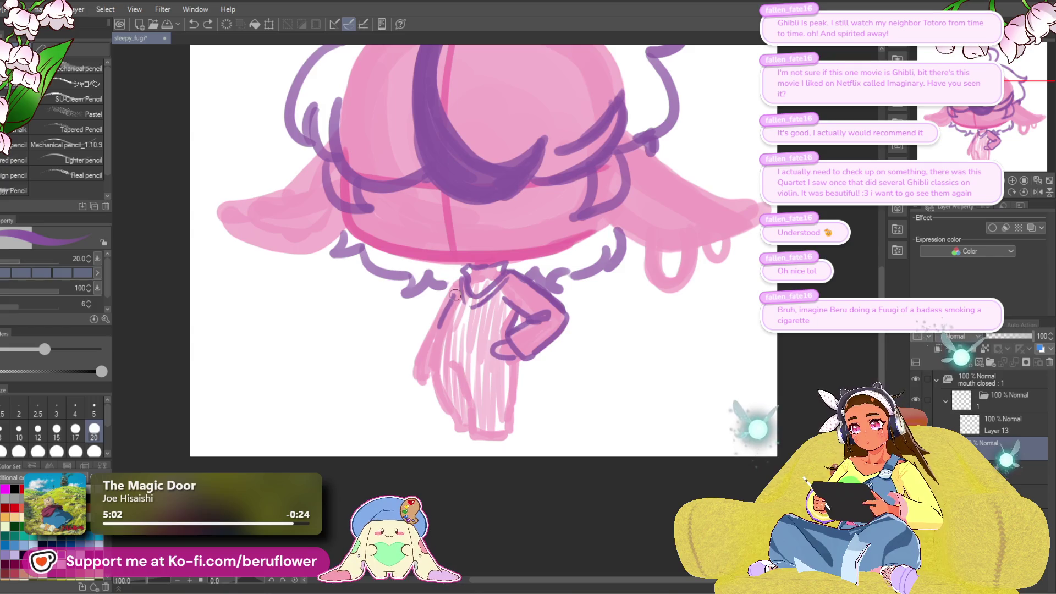
{"action": "key", "text": "ctrl+z"}
{"action": "mouse_move", "coordinate": [459, 289]}
{"action": "left_mouse_down"}
{"action": "mouse_move", "coordinate": [434, 343]}
{"action": "mouse_move", "coordinate": [502, 333]}
{"action": "left_mouse_up"}
{"action": "key", "text": "ctrl+z"}
{"action": "key", "text": "ctrl+z"}
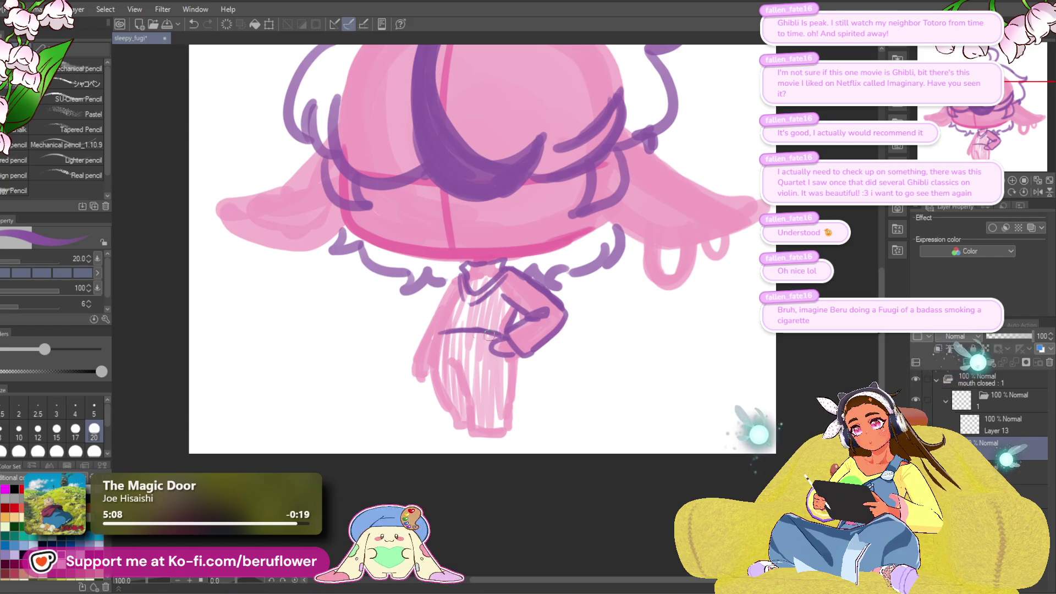
{"action": "mouse_move", "coordinate": [434, 348]}
{"action": "left_mouse_down"}
{"action": "mouse_move", "coordinate": [439, 334]}
{"action": "mouse_move", "coordinate": [468, 353]}
{"action": "mouse_move", "coordinate": [433, 356]}
{"action": "mouse_move", "coordinate": [495, 352]}
{"action": "left_mouse_up"}
{"action": "key", "text": "ctrl+z"}
{"action": "key", "text": "ctrl+z"}
{"action": "key", "text": "ctrl+z"}
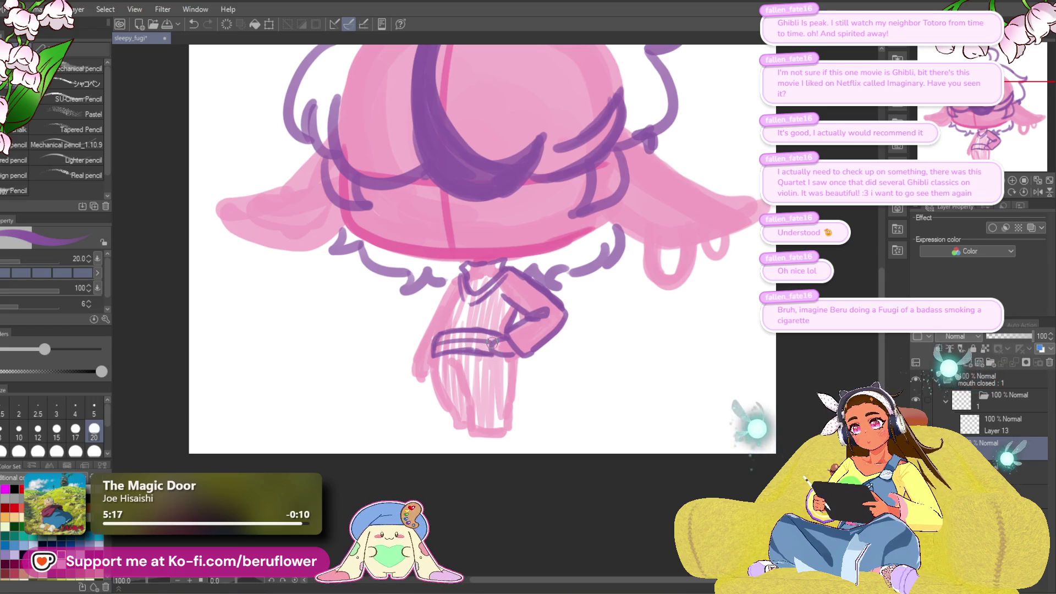
{"action": "left_click_drag", "start_coordinate": [499, 347], "coordinate": [507, 348]}
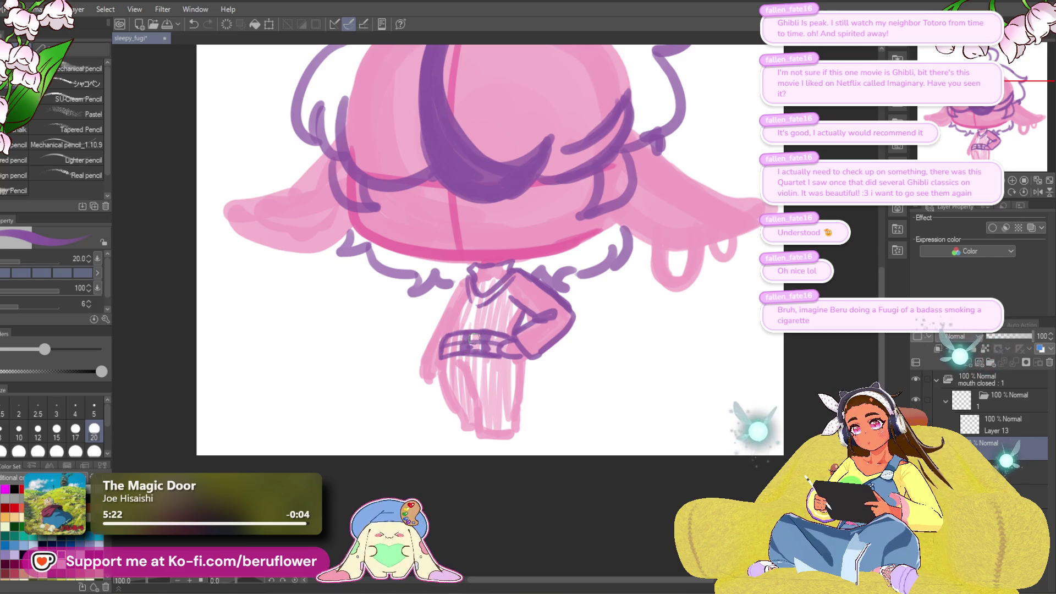
{"action": "mouse_move", "coordinate": [473, 337]}
{"action": "left_mouse_down"}
{"action": "mouse_move", "coordinate": [486, 262]}
{"action": "mouse_move", "coordinate": [487, 342]}
{"action": "left_mouse_up"}
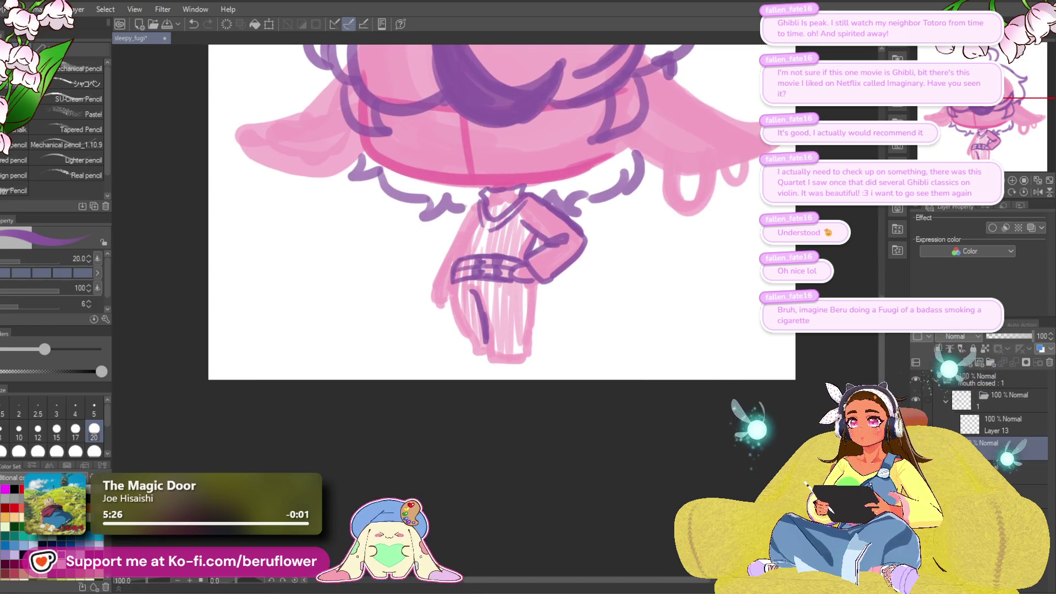
- Outline the sleeve's right side with a shorter line and the torso's left side
{"action": "left_click_drag", "start_coordinate": [528, 285], "coordinate": [539, 350]}
{"action": "key", "text": "ctrl+z"}
{"action": "key", "text": "ctrl+z"}
{"action": "left_click_drag", "start_coordinate": [532, 280], "coordinate": [535, 316]}
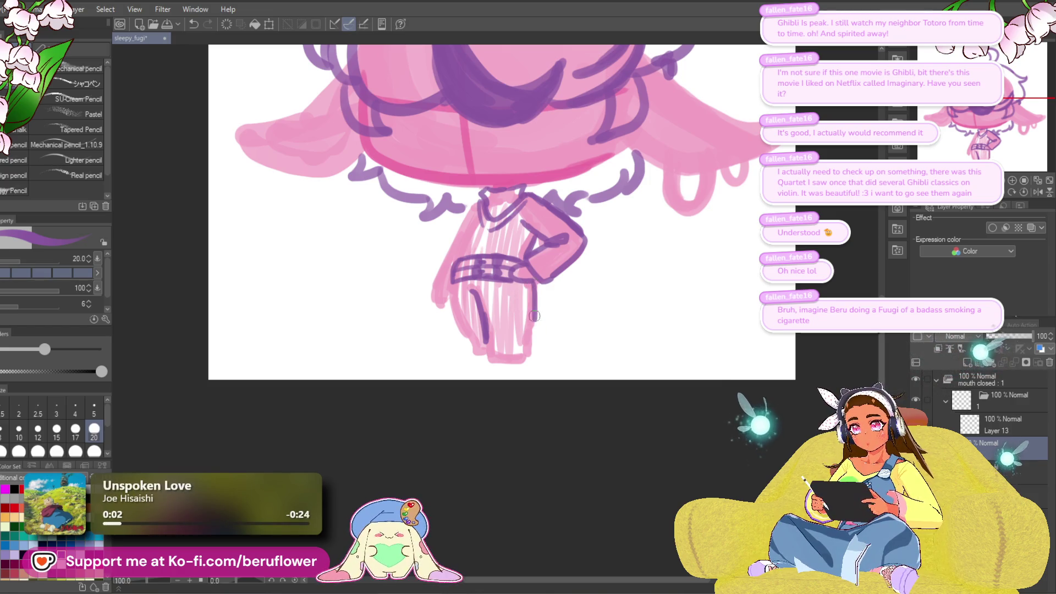
{"action": "left_click_drag", "start_coordinate": [472, 209], "coordinate": [454, 269]}
{"action": "left_click_drag", "start_coordinate": [570, 193], "coordinate": [576, 213]}
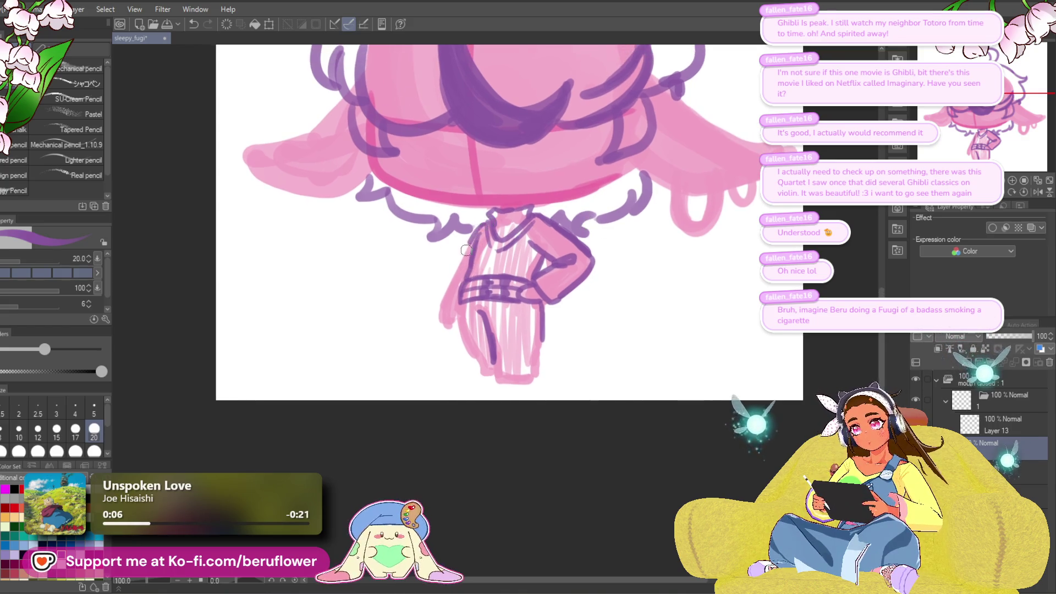
{"action": "left_click_drag", "start_coordinate": [466, 250], "coordinate": [449, 310]}
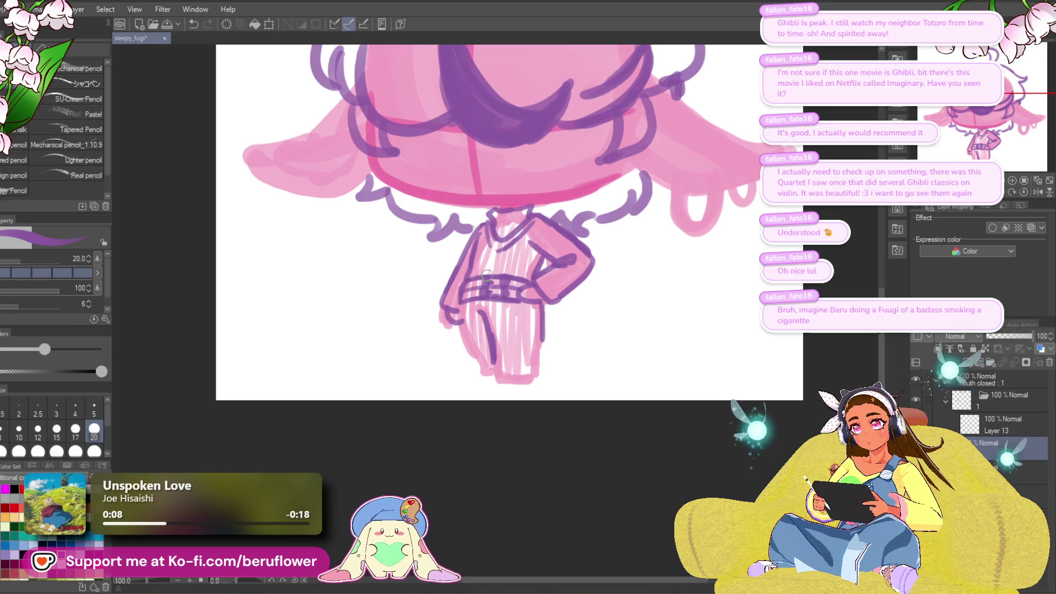
- Outline both legs down to the feet, then zoom out to check the figure
{"action": "left_click_drag", "start_coordinate": [724, 222], "coordinate": [725, 228]}
{"action": "left_click_drag", "start_coordinate": [461, 306], "coordinate": [473, 374]}
{"action": "key", "text": "ctrl+z"}
{"action": "key", "text": "ctrl+z"}
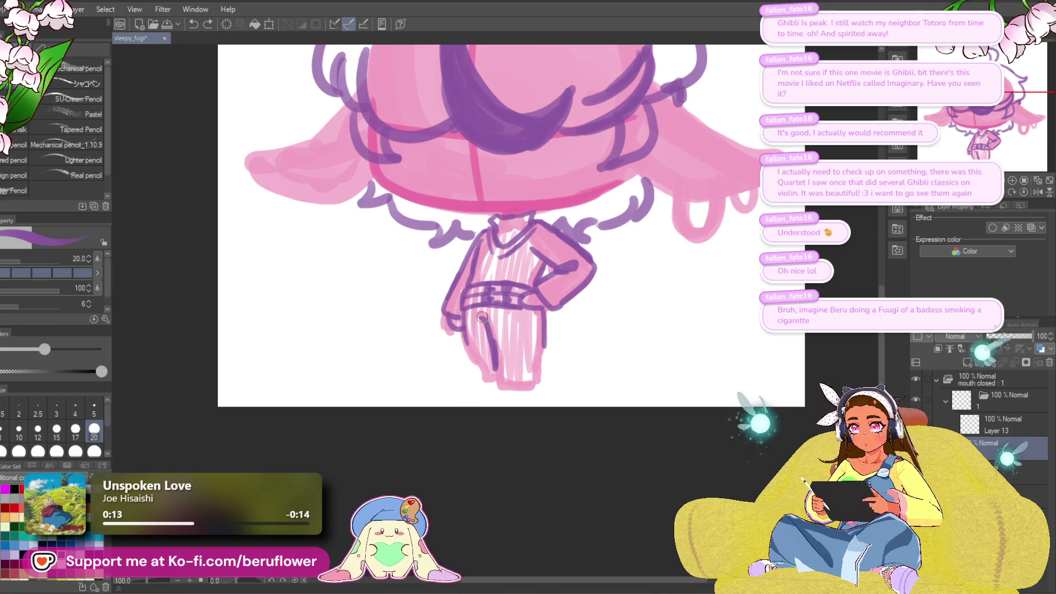
{"action": "mouse_move", "coordinate": [545, 316]}
{"action": "left_mouse_down"}
{"action": "mouse_move", "coordinate": [551, 387]}
{"action": "mouse_move", "coordinate": [555, 358]}
{"action": "left_mouse_up"}
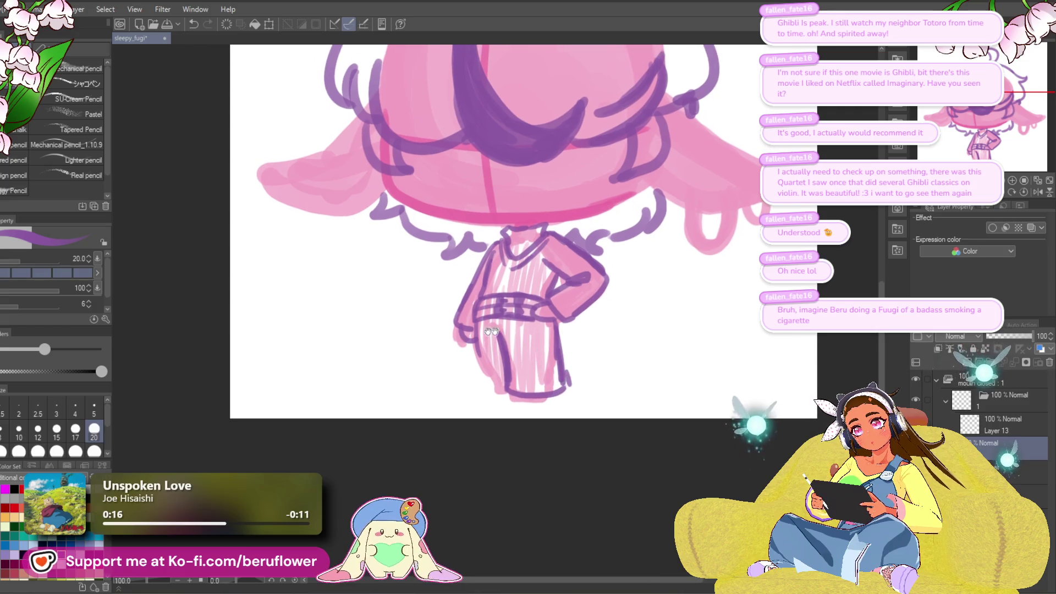
{"action": "mouse_move", "coordinate": [474, 344]}
{"action": "left_mouse_down"}
{"action": "mouse_move", "coordinate": [483, 377]}
{"action": "mouse_move", "coordinate": [498, 385]}
{"action": "left_mouse_up"}
{"action": "left_click_drag", "start_coordinate": [654, 322], "coordinate": [651, 313]}
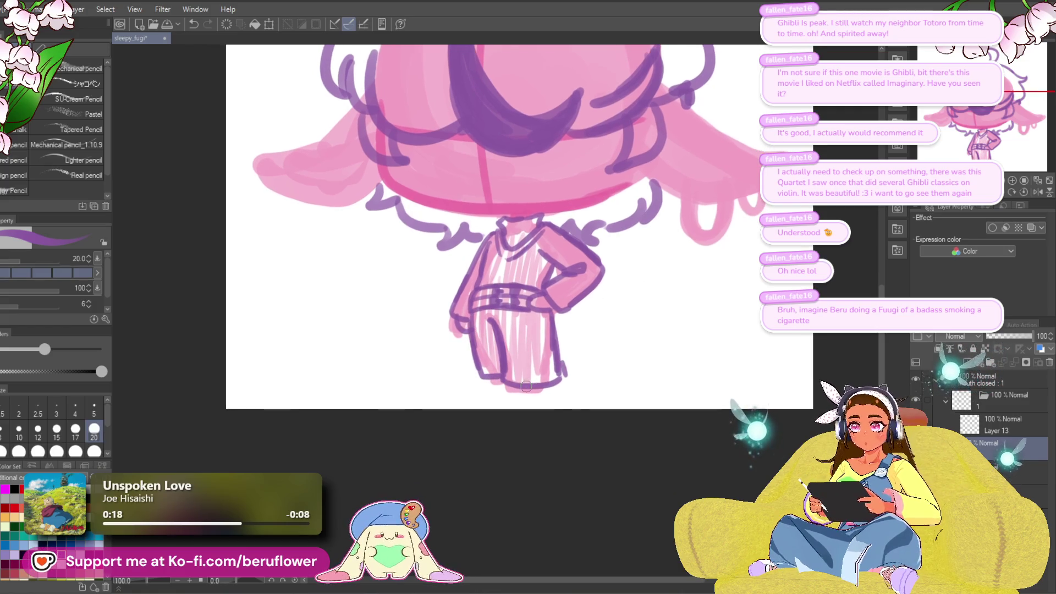
{"action": "mouse_move", "coordinate": [482, 380]}
{"action": "left_mouse_down"}
{"action": "mouse_move", "coordinate": [542, 369]}
{"action": "mouse_move", "coordinate": [528, 407]}
{"action": "left_mouse_up"}
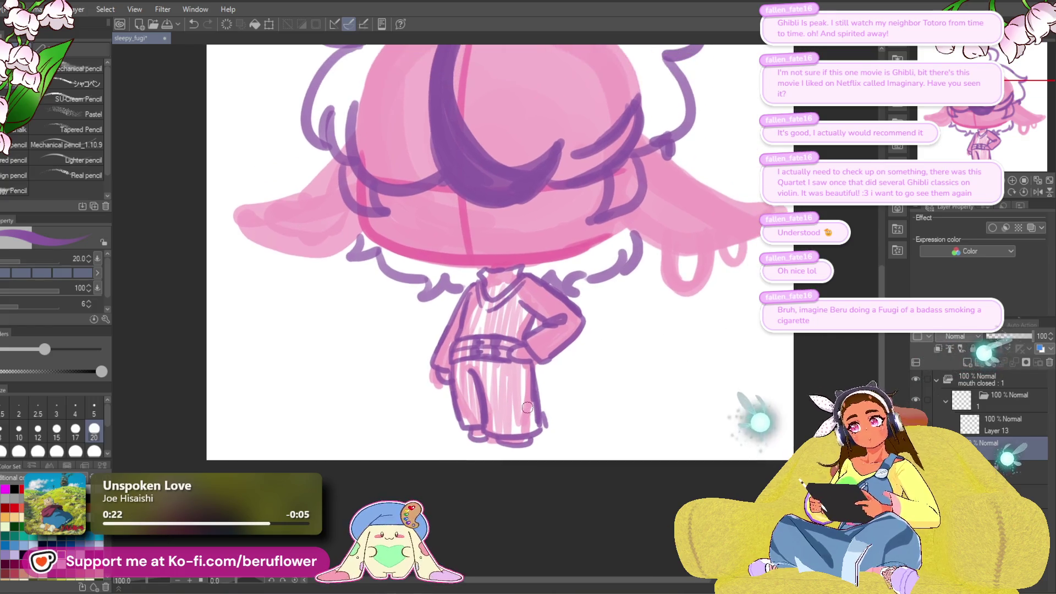
{"action": "scroll", "coordinate": [527, 407], "scroll_direction": "down", "scroll_amount": 5}
- Redraw the right ear's upper edge and reshape the loops at its tip
{"action": "scroll", "coordinate": [709, 268], "scroll_direction": "up", "scroll_amount": 4}
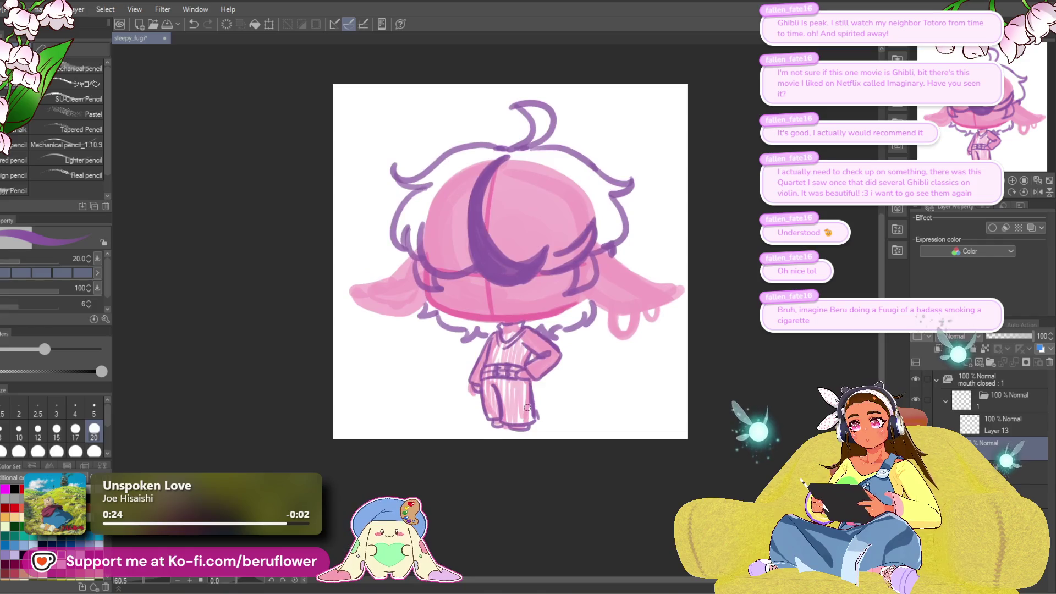
{"action": "left_click_drag", "start_coordinate": [710, 270], "coordinate": [610, 352]}
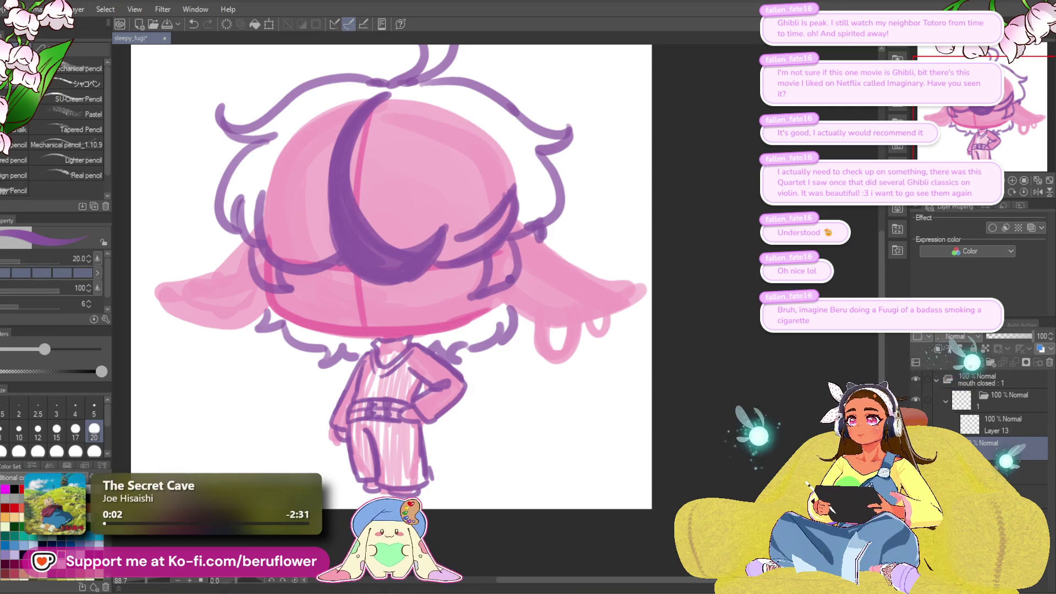
{"action": "mouse_move", "coordinate": [517, 301]}
{"action": "left_mouse_down"}
{"action": "mouse_move", "coordinate": [538, 303]}
{"action": "mouse_move", "coordinate": [540, 323]}
{"action": "left_mouse_up"}
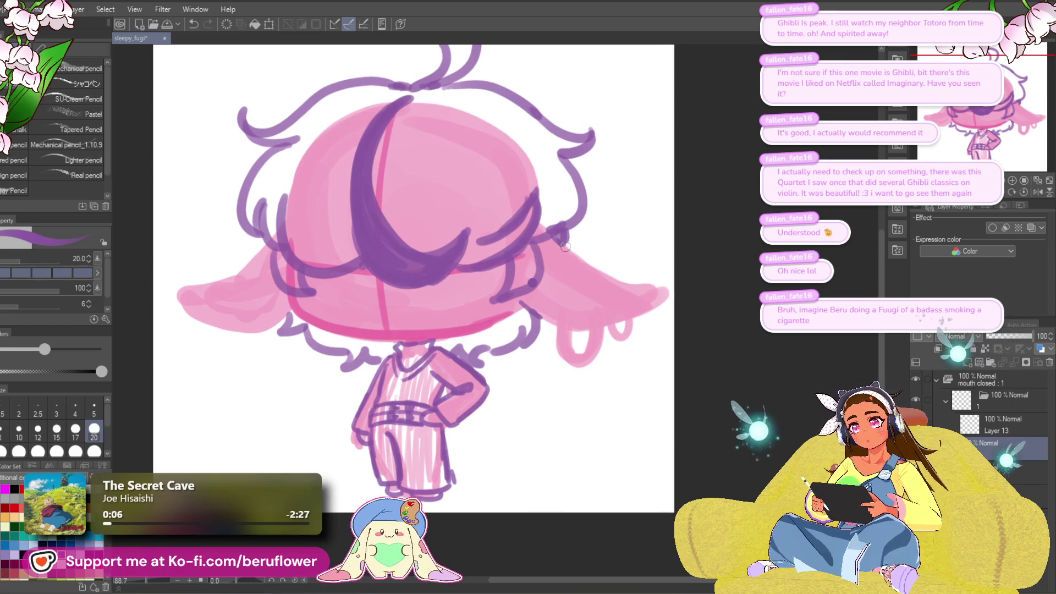
{"action": "left_click_drag", "start_coordinate": [565, 247], "coordinate": [663, 288]}
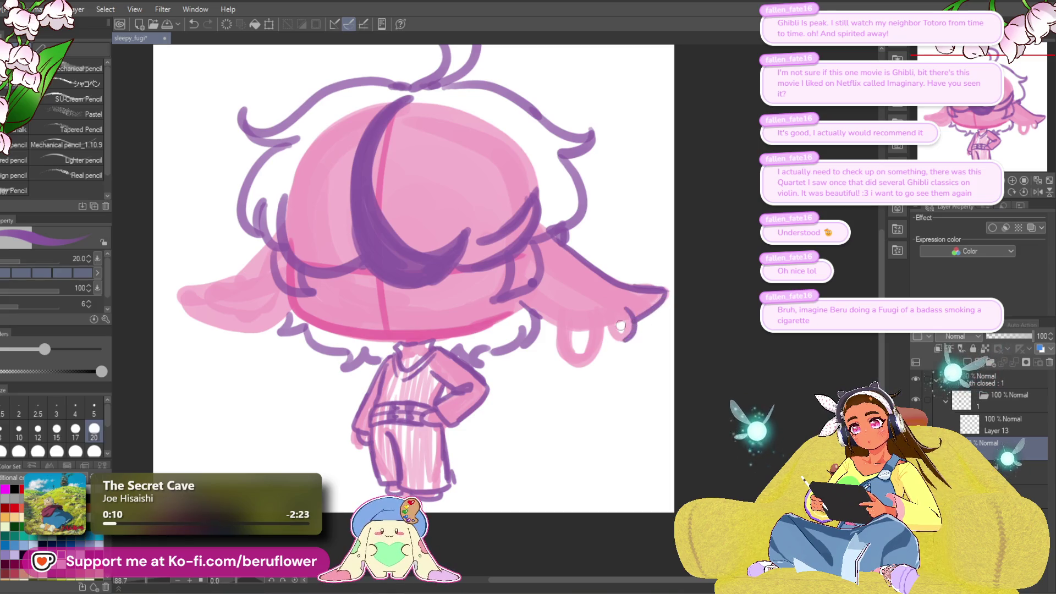
{"action": "mouse_move", "coordinate": [623, 311]}
{"action": "left_mouse_down"}
{"action": "mouse_move", "coordinate": [625, 336]}
{"action": "mouse_move", "coordinate": [614, 325]}
{"action": "mouse_move", "coordinate": [626, 320]}
{"action": "mouse_move", "coordinate": [601, 321]}
{"action": "left_mouse_up"}
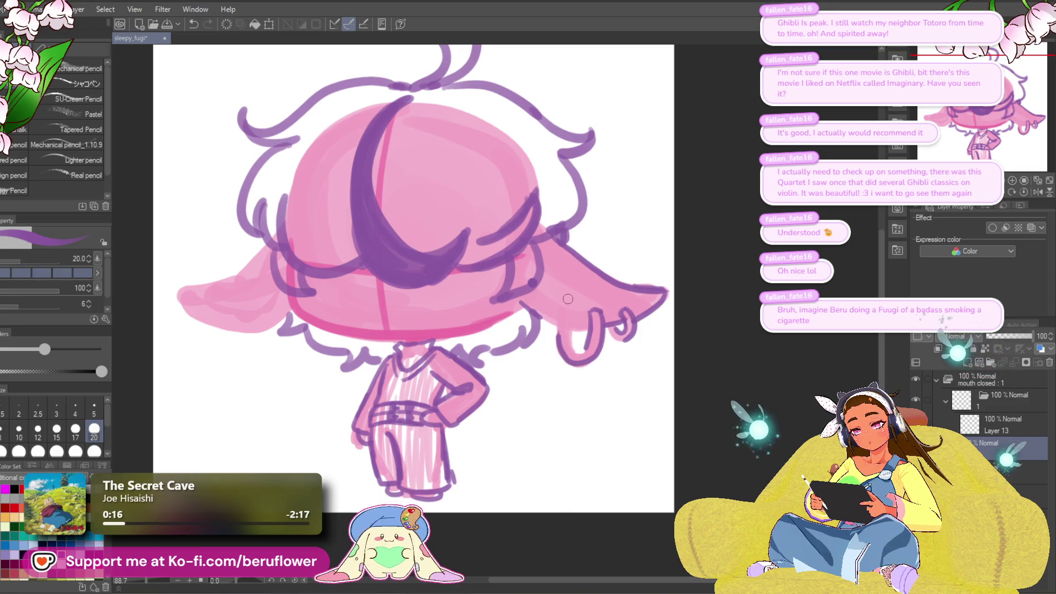
{"action": "mouse_move", "coordinate": [523, 302]}
{"action": "left_mouse_down"}
{"action": "mouse_move", "coordinate": [589, 330]}
{"action": "mouse_move", "coordinate": [569, 349]}
{"action": "mouse_move", "coordinate": [587, 355]}
{"action": "left_mouse_up"}
- Draw the lower outline of the left ear in purple
{"action": "mouse_move", "coordinate": [274, 238]}
{"action": "left_mouse_down"}
{"action": "mouse_move", "coordinate": [395, 234]}
{"action": "mouse_move", "coordinate": [346, 275]}
{"action": "mouse_move", "coordinate": [306, 275]}
{"action": "left_mouse_up"}
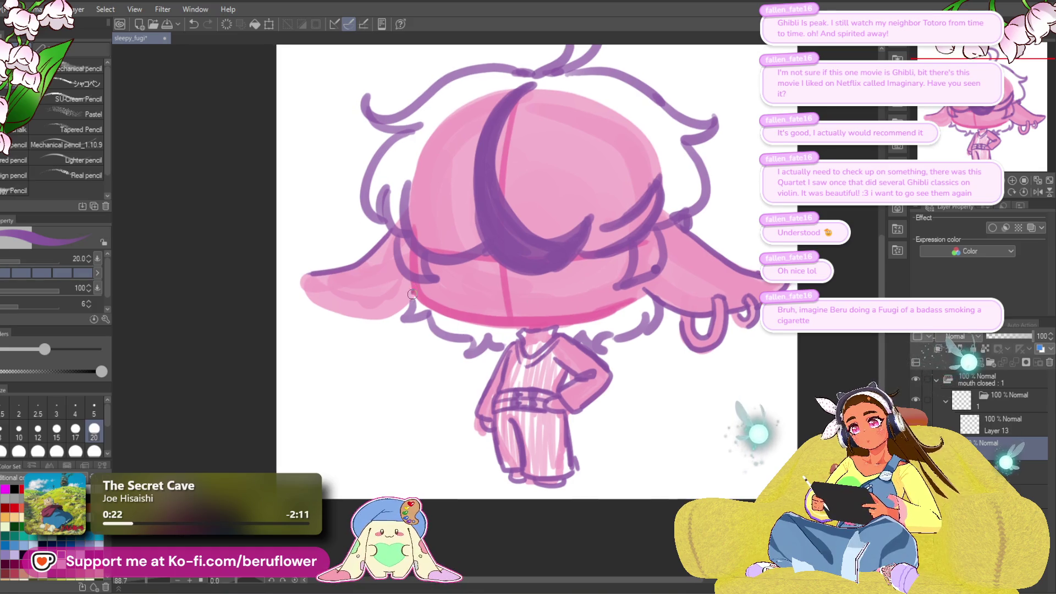
{"action": "mouse_move", "coordinate": [368, 319]}
{"action": "left_mouse_down"}
{"action": "mouse_move", "coordinate": [316, 300]}
{"action": "mouse_move", "coordinate": [300, 277]}
{"action": "left_mouse_up"}
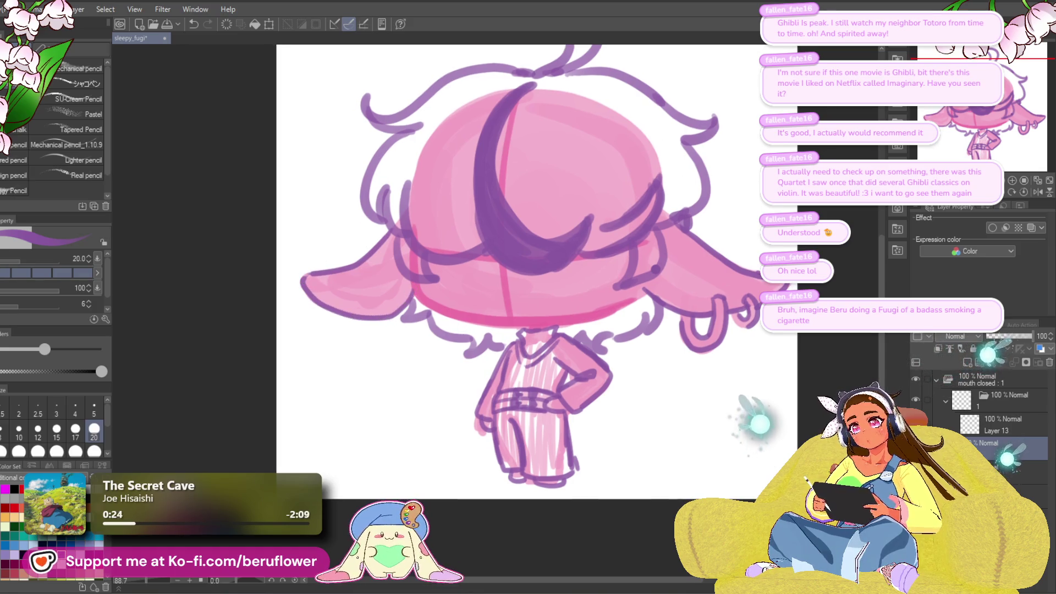
{"action": "left_click_drag", "start_coordinate": [743, 312], "coordinate": [527, 337]}
{"action": "left_click_drag", "start_coordinate": [366, 299], "coordinate": [331, 336]}
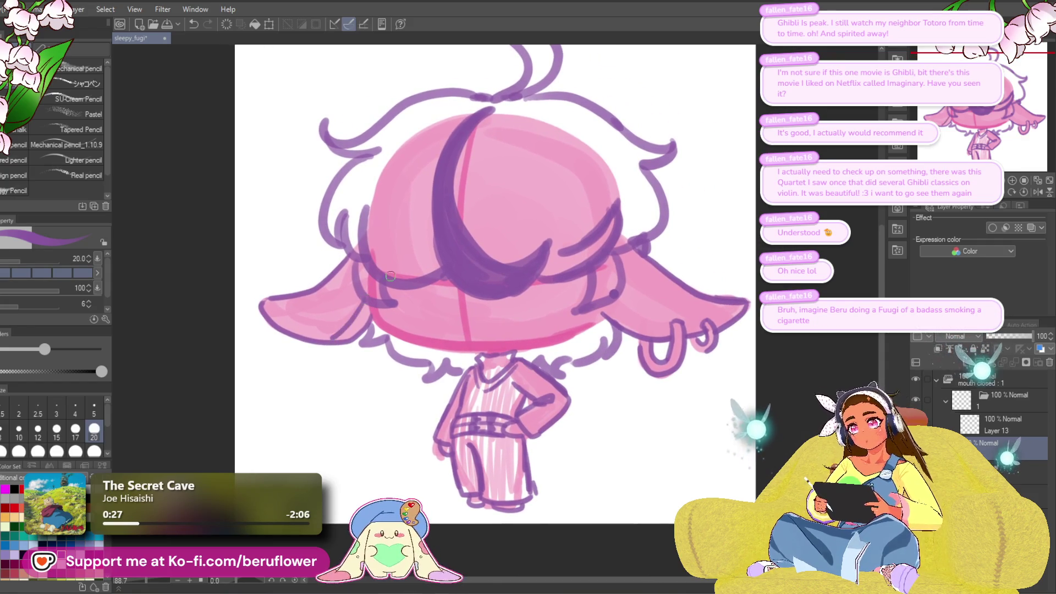
{"action": "key", "text": "ctrl+z"}
{"action": "left_click_drag", "start_coordinate": [376, 302], "coordinate": [289, 316]}
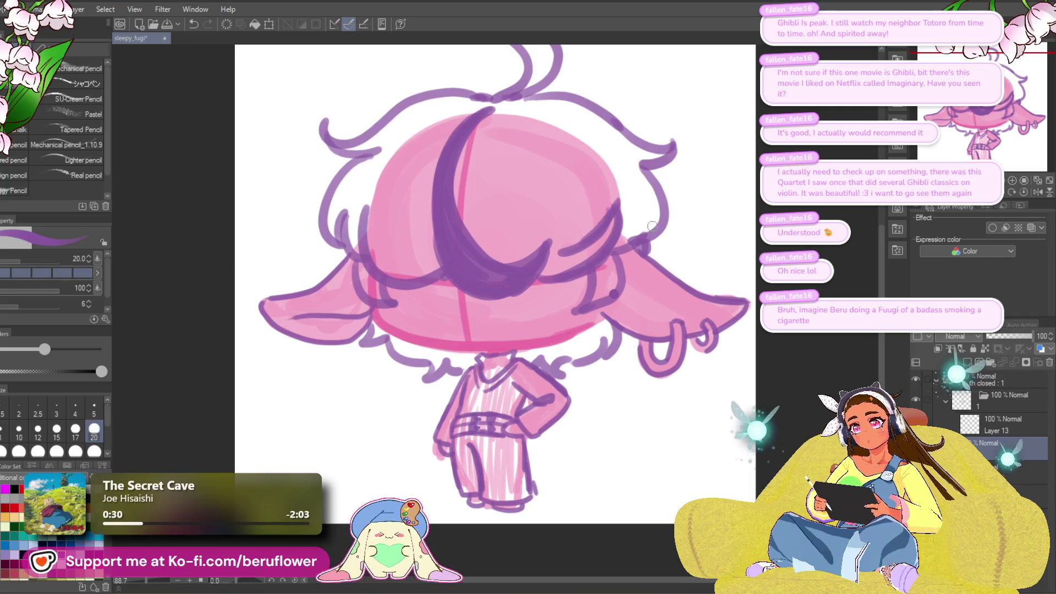
{"action": "left_click_drag", "start_coordinate": [607, 304], "coordinate": [548, 312]}
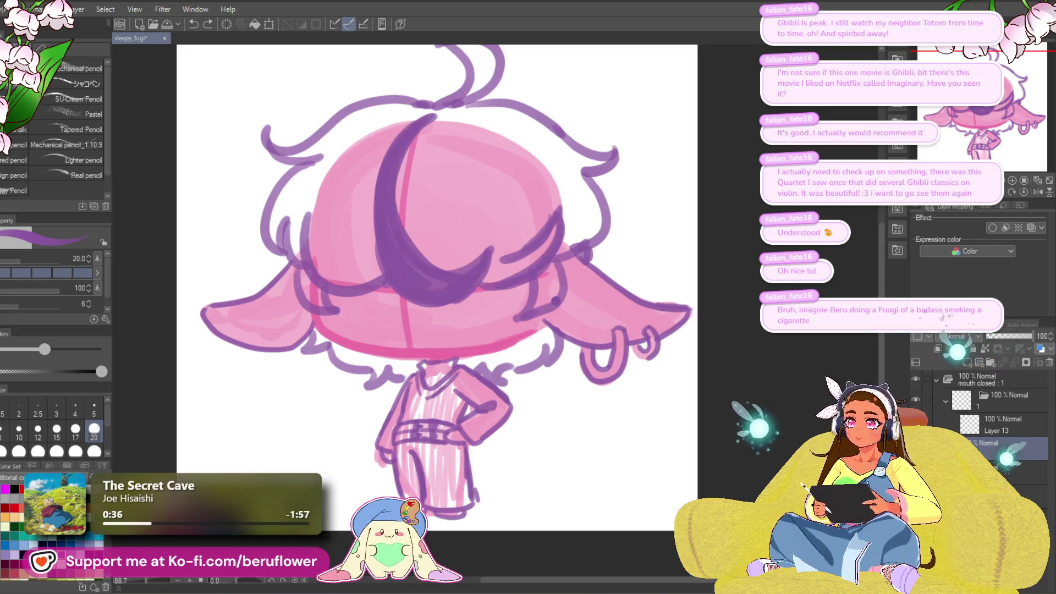
- Redraw the right ear's lower outline as a longer purple line
{"action": "mouse_move", "coordinate": [297, 320]}
{"action": "left_mouse_down"}
{"action": "mouse_move", "coordinate": [335, 325]}
{"action": "mouse_move", "coordinate": [319, 328]}
{"action": "left_mouse_up"}
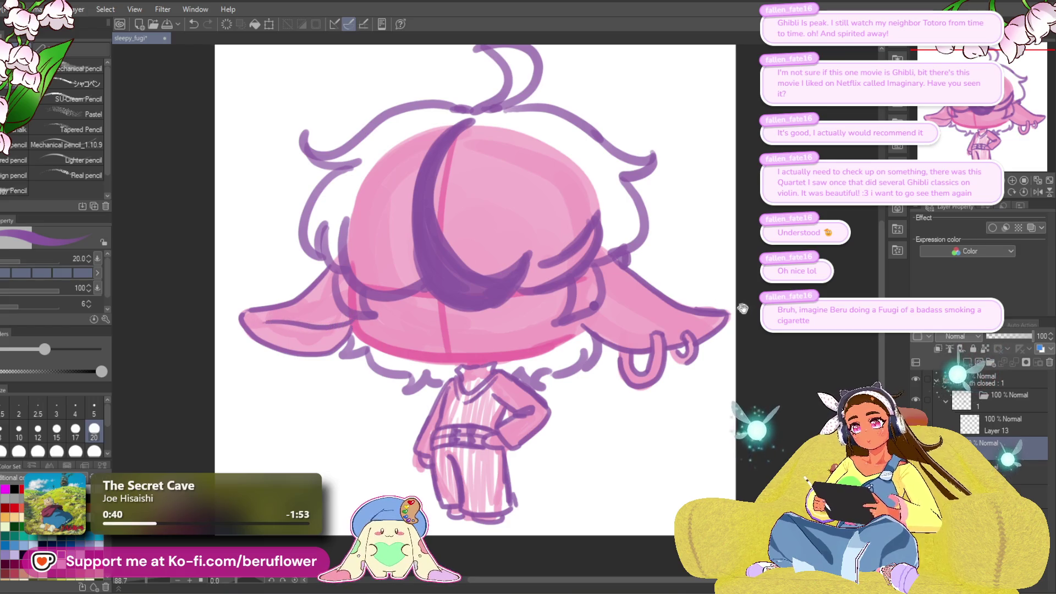
{"action": "left_click_drag", "start_coordinate": [742, 309], "coordinate": [701, 306]}
{"action": "left_click_drag", "start_coordinate": [535, 318], "coordinate": [644, 316]}
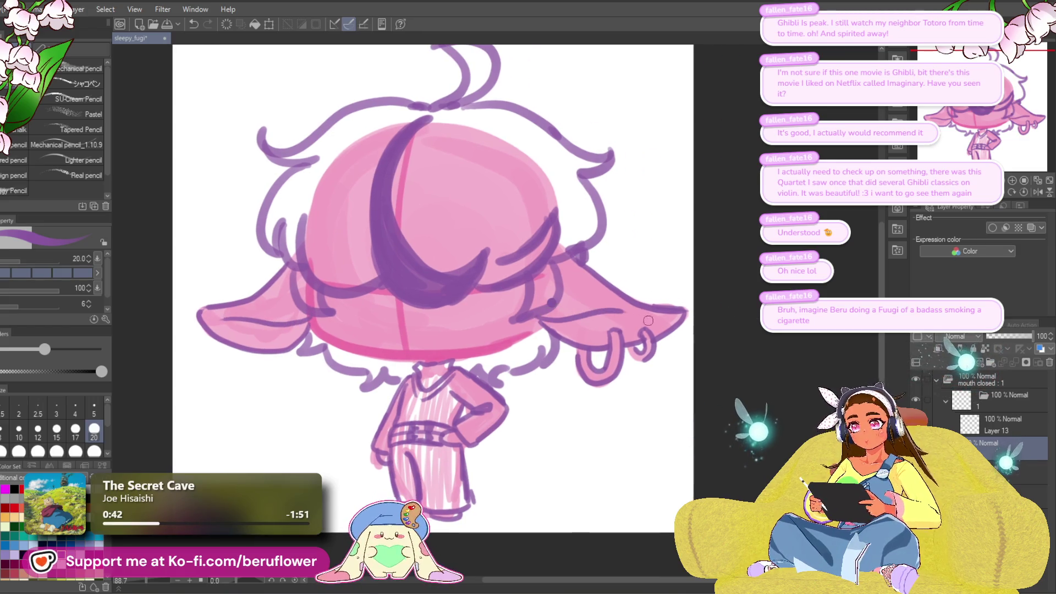
{"action": "key", "text": "ctrl+z"}
{"action": "left_click_drag", "start_coordinate": [542, 318], "coordinate": [609, 318]}
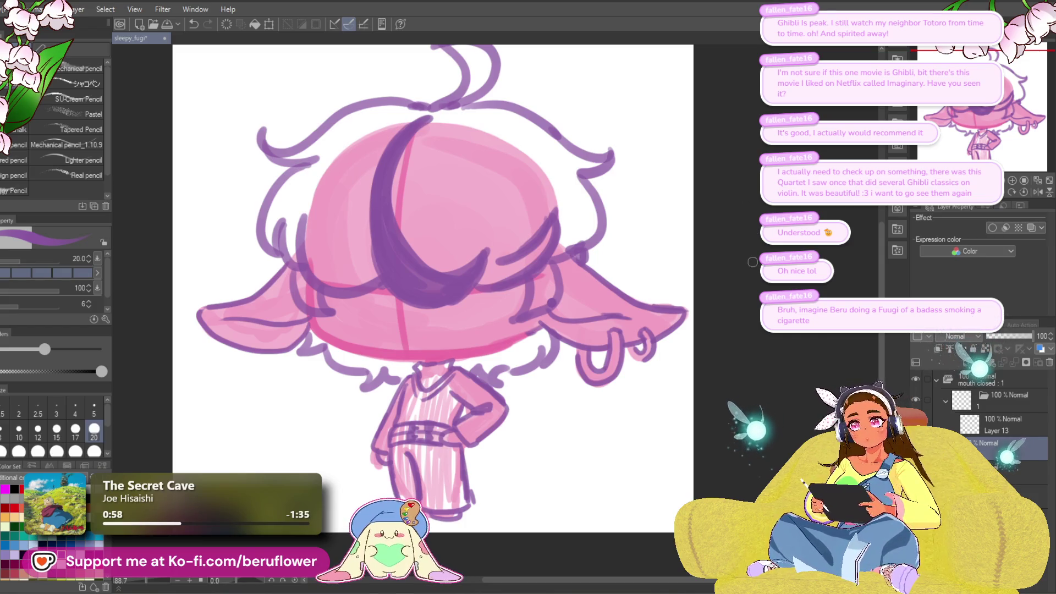
- Curl the mouth into a smile and darken the right ear's lower outline toward the face
{"action": "left_click_drag", "start_coordinate": [558, 382], "coordinate": [573, 352]}
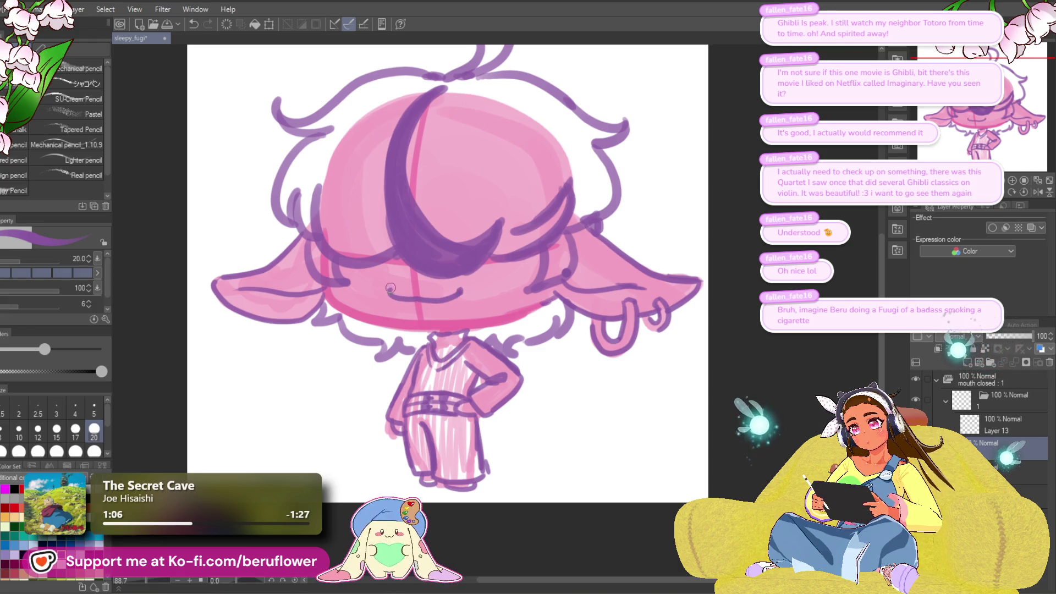
{"action": "mouse_move", "coordinate": [389, 292]}
{"action": "left_mouse_down"}
{"action": "mouse_move", "coordinate": [443, 305]}
{"action": "mouse_move", "coordinate": [462, 290]}
{"action": "mouse_move", "coordinate": [445, 318]}
{"action": "left_mouse_up"}
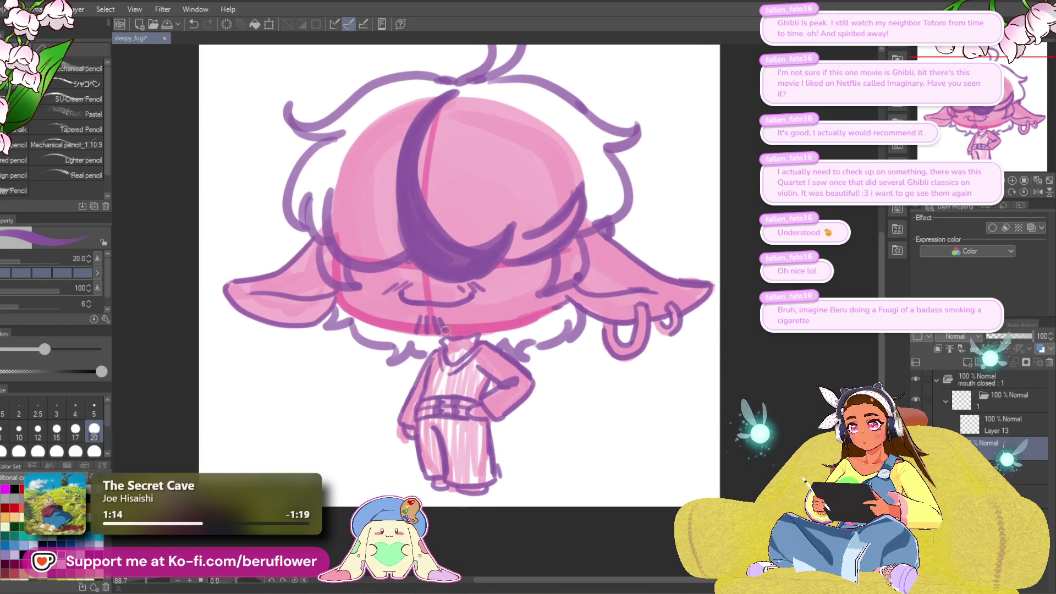
{"action": "left_click_drag", "start_coordinate": [495, 368], "coordinate": [441, 339]}
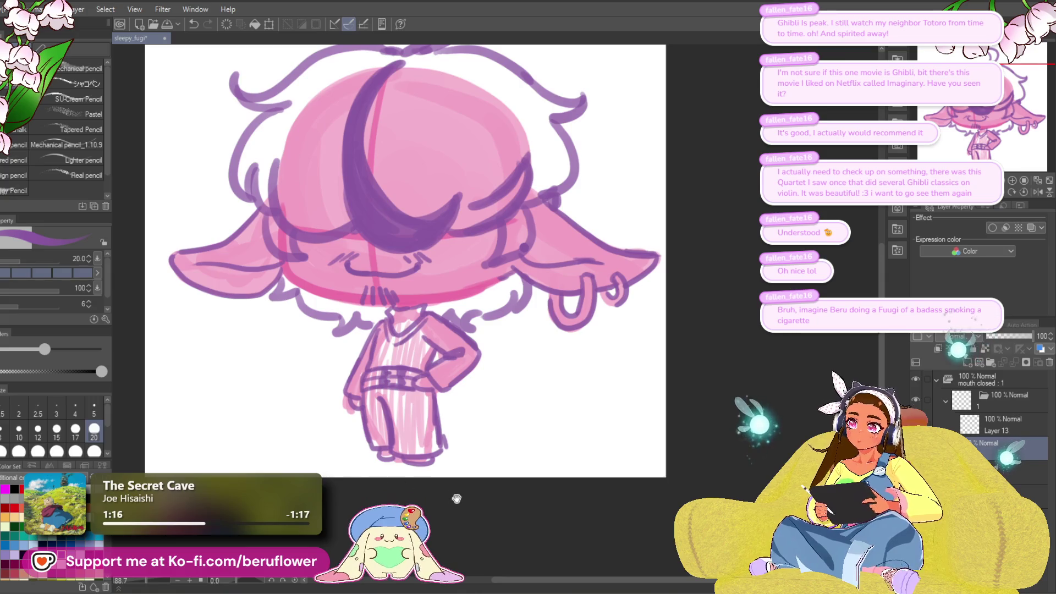
{"action": "left_click_drag", "start_coordinate": [457, 498], "coordinate": [455, 500]}
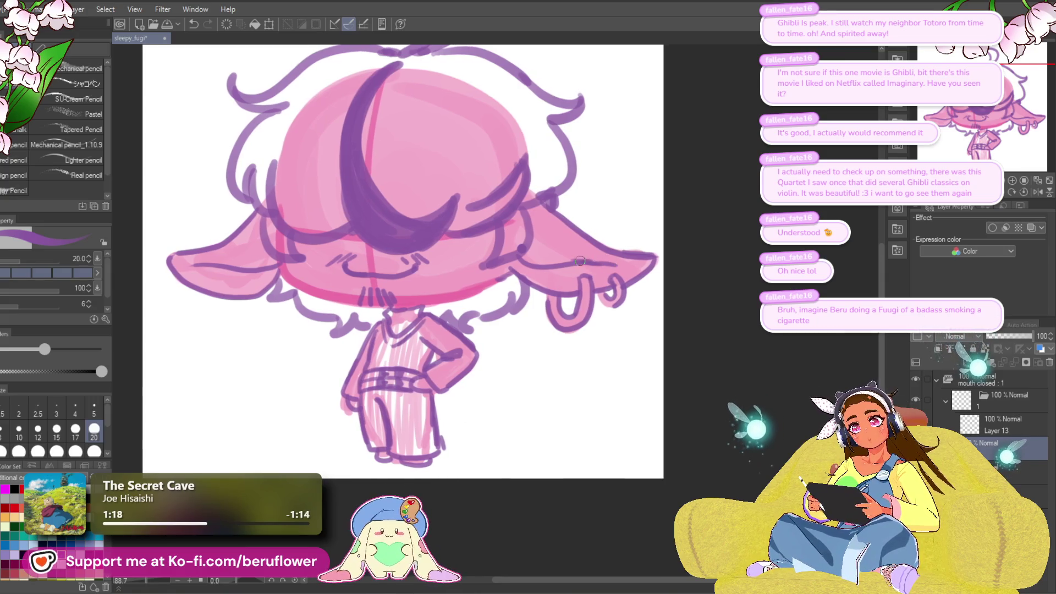
{"action": "left_click_drag", "start_coordinate": [580, 260], "coordinate": [626, 265]}
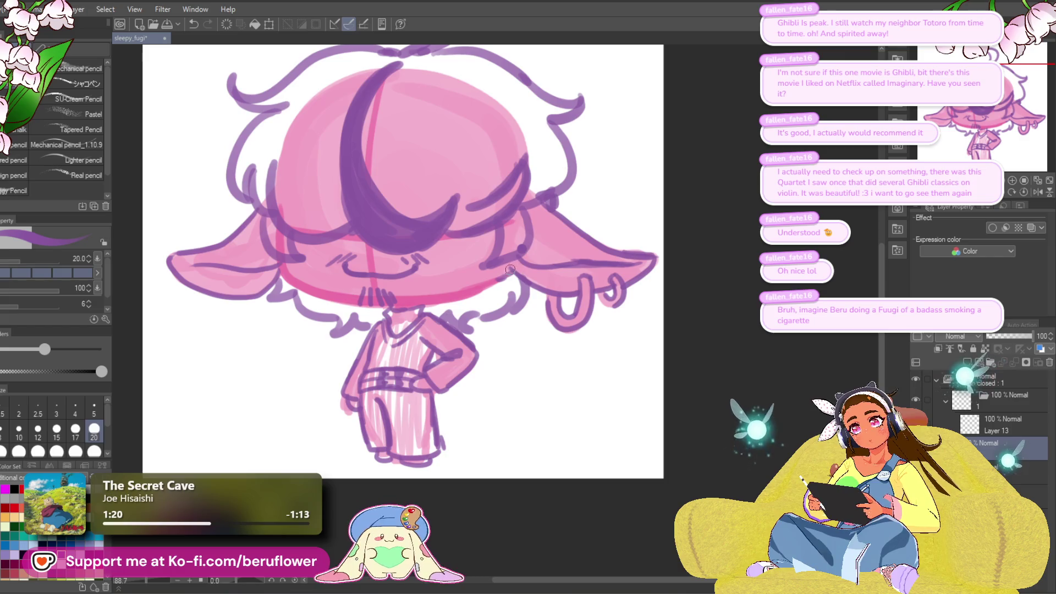
{"action": "left_click_drag", "start_coordinate": [502, 236], "coordinate": [476, 275]}
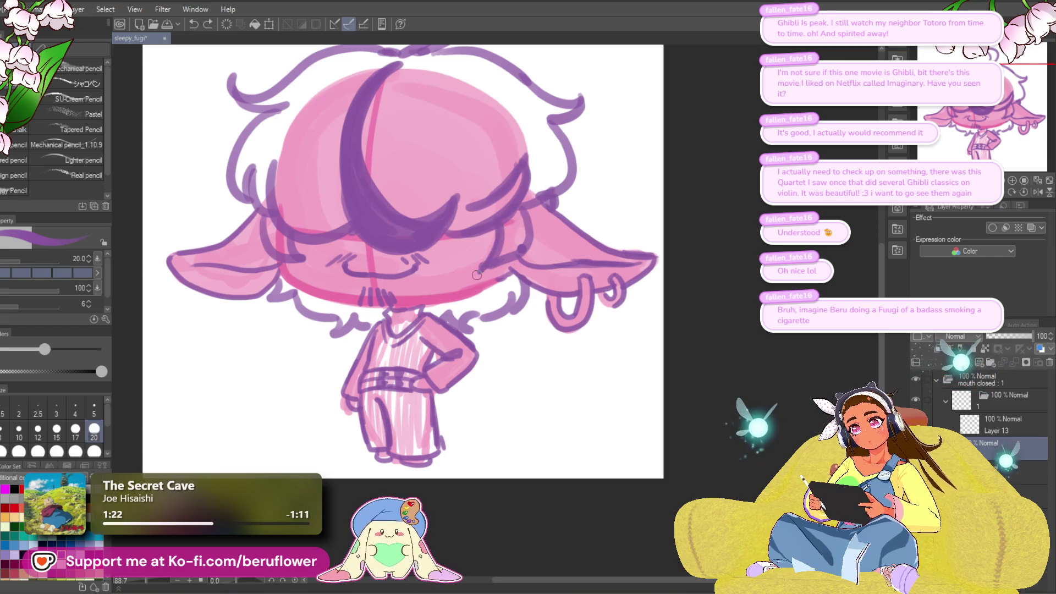
{"action": "mouse_move", "coordinate": [530, 217]}
{"action": "left_mouse_down"}
{"action": "mouse_move", "coordinate": [509, 278]}
{"action": "mouse_move", "coordinate": [472, 281]}
{"action": "left_mouse_up"}
{"action": "left_click_drag", "start_coordinate": [541, 253], "coordinate": [542, 254]}
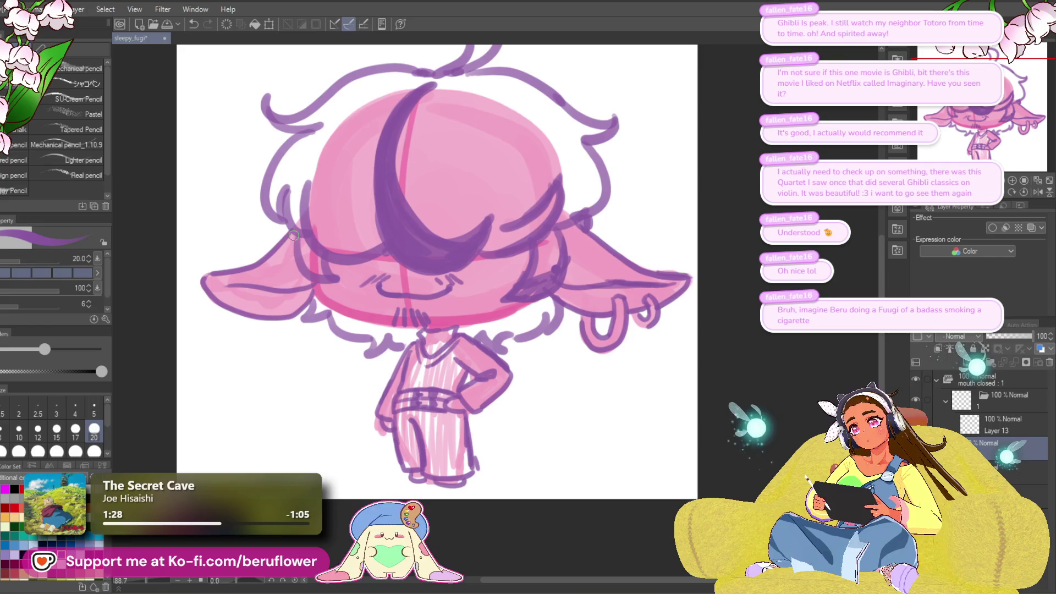
- Paint pink over the left cheek edge, then switch the colour back to purple
{"action": "left_click_drag", "start_coordinate": [295, 231], "coordinate": [336, 298]}
{"action": "mouse_move", "coordinate": [319, 245]}
{"action": "left_mouse_down"}
{"action": "mouse_move", "coordinate": [336, 292]}
{"action": "mouse_move", "coordinate": [308, 286]}
{"action": "mouse_move", "coordinate": [302, 259]}
{"action": "left_mouse_up"}
{"action": "scroll", "coordinate": [312, 202], "scroll_direction": "up", "scroll_amount": 1}
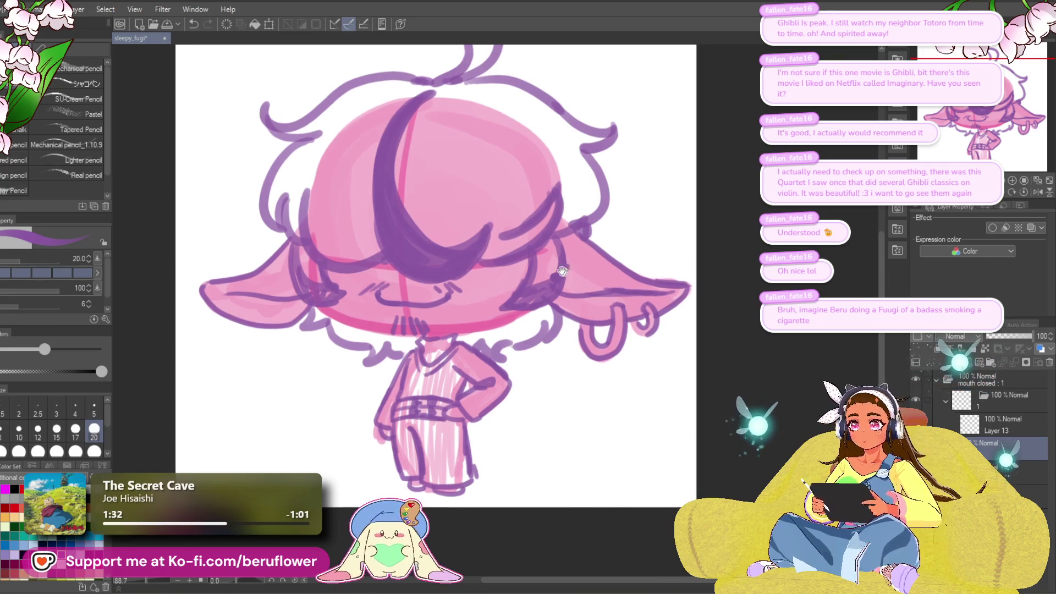
{"action": "key", "text": "x"}
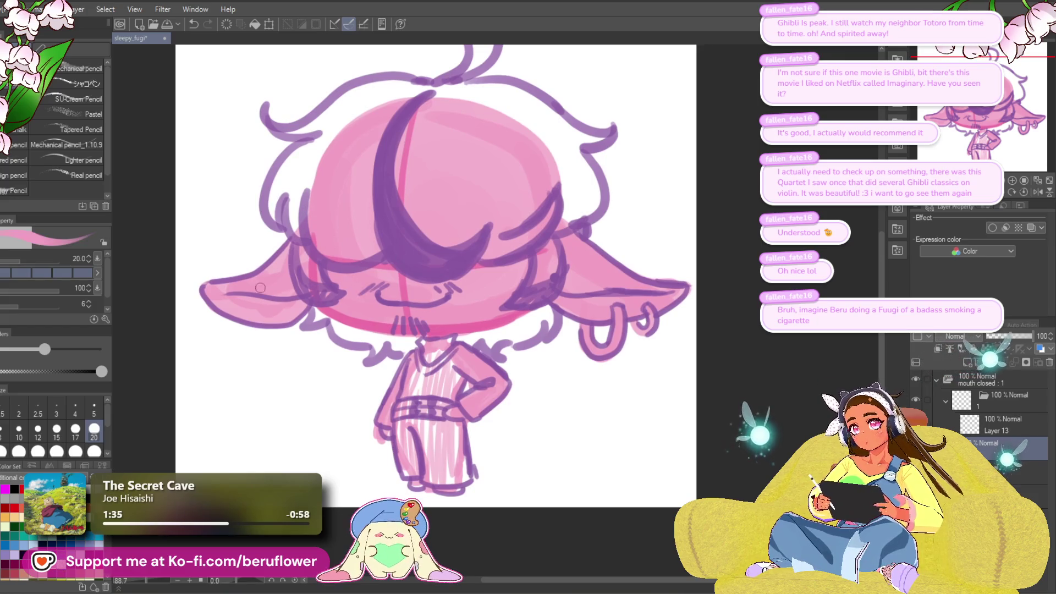
{"action": "mouse_move", "coordinate": [298, 259]}
{"action": "left_mouse_down"}
{"action": "mouse_move", "coordinate": [330, 295]}
{"action": "mouse_move", "coordinate": [316, 286]}
{"action": "left_mouse_up"}
{"action": "scroll", "coordinate": [528, 273], "scroll_direction": "right", "scroll_amount": 1}
{"action": "mouse_move", "coordinate": [528, 272]}
{"action": "left_mouse_down"}
{"action": "mouse_move", "coordinate": [512, 302]}
{"action": "mouse_move", "coordinate": [544, 264]}
{"action": "mouse_move", "coordinate": [523, 297]}
{"action": "mouse_move", "coordinate": [536, 269]}
{"action": "left_mouse_up"}
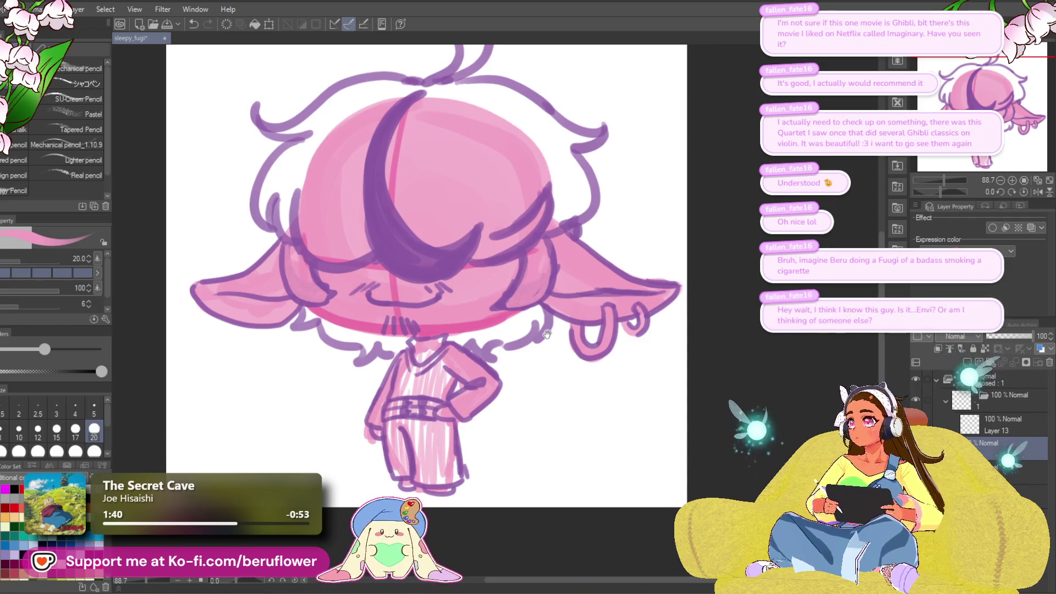
{"action": "scroll", "coordinate": [515, 386], "scroll_direction": "right", "scroll_amount": 2}
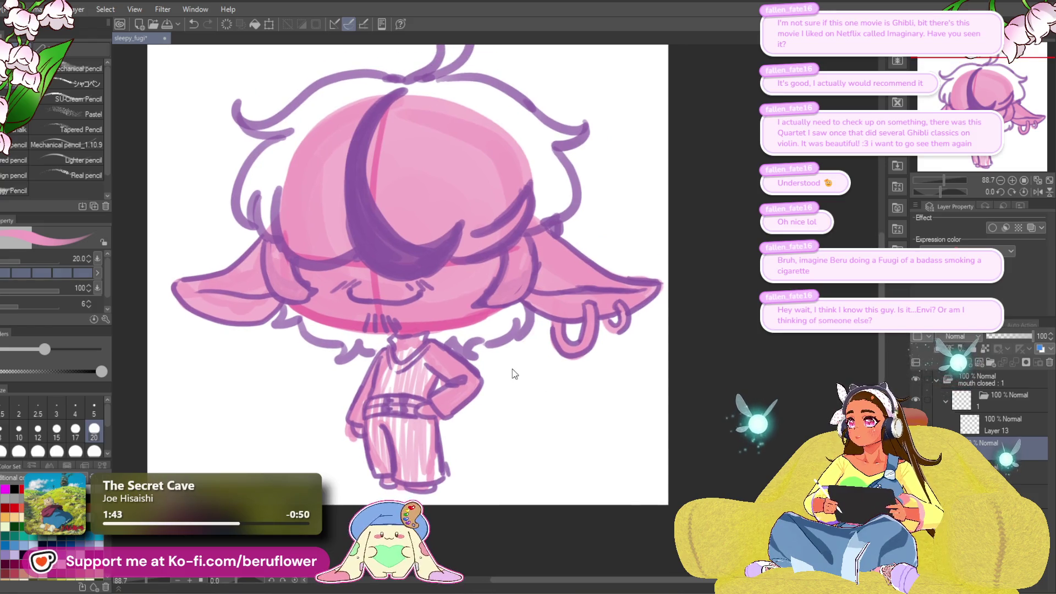
{"action": "scroll", "coordinate": [536, 402], "scroll_direction": "left", "scroll_amount": 1}
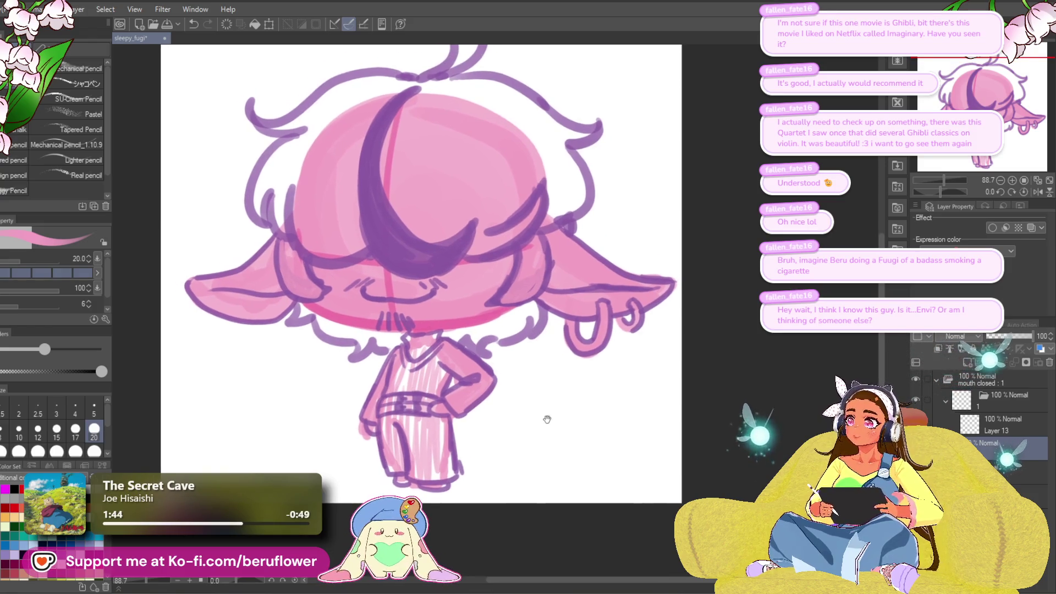
{"action": "scroll", "coordinate": [525, 474], "scroll_direction": "down", "scroll_amount": 1}
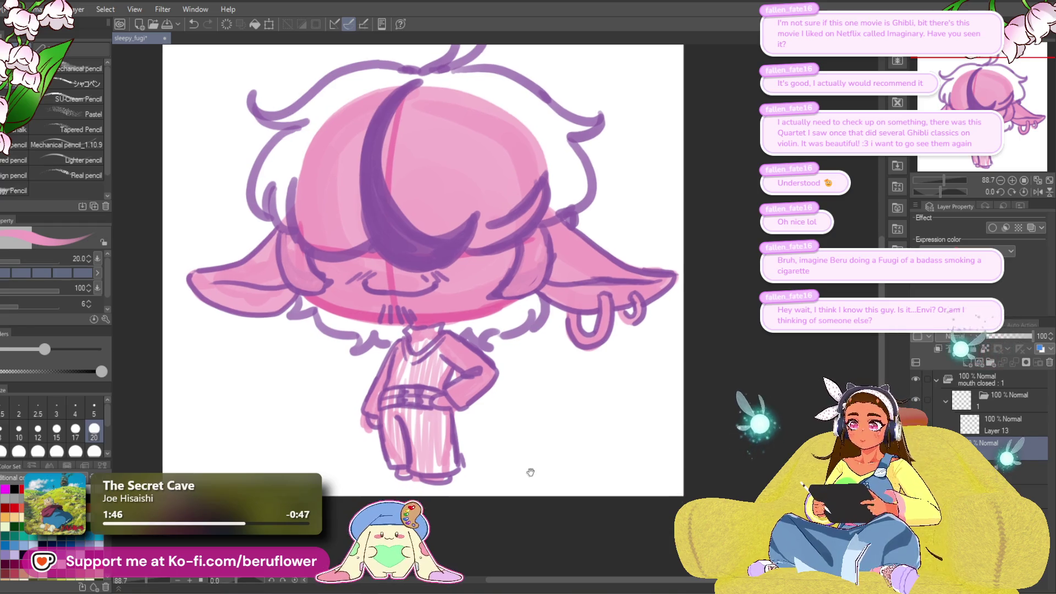
{"action": "key", "text": "x"}
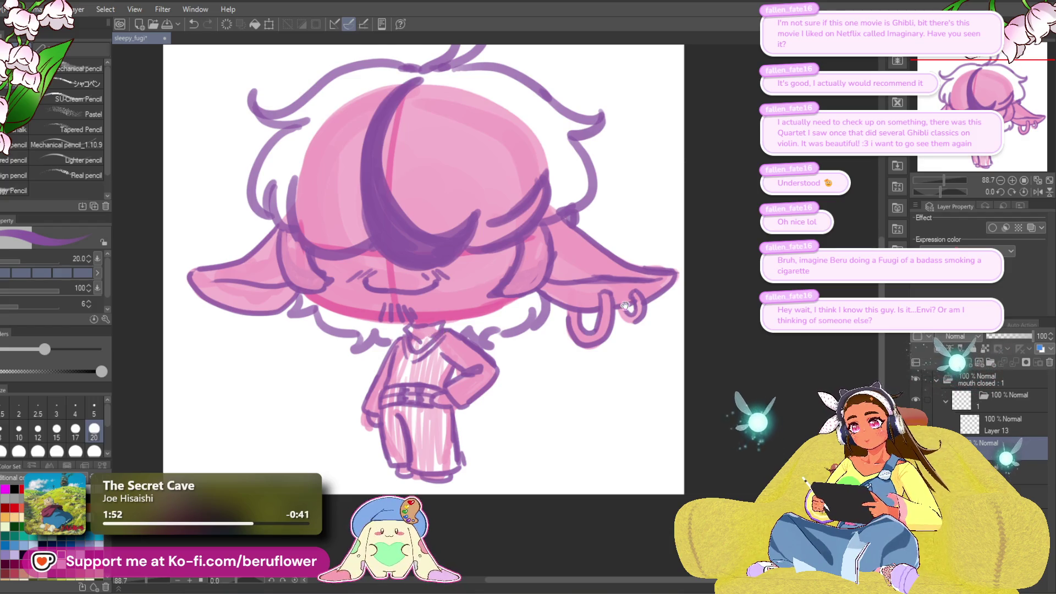
{"action": "scroll", "coordinate": [429, 327], "scroll_direction": "up", "scroll_amount": 1}
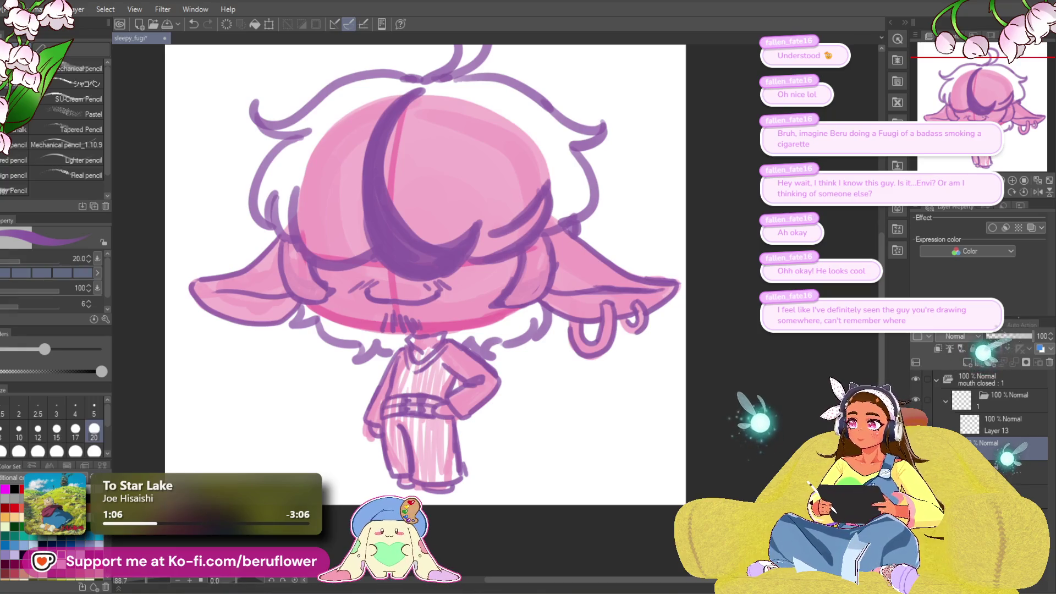
- Rotate the canvas and draw a pink stroke along the body's upper-left edge
{"action": "scroll", "coordinate": [503, 245], "scroll_direction": "down", "scroll_amount": 2}
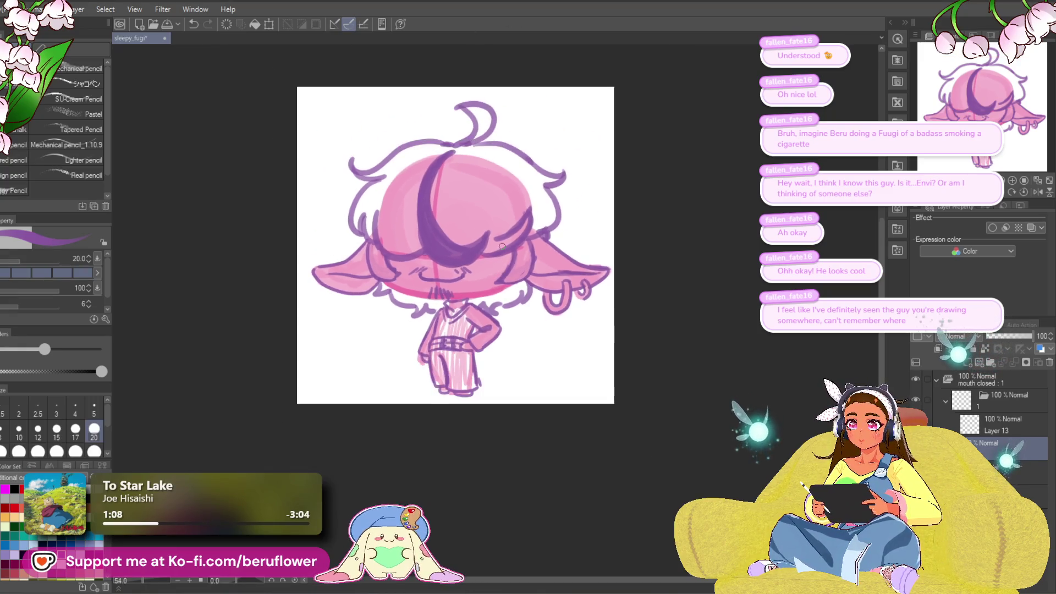
{"action": "scroll", "coordinate": [503, 245], "scroll_direction": "up", "scroll_amount": 2}
{"action": "mouse_move", "coordinate": [504, 400]}
{"action": "left_mouse_down"}
{"action": "mouse_move", "coordinate": [529, 389]}
{"action": "mouse_move", "coordinate": [515, 402]}
{"action": "left_mouse_up"}
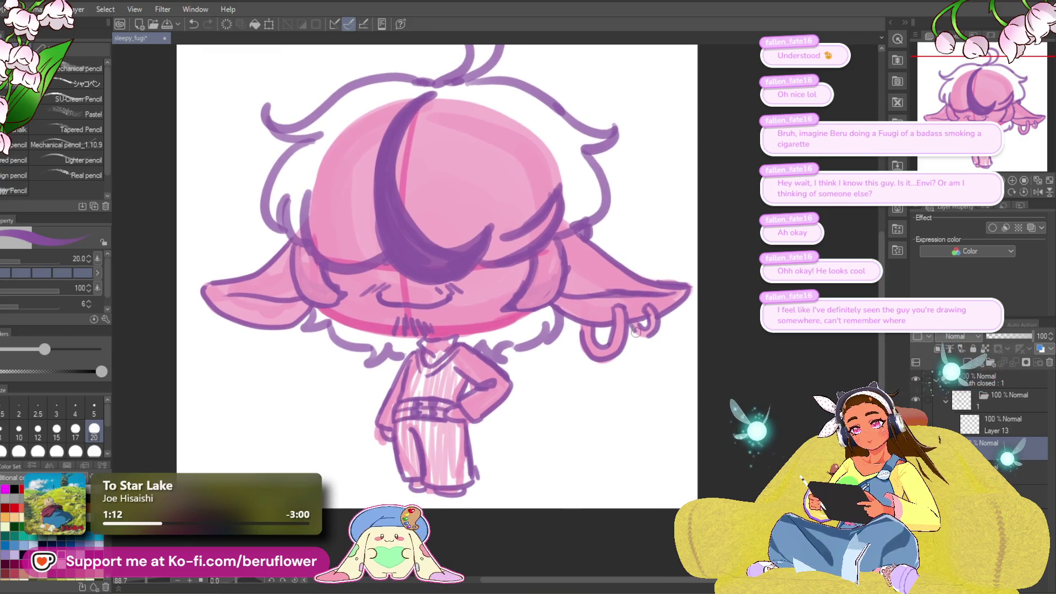
{"action": "left_click_drag", "start_coordinate": [646, 335], "coordinate": [648, 339]}
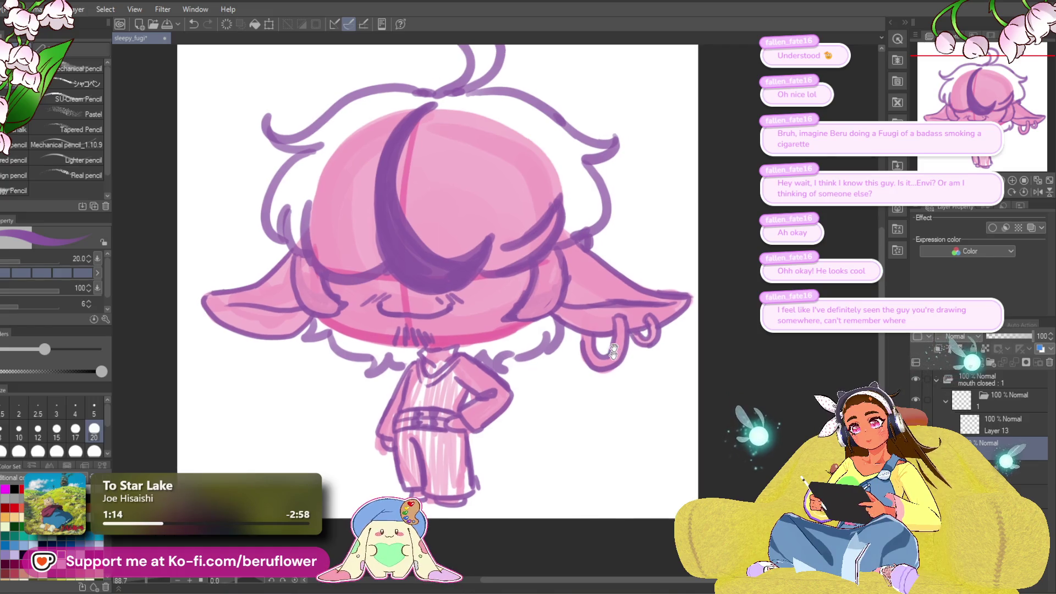
{"action": "left_click_drag", "start_coordinate": [476, 347], "coordinate": [495, 345]}
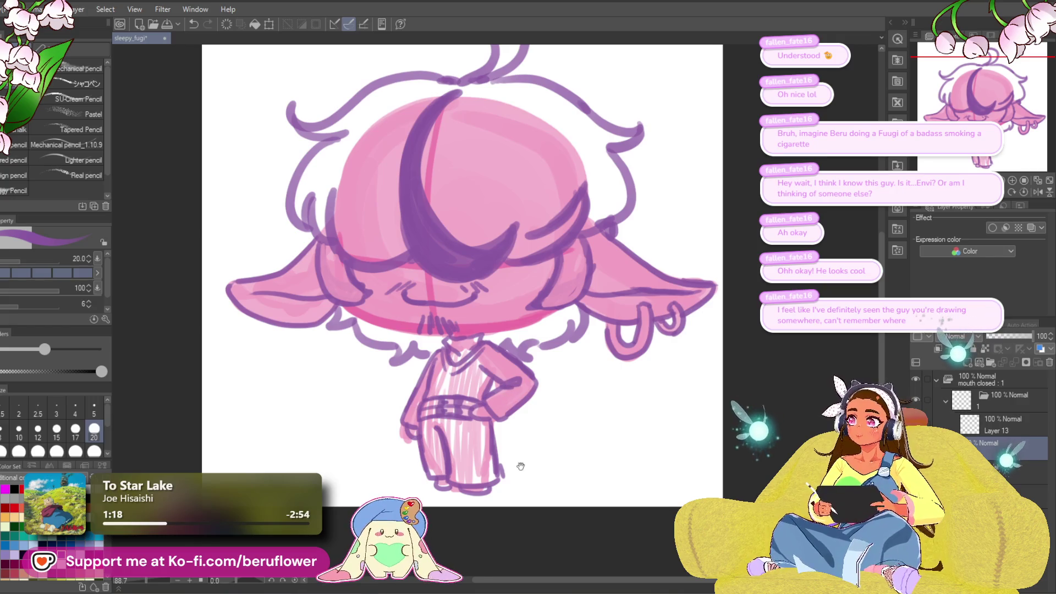
{"action": "mouse_move", "coordinate": [439, 331]}
{"action": "left_mouse_down"}
{"action": "mouse_move", "coordinate": [408, 309]}
{"action": "mouse_move", "coordinate": [423, 321]}
{"action": "left_mouse_up"}
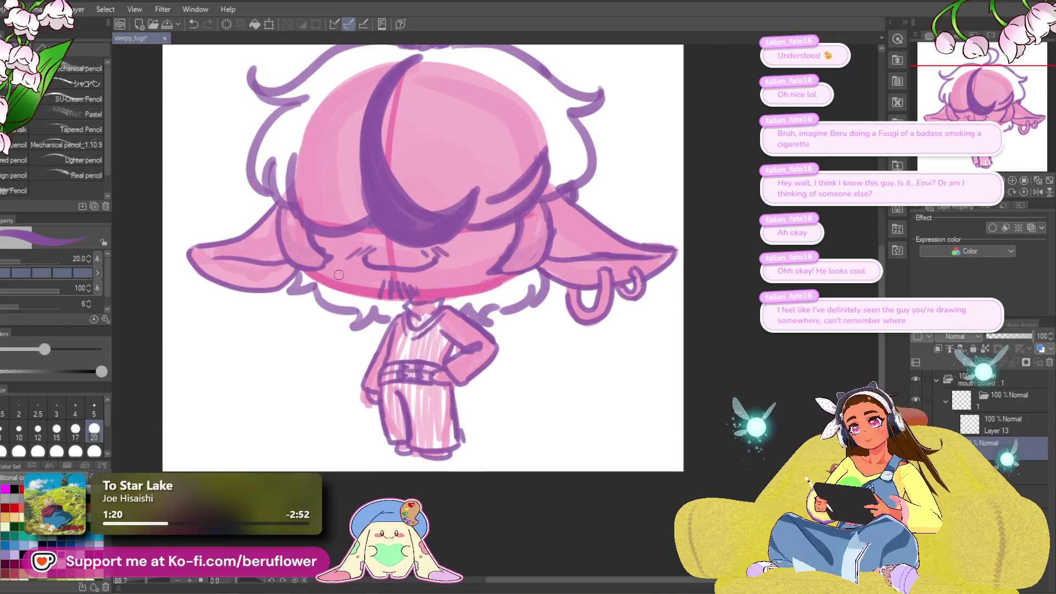
{"action": "left_click_drag", "start_coordinate": [310, 270], "coordinate": [416, 296]}
{"action": "key", "text": "ctrl+z"}
{"action": "mouse_move", "coordinate": [423, 143]}
{"action": "left_mouse_down"}
{"action": "mouse_move", "coordinate": [467, 151]}
{"action": "mouse_move", "coordinate": [540, 259]}
{"action": "mouse_move", "coordinate": [525, 319]}
{"action": "left_mouse_up"}
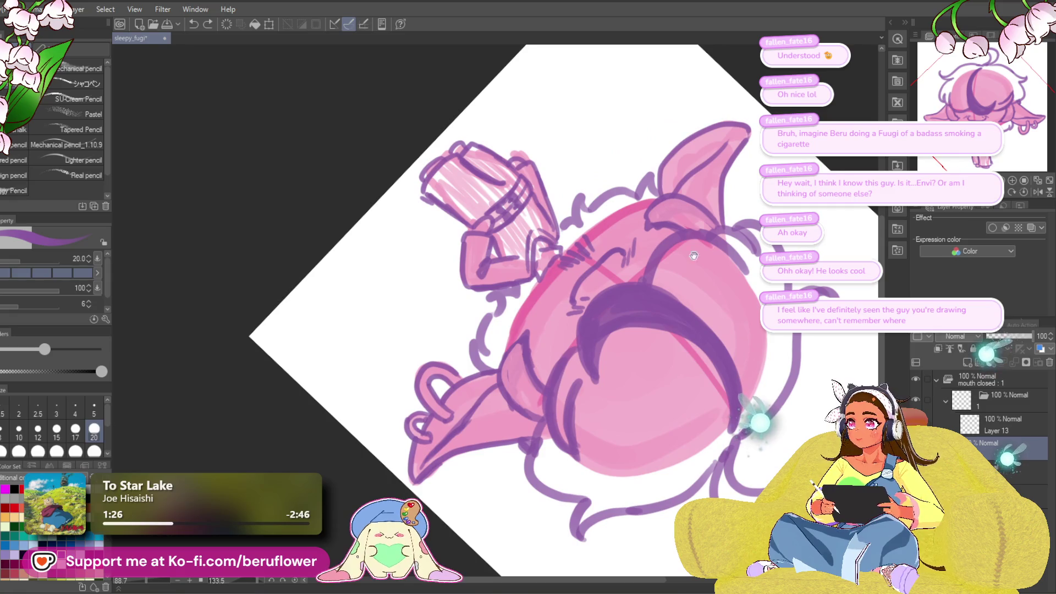
{"action": "left_click_drag", "start_coordinate": [693, 255], "coordinate": [676, 279]}
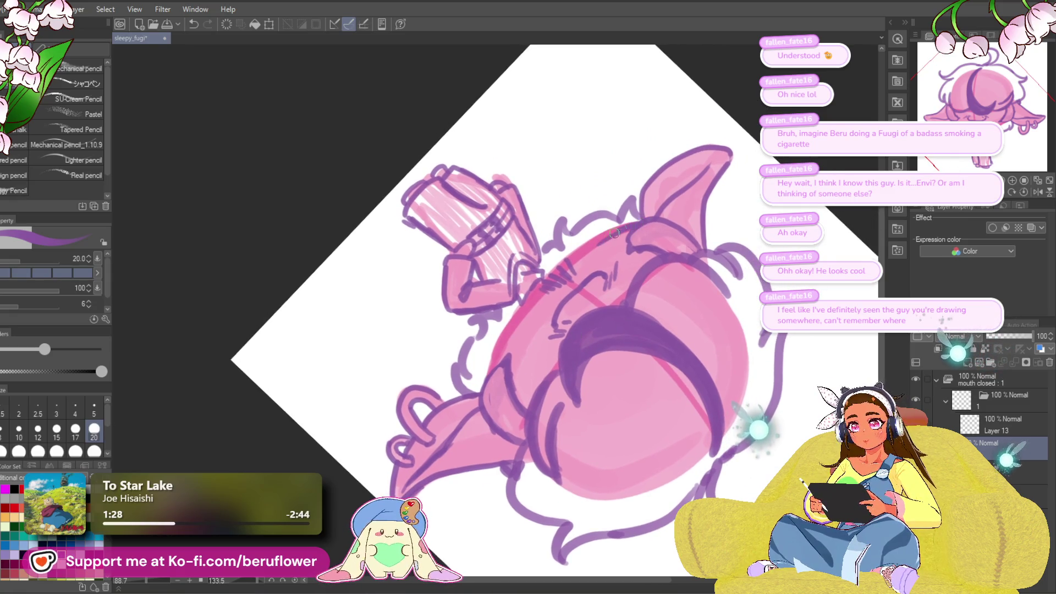
{"action": "left_click_drag", "start_coordinate": [614, 233], "coordinate": [519, 310]}
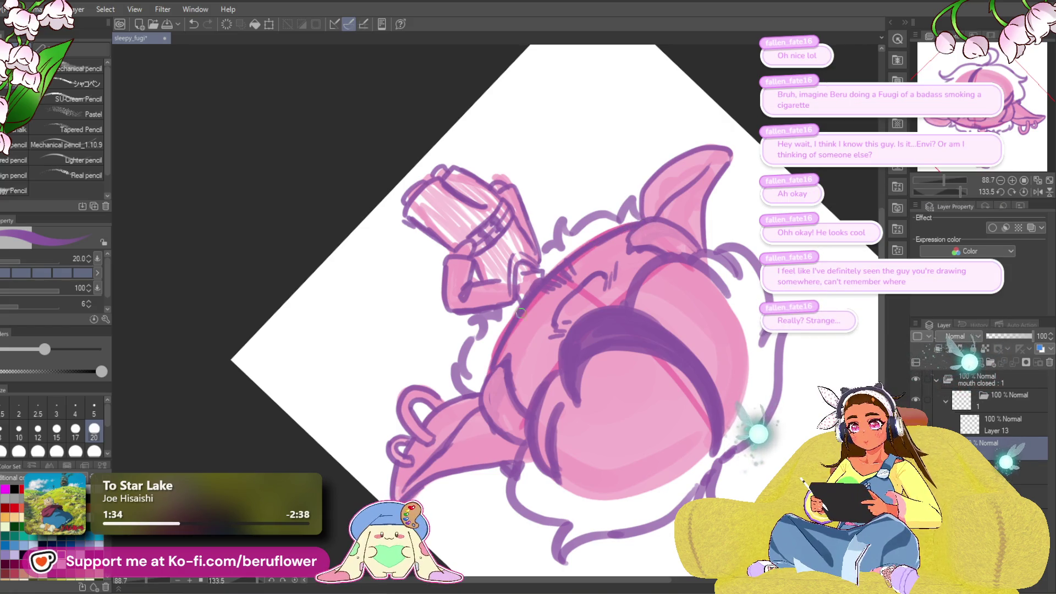
- Reset the canvas rotation and draw two purple hair strands on top of the head
{"action": "left_click", "coordinate": [1000, 193]}
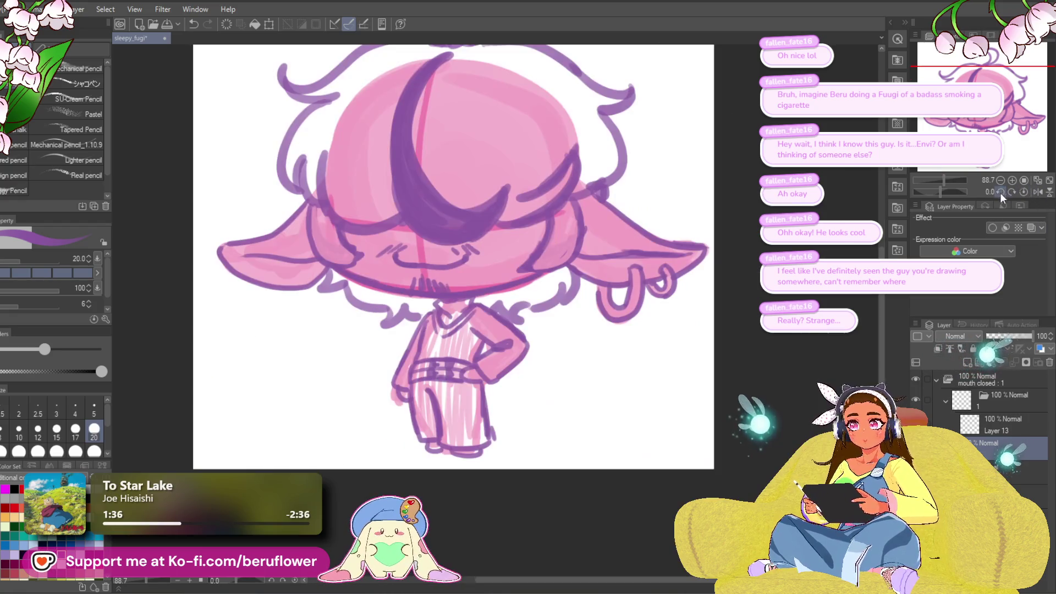
{"action": "left_click_drag", "start_coordinate": [749, 279], "coordinate": [802, 308]}
{"action": "left_click_drag", "start_coordinate": [589, 281], "coordinate": [631, 326]}
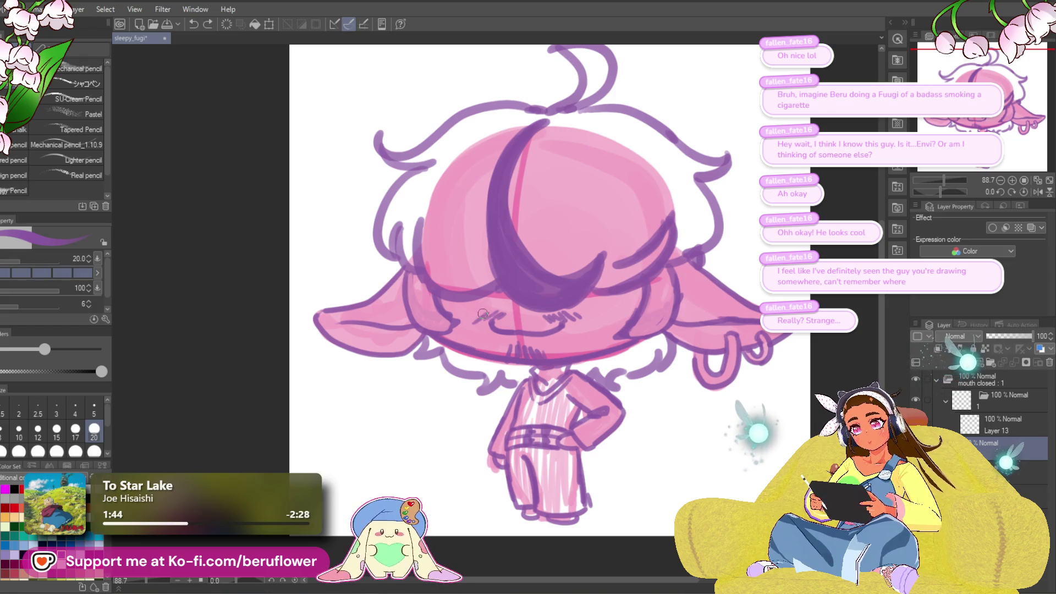
{"action": "left_click_drag", "start_coordinate": [694, 334], "coordinate": [630, 323]}
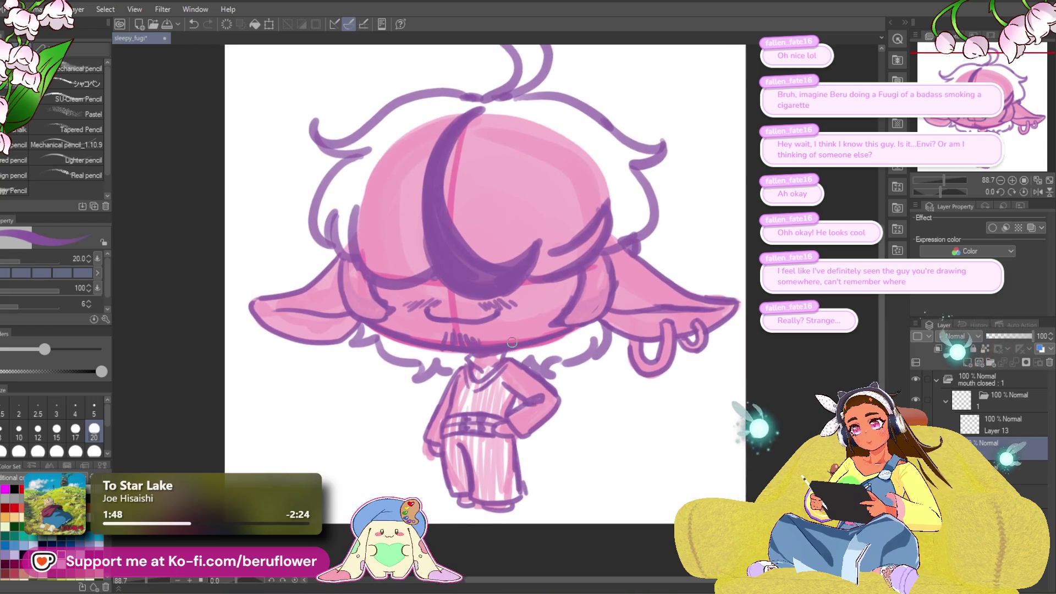
{"action": "mouse_move", "coordinate": [698, 373]}
{"action": "left_mouse_down"}
{"action": "mouse_move", "coordinate": [672, 427]}
{"action": "mouse_move", "coordinate": [668, 473]}
{"action": "left_mouse_up"}
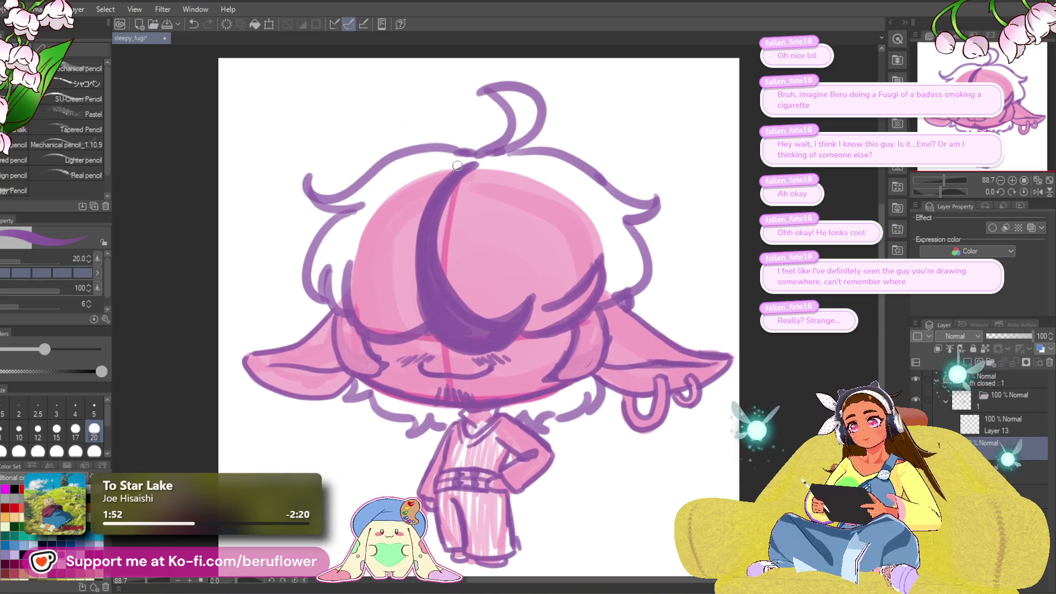
{"action": "mouse_move", "coordinate": [457, 166]}
{"action": "left_mouse_down"}
{"action": "mouse_move", "coordinate": [405, 168]}
{"action": "mouse_move", "coordinate": [554, 186]}
{"action": "left_mouse_up"}
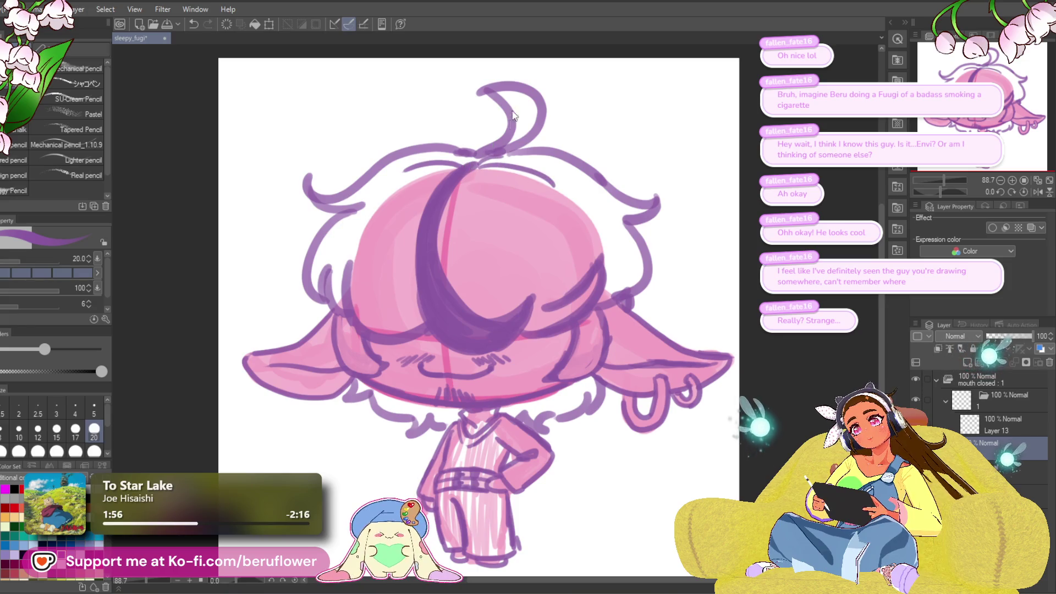
- Darken the left edge of the crescent hair streak
{"action": "mouse_move", "coordinate": [486, 152]}
{"action": "left_mouse_down"}
{"action": "mouse_move", "coordinate": [496, 183]}
{"action": "mouse_move", "coordinate": [476, 192]}
{"action": "mouse_move", "coordinate": [428, 277]}
{"action": "left_mouse_up"}
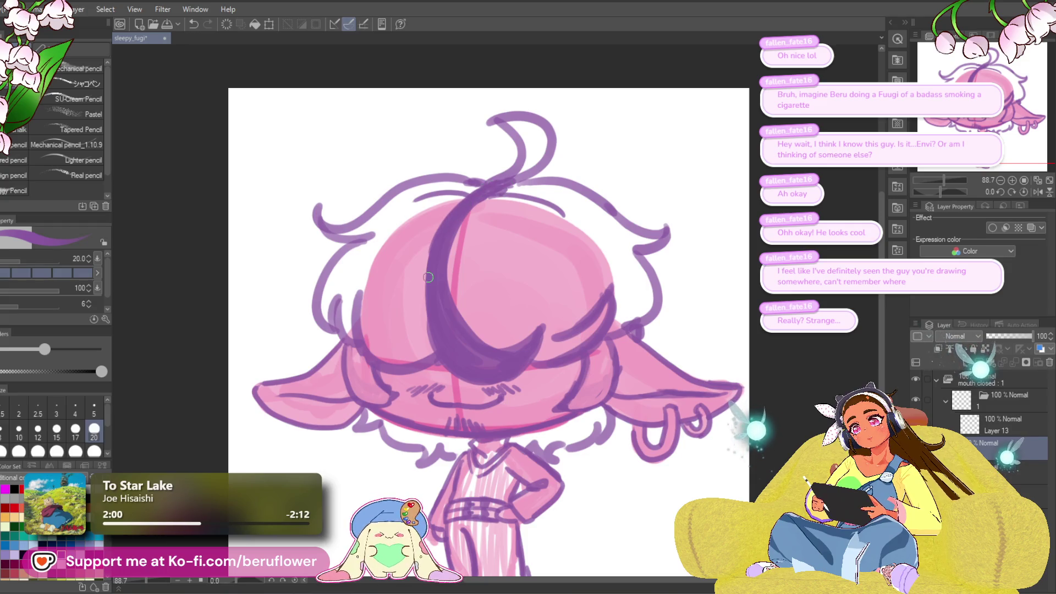
{"action": "left_click_drag", "start_coordinate": [498, 258], "coordinate": [498, 252]}
{"action": "mouse_move", "coordinate": [450, 212]}
{"action": "left_mouse_down"}
{"action": "mouse_move", "coordinate": [425, 301]}
{"action": "mouse_move", "coordinate": [430, 336]}
{"action": "left_mouse_up"}
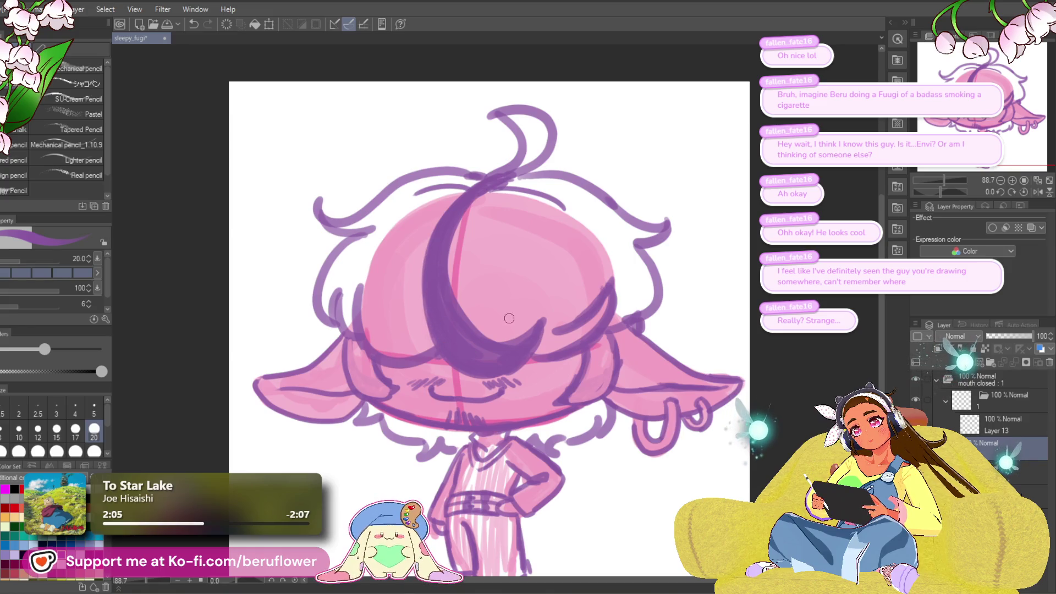
{"action": "left_click_drag", "start_coordinate": [510, 319], "coordinate": [505, 319]}
{"action": "left_click_drag", "start_coordinate": [553, 360], "coordinate": [560, 358]}
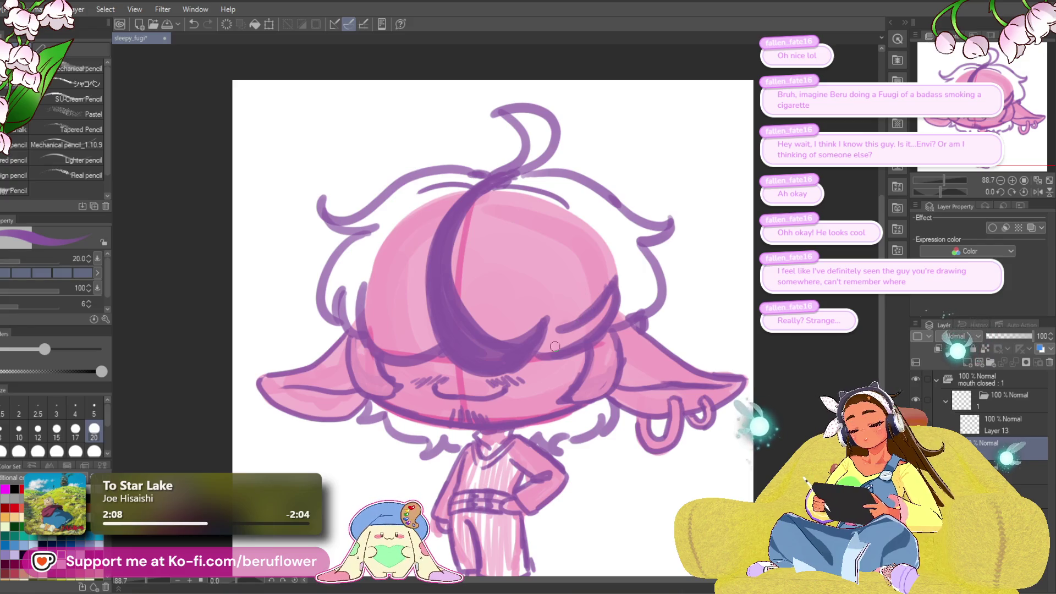
{"action": "left_click_drag", "start_coordinate": [555, 347], "coordinate": [532, 264]}
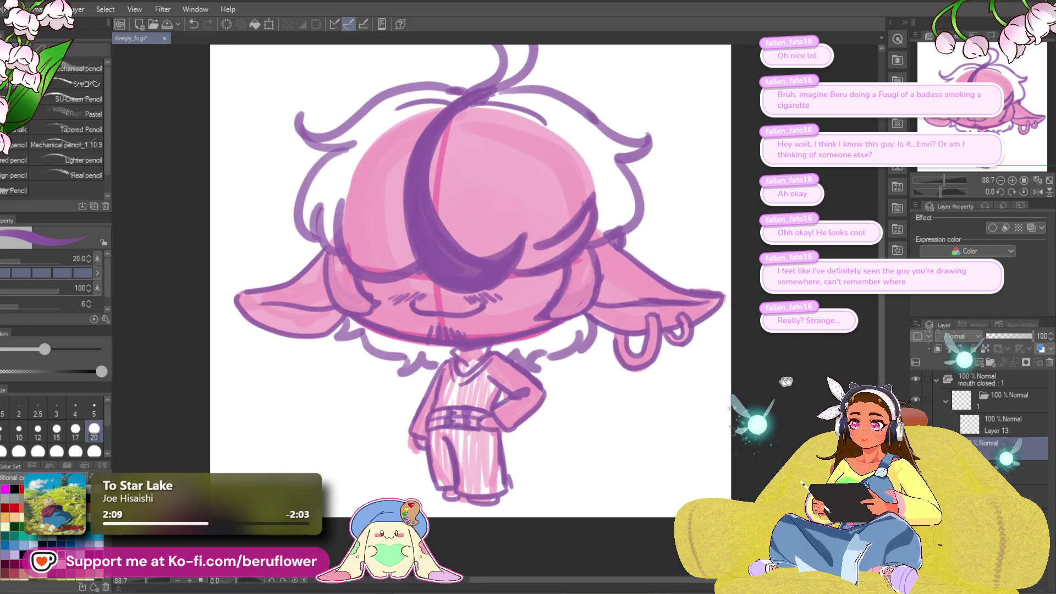
- Lower the sketch layer's opacity and choose the mechanical pencil in blue
{"action": "left_click", "coordinate": [1002, 337]}
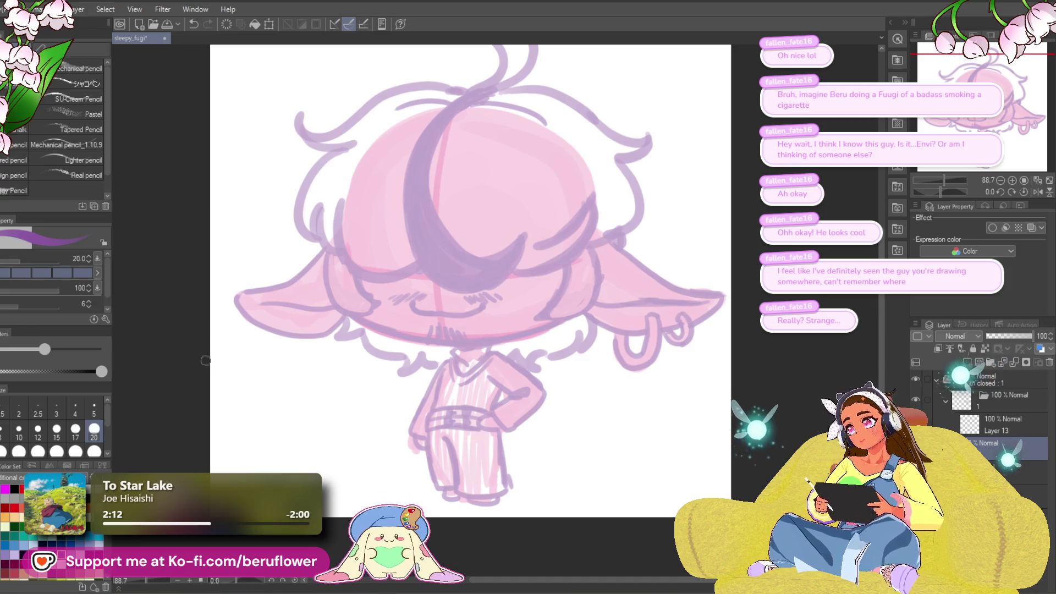
{"action": "left_click", "coordinate": [82, 83]}
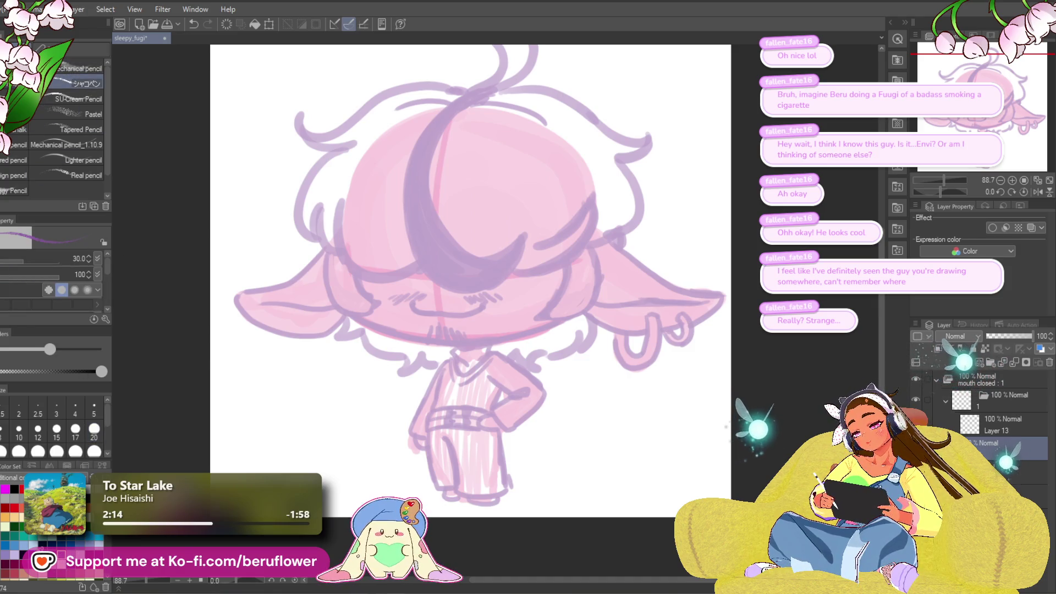
{"action": "left_click", "coordinate": [71, 544]}
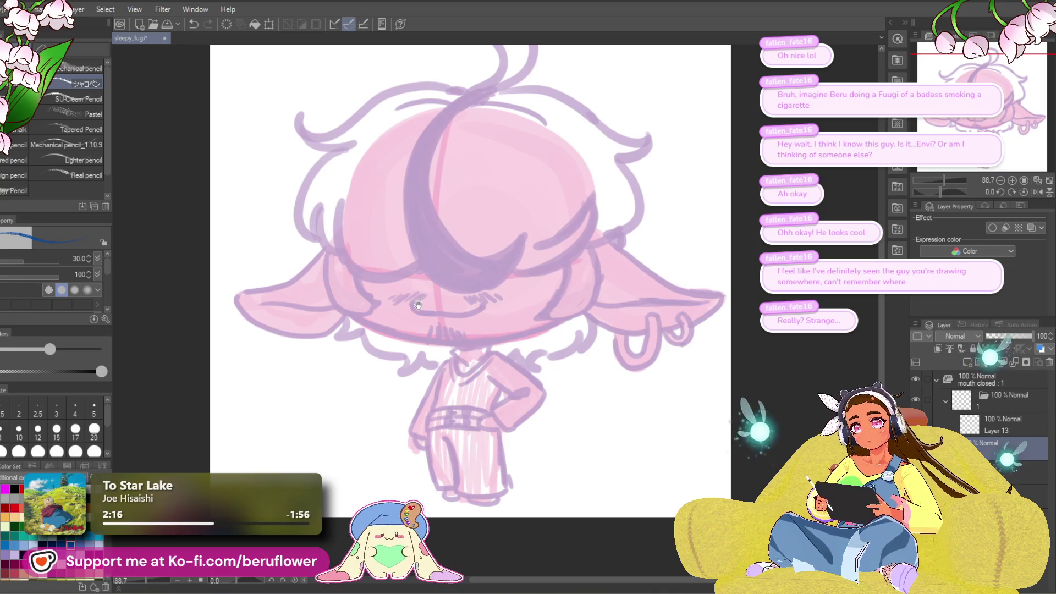
- Rotate the canvas and ink the mushroom cap's edge in blue
{"action": "scroll", "coordinate": [418, 306], "scroll_direction": "up", "scroll_amount": 3}
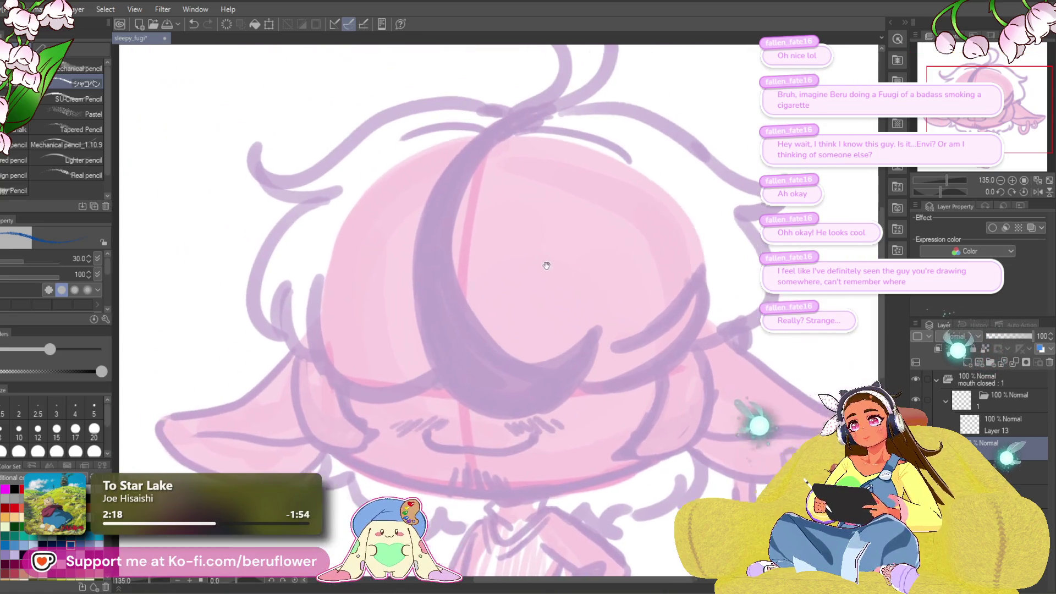
{"action": "scroll", "coordinate": [547, 265], "scroll_direction": "up", "scroll_amount": 3}
{"action": "mouse_move", "coordinate": [526, 99]}
{"action": "left_mouse_down"}
{"action": "mouse_move", "coordinate": [413, 219]}
{"action": "mouse_move", "coordinate": [388, 294]}
{"action": "left_mouse_up"}
{"action": "key", "text": "ctrl+z"}
{"action": "left_click_drag", "start_coordinate": [489, 330], "coordinate": [465, 284]}
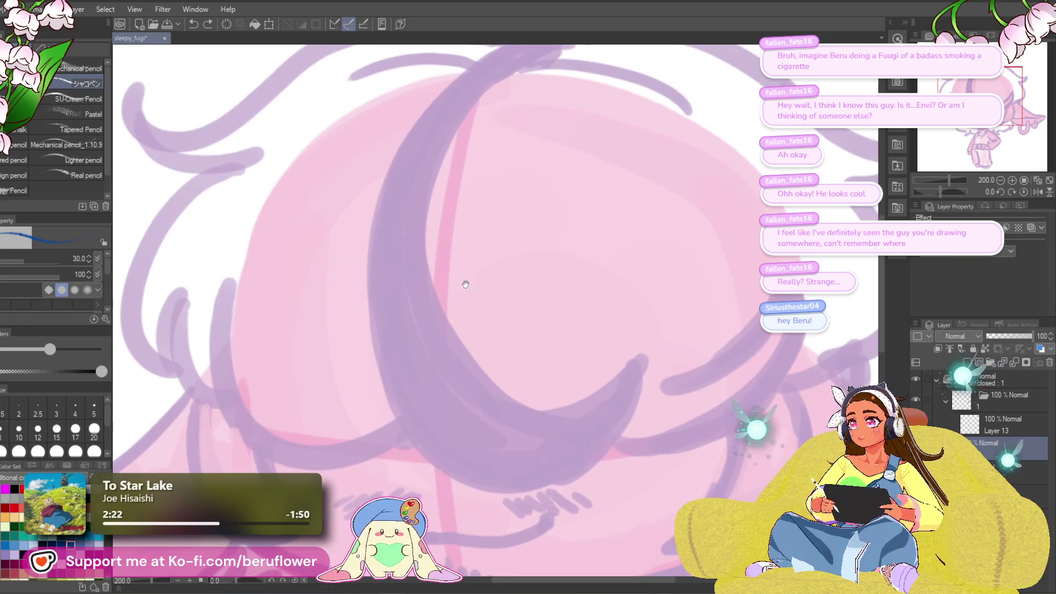
{"action": "mouse_move", "coordinate": [447, 333]}
{"action": "left_mouse_down"}
{"action": "mouse_move", "coordinate": [466, 356]}
{"action": "mouse_move", "coordinate": [446, 129]}
{"action": "left_mouse_up"}
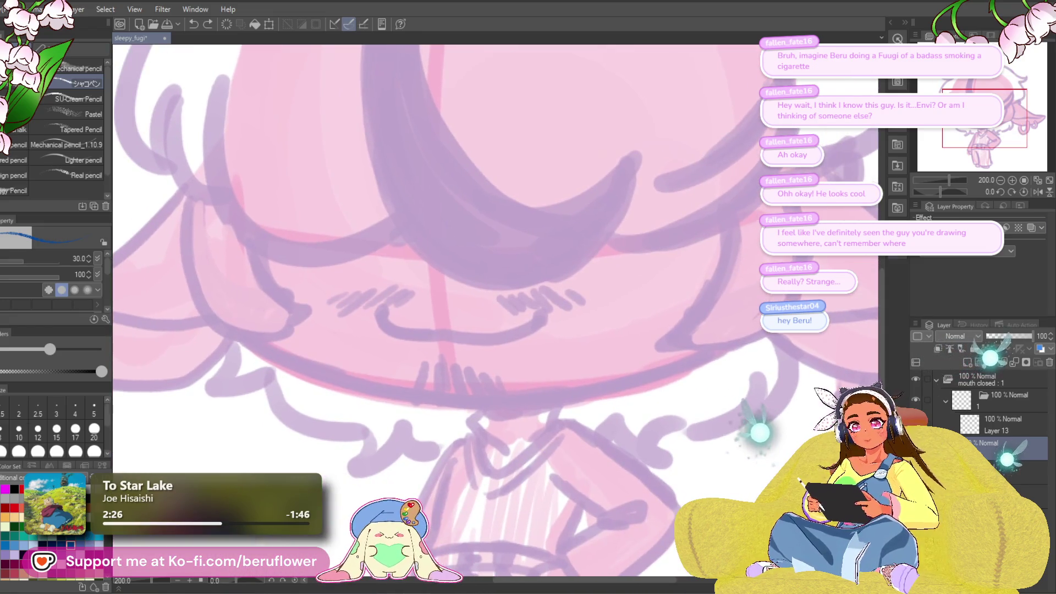
{"action": "left_click_drag", "start_coordinate": [943, 190], "coordinate": [961, 190]}
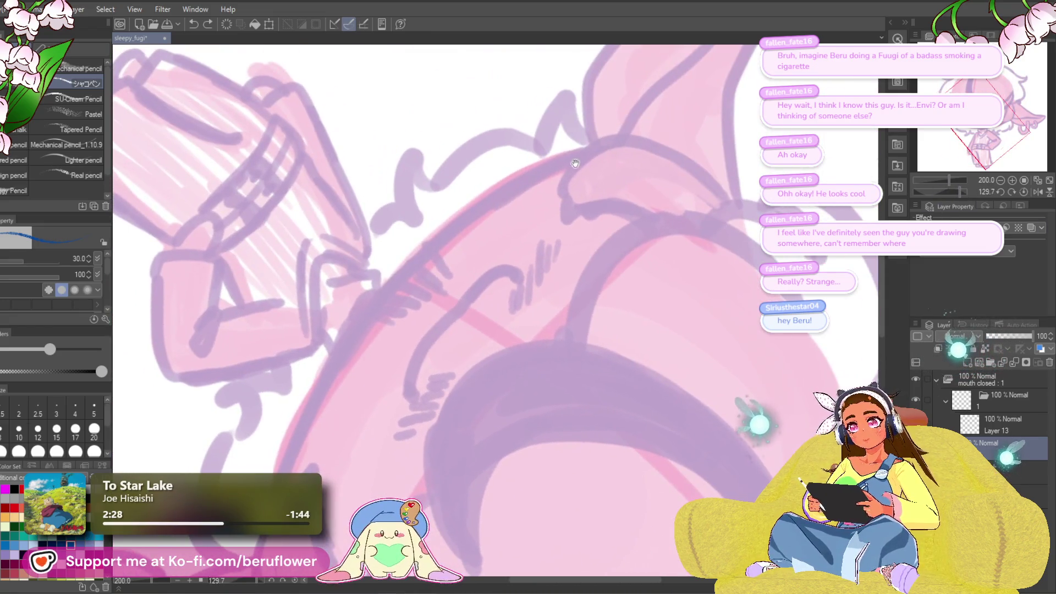
{"action": "mouse_move", "coordinate": [588, 157]}
{"action": "left_mouse_down"}
{"action": "mouse_move", "coordinate": [557, 166]}
{"action": "mouse_move", "coordinate": [354, 327]}
{"action": "mouse_move", "coordinate": [349, 302]}
{"action": "mouse_move", "coordinate": [310, 406]}
{"action": "left_mouse_up"}
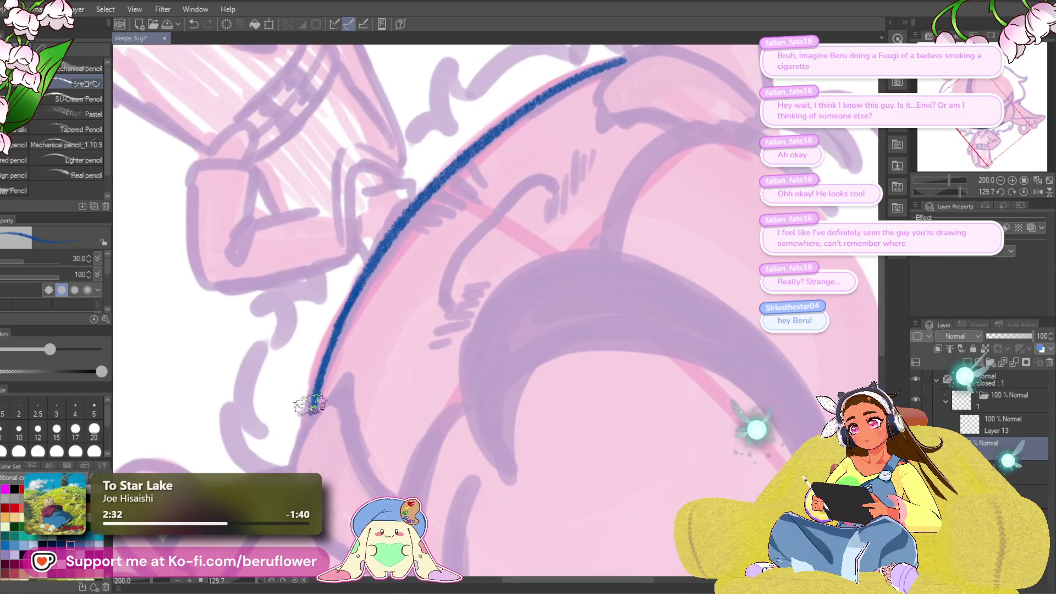
- Ink the V-shaped collar below the cap in blue, erasing the messy squiggle there
{"action": "left_click", "coordinate": [1023, 191]}
{"action": "left_click_drag", "start_coordinate": [682, 336], "coordinate": [685, 232]}
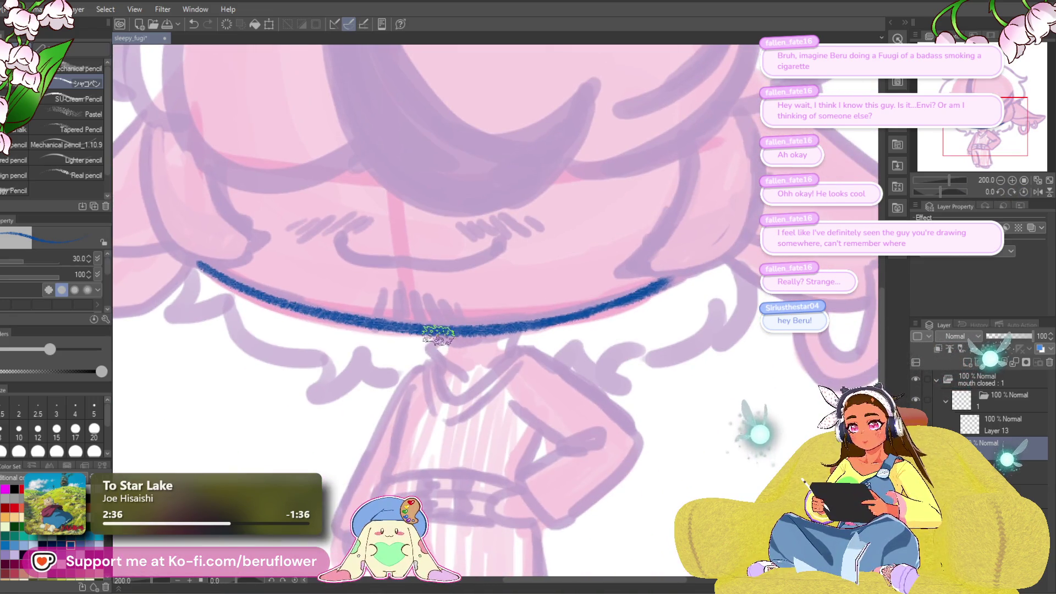
{"action": "mouse_move", "coordinate": [439, 334]}
{"action": "left_mouse_down"}
{"action": "mouse_move", "coordinate": [452, 373]}
{"action": "mouse_move", "coordinate": [504, 334]}
{"action": "left_mouse_up"}
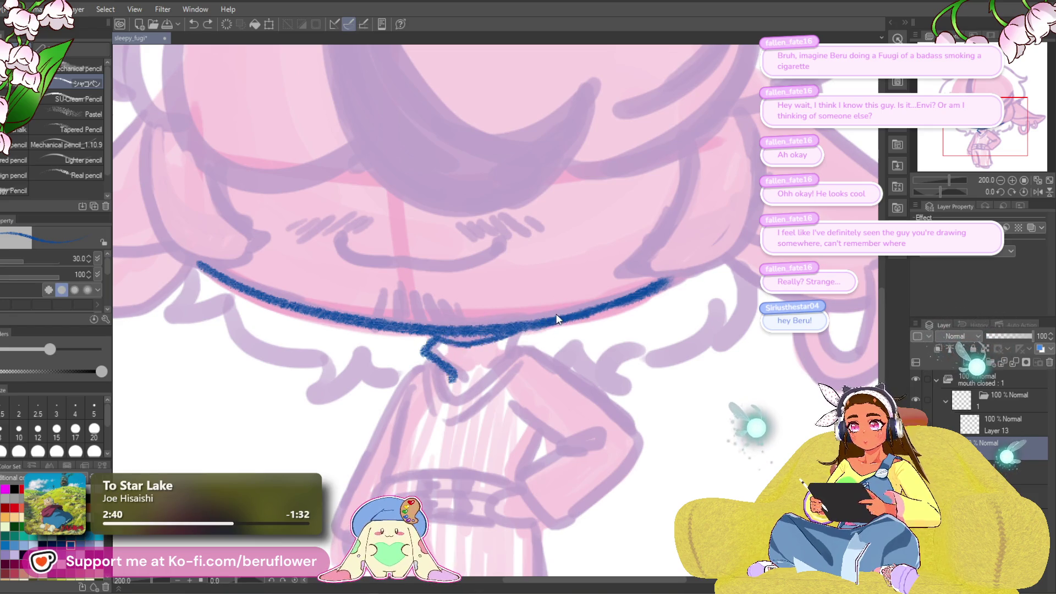
{"action": "left_click_drag", "start_coordinate": [445, 345], "coordinate": [514, 333]}
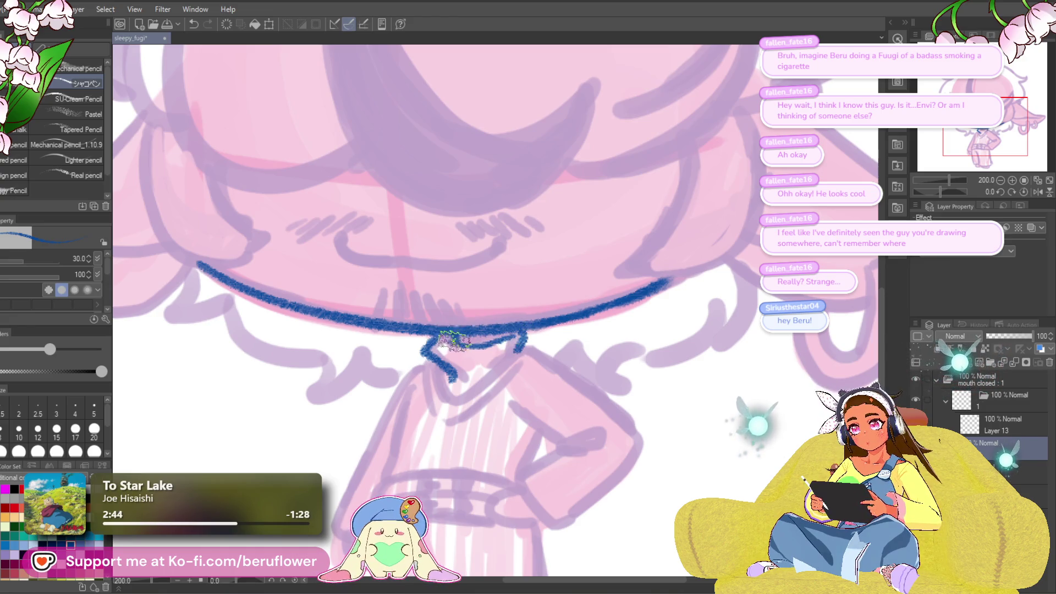
{"action": "left_click_drag", "start_coordinate": [526, 314], "coordinate": [515, 275]}
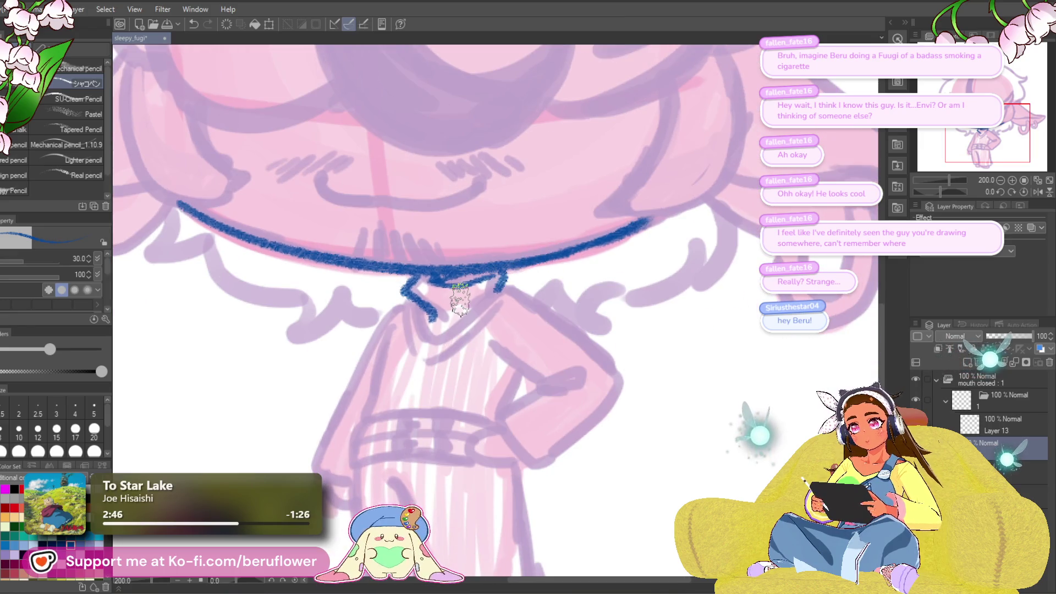
{"action": "mouse_move", "coordinate": [404, 292]}
{"action": "left_mouse_down"}
{"action": "mouse_move", "coordinate": [426, 308]}
{"action": "mouse_move", "coordinate": [436, 280]}
{"action": "mouse_move", "coordinate": [440, 344]}
{"action": "mouse_move", "coordinate": [495, 308]}
{"action": "mouse_move", "coordinate": [520, 275]}
{"action": "mouse_move", "coordinate": [536, 275]}
{"action": "left_mouse_up"}
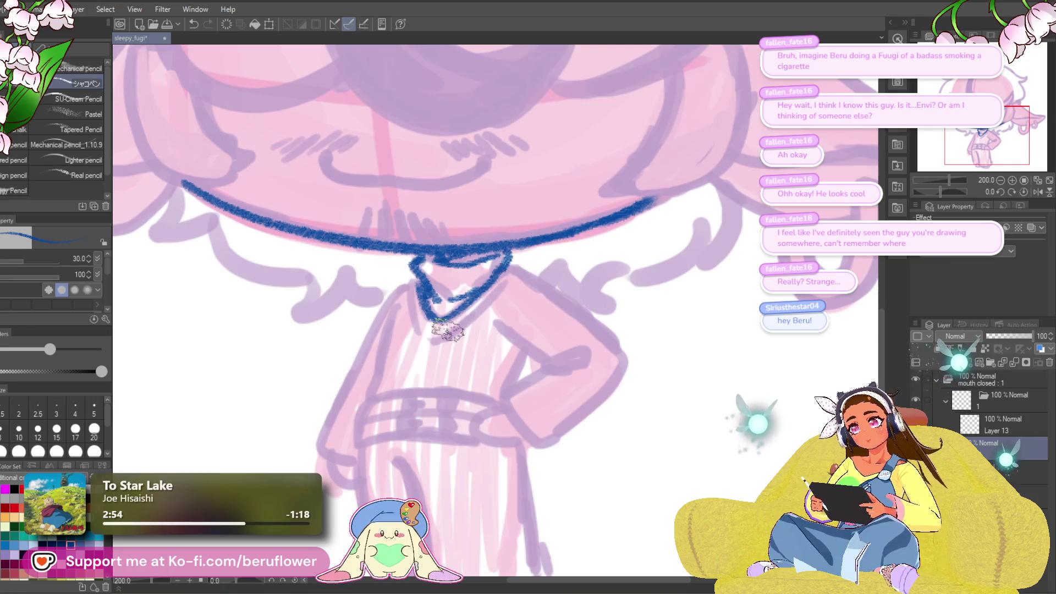
{"action": "mouse_move", "coordinate": [410, 282]}
{"action": "left_mouse_down"}
{"action": "mouse_move", "coordinate": [421, 317]}
{"action": "mouse_move", "coordinate": [457, 330]}
{"action": "mouse_move", "coordinate": [501, 292]}
{"action": "mouse_move", "coordinate": [502, 267]}
{"action": "mouse_move", "coordinate": [533, 275]}
{"action": "mouse_move", "coordinate": [620, 362]}
{"action": "mouse_move", "coordinate": [608, 305]}
{"action": "mouse_move", "coordinate": [550, 346]}
{"action": "mouse_move", "coordinate": [484, 323]}
{"action": "mouse_move", "coordinate": [542, 292]}
{"action": "mouse_move", "coordinate": [492, 212]}
{"action": "left_mouse_up"}
- Outline the inner arm, the torso's left side down to the hip, the sleeve curl and the hand on the hip
{"action": "left_click_drag", "start_coordinate": [545, 258], "coordinate": [489, 317]}
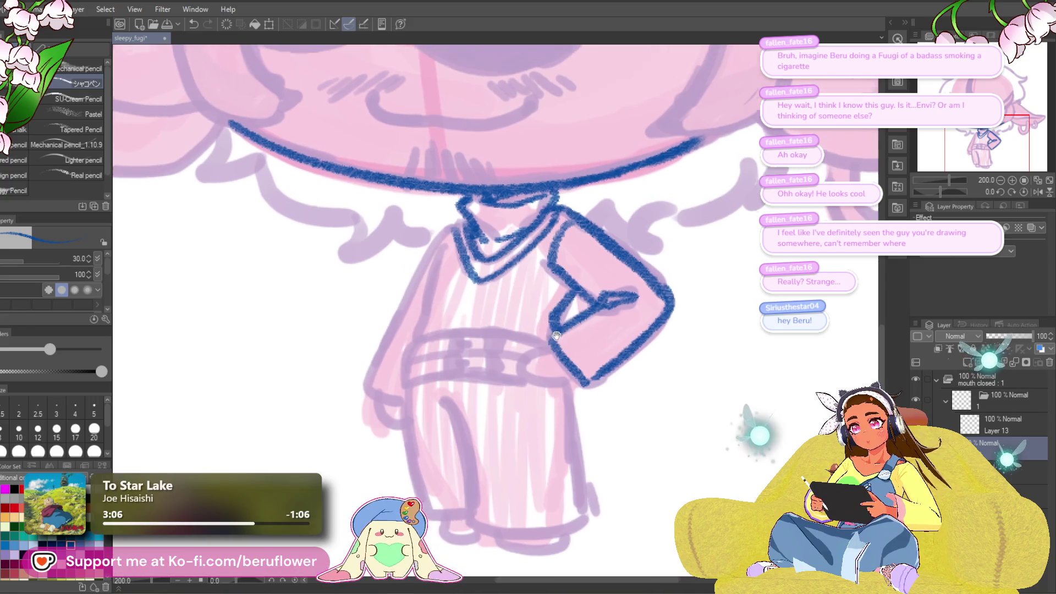
{"action": "left_click_drag", "start_coordinate": [456, 249], "coordinate": [421, 335]}
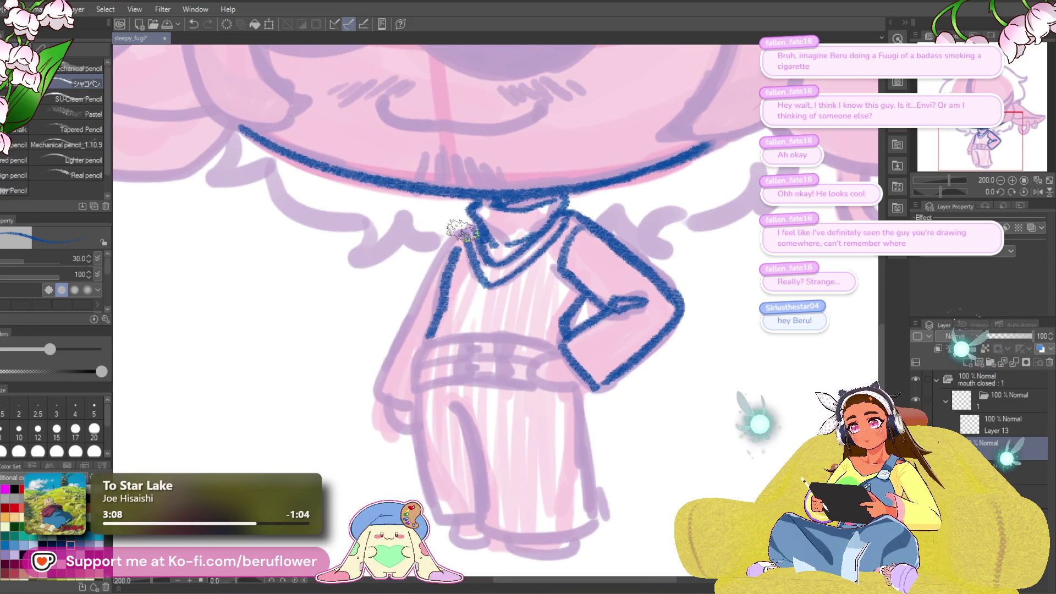
{"action": "mouse_move", "coordinate": [464, 229]}
{"action": "left_mouse_down"}
{"action": "mouse_move", "coordinate": [428, 264]}
{"action": "mouse_move", "coordinate": [377, 365]}
{"action": "mouse_move", "coordinate": [386, 404]}
{"action": "mouse_move", "coordinate": [407, 406]}
{"action": "left_mouse_up"}
{"action": "left_click_drag", "start_coordinate": [505, 372], "coordinate": [480, 312]}
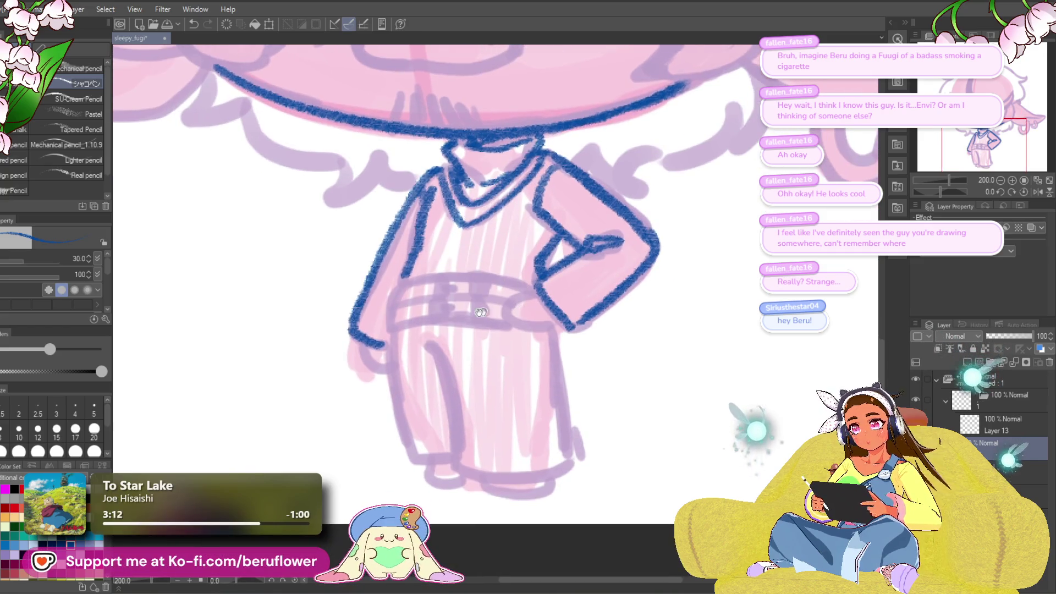
{"action": "left_click_drag", "start_coordinate": [366, 347], "coordinate": [388, 369]}
{"action": "mouse_move", "coordinate": [646, 325]}
{"action": "left_mouse_down"}
{"action": "mouse_move", "coordinate": [648, 342]}
{"action": "mouse_move", "coordinate": [669, 308]}
{"action": "left_mouse_up"}
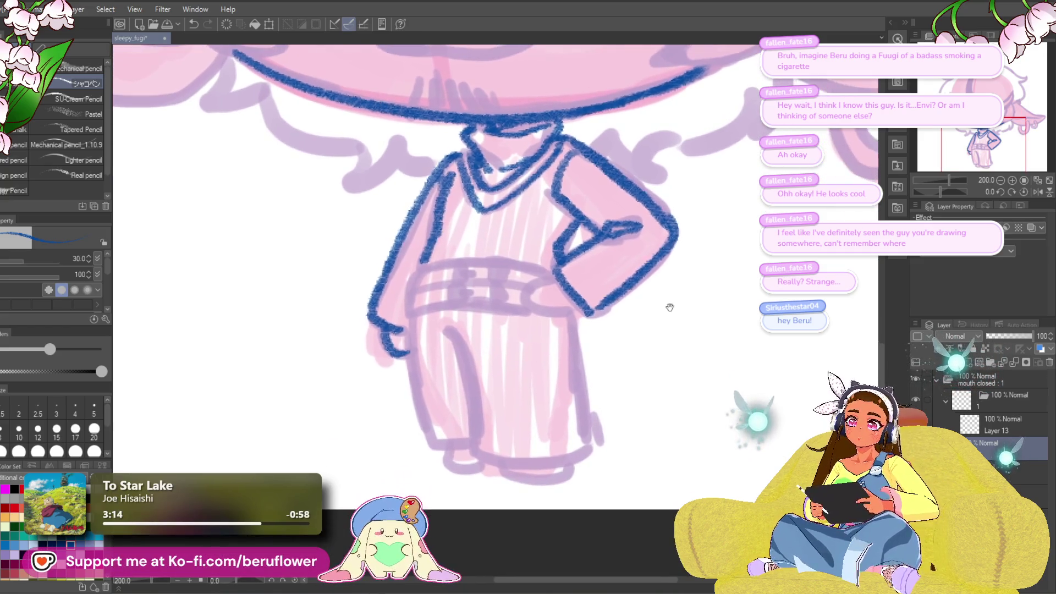
{"action": "left_click_drag", "start_coordinate": [567, 303], "coordinate": [568, 308]}
{"action": "mouse_move", "coordinate": [564, 278]}
{"action": "left_mouse_down"}
{"action": "mouse_move", "coordinate": [528, 308]}
{"action": "mouse_move", "coordinate": [589, 318]}
{"action": "left_mouse_up"}
- Draw the left and right trouser-leg outlines, redoing unsatisfying strokes
{"action": "left_click_drag", "start_coordinate": [627, 365], "coordinate": [606, 294]}
{"action": "left_click_drag", "start_coordinate": [444, 259], "coordinate": [458, 344]}
{"action": "key", "text": "ctrl+z"}
{"action": "mouse_move", "coordinate": [425, 257]}
{"action": "left_mouse_down"}
{"action": "mouse_move", "coordinate": [460, 306]}
{"action": "mouse_move", "coordinate": [468, 382]}
{"action": "left_mouse_up"}
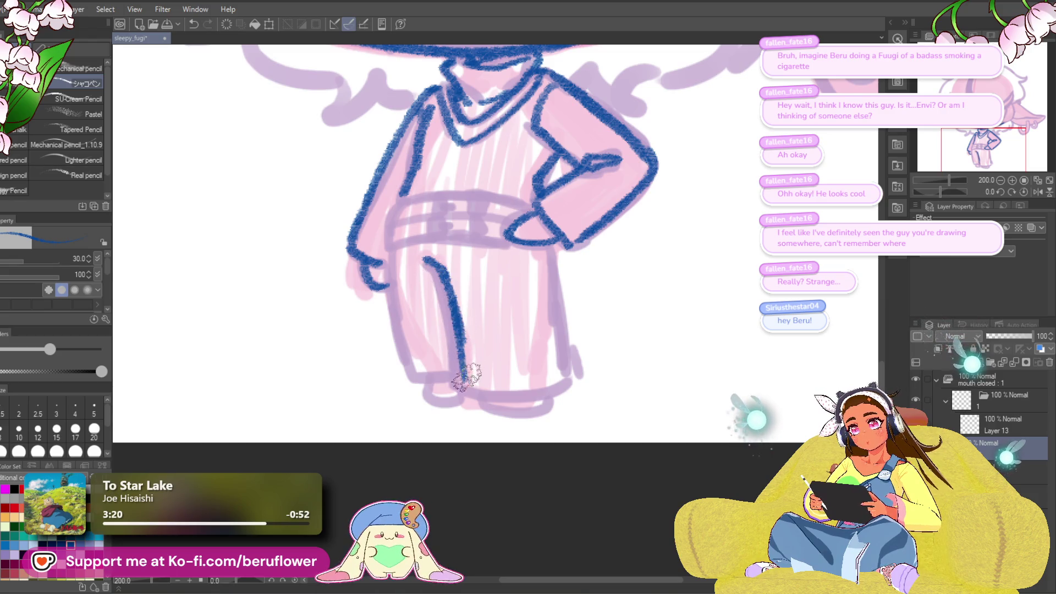
{"action": "left_click_drag", "start_coordinate": [545, 256], "coordinate": [575, 352]}
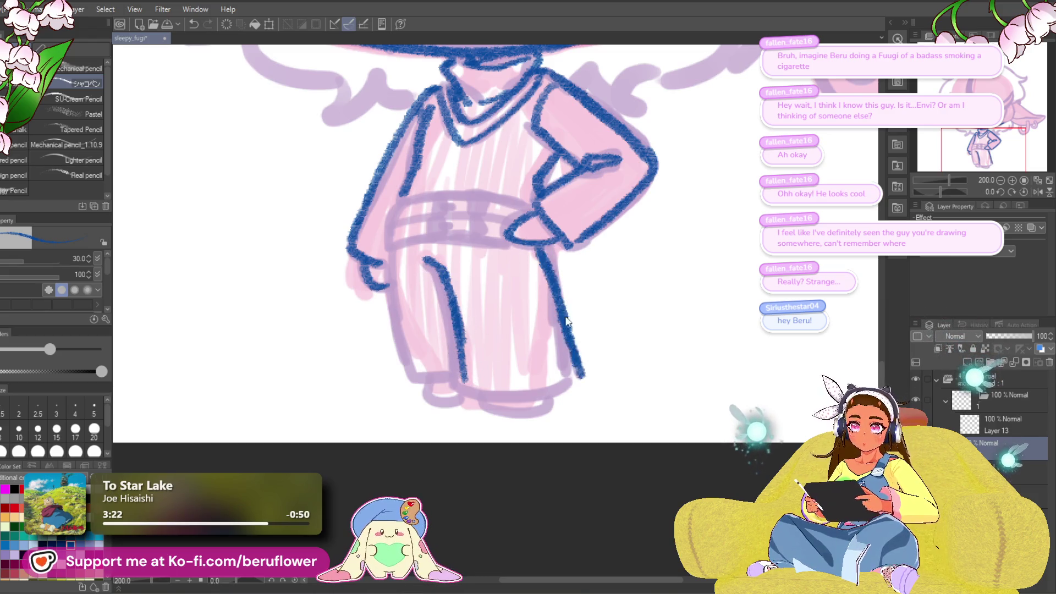
{"action": "key", "text": "ctrl+z"}
{"action": "left_click_drag", "start_coordinate": [545, 256], "coordinate": [572, 333]}
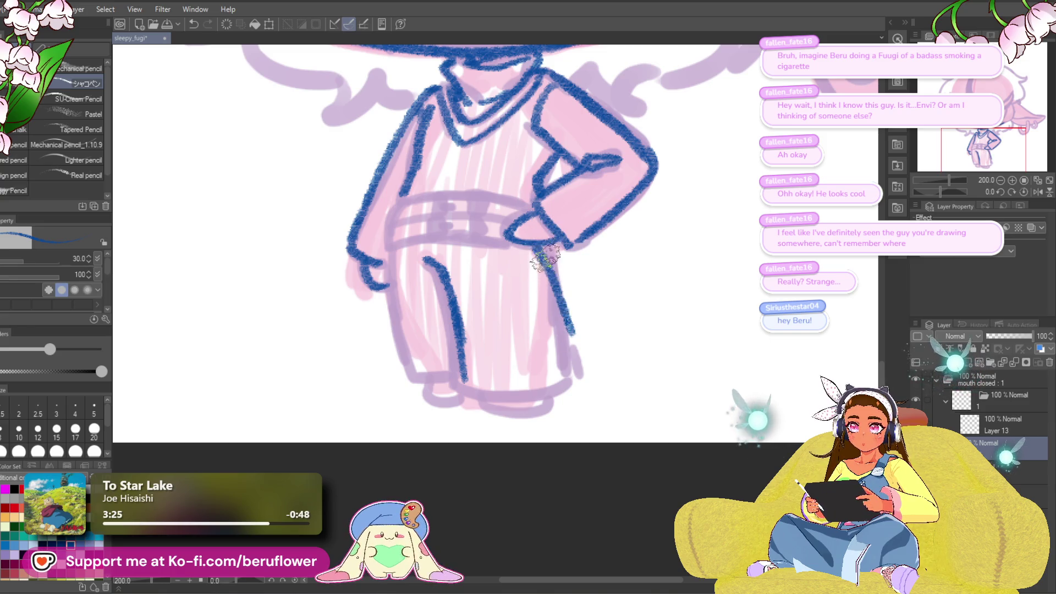
{"action": "left_click_drag", "start_coordinate": [545, 251], "coordinate": [575, 316]}
{"action": "key", "text": "ctrl+z"}
{"action": "left_click_drag", "start_coordinate": [545, 248], "coordinate": [580, 372]}
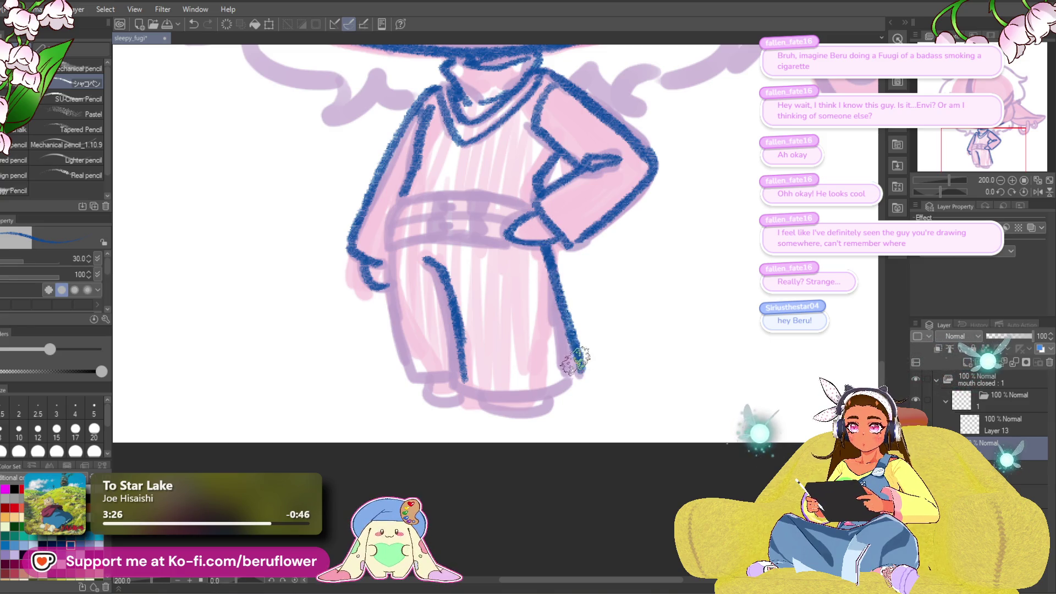
- Line the right and left trouser hems and the left leg's edge above the foot
{"action": "mouse_move", "coordinate": [496, 369]}
{"action": "left_mouse_down"}
{"action": "mouse_move", "coordinate": [488, 319]}
{"action": "mouse_move", "coordinate": [502, 345]}
{"action": "mouse_move", "coordinate": [561, 335]}
{"action": "mouse_move", "coordinate": [570, 309]}
{"action": "left_mouse_up"}
{"action": "left_click_drag", "start_coordinate": [567, 345], "coordinate": [573, 343]}
{"action": "mouse_move", "coordinate": [478, 338]}
{"action": "left_mouse_down"}
{"action": "mouse_move", "coordinate": [515, 360]}
{"action": "mouse_move", "coordinate": [569, 328]}
{"action": "left_mouse_up"}
{"action": "left_click_drag", "start_coordinate": [592, 331], "coordinate": [608, 372]}
{"action": "left_click_drag", "start_coordinate": [386, 238], "coordinate": [418, 357]}
{"action": "left_click_drag", "start_coordinate": [397, 292], "coordinate": [405, 316]}
{"action": "key", "text": "ctrl+z"}
{"action": "key", "text": "ctrl+z"}
{"action": "key", "text": "ctrl+z"}
{"action": "mouse_move", "coordinate": [386, 239]}
{"action": "left_mouse_down"}
{"action": "mouse_move", "coordinate": [405, 341]}
{"action": "mouse_move", "coordinate": [448, 371]}
{"action": "left_mouse_up"}
{"action": "left_click_drag", "start_coordinate": [610, 311], "coordinate": [598, 321]}
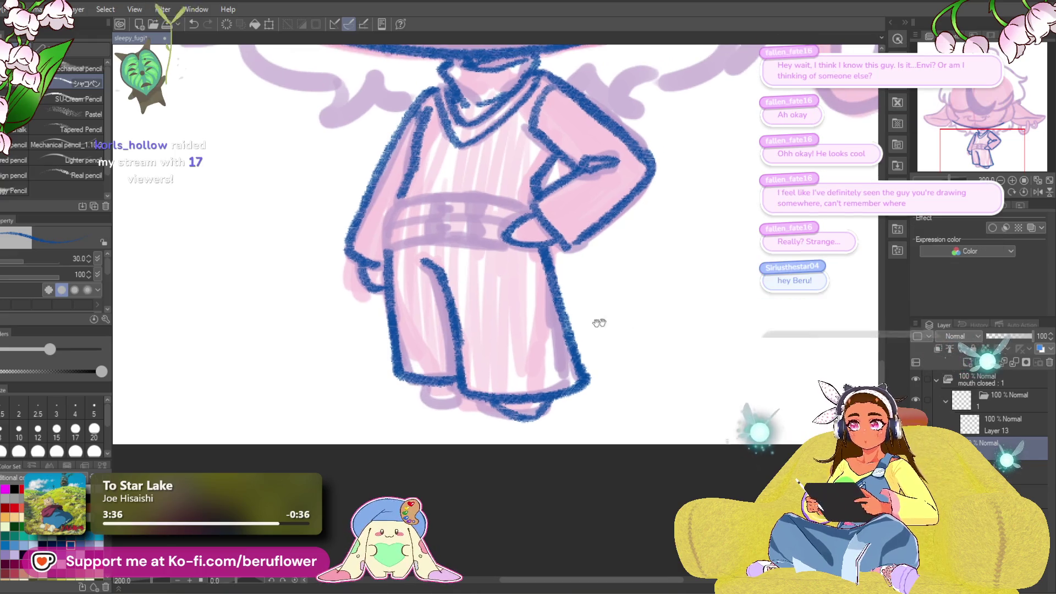
{"action": "left_click_drag", "start_coordinate": [418, 404], "coordinate": [465, 407]}
{"action": "key", "text": "ctrl+z"}
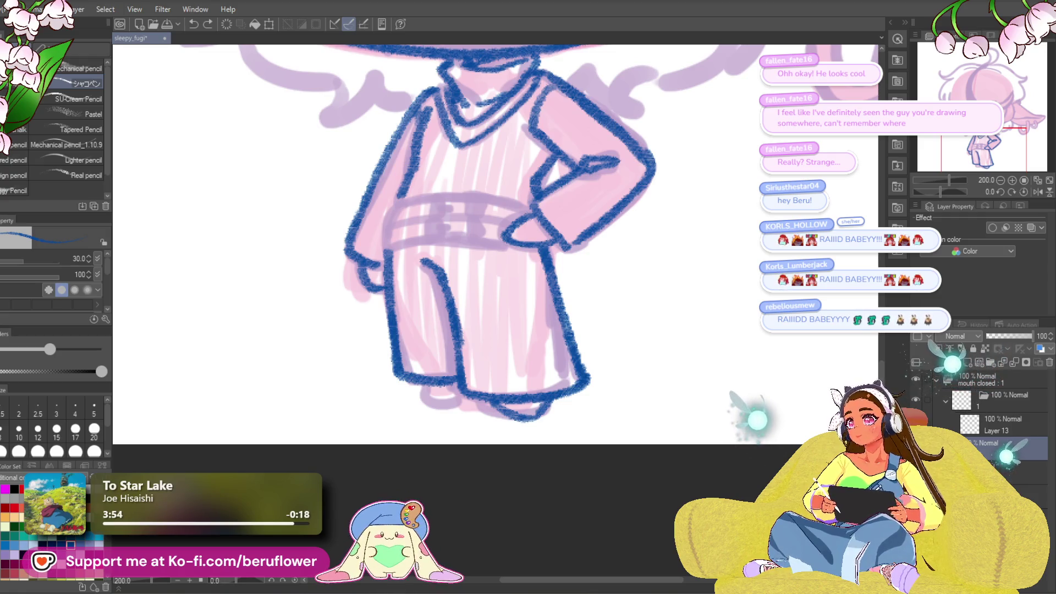
- Zoom out to about 90% and recentre so the chibi's head and body are both visible
{"action": "scroll", "coordinate": [564, 175], "scroll_direction": "down", "scroll_amount": 3}
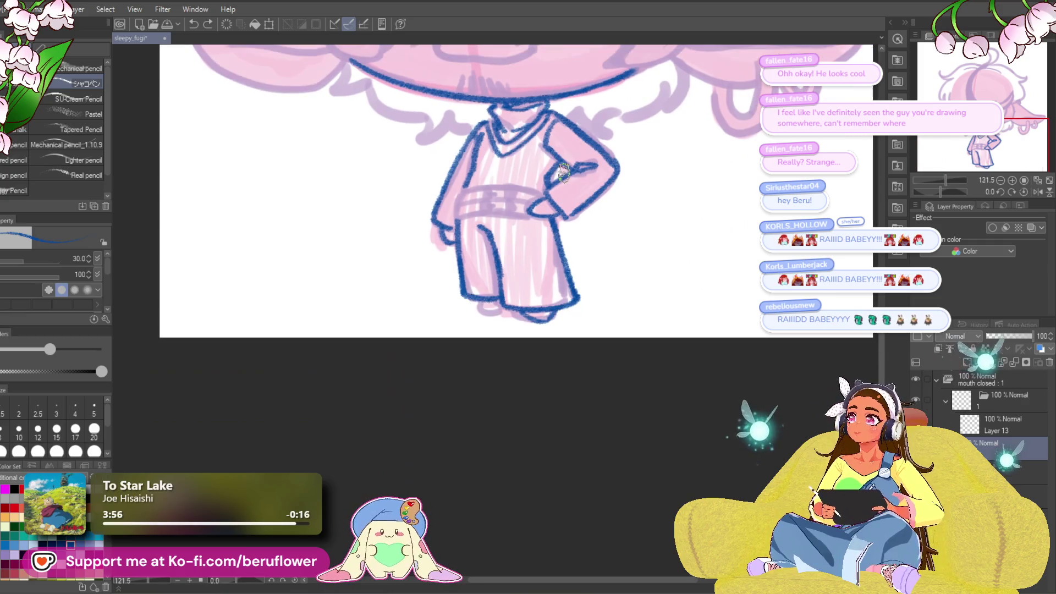
{"action": "left_click_drag", "start_coordinate": [962, 147], "coordinate": [960, 110]}
{"action": "scroll", "coordinate": [422, 449], "scroll_direction": "down", "scroll_amount": 1}
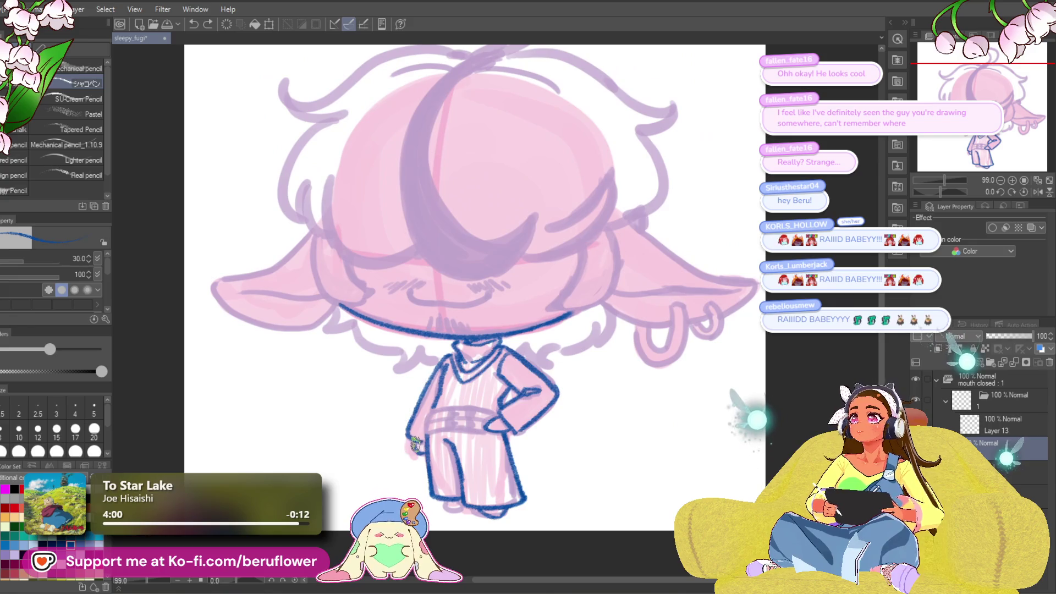
{"action": "scroll", "coordinate": [407, 445], "scroll_direction": "down", "scroll_amount": 1}
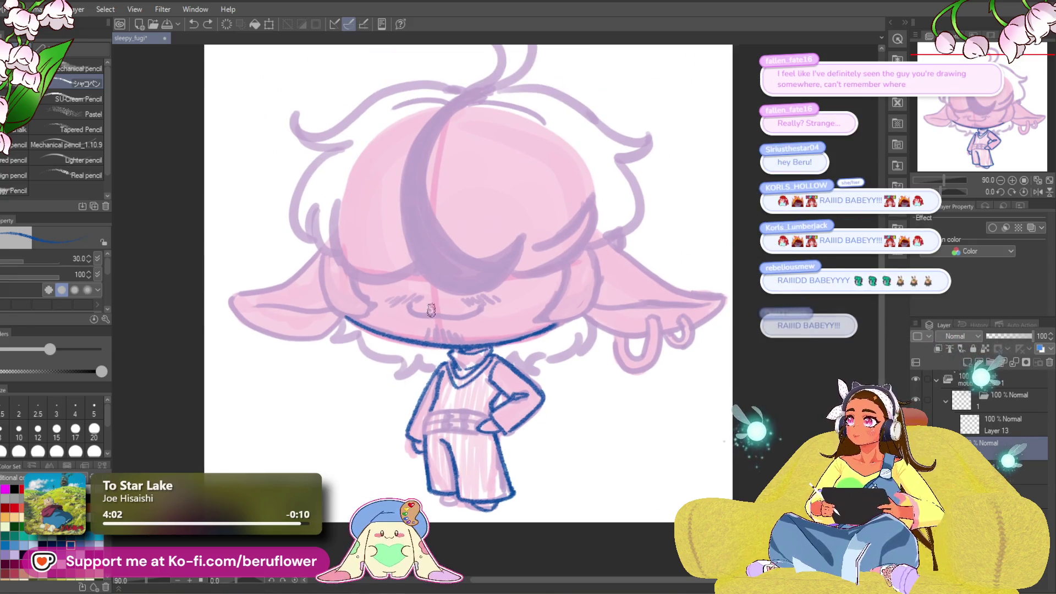
{"action": "left_click_drag", "start_coordinate": [452, 299], "coordinate": [443, 310]}
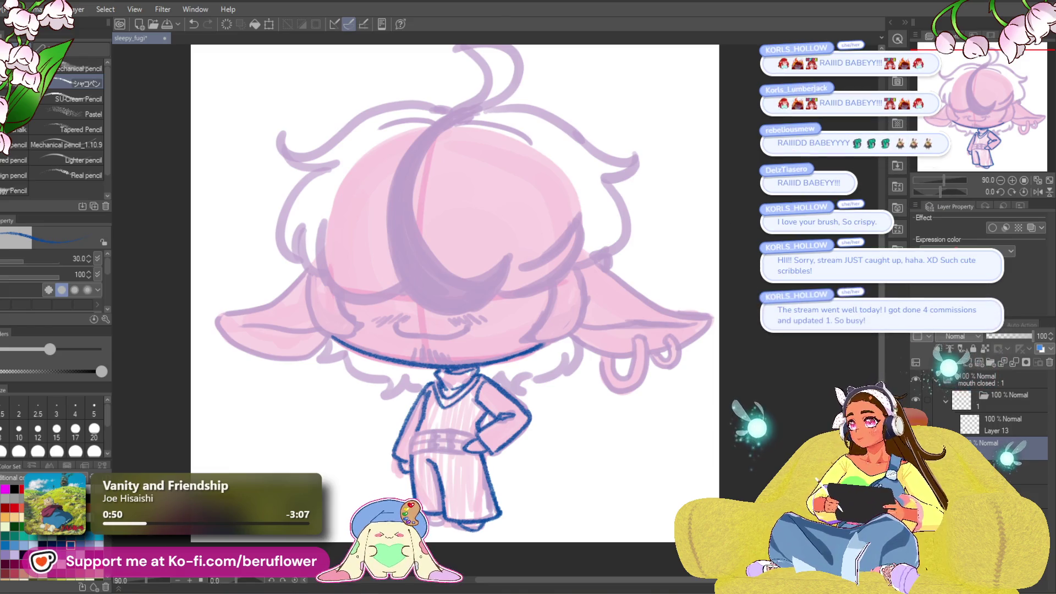
{"action": "scroll", "coordinate": [457, 292], "scroll_direction": "down", "scroll_amount": 1}
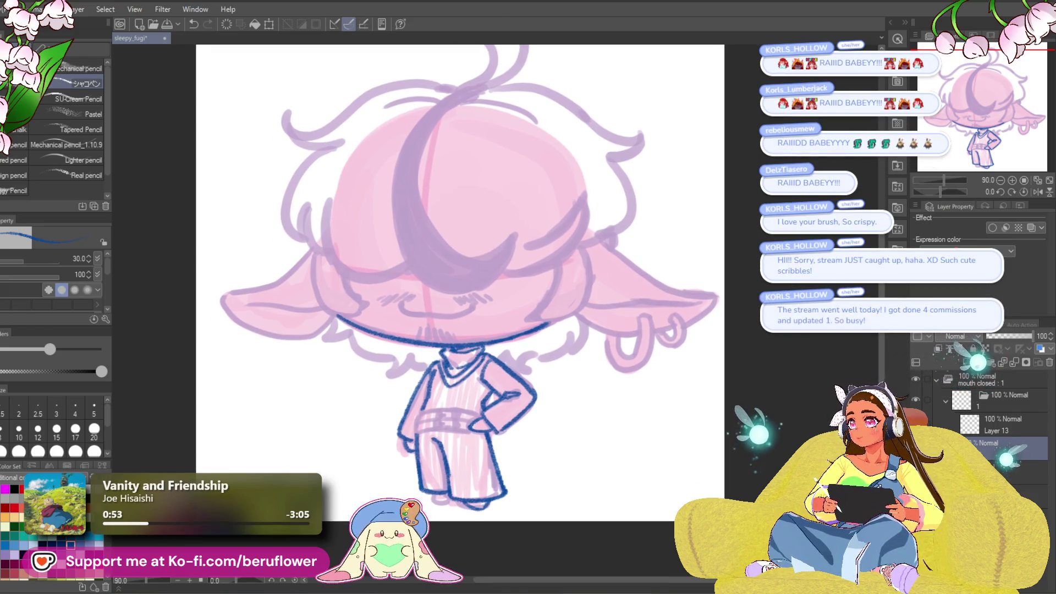
{"action": "scroll", "coordinate": [456, 289], "scroll_direction": "up", "scroll_amount": 1}
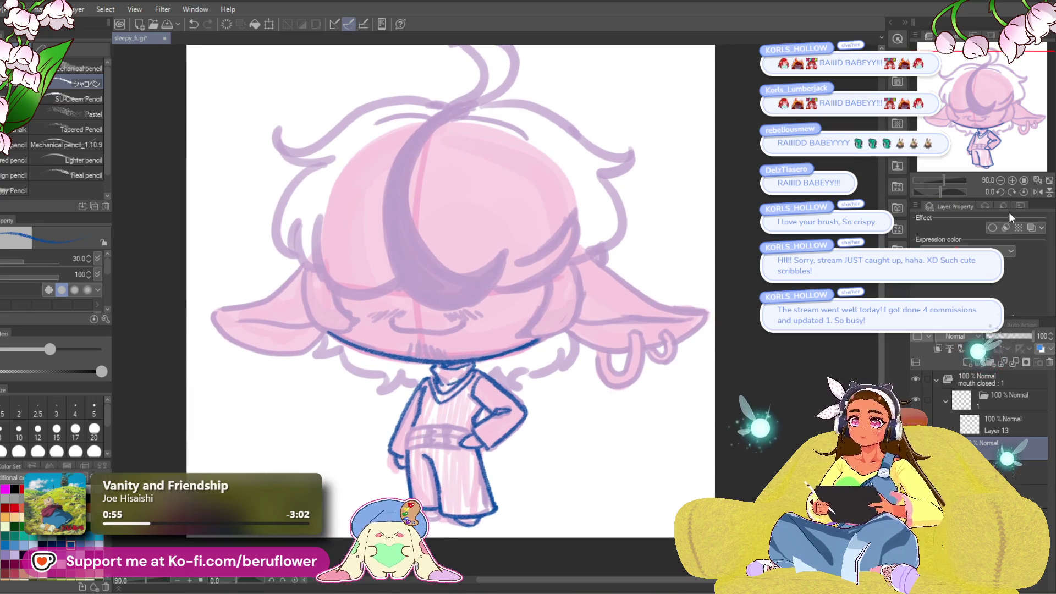
- Erase the stray blue line and ink the hair edge beside the ear
{"action": "left_click_drag", "start_coordinate": [945, 193], "coordinate": [964, 192]}
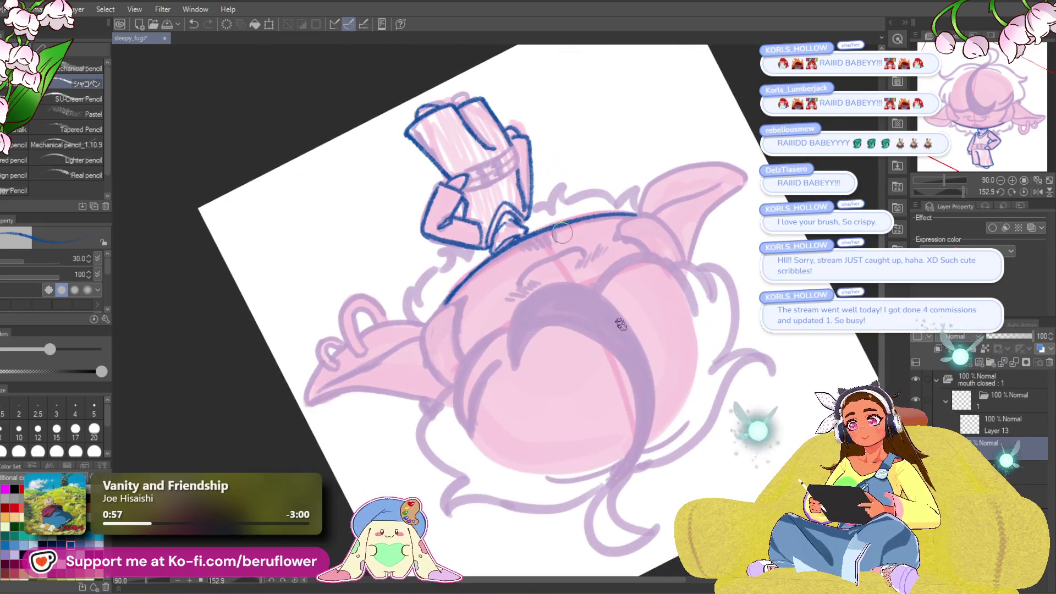
{"action": "scroll", "coordinate": [560, 235], "scroll_direction": "up", "scroll_amount": 3}
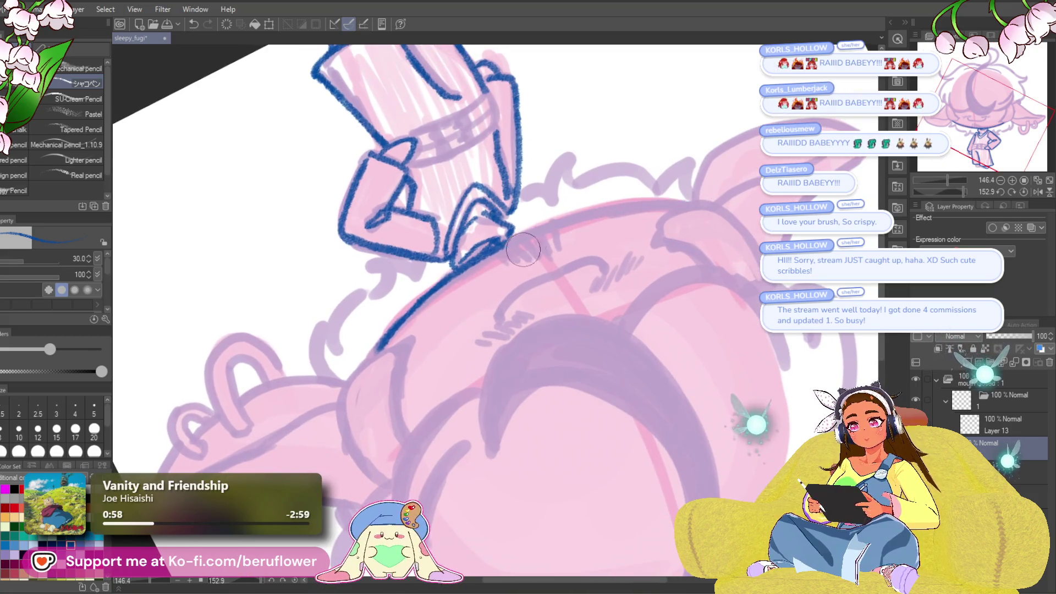
{"action": "mouse_move", "coordinate": [493, 263]}
{"action": "left_mouse_down"}
{"action": "mouse_move", "coordinate": [387, 340]}
{"action": "mouse_move", "coordinate": [415, 361]}
{"action": "left_mouse_up"}
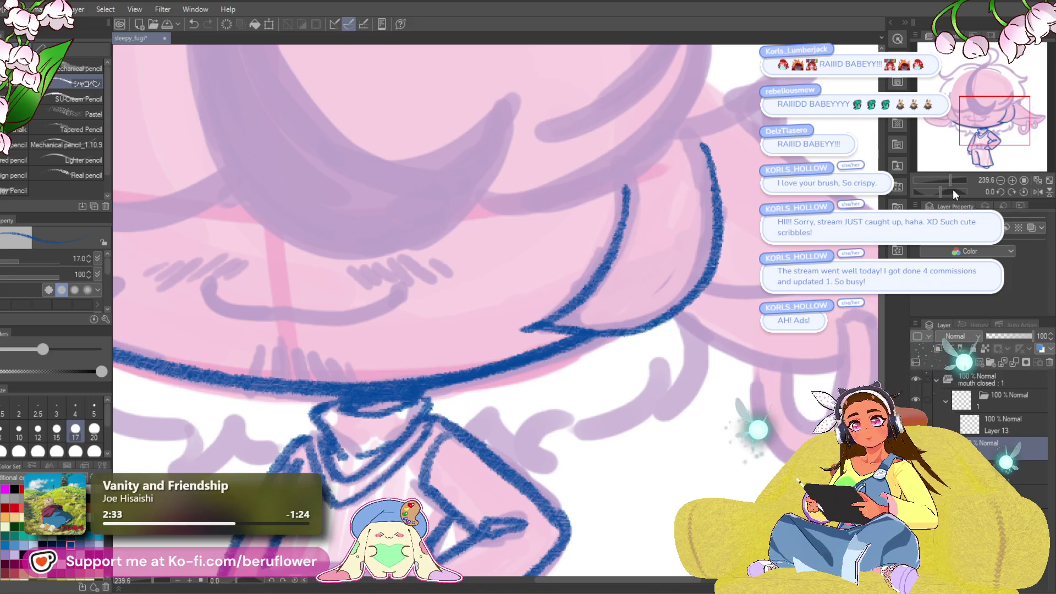
{"action": "left_click_drag", "start_coordinate": [953, 194], "coordinate": [964, 192]}
{"action": "mouse_move", "coordinate": [480, 319]}
{"action": "left_mouse_down"}
{"action": "mouse_move", "coordinate": [506, 290]}
{"action": "mouse_move", "coordinate": [619, 269]}
{"action": "mouse_move", "coordinate": [549, 279]}
{"action": "mouse_move", "coordinate": [493, 306]}
{"action": "mouse_move", "coordinate": [457, 365]}
{"action": "mouse_move", "coordinate": [454, 409]}
{"action": "mouse_move", "coordinate": [498, 495]}
{"action": "left_mouse_up"}
{"action": "left_click", "coordinate": [993, 192]}
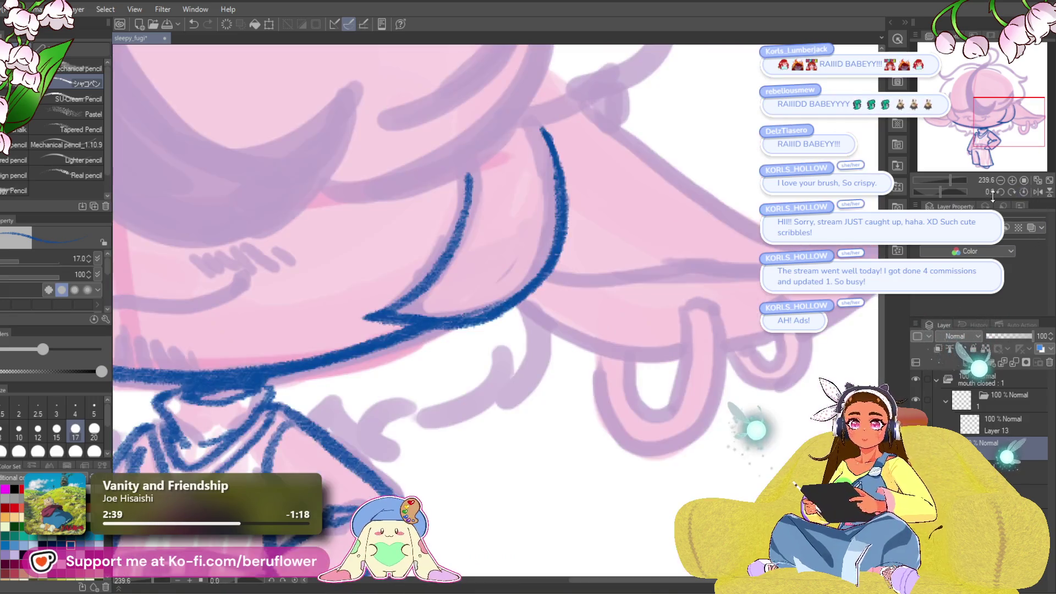
- Ink the right edge of the hair with a curving strand line and a short extra line
{"action": "mouse_move", "coordinate": [559, 143]}
{"action": "left_mouse_down"}
{"action": "mouse_move", "coordinate": [558, 242]}
{"action": "mouse_move", "coordinate": [578, 283]}
{"action": "mouse_move", "coordinate": [617, 315]}
{"action": "left_mouse_up"}
{"action": "scroll", "coordinate": [564, 273], "scroll_direction": "down", "scroll_amount": 5}
{"action": "scroll", "coordinate": [605, 297], "scroll_direction": "up", "scroll_amount": 4}
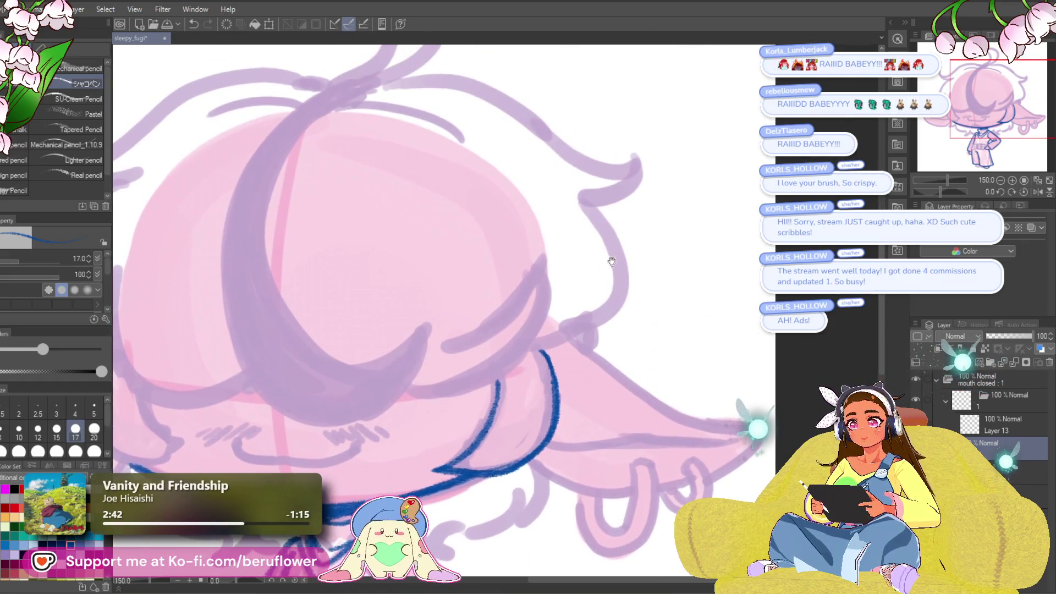
{"action": "mouse_move", "coordinate": [589, 206]}
{"action": "left_mouse_down"}
{"action": "mouse_move", "coordinate": [605, 311]}
{"action": "mouse_move", "coordinate": [528, 350]}
{"action": "left_mouse_up"}
{"action": "left_click_drag", "start_coordinate": [462, 333], "coordinate": [587, 259]}
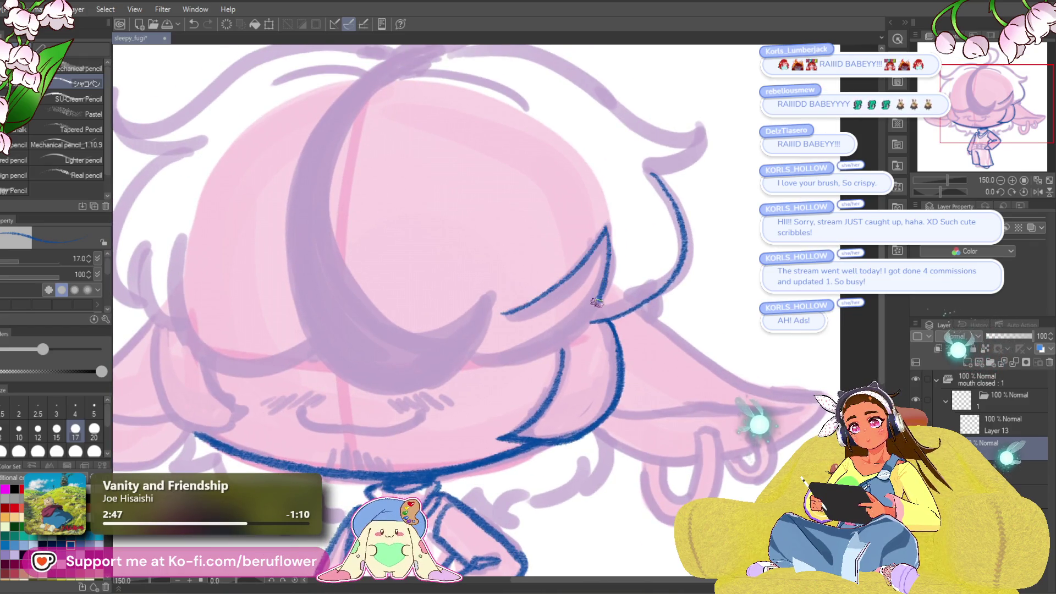
{"action": "left_click_drag", "start_coordinate": [597, 302], "coordinate": [532, 357]}
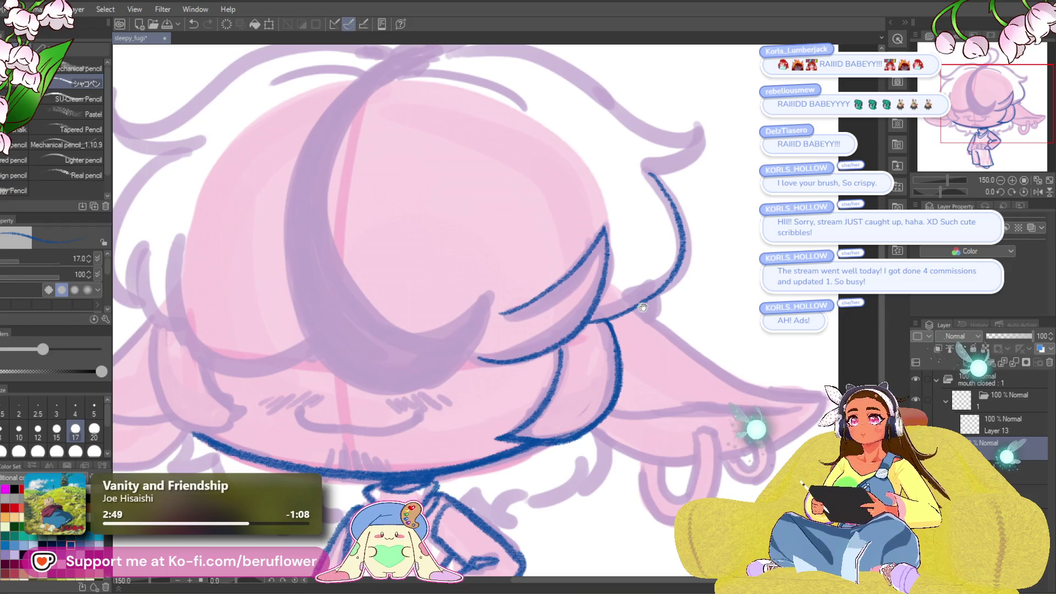
{"action": "left_click_drag", "start_coordinate": [626, 349], "coordinate": [649, 338]}
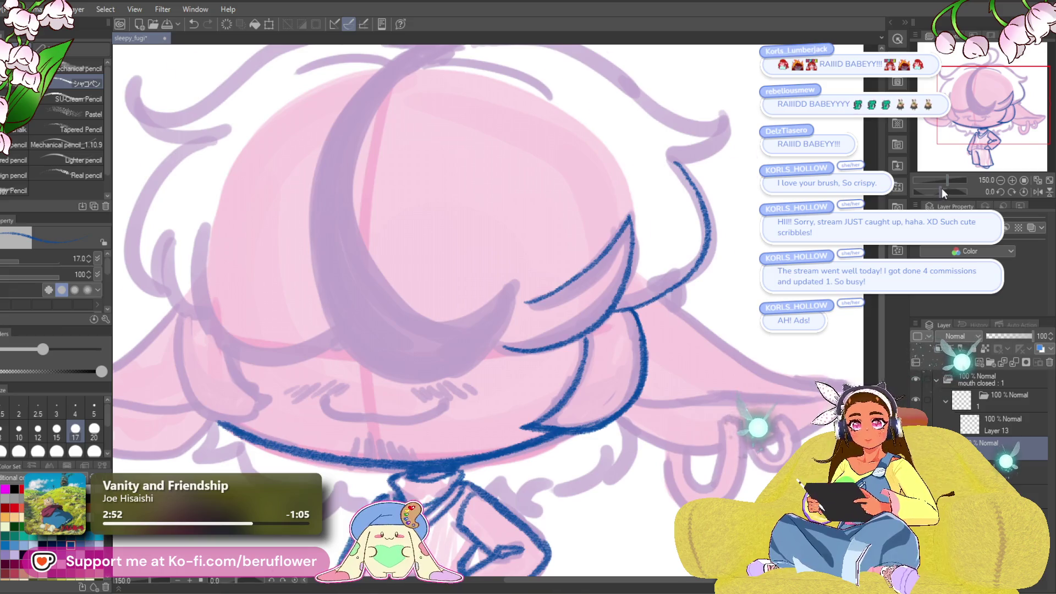
{"action": "left_click_drag", "start_coordinate": [942, 191], "coordinate": [962, 190]}
{"action": "left_click_drag", "start_coordinate": [434, 445], "coordinate": [449, 337]}
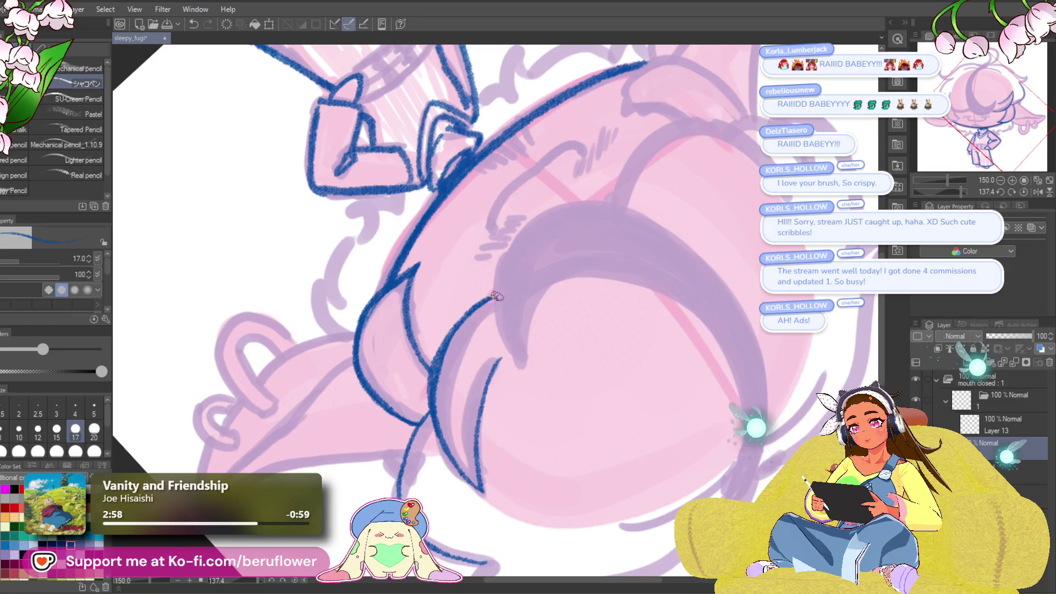
{"action": "left_click", "coordinate": [1025, 193]}
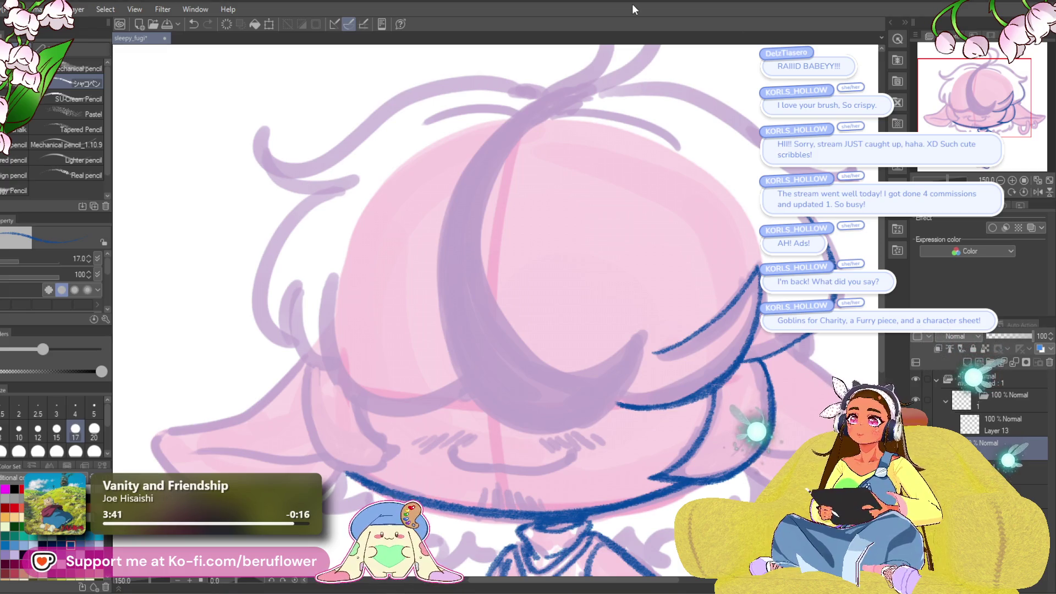
- Ink a blue line up the left edge of the hair
{"action": "mouse_move", "coordinate": [743, 357]}
{"action": "left_mouse_down"}
{"action": "mouse_move", "coordinate": [608, 158]}
{"action": "mouse_move", "coordinate": [564, 156]}
{"action": "mouse_move", "coordinate": [613, 351]}
{"action": "mouse_move", "coordinate": [673, 324]}
{"action": "mouse_move", "coordinate": [572, 366]}
{"action": "mouse_move", "coordinate": [472, 353]}
{"action": "mouse_move", "coordinate": [401, 217]}
{"action": "mouse_move", "coordinate": [422, 99]}
{"action": "left_mouse_up"}
{"action": "scroll", "coordinate": [610, 349], "scroll_direction": "up", "scroll_amount": 2}
{"action": "mouse_move", "coordinate": [603, 77]}
{"action": "left_mouse_down"}
{"action": "mouse_move", "coordinate": [646, 168]}
{"action": "mouse_move", "coordinate": [671, 182]}
{"action": "left_mouse_up"}
{"action": "mouse_move", "coordinate": [473, 386]}
{"action": "left_mouse_down"}
{"action": "mouse_move", "coordinate": [412, 354]}
{"action": "mouse_move", "coordinate": [416, 214]}
{"action": "left_mouse_up"}
{"action": "scroll", "coordinate": [438, 176], "scroll_direction": "down", "scroll_amount": 5}
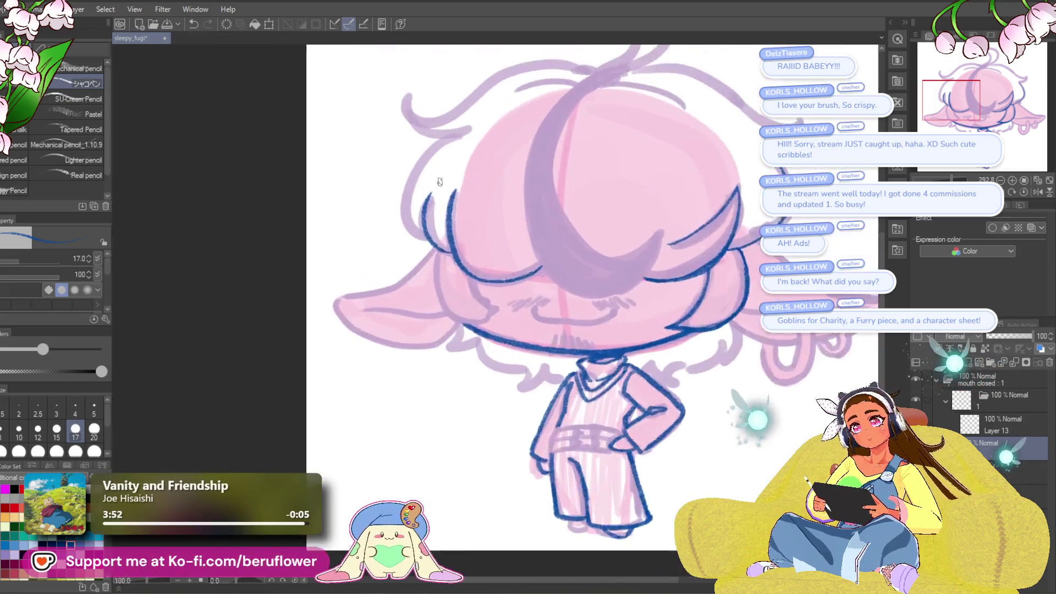
{"action": "scroll", "coordinate": [438, 176], "scroll_direction": "up", "scroll_amount": 5}
{"action": "mouse_move", "coordinate": [438, 177]}
{"action": "left_mouse_down"}
{"action": "mouse_move", "coordinate": [557, 216]}
{"action": "mouse_move", "coordinate": [519, 221]}
{"action": "mouse_move", "coordinate": [550, 230]}
{"action": "left_mouse_up"}
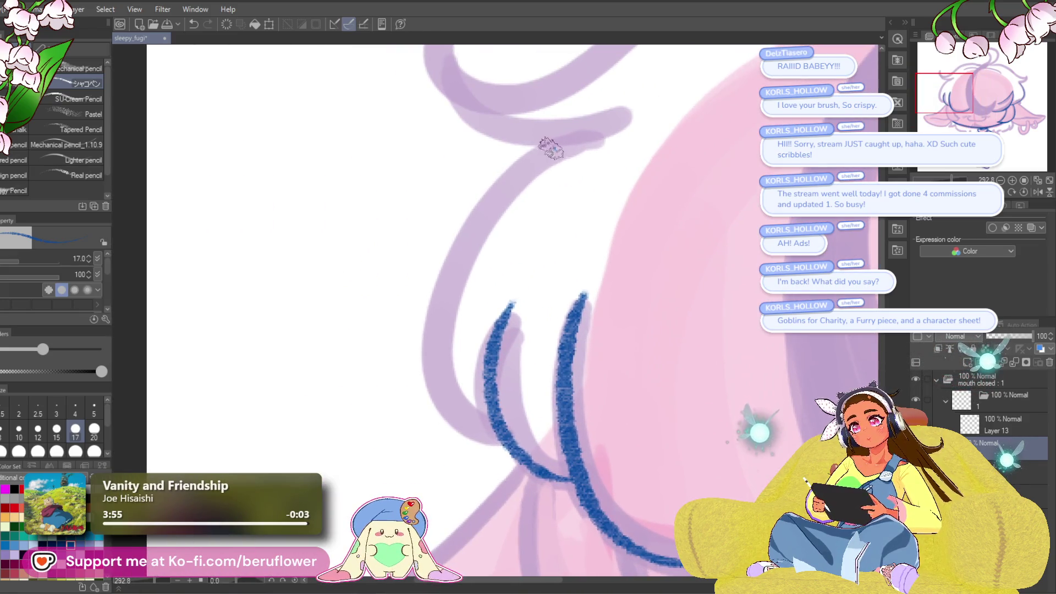
- Ink the long hair line and the upper and lower hair curves forming the loop
{"action": "mouse_move", "coordinate": [549, 147]}
{"action": "left_mouse_down"}
{"action": "mouse_move", "coordinate": [437, 419]}
{"action": "mouse_move", "coordinate": [548, 150]}
{"action": "mouse_move", "coordinate": [583, 142]}
{"action": "left_mouse_up"}
{"action": "key", "text": "ctrl+z"}
{"action": "mouse_move", "coordinate": [582, 142]}
{"action": "left_mouse_down"}
{"action": "mouse_move", "coordinate": [547, 347]}
{"action": "mouse_move", "coordinate": [751, 256]}
{"action": "left_mouse_up"}
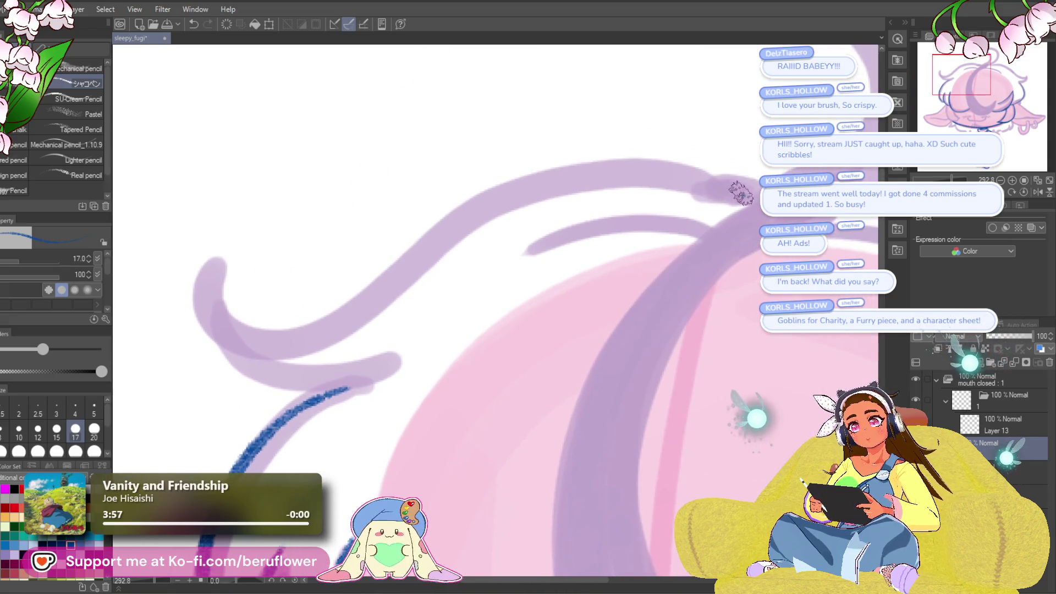
{"action": "mouse_move", "coordinate": [751, 179]}
{"action": "left_mouse_down"}
{"action": "mouse_move", "coordinate": [479, 201]}
{"action": "mouse_move", "coordinate": [234, 349]}
{"action": "mouse_move", "coordinate": [208, 283]}
{"action": "left_mouse_up"}
{"action": "left_click_drag", "start_coordinate": [289, 305], "coordinate": [372, 206]}
{"action": "mouse_move", "coordinate": [283, 190]}
{"action": "left_mouse_down"}
{"action": "mouse_move", "coordinate": [300, 220]}
{"action": "mouse_move", "coordinate": [388, 295]}
{"action": "mouse_move", "coordinate": [415, 283]}
{"action": "left_mouse_up"}
{"action": "scroll", "coordinate": [438, 260], "scroll_direction": "down", "scroll_amount": 5}
{"action": "scroll", "coordinate": [438, 259], "scroll_direction": "up", "scroll_amount": 5}
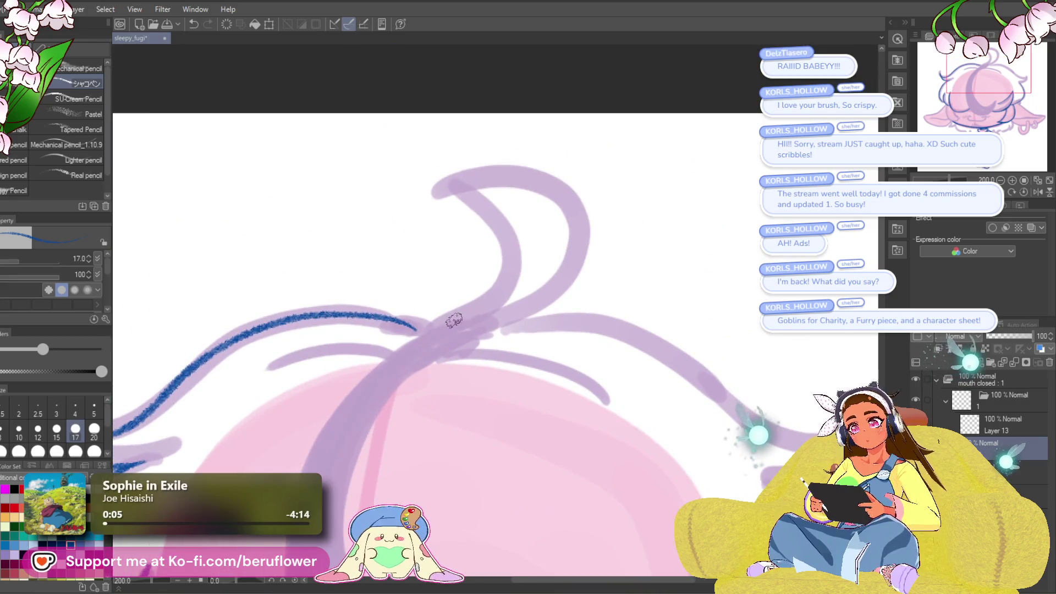
- Ink and thicken the antenna curl and the crescent's lower line
{"action": "mouse_move", "coordinate": [458, 317]}
{"action": "left_mouse_down"}
{"action": "mouse_move", "coordinate": [511, 232]}
{"action": "mouse_move", "coordinate": [432, 190]}
{"action": "mouse_move", "coordinate": [463, 313]}
{"action": "mouse_move", "coordinate": [473, 198]}
{"action": "mouse_move", "coordinate": [449, 190]}
{"action": "mouse_move", "coordinate": [487, 226]}
{"action": "mouse_move", "coordinate": [505, 279]}
{"action": "mouse_move", "coordinate": [432, 329]}
{"action": "mouse_move", "coordinate": [426, 310]}
{"action": "mouse_move", "coordinate": [578, 243]}
{"action": "mouse_move", "coordinate": [534, 164]}
{"action": "mouse_move", "coordinate": [487, 163]}
{"action": "left_mouse_up"}
{"action": "key", "text": "ctrl+z"}
{"action": "key", "text": "ctrl+z"}
{"action": "key", "text": "ctrl+z"}
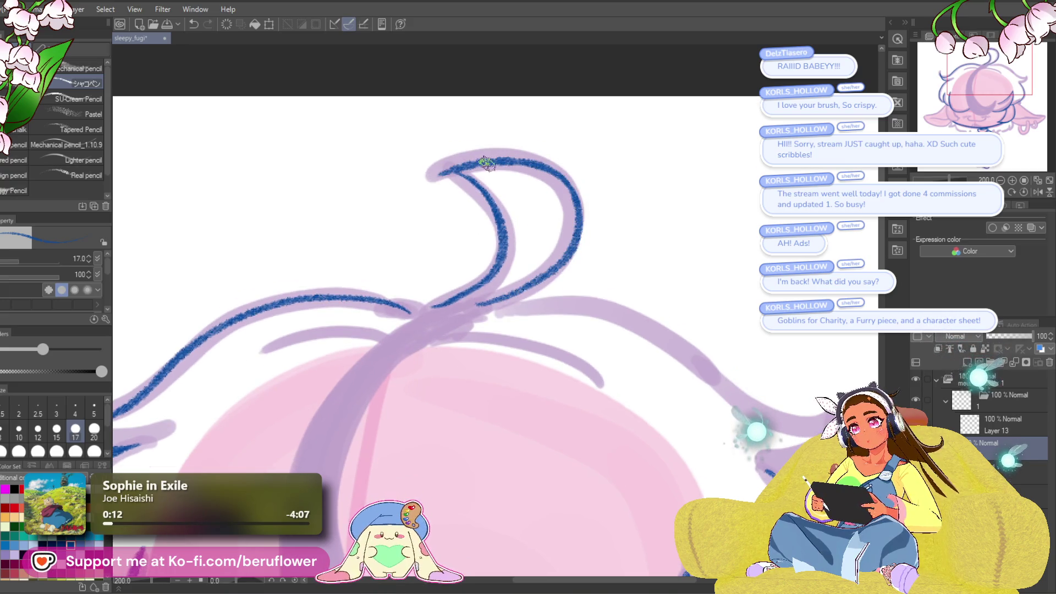
{"action": "mouse_move", "coordinate": [514, 337]}
{"action": "left_mouse_down"}
{"action": "mouse_move", "coordinate": [514, 290]}
{"action": "mouse_move", "coordinate": [536, 290]}
{"action": "mouse_move", "coordinate": [583, 251]}
{"action": "left_mouse_up"}
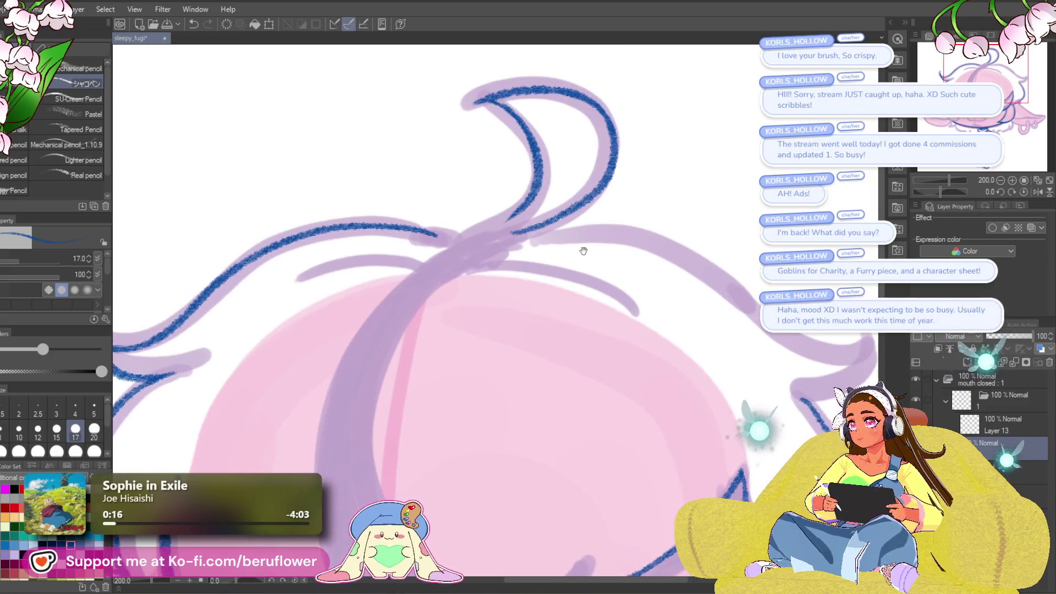
{"action": "left_click_drag", "start_coordinate": [541, 328], "coordinate": [556, 347]}
{"action": "left_click_drag", "start_coordinate": [536, 206], "coordinate": [499, 231]}
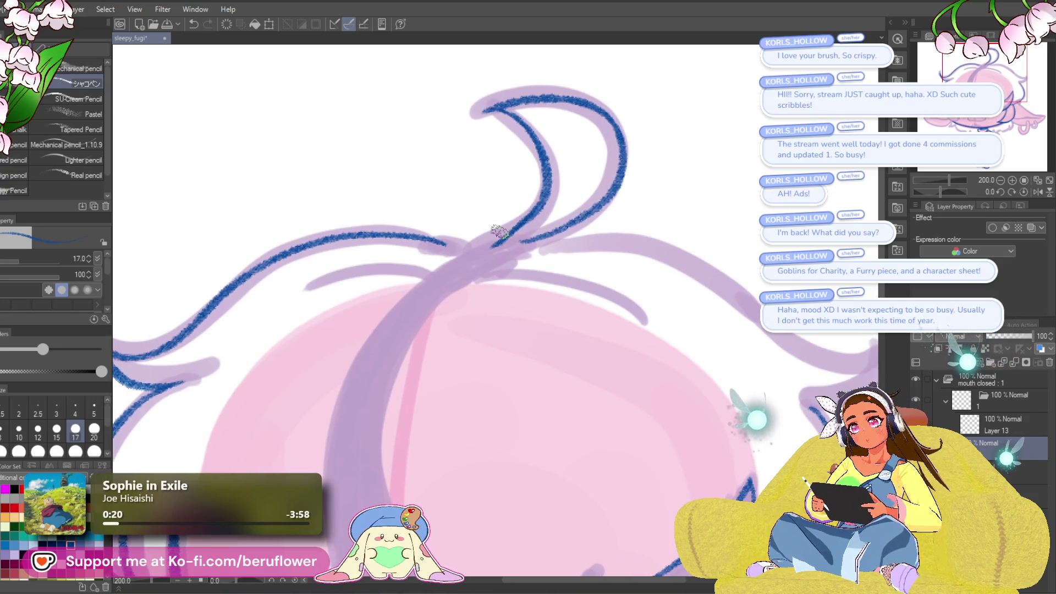
{"action": "left_click_drag", "start_coordinate": [581, 216], "coordinate": [495, 248]}
{"action": "left_click_drag", "start_coordinate": [550, 230], "coordinate": [502, 245]}
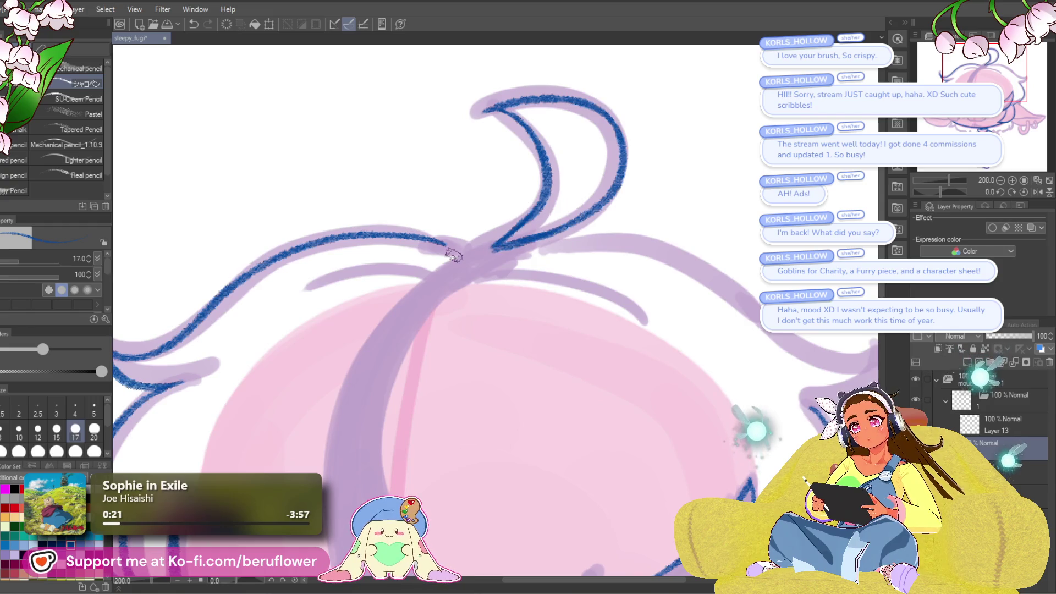
- Ink a long blue line down the crescent streak's left edge
{"action": "key", "text": "ctrl+0"}
{"action": "scroll", "coordinate": [454, 254], "scroll_direction": "up", "scroll_amount": 5}
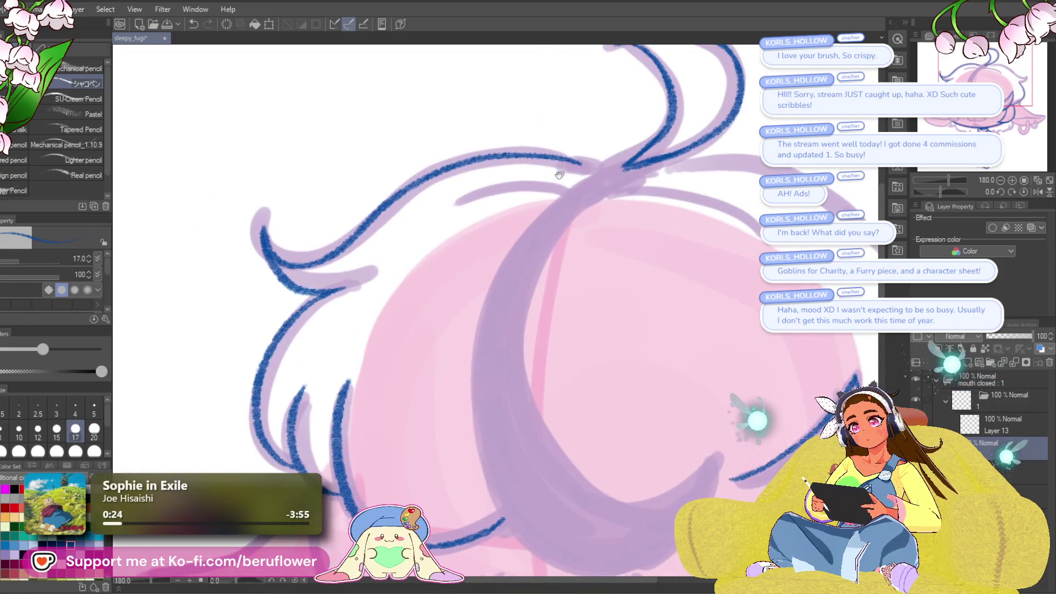
{"action": "mouse_move", "coordinate": [415, 413]}
{"action": "left_mouse_down"}
{"action": "mouse_move", "coordinate": [495, 275]}
{"action": "mouse_move", "coordinate": [621, 216]}
{"action": "mouse_move", "coordinate": [649, 271]}
{"action": "left_mouse_up"}
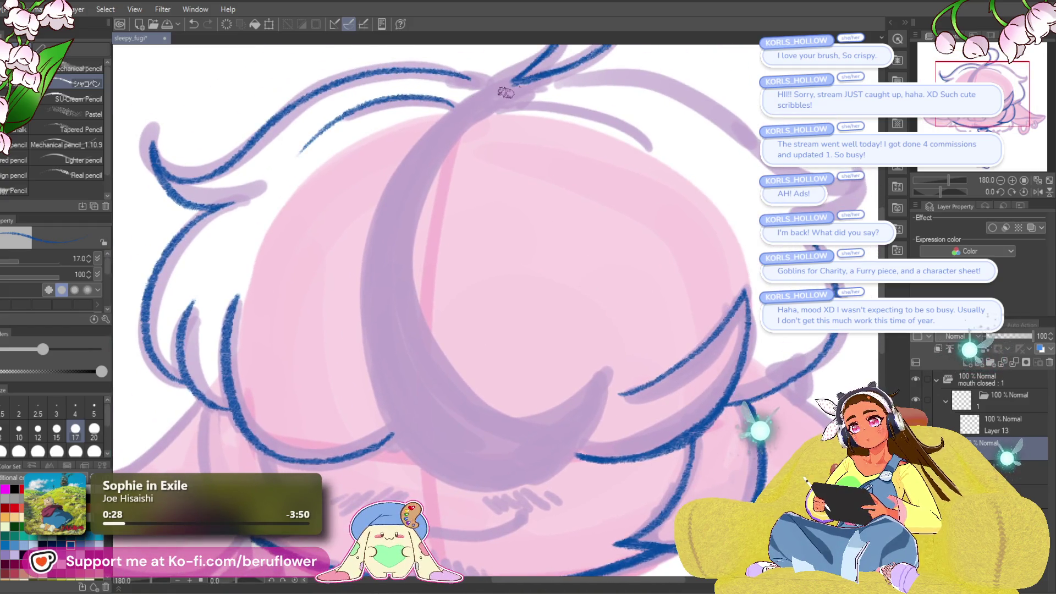
{"action": "left_click_drag", "start_coordinate": [524, 82], "coordinate": [451, 108]}
{"action": "key", "text": "ctrl+z"}
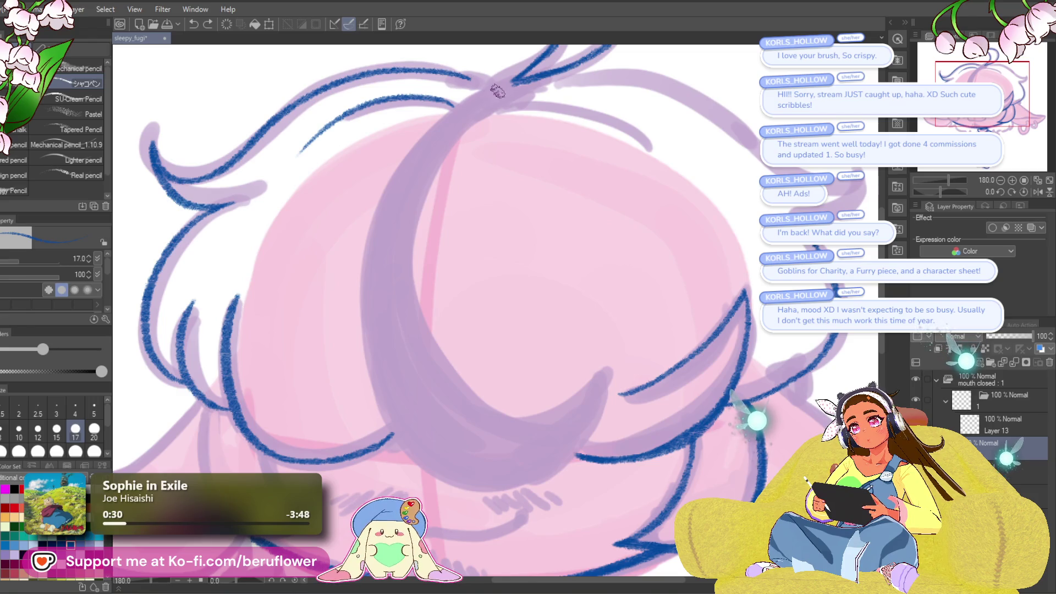
{"action": "mouse_move", "coordinate": [498, 84]}
{"action": "left_mouse_down"}
{"action": "mouse_move", "coordinate": [373, 200]}
{"action": "mouse_move", "coordinate": [361, 342]}
{"action": "mouse_move", "coordinate": [408, 447]}
{"action": "left_mouse_up"}
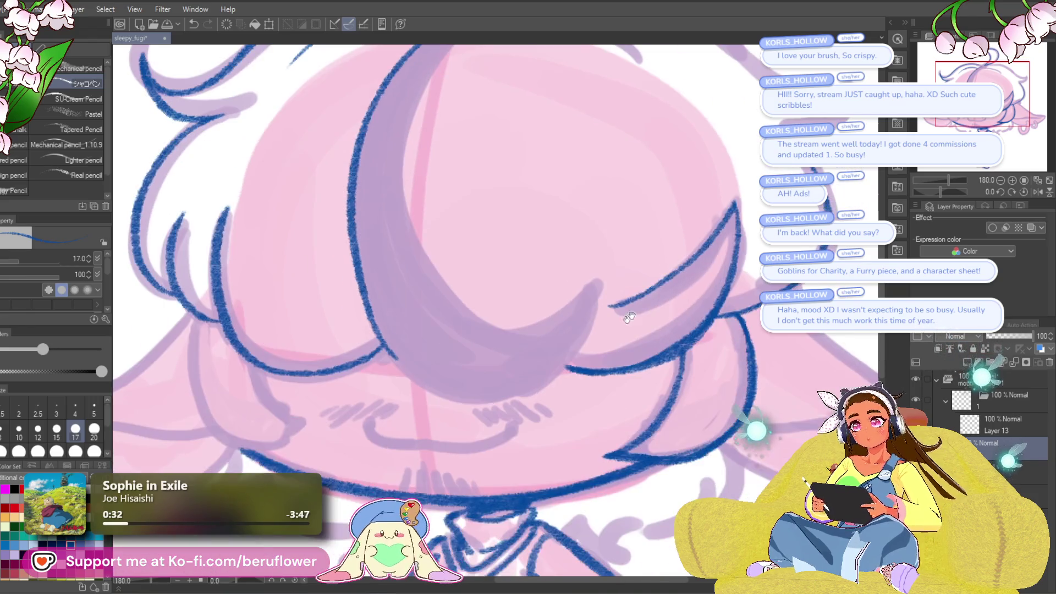
- Shade the crescent streak's left edge in purple
{"action": "mouse_move", "coordinate": [967, 190]}
{"action": "left_mouse_down"}
{"action": "mouse_move", "coordinate": [946, 190]}
{"action": "mouse_move", "coordinate": [962, 192]}
{"action": "left_mouse_up"}
{"action": "mouse_move", "coordinate": [416, 410]}
{"action": "left_mouse_down"}
{"action": "mouse_move", "coordinate": [384, 347]}
{"action": "mouse_move", "coordinate": [452, 206]}
{"action": "left_mouse_up"}
{"action": "left_click_drag", "start_coordinate": [412, 247], "coordinate": [489, 190]}
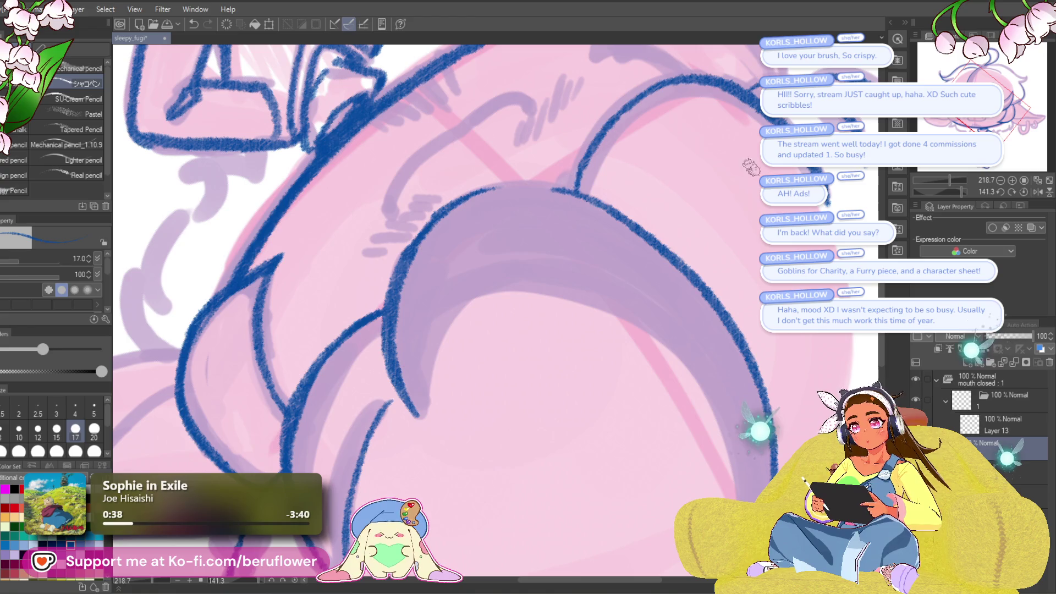
{"action": "left_click_drag", "start_coordinate": [961, 191], "coordinate": [953, 191]}
{"action": "left_click_drag", "start_coordinate": [489, 222], "coordinate": [457, 330]}
{"action": "left_click_drag", "start_coordinate": [572, 391], "coordinate": [429, 375]}
- Ink the crescent's inner edge in blue from its tip up to the top
{"action": "mouse_move", "coordinate": [457, 454]}
{"action": "left_mouse_down"}
{"action": "mouse_move", "coordinate": [492, 443]}
{"action": "mouse_move", "coordinate": [471, 441]}
{"action": "mouse_move", "coordinate": [408, 295]}
{"action": "mouse_move", "coordinate": [408, 315]}
{"action": "left_mouse_up"}
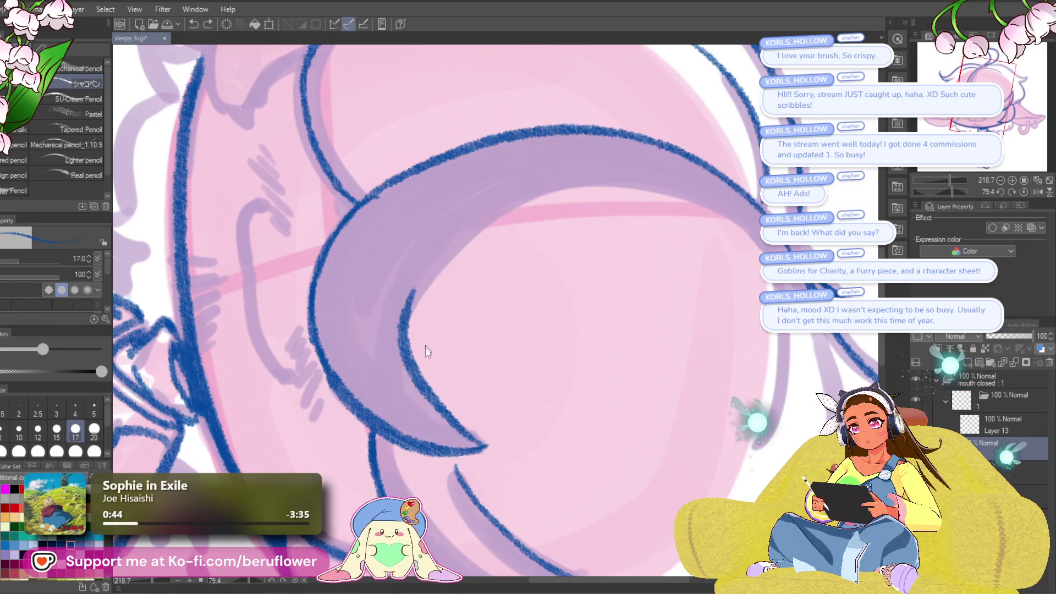
{"action": "key", "text": "ctrl+z"}
{"action": "left_click_drag", "start_coordinate": [484, 448], "coordinate": [401, 328]}
{"action": "mouse_move", "coordinate": [412, 370]}
{"action": "left_mouse_down"}
{"action": "mouse_move", "coordinate": [404, 321]}
{"action": "mouse_move", "coordinate": [446, 263]}
{"action": "mouse_move", "coordinate": [553, 199]}
{"action": "mouse_move", "coordinate": [725, 234]}
{"action": "left_mouse_up"}
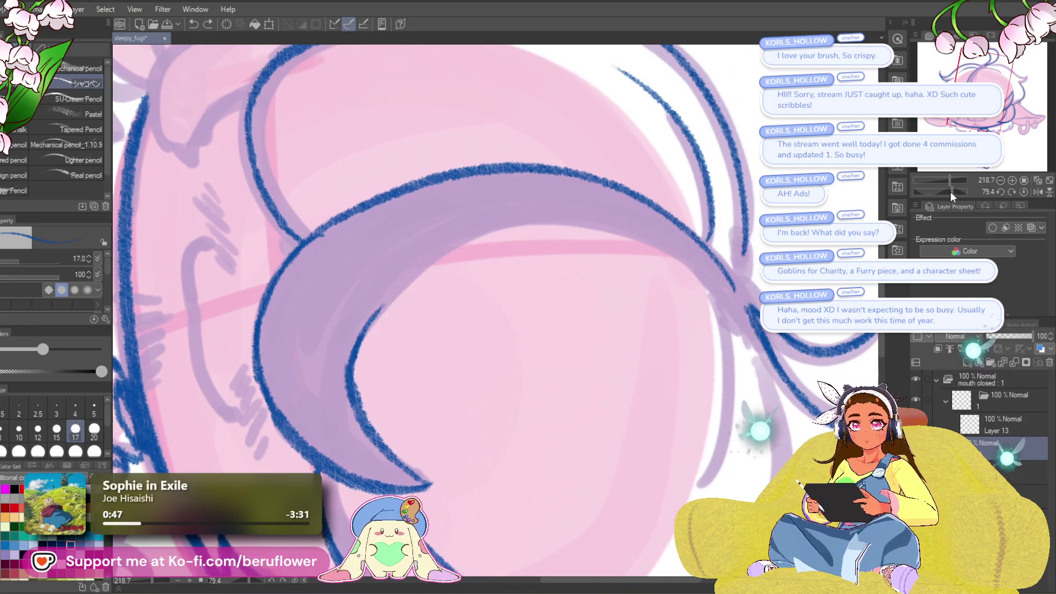
{"action": "left_click_drag", "start_coordinate": [952, 192], "coordinate": [941, 192]}
{"action": "mouse_move", "coordinate": [573, 128]}
{"action": "left_mouse_down"}
{"action": "mouse_move", "coordinate": [464, 224]}
{"action": "mouse_move", "coordinate": [438, 319]}
{"action": "mouse_move", "coordinate": [450, 401]}
{"action": "mouse_move", "coordinate": [487, 484]}
{"action": "left_mouse_up"}
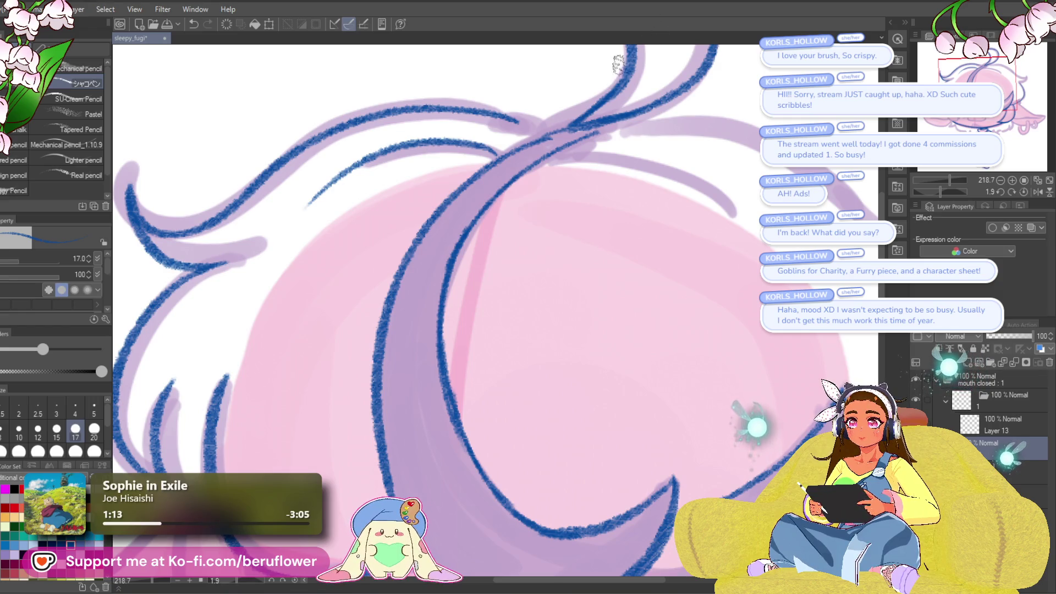
- Draw two V-shaped necklace strands at the neckline
{"action": "scroll", "coordinate": [636, 190], "scroll_direction": "down", "scroll_amount": 3}
{"action": "scroll", "coordinate": [636, 190], "scroll_direction": "down", "scroll_amount": 1}
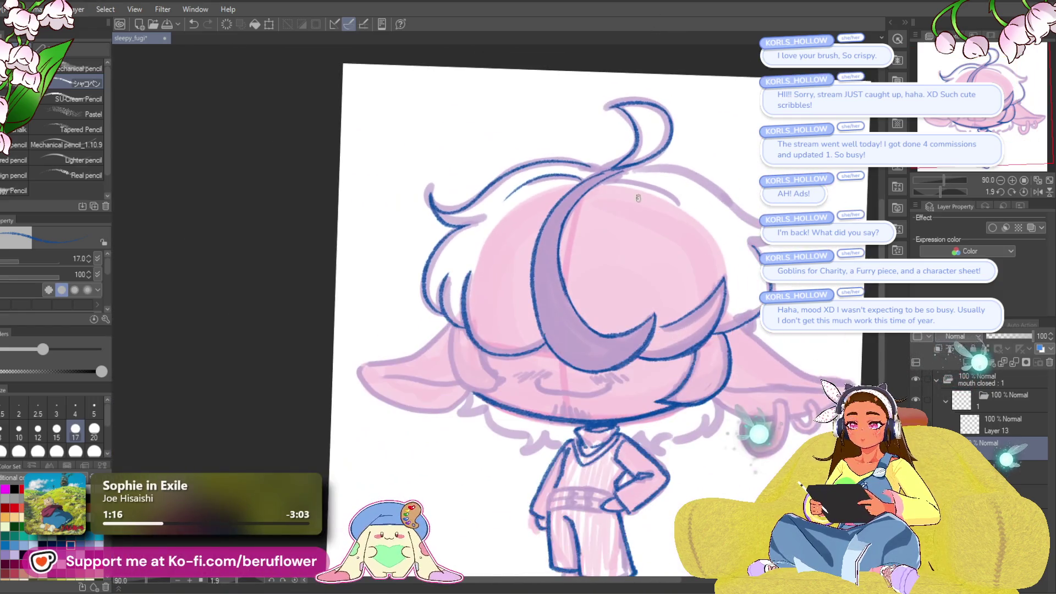
{"action": "scroll", "coordinate": [557, 141], "scroll_direction": "down", "scroll_amount": 2}
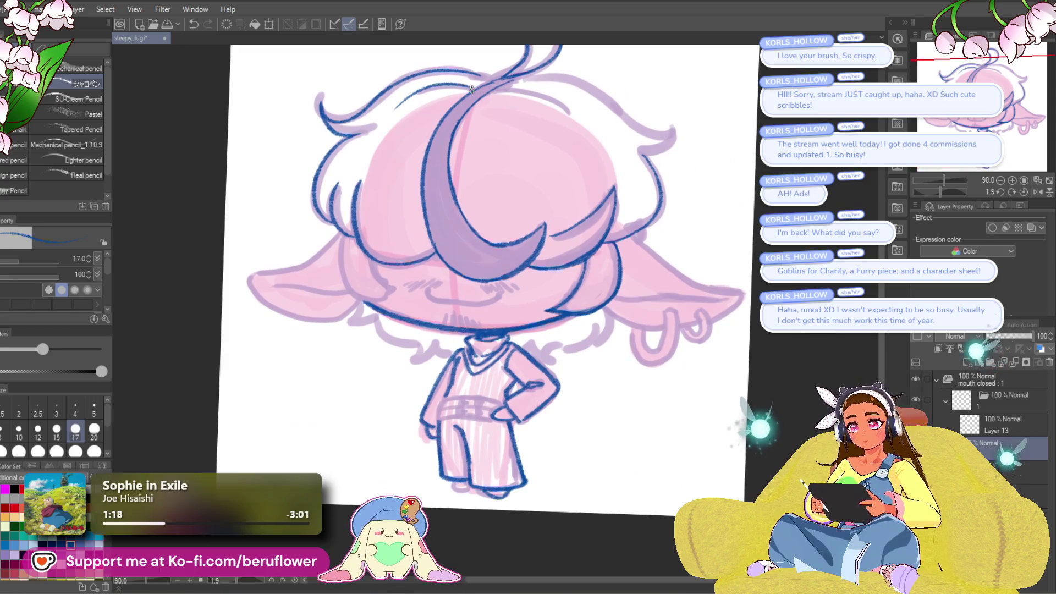
{"action": "scroll", "coordinate": [502, 351], "scroll_direction": "up", "scroll_amount": 3}
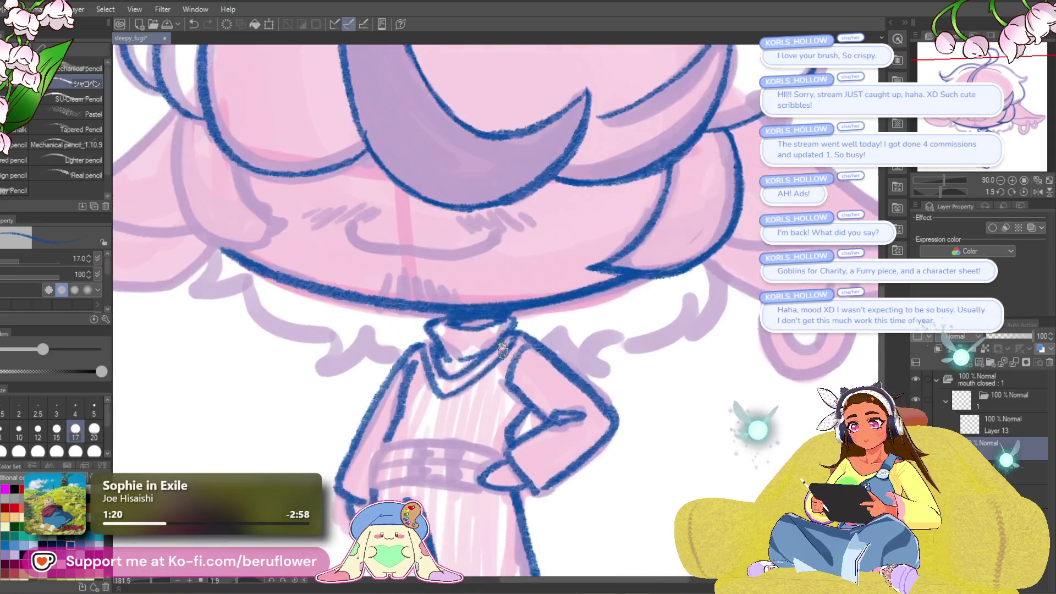
{"action": "mouse_move", "coordinate": [455, 298]}
{"action": "left_mouse_down"}
{"action": "mouse_move", "coordinate": [477, 368]}
{"action": "mouse_move", "coordinate": [547, 281]}
{"action": "mouse_move", "coordinate": [479, 363]}
{"action": "left_mouse_up"}
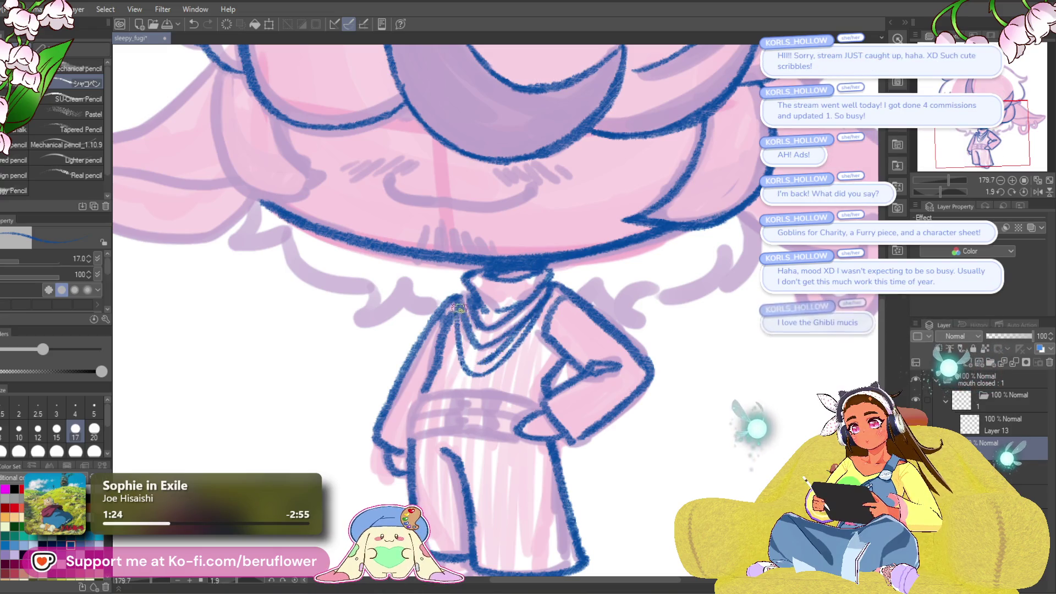
{"action": "left_click_drag", "start_coordinate": [454, 311], "coordinate": [472, 357]}
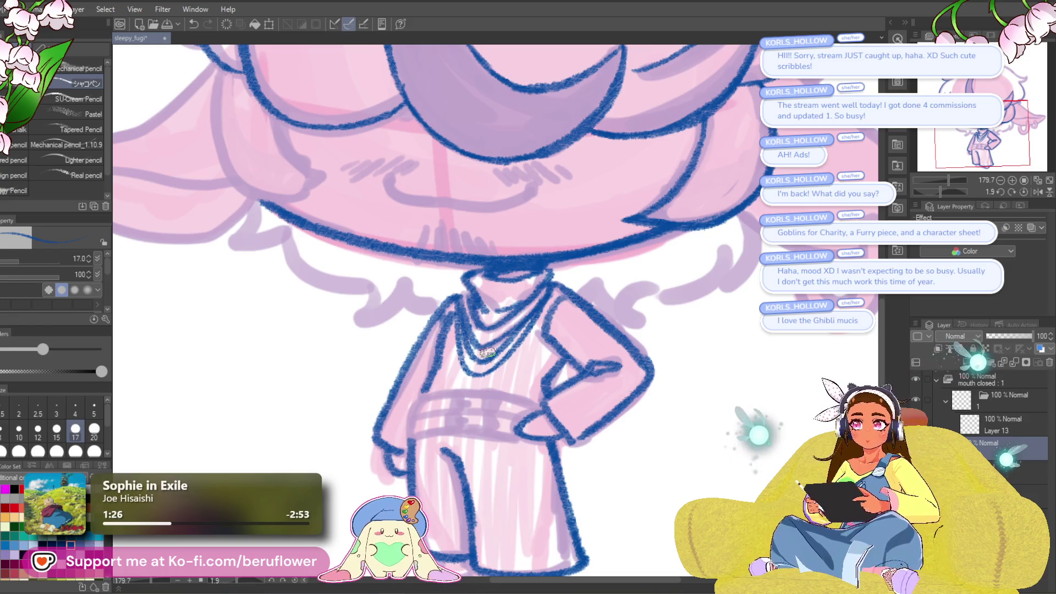
- Frame the belt and start its lineart, replacing a small scribble with a new stroke
{"action": "scroll", "coordinate": [487, 352], "scroll_direction": "down", "scroll_amount": 5}
{"action": "scroll", "coordinate": [487, 352], "scroll_direction": "up", "scroll_amount": 3}
{"action": "scroll", "coordinate": [487, 350], "scroll_direction": "up", "scroll_amount": 4}
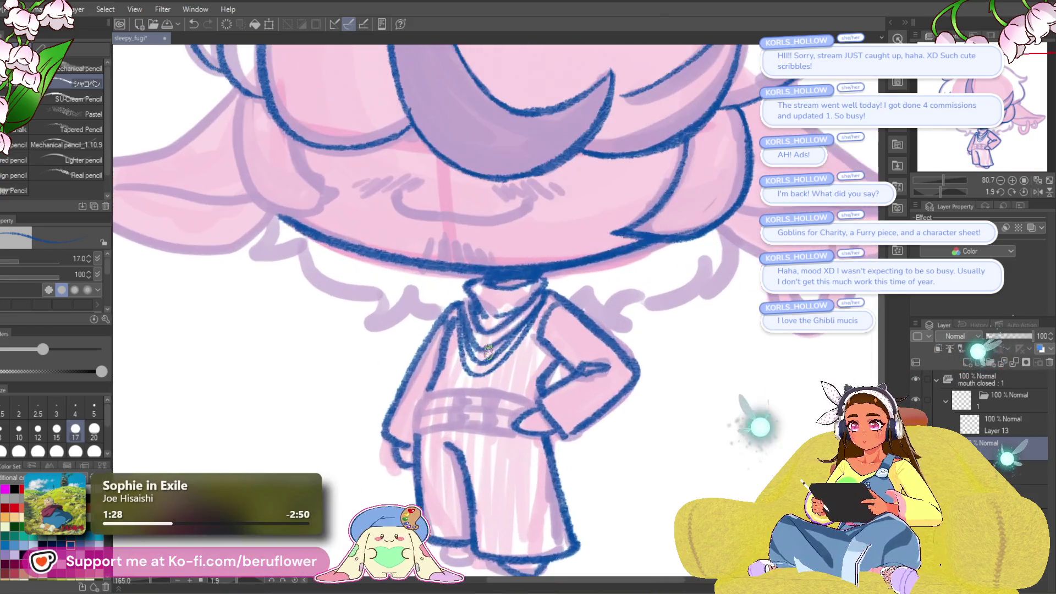
{"action": "mouse_move", "coordinate": [655, 358]}
{"action": "left_mouse_down"}
{"action": "mouse_move", "coordinate": [658, 309]}
{"action": "mouse_move", "coordinate": [636, 335]}
{"action": "mouse_move", "coordinate": [605, 333]}
{"action": "left_mouse_up"}
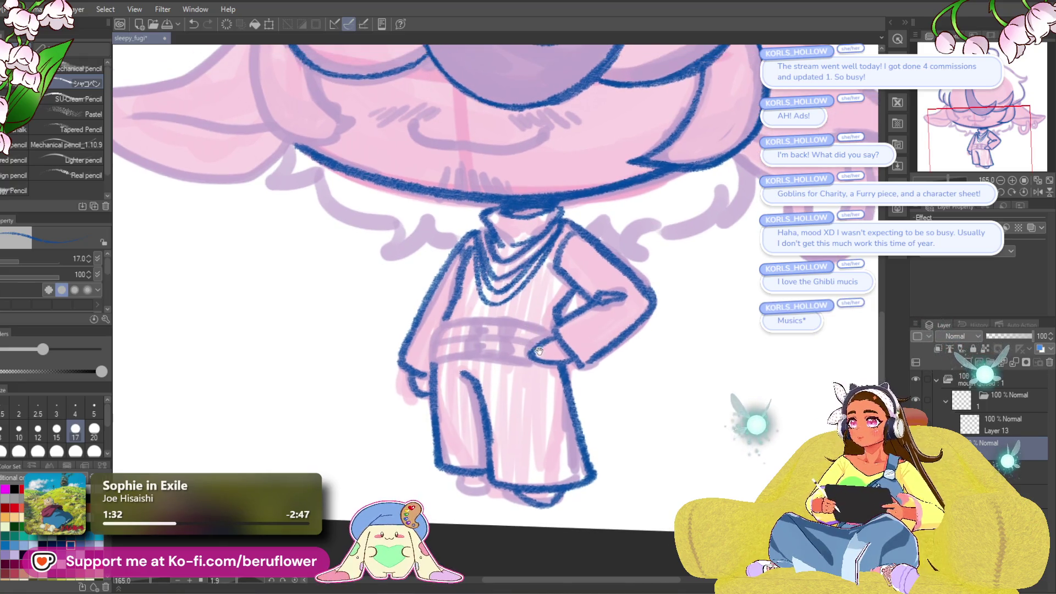
{"action": "scroll", "coordinate": [511, 320], "scroll_direction": "up", "scroll_amount": 3}
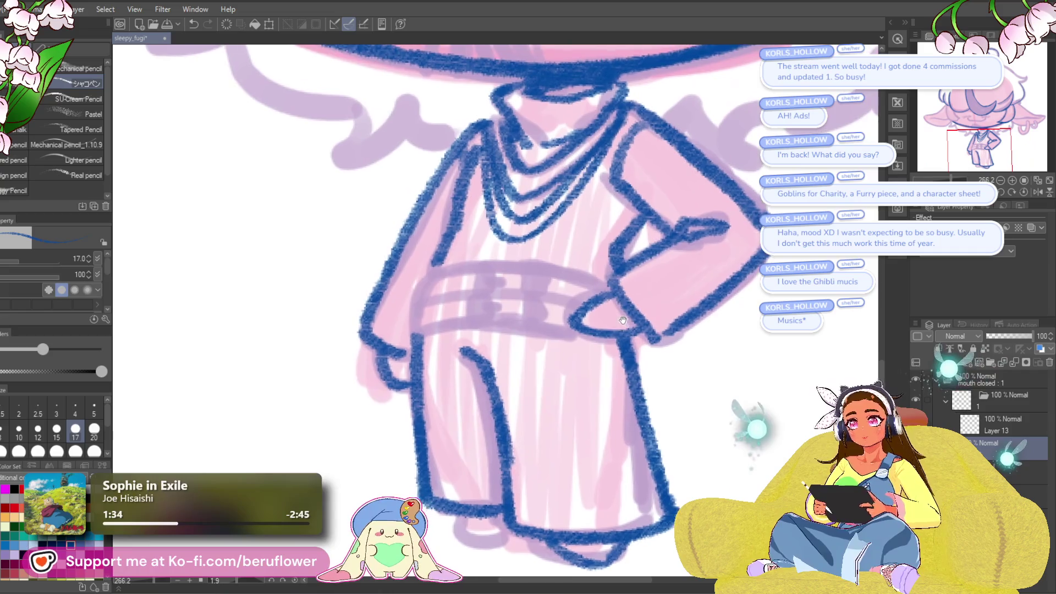
{"action": "scroll", "coordinate": [493, 252], "scroll_direction": "up", "scroll_amount": 1}
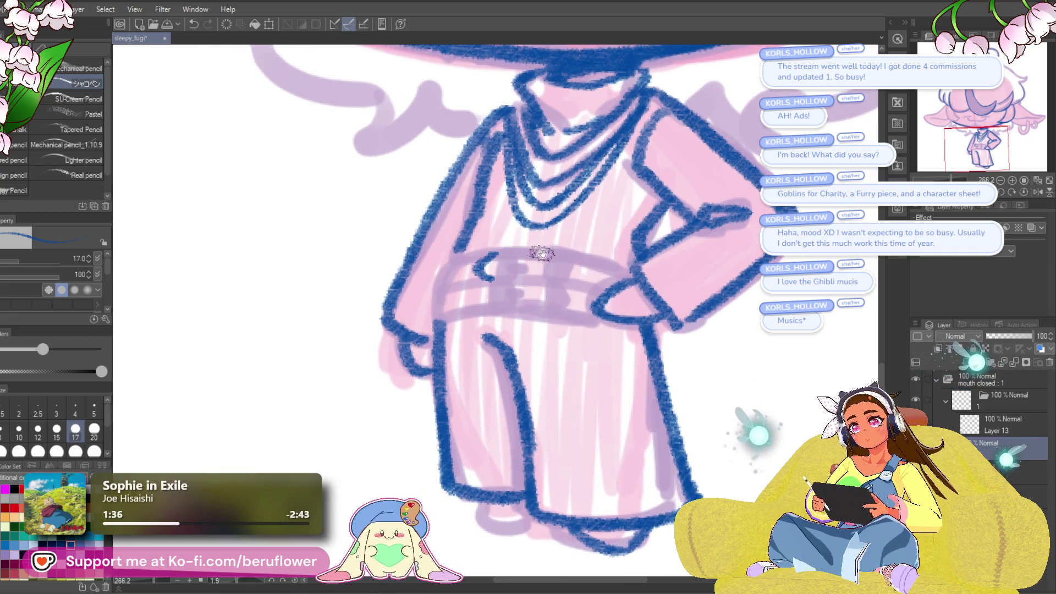
{"action": "left_click_drag", "start_coordinate": [542, 253], "coordinate": [541, 264]}
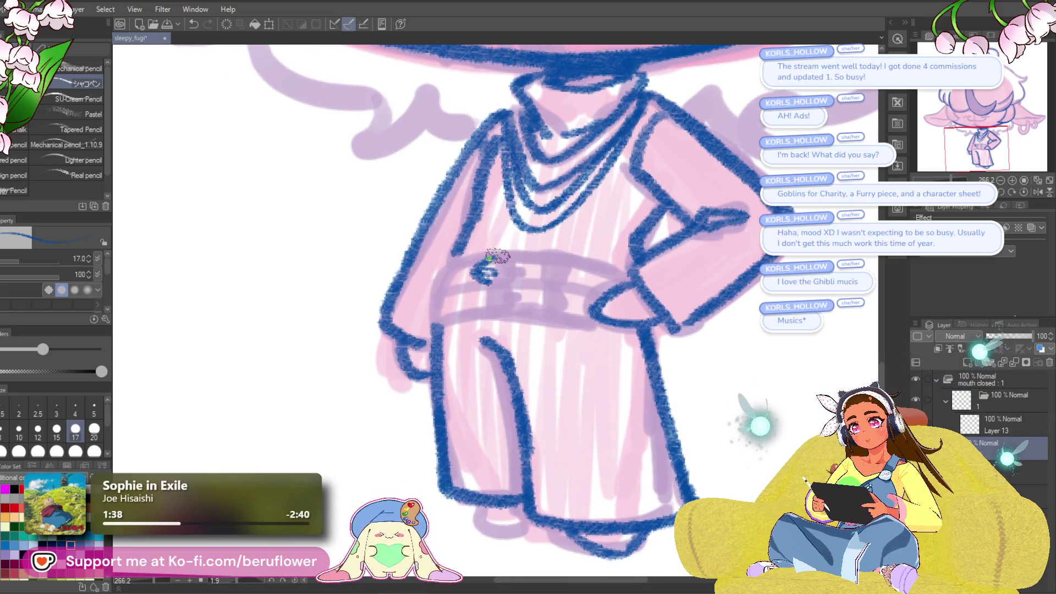
{"action": "left_click_drag", "start_coordinate": [577, 273], "coordinate": [573, 277]}
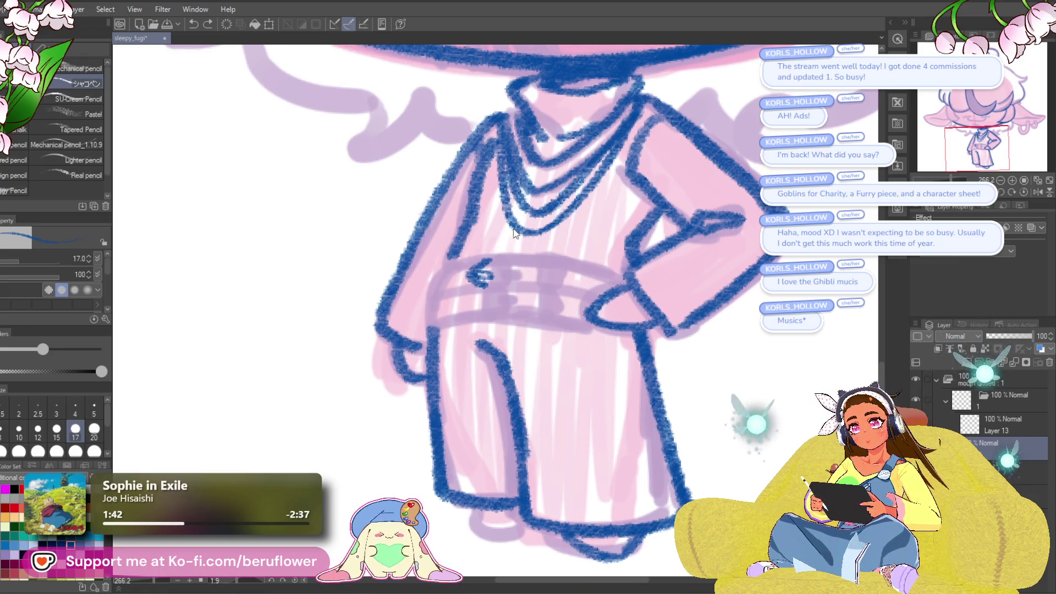
{"action": "key", "text": "ctrl+z"}
{"action": "mouse_move", "coordinate": [482, 260]}
{"action": "left_mouse_down"}
{"action": "mouse_move", "coordinate": [487, 272]}
{"action": "mouse_move", "coordinate": [498, 264]}
{"action": "mouse_move", "coordinate": [479, 275]}
{"action": "mouse_move", "coordinate": [523, 270]}
{"action": "left_mouse_up"}
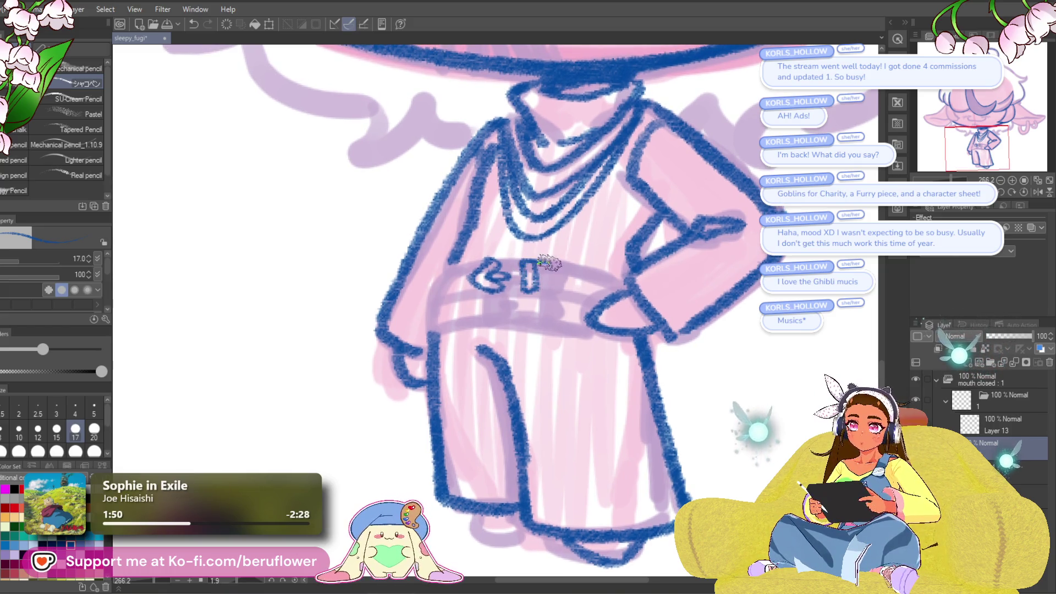
- Outline the belt's edges and add vertical stripes at the buckle and a stroke at its left end
{"action": "left_click_drag", "start_coordinate": [541, 288], "coordinate": [562, 296]}
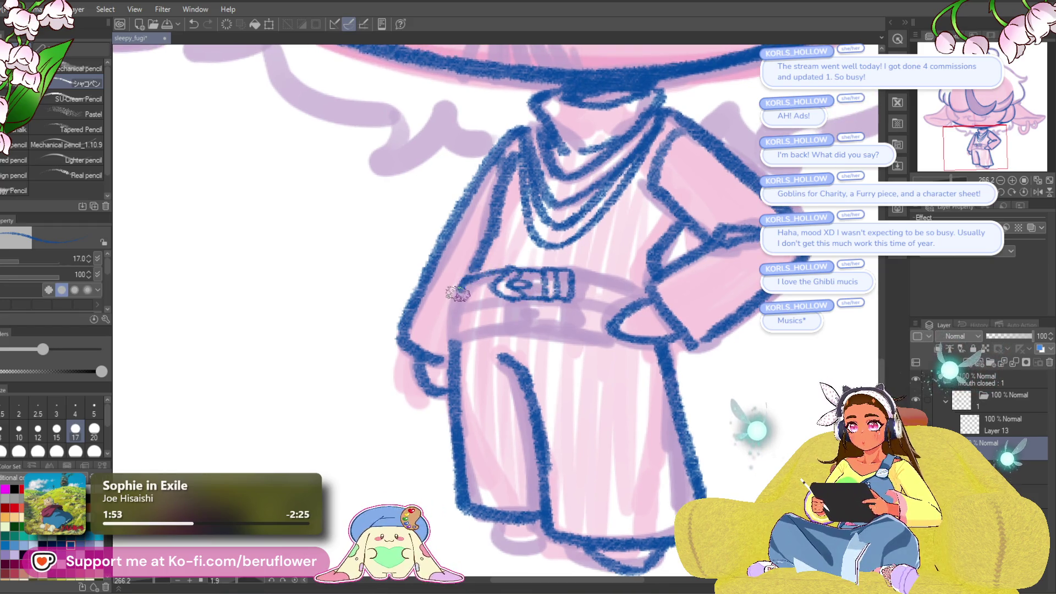
{"action": "mouse_move", "coordinate": [458, 293]}
{"action": "left_mouse_down"}
{"action": "mouse_move", "coordinate": [514, 302]}
{"action": "mouse_move", "coordinate": [491, 299]}
{"action": "left_mouse_up"}
{"action": "mouse_move", "coordinate": [545, 277]}
{"action": "left_mouse_down"}
{"action": "mouse_move", "coordinate": [597, 272]}
{"action": "mouse_move", "coordinate": [620, 297]}
{"action": "mouse_move", "coordinate": [599, 297]}
{"action": "left_mouse_up"}
{"action": "key", "text": "ctrl+z"}
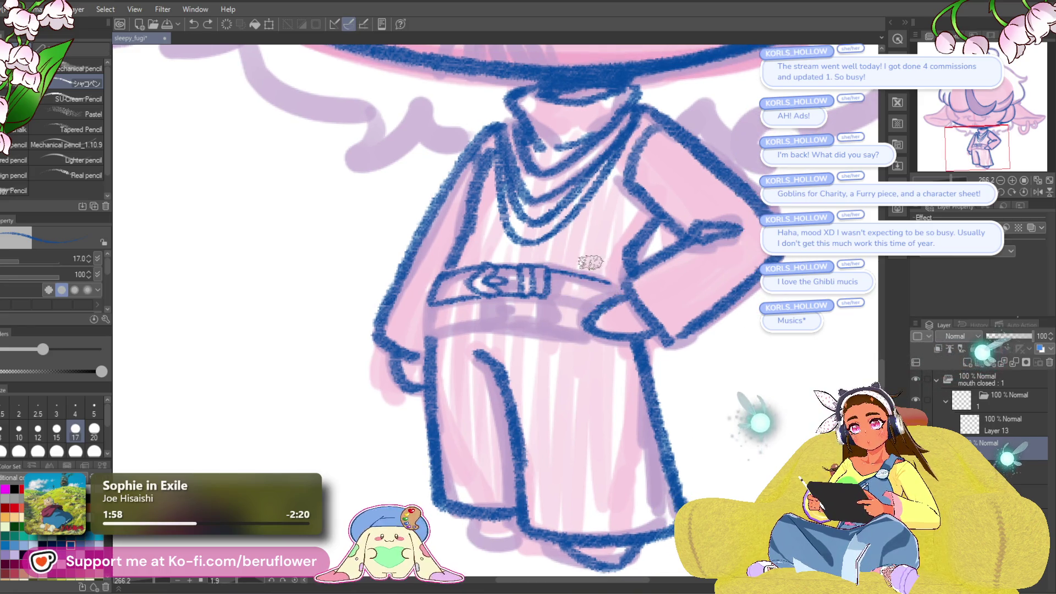
{"action": "left_click_drag", "start_coordinate": [550, 273], "coordinate": [625, 291]}
{"action": "mouse_move", "coordinate": [542, 294]}
{"action": "left_mouse_down"}
{"action": "mouse_move", "coordinate": [608, 299]}
{"action": "mouse_move", "coordinate": [533, 299]}
{"action": "mouse_move", "coordinate": [533, 315]}
{"action": "left_mouse_up"}
{"action": "mouse_move", "coordinate": [532, 275]}
{"action": "left_mouse_down"}
{"action": "mouse_move", "coordinate": [534, 319]}
{"action": "mouse_move", "coordinate": [549, 322]}
{"action": "left_mouse_up"}
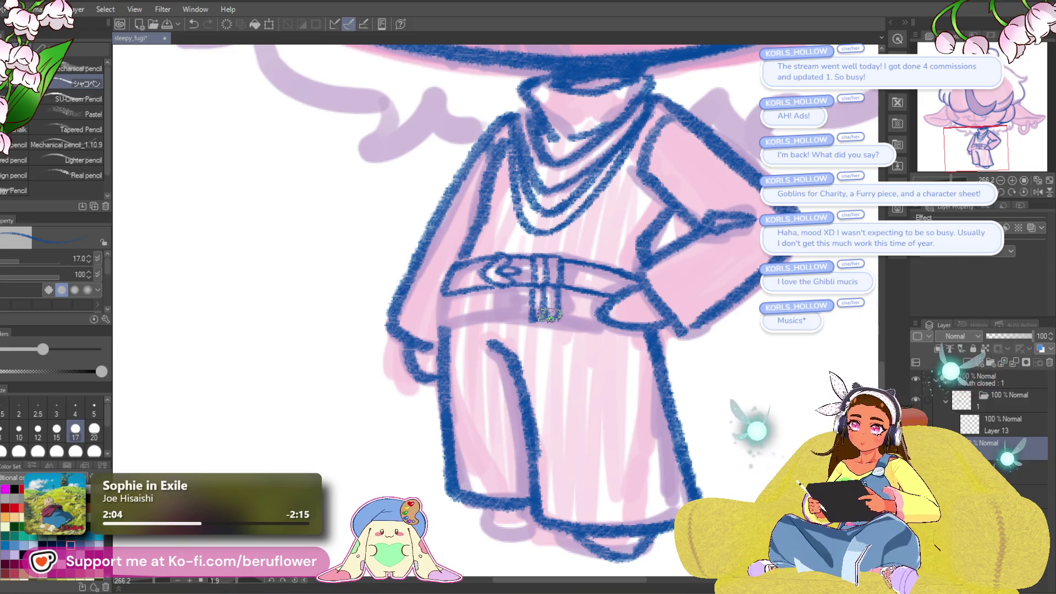
{"action": "left_click_drag", "start_coordinate": [491, 299], "coordinate": [506, 294]}
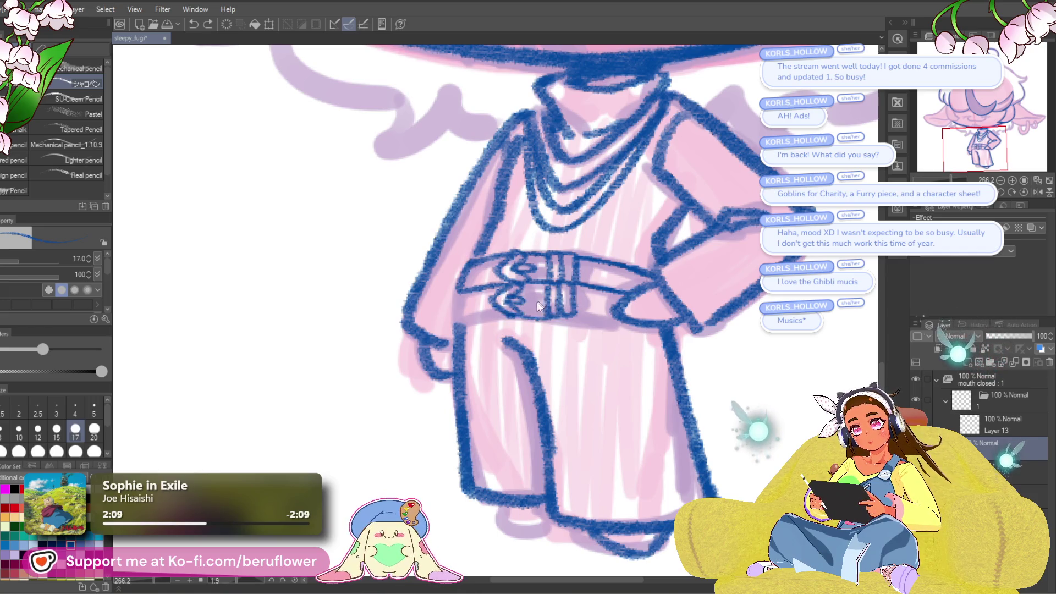
{"action": "left_click_drag", "start_coordinate": [474, 287], "coordinate": [454, 316]}
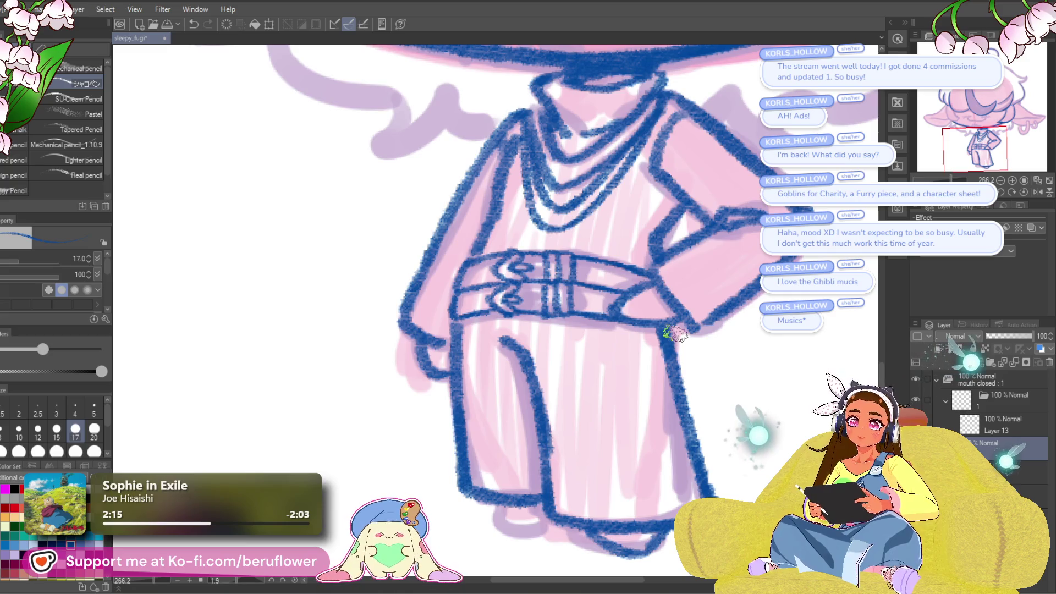
{"action": "scroll", "coordinate": [675, 333], "scroll_direction": "down", "scroll_amount": 3}
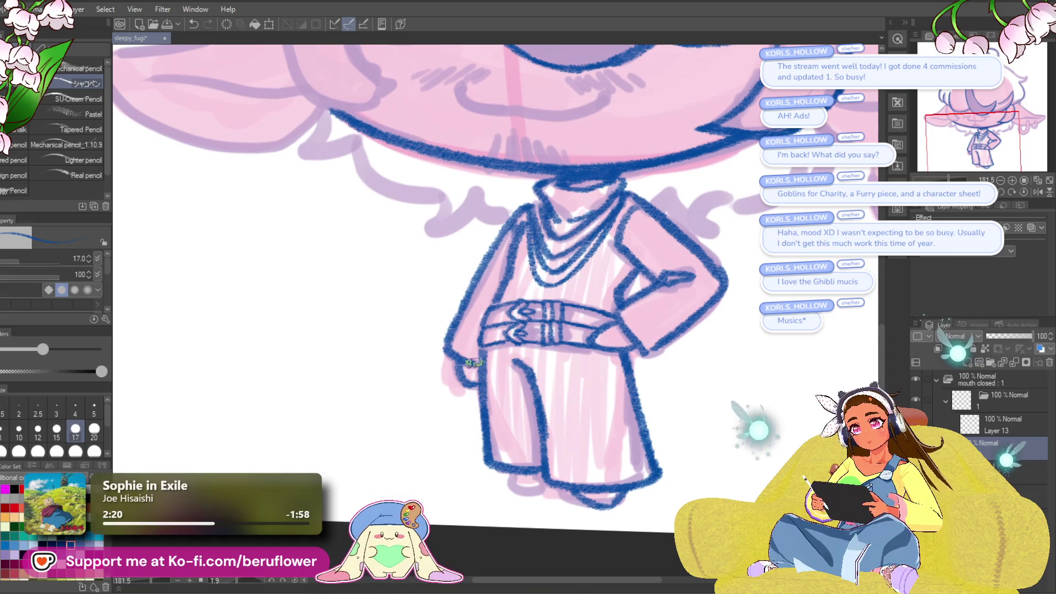
- Zoom to about 200% on the top of the chibi's head
{"action": "scroll", "coordinate": [474, 363], "scroll_direction": "down", "scroll_amount": 2}
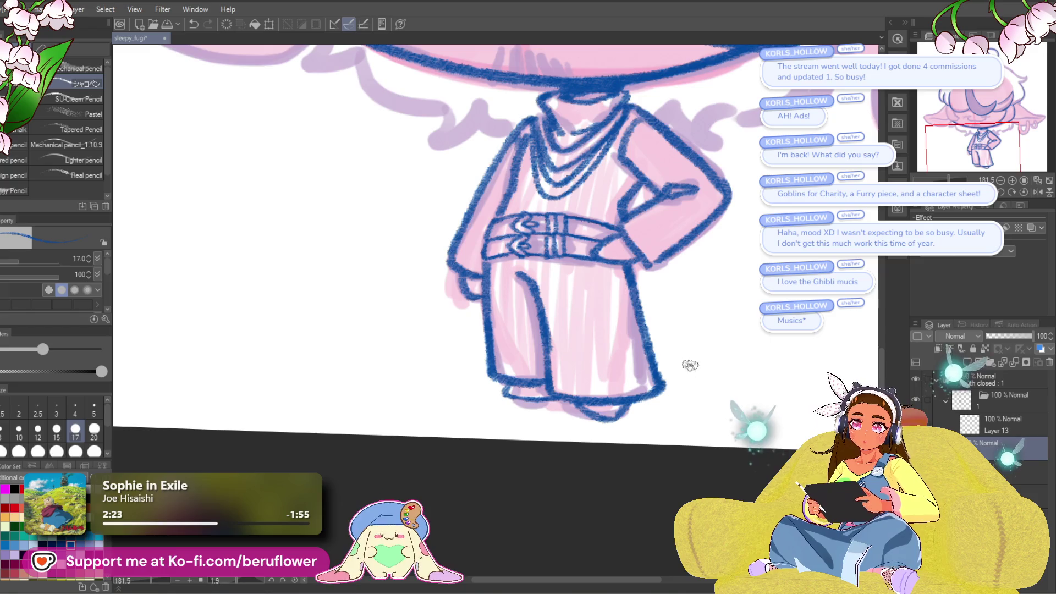
{"action": "scroll", "coordinate": [691, 365], "scroll_direction": "down", "scroll_amount": 5}
{"action": "scroll", "coordinate": [758, 297], "scroll_direction": "up", "scroll_amount": 4}
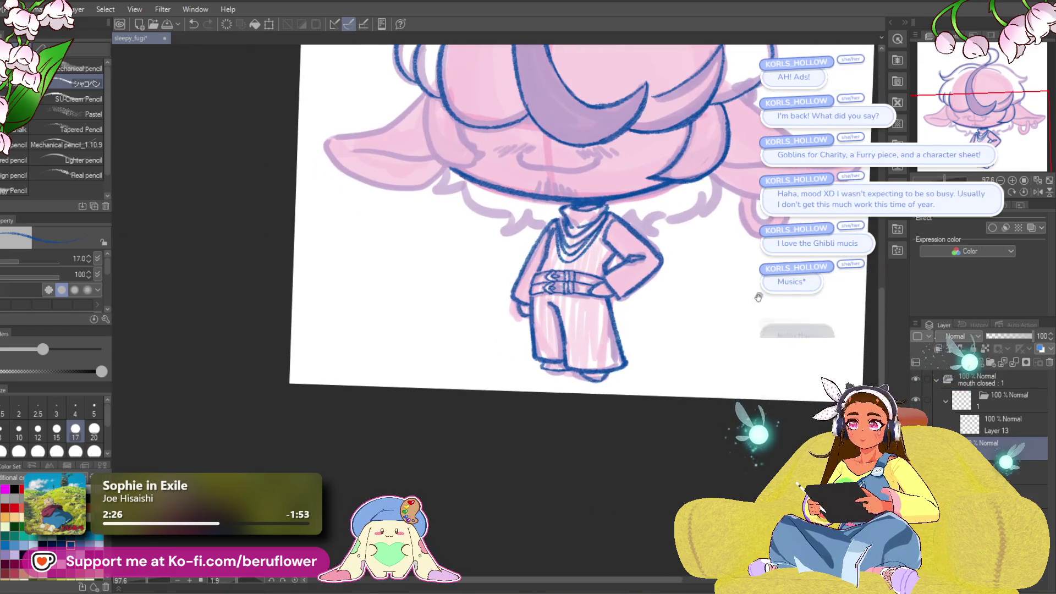
{"action": "scroll", "coordinate": [758, 297], "scroll_direction": "up", "scroll_amount": 2}
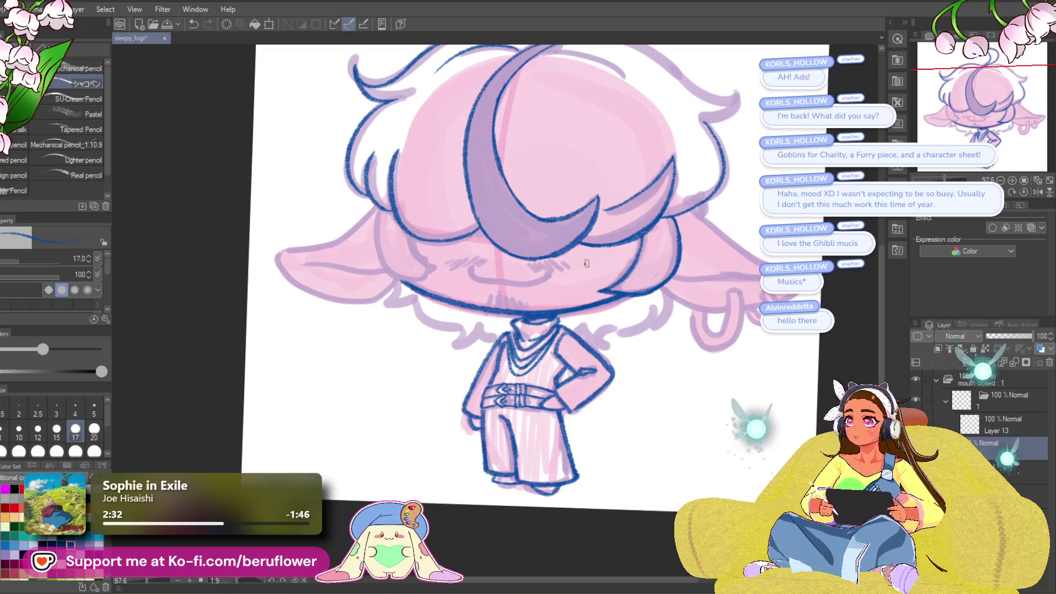
{"action": "left_click_drag", "start_coordinate": [697, 255], "coordinate": [726, 353]}
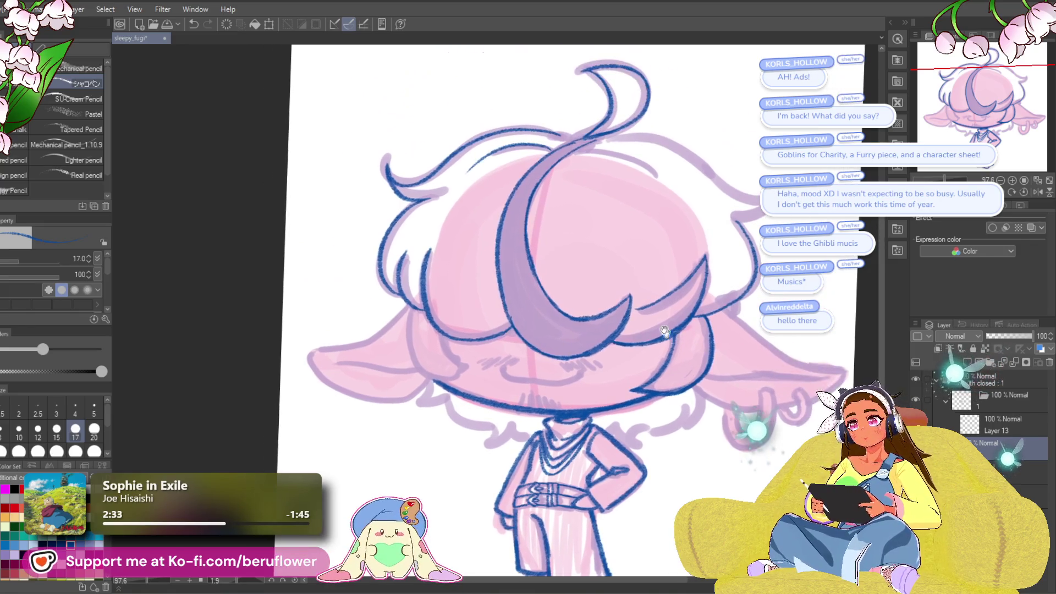
{"action": "scroll", "coordinate": [651, 231], "scroll_direction": "up", "scroll_amount": 4}
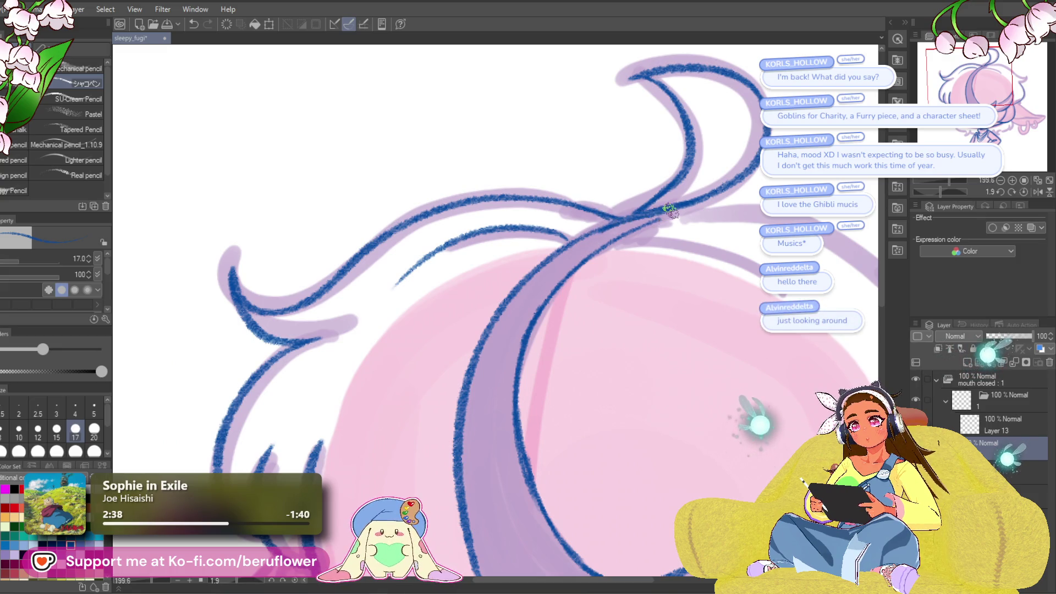
- On a tilted canvas, ink a blue line along the sketched hair curve, redrawing it once
{"action": "mouse_move", "coordinate": [611, 370]}
{"action": "left_mouse_down"}
{"action": "mouse_move", "coordinate": [517, 375]}
{"action": "mouse_move", "coordinate": [484, 347]}
{"action": "left_mouse_up"}
{"action": "left_click_drag", "start_coordinate": [936, 188], "coordinate": [930, 185]}
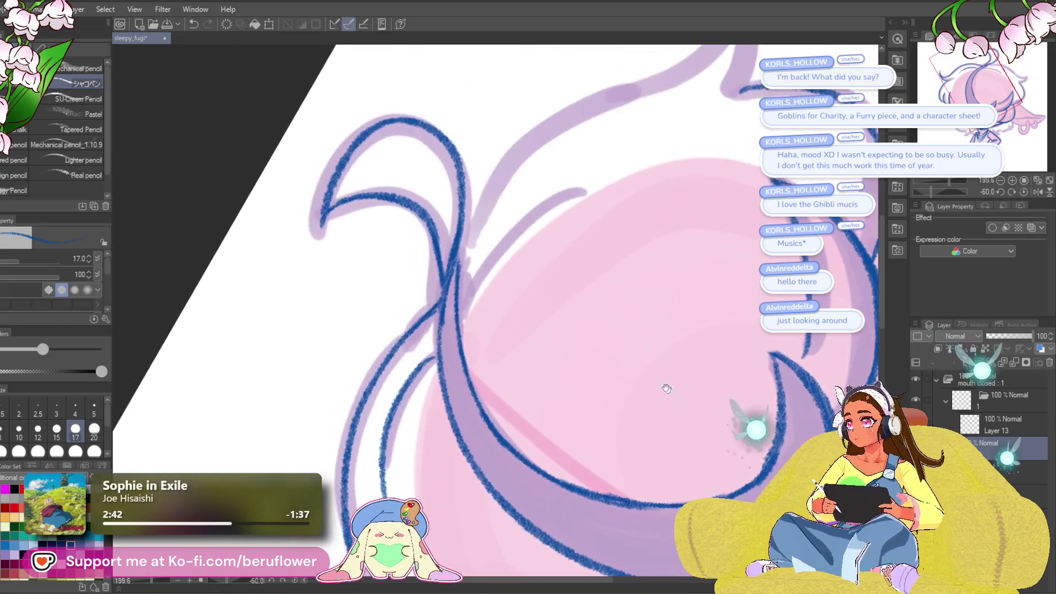
{"action": "mouse_move", "coordinate": [478, 408]}
{"action": "left_mouse_down"}
{"action": "mouse_move", "coordinate": [512, 307]}
{"action": "mouse_move", "coordinate": [602, 263]}
{"action": "left_mouse_up"}
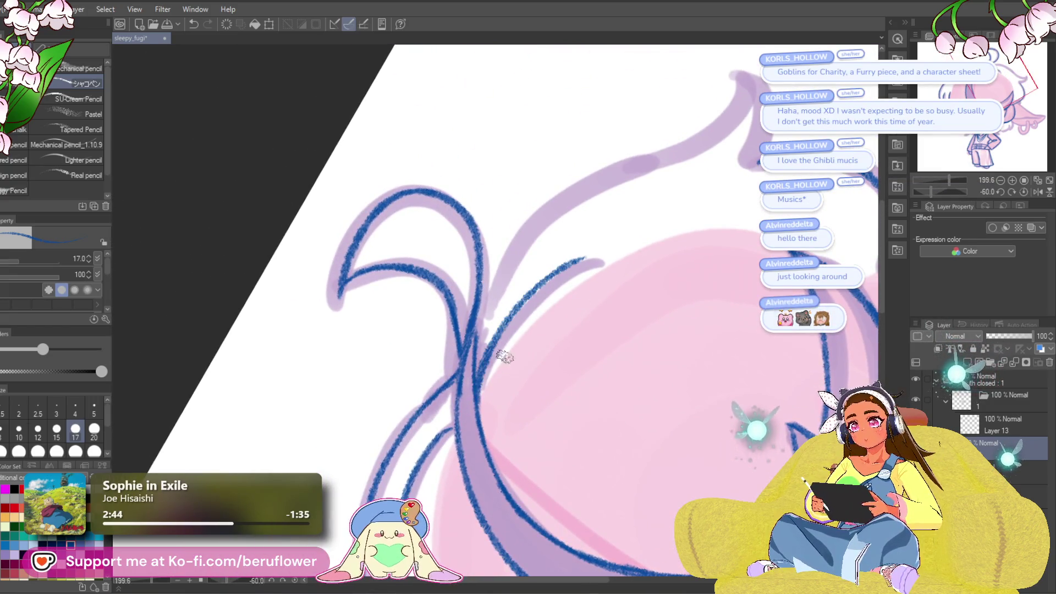
{"action": "key", "text": "ctrl+z"}
{"action": "left_click_drag", "start_coordinate": [481, 404], "coordinate": [603, 263]}
{"action": "key", "text": "ctrl+minus"}
{"action": "key", "text": "ctrl+minus"}
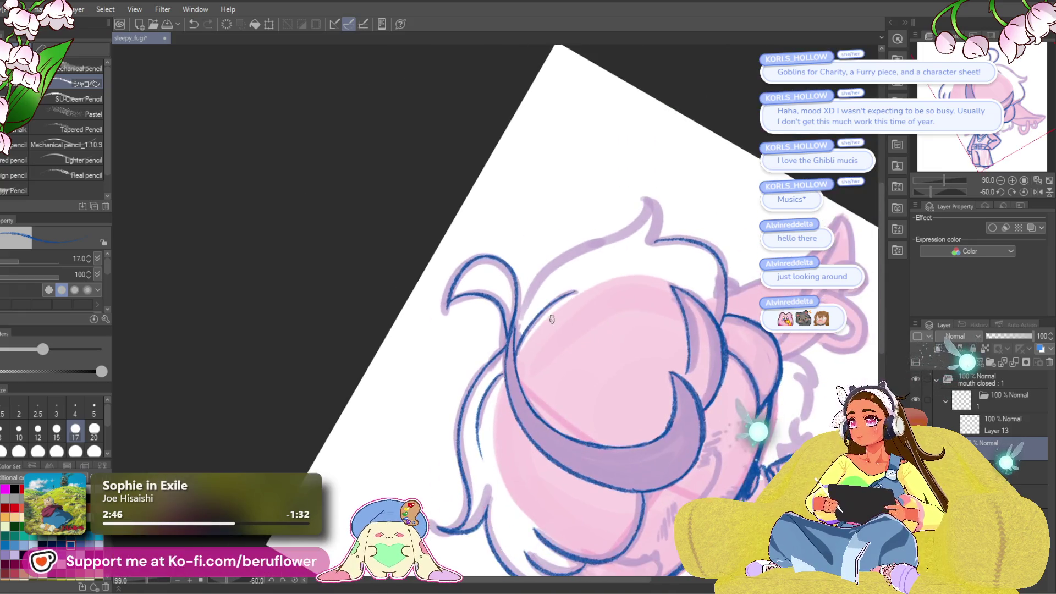
{"action": "left_click", "coordinate": [1014, 192]}
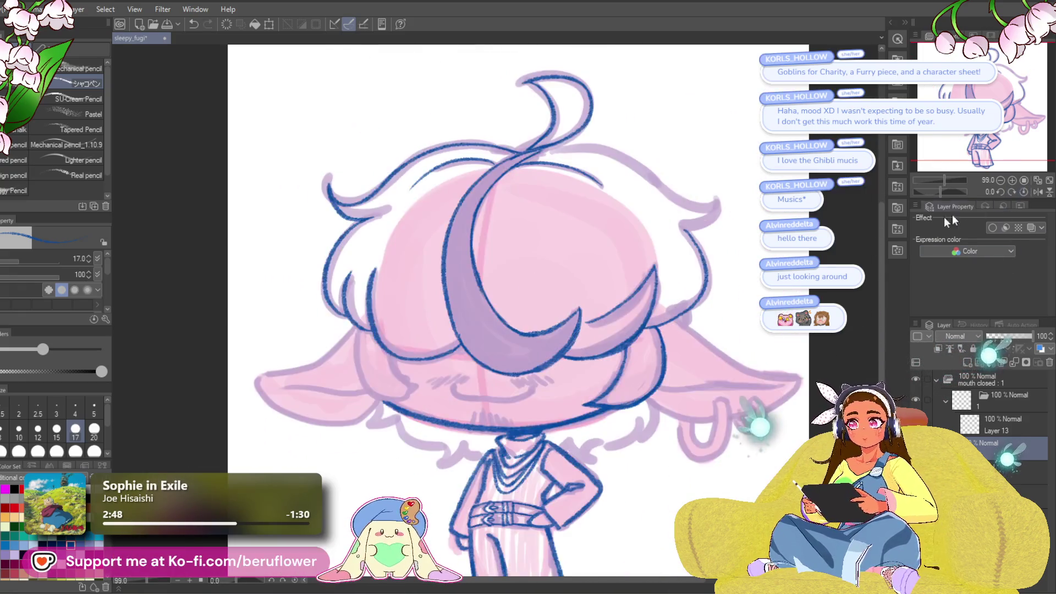
- Trace the next sketched tuft up to the head's top, then return the canvas upright
{"action": "scroll", "coordinate": [545, 217], "scroll_direction": "up", "scroll_amount": 5}
{"action": "scroll", "coordinate": [545, 218], "scroll_direction": "down", "scroll_amount": 2}
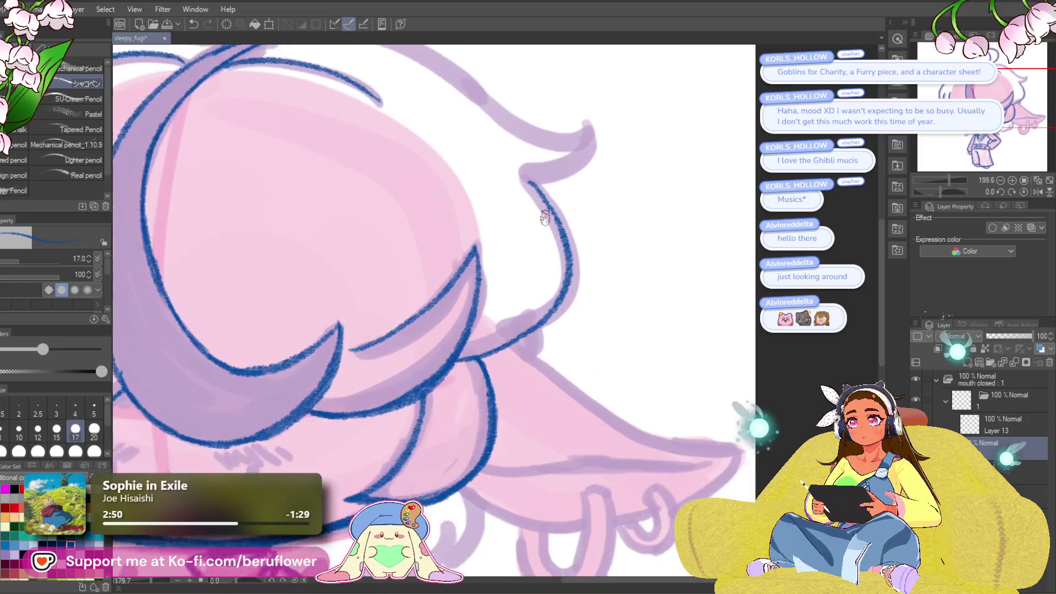
{"action": "scroll", "coordinate": [723, 315], "scroll_direction": "down", "scroll_amount": 2}
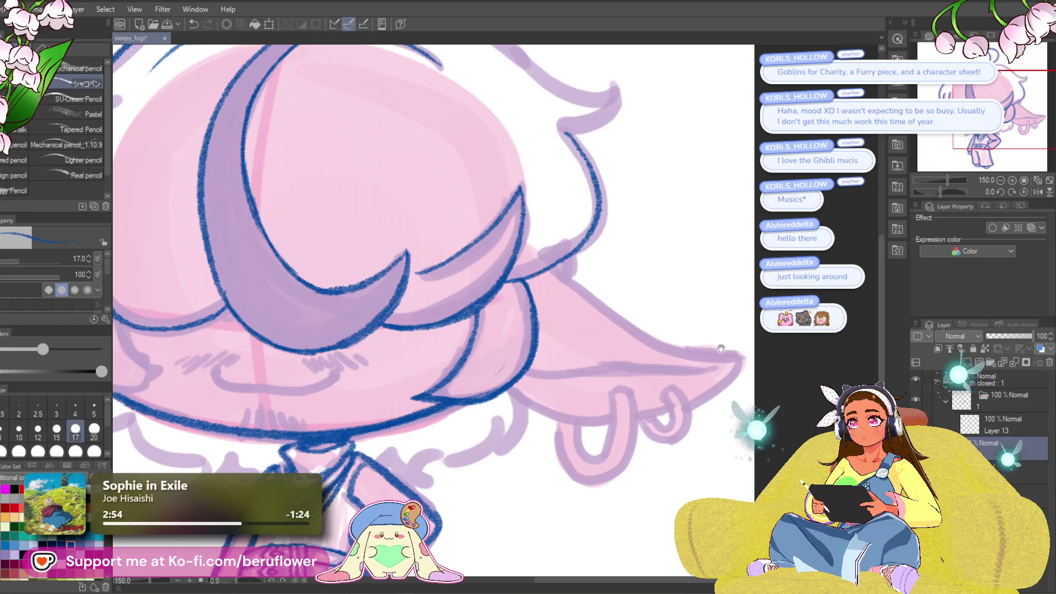
{"action": "scroll", "coordinate": [701, 306], "scroll_direction": "down", "scroll_amount": 2}
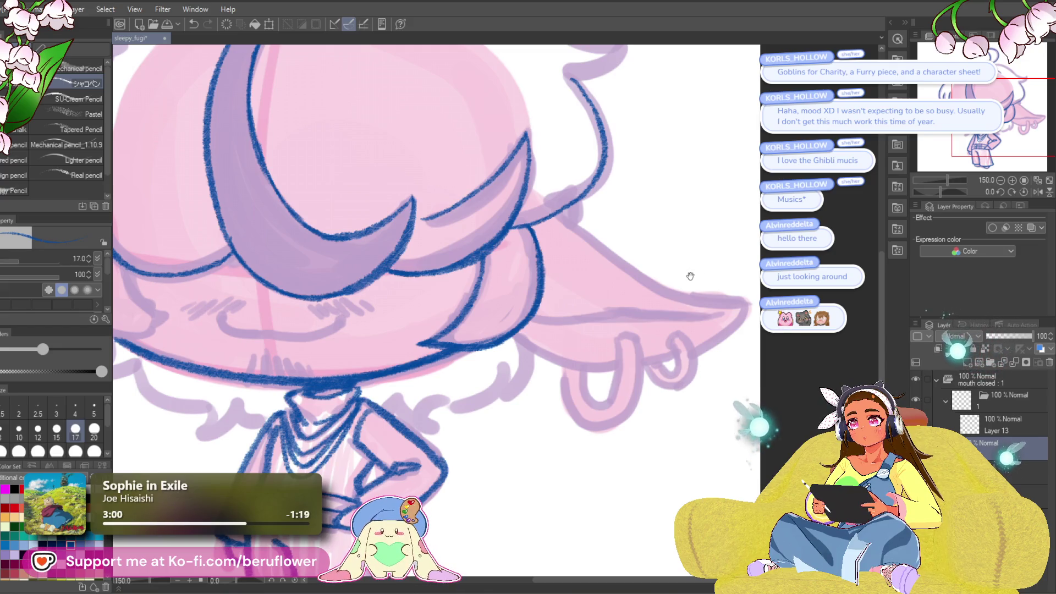
{"action": "scroll", "coordinate": [682, 282], "scroll_direction": "up", "scroll_amount": 10}
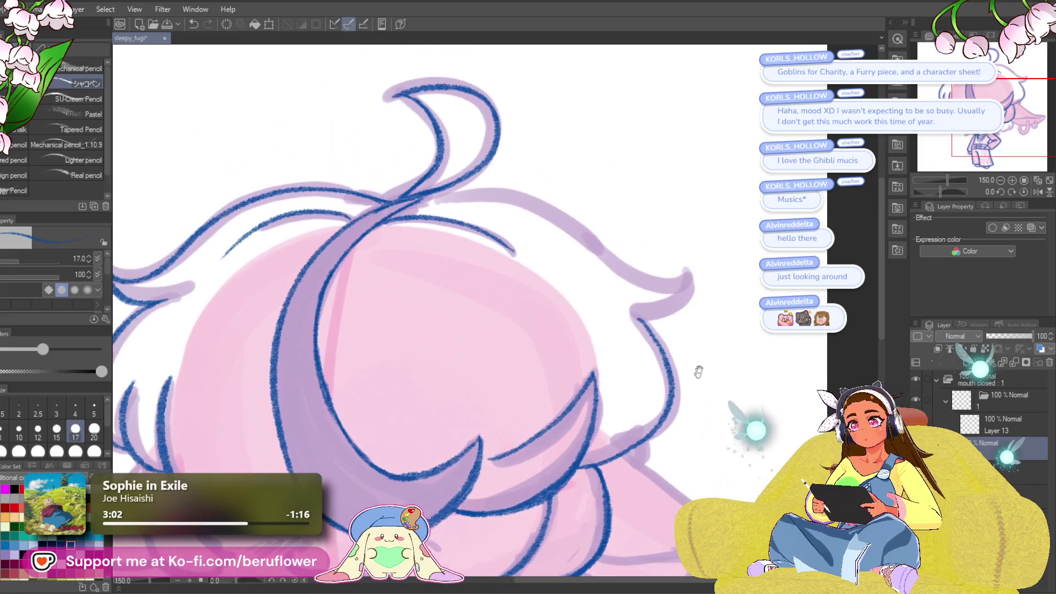
{"action": "left_click_drag", "start_coordinate": [943, 188], "coordinate": [928, 188]}
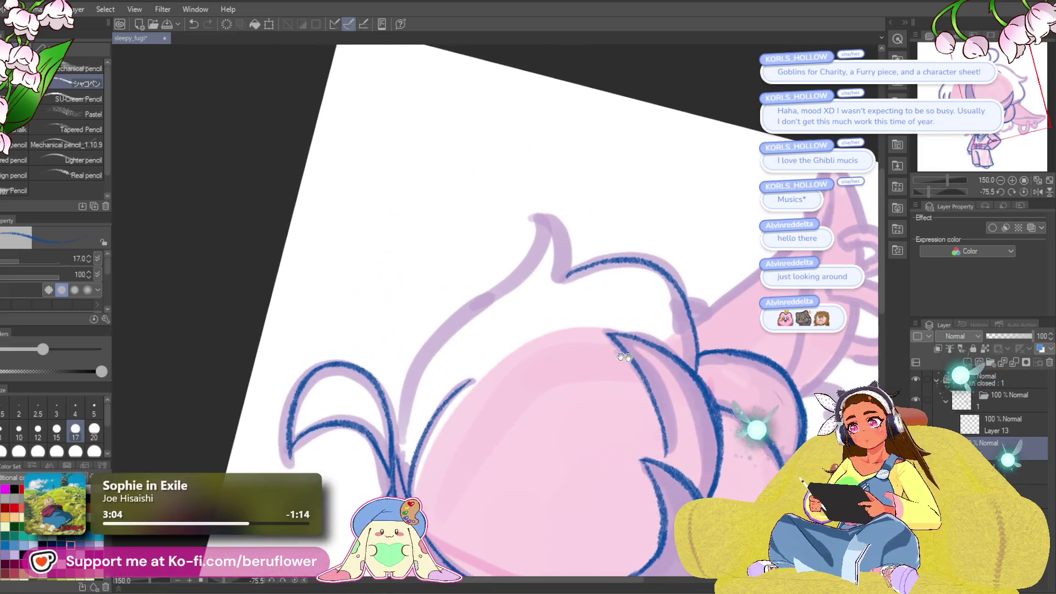
{"action": "mouse_move", "coordinate": [396, 455]}
{"action": "left_mouse_down"}
{"action": "mouse_move", "coordinate": [430, 346]}
{"action": "mouse_move", "coordinate": [532, 258]}
{"action": "left_mouse_up"}
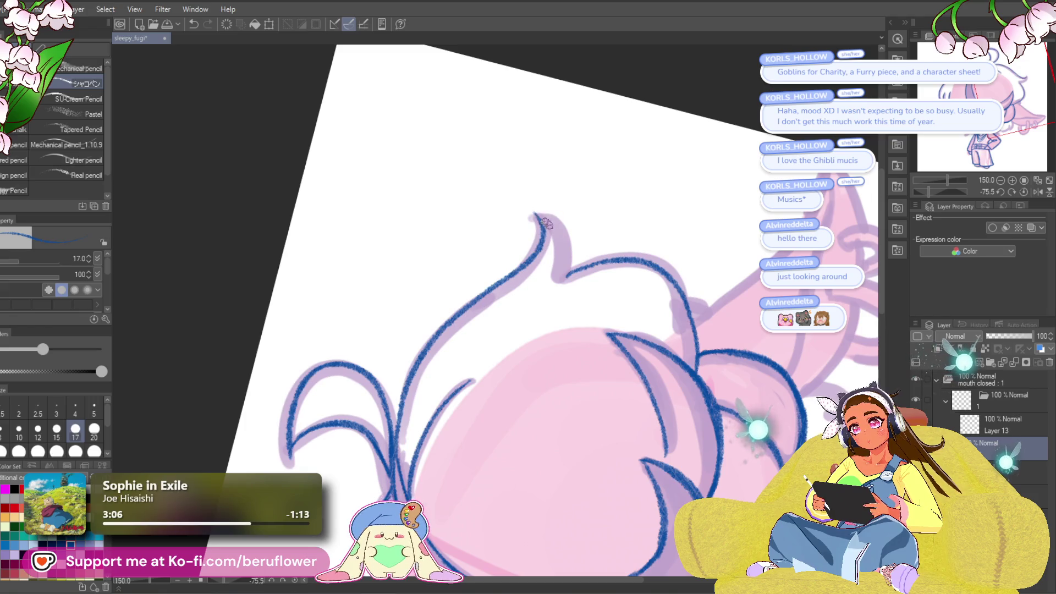
{"action": "scroll", "coordinate": [564, 269], "scroll_direction": "down", "scroll_amount": 5}
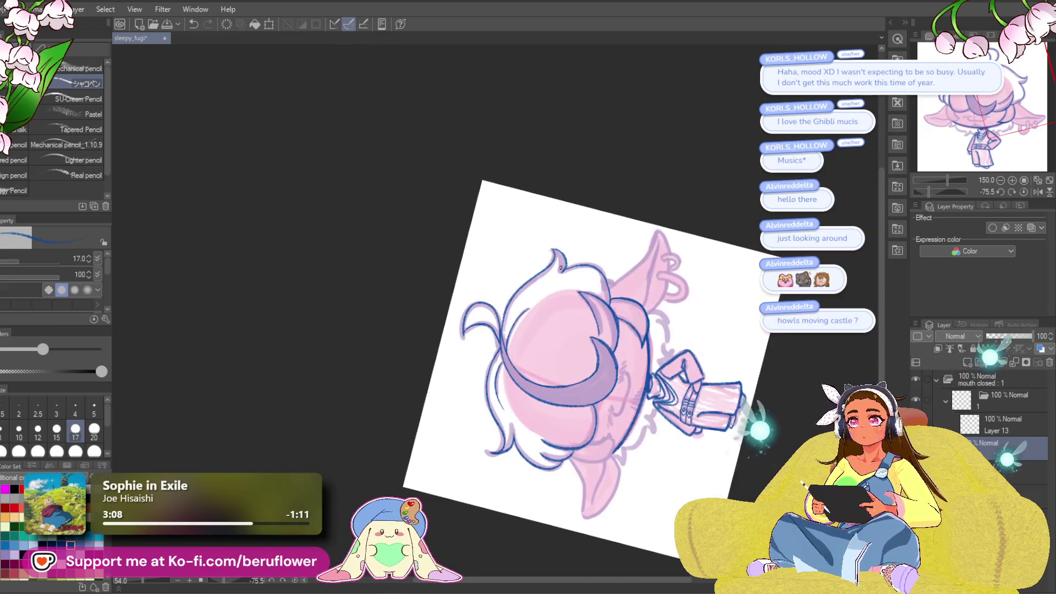
{"action": "scroll", "coordinate": [561, 268], "scroll_direction": "up", "scroll_amount": 3}
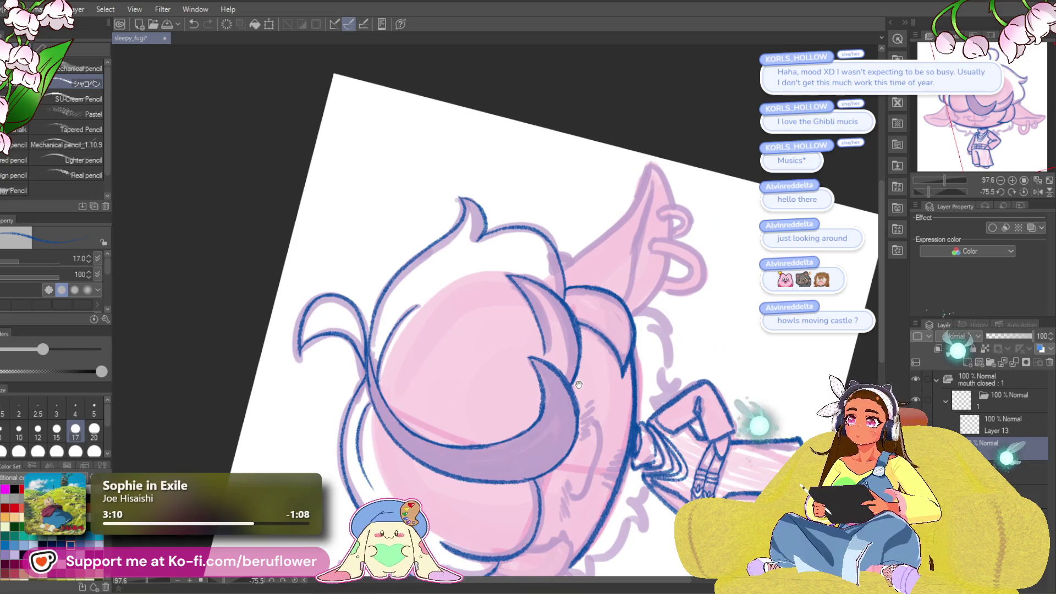
{"action": "mouse_move", "coordinate": [581, 410]}
{"action": "left_mouse_down"}
{"action": "mouse_move", "coordinate": [552, 428]}
{"action": "mouse_move", "coordinate": [582, 403]}
{"action": "mouse_move", "coordinate": [653, 403]}
{"action": "mouse_move", "coordinate": [645, 397]}
{"action": "left_mouse_up"}
{"action": "left_click", "coordinate": [1024, 191]}
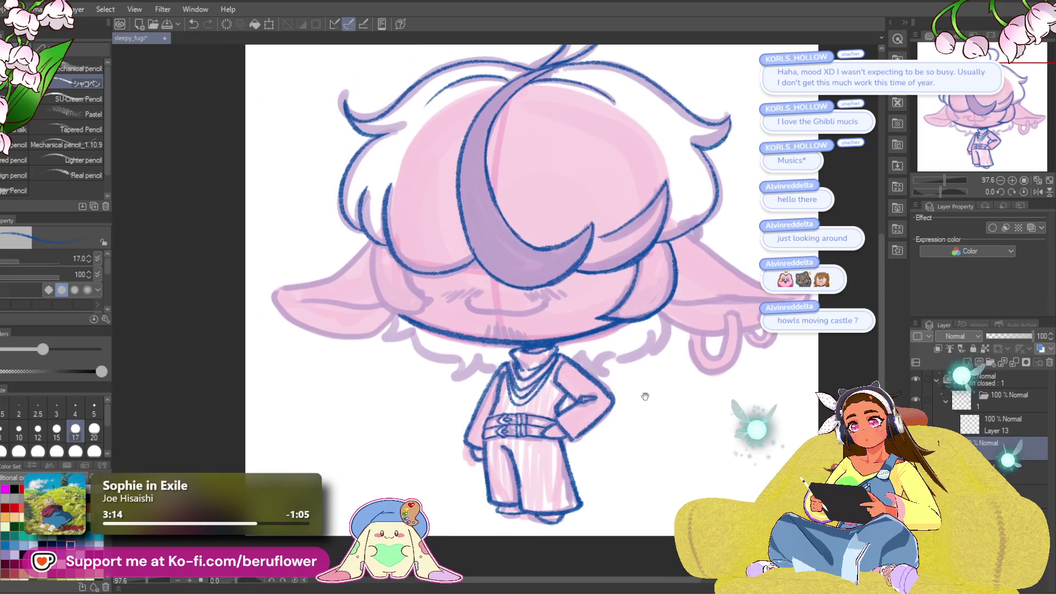
- Ink the curved hair strand beside the face and the left hair lock over the ear
{"action": "scroll", "coordinate": [392, 272], "scroll_direction": "up", "scroll_amount": 4}
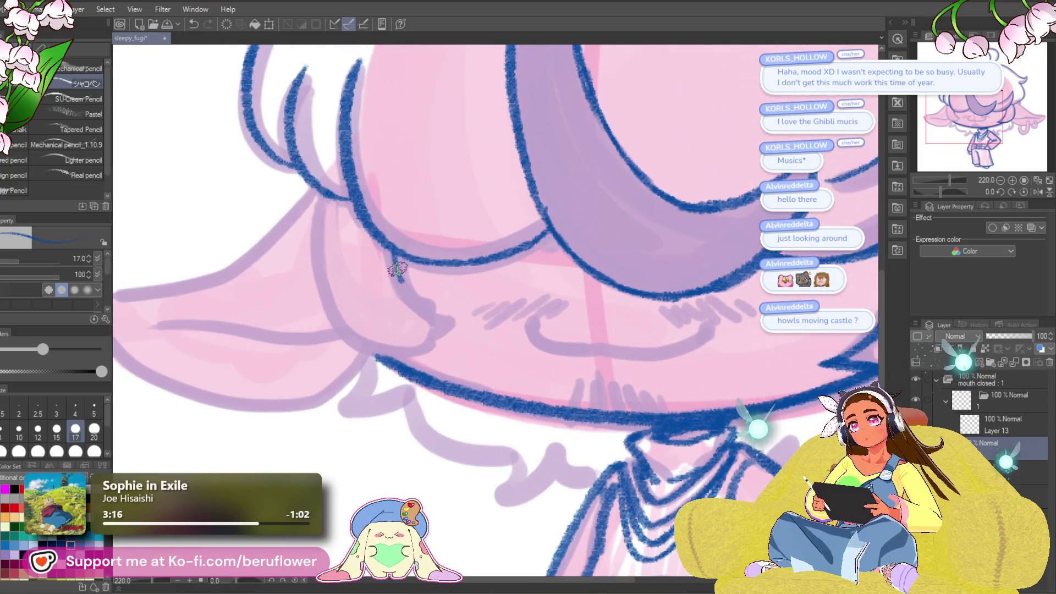
{"action": "left_click_drag", "start_coordinate": [397, 269], "coordinate": [420, 267]}
{"action": "mouse_move", "coordinate": [336, 188]}
{"action": "left_mouse_down"}
{"action": "mouse_move", "coordinate": [325, 272]}
{"action": "mouse_move", "coordinate": [380, 333]}
{"action": "mouse_move", "coordinate": [465, 351]}
{"action": "left_mouse_up"}
{"action": "left_click_drag", "start_coordinate": [416, 257], "coordinate": [458, 330]}
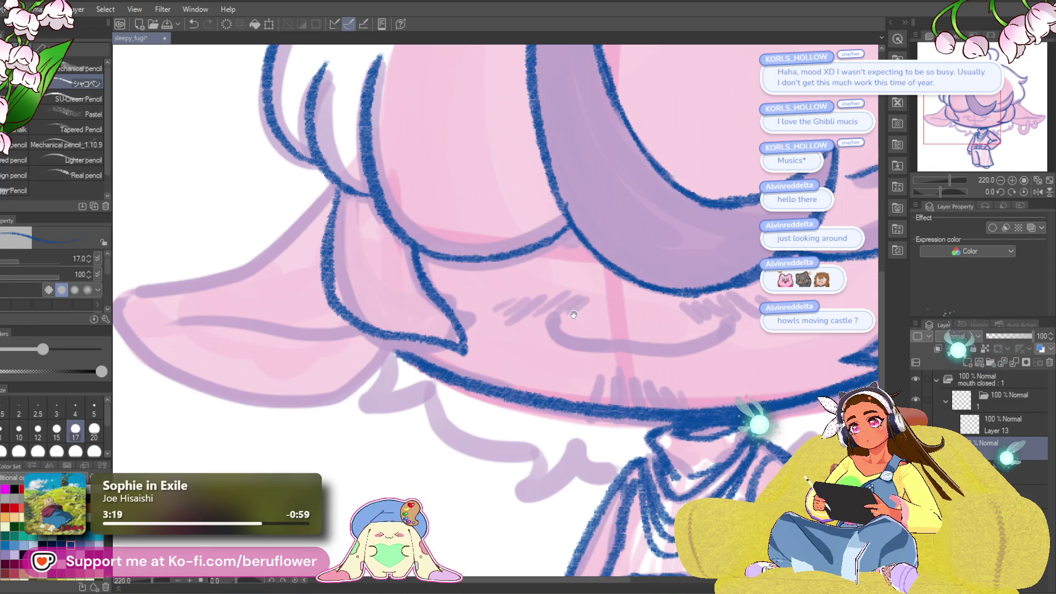
- Ink short strands and the curving edge of the right hair lock, replacing a too-long stroke
{"action": "mouse_move", "coordinate": [573, 314]}
{"action": "left_mouse_down"}
{"action": "mouse_move", "coordinate": [561, 349]}
{"action": "mouse_move", "coordinate": [472, 417]}
{"action": "mouse_move", "coordinate": [528, 435]}
{"action": "mouse_move", "coordinate": [660, 248]}
{"action": "mouse_move", "coordinate": [625, 236]}
{"action": "mouse_move", "coordinate": [594, 349]}
{"action": "left_mouse_up"}
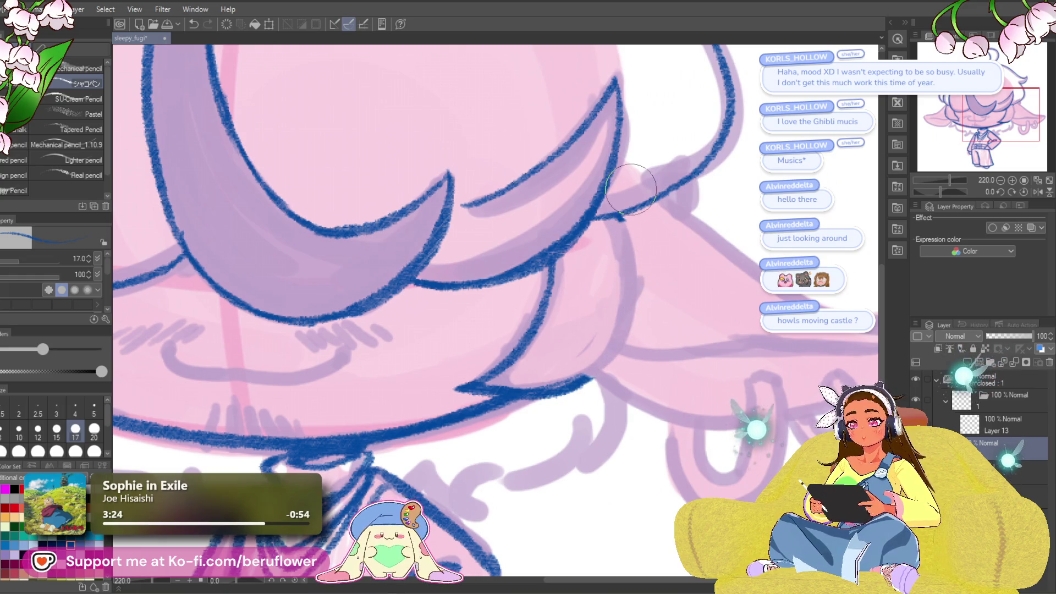
{"action": "mouse_move", "coordinate": [617, 223]}
{"action": "left_mouse_down"}
{"action": "mouse_move", "coordinate": [625, 189]}
{"action": "mouse_move", "coordinate": [647, 286]}
{"action": "left_mouse_up"}
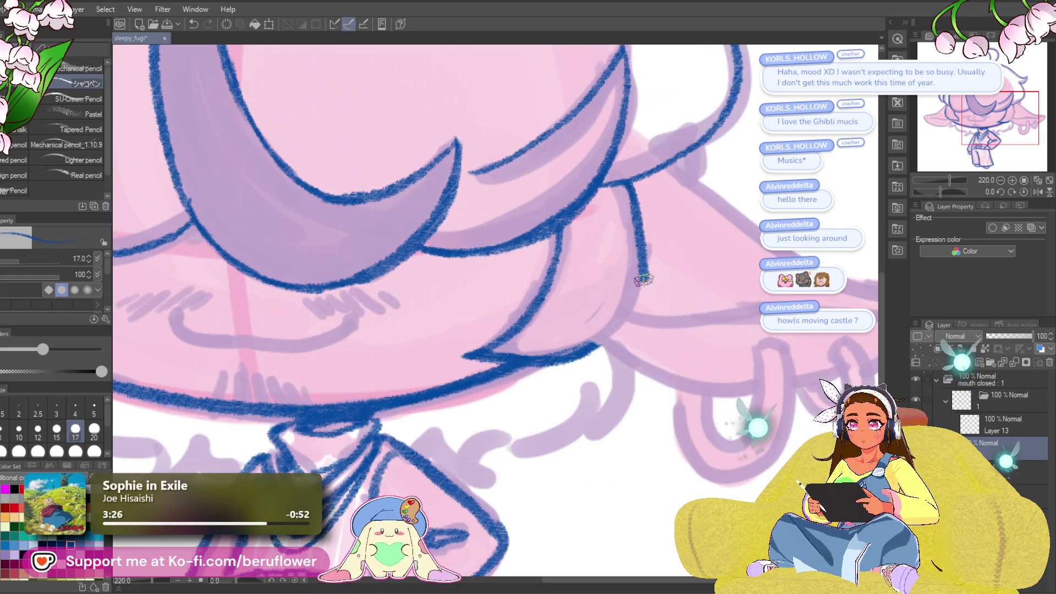
{"action": "key", "text": "ctrl+z"}
{"action": "mouse_move", "coordinate": [638, 183]}
{"action": "left_mouse_down"}
{"action": "mouse_move", "coordinate": [644, 236]}
{"action": "mouse_move", "coordinate": [627, 300]}
{"action": "mouse_move", "coordinate": [544, 344]}
{"action": "mouse_move", "coordinate": [449, 367]}
{"action": "left_mouse_up"}
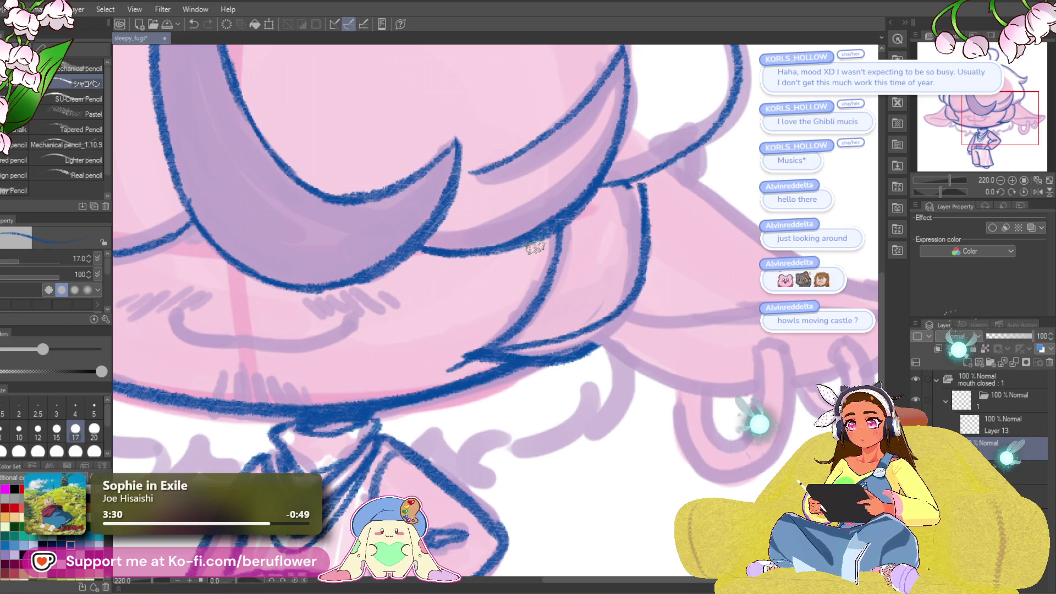
{"action": "left_click_drag", "start_coordinate": [538, 235], "coordinate": [449, 370]}
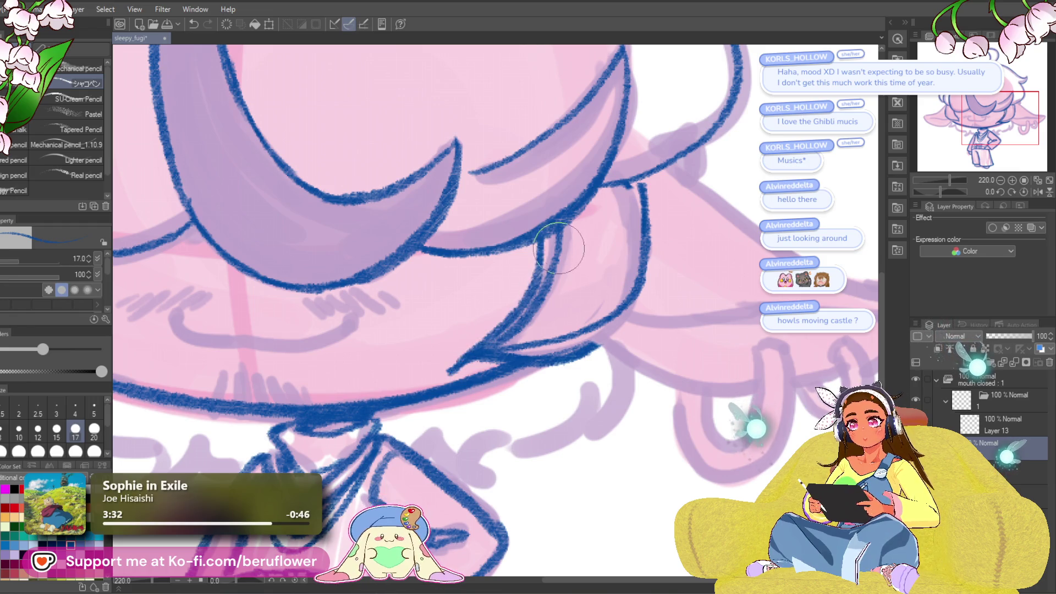
{"action": "mouse_move", "coordinate": [558, 248]}
{"action": "left_mouse_down"}
{"action": "mouse_move", "coordinate": [545, 286]}
{"action": "mouse_move", "coordinate": [478, 352]}
{"action": "left_mouse_up"}
{"action": "mouse_move", "coordinate": [610, 341]}
{"action": "left_mouse_down"}
{"action": "mouse_move", "coordinate": [495, 350]}
{"action": "mouse_move", "coordinate": [638, 277]}
{"action": "left_mouse_up"}
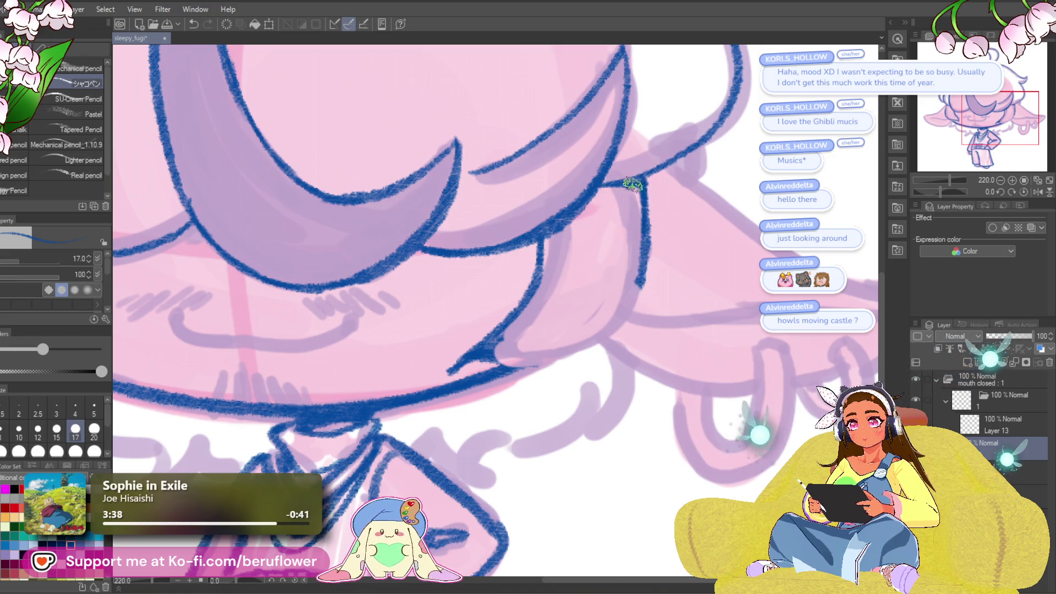
- Outline the right lock down to its bottom curve and thicken its lower line
{"action": "mouse_move", "coordinate": [652, 183]}
{"action": "left_mouse_down"}
{"action": "mouse_move", "coordinate": [614, 329]}
{"action": "mouse_move", "coordinate": [542, 365]}
{"action": "mouse_move", "coordinate": [475, 359]}
{"action": "mouse_move", "coordinate": [432, 377]}
{"action": "left_mouse_up"}
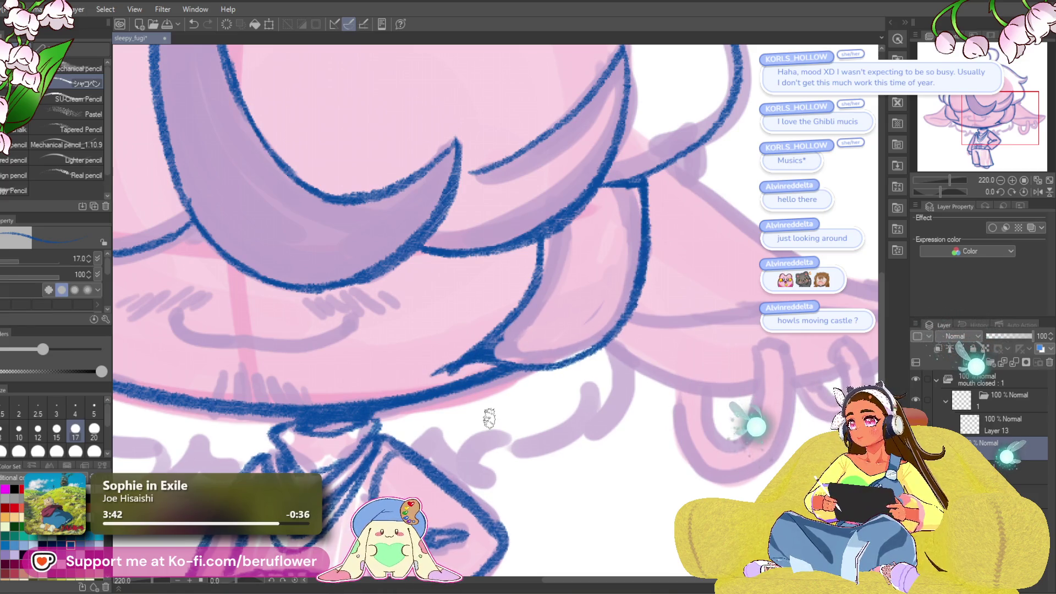
{"action": "left_click_drag", "start_coordinate": [489, 418], "coordinate": [512, 423]}
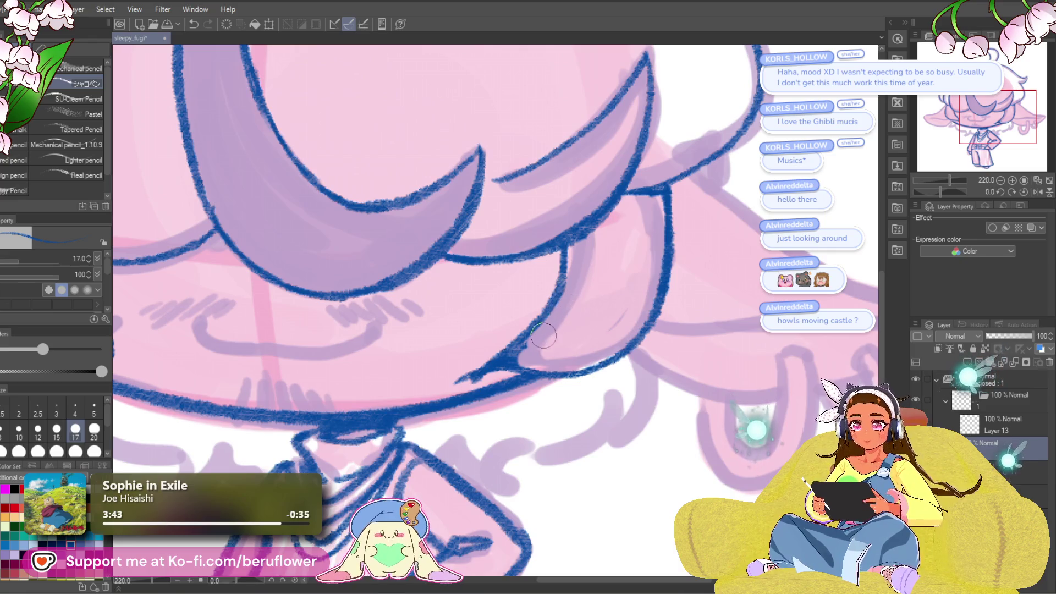
{"action": "mouse_move", "coordinate": [537, 343]}
{"action": "left_mouse_down"}
{"action": "mouse_move", "coordinate": [564, 326]}
{"action": "mouse_move", "coordinate": [527, 343]}
{"action": "left_mouse_up"}
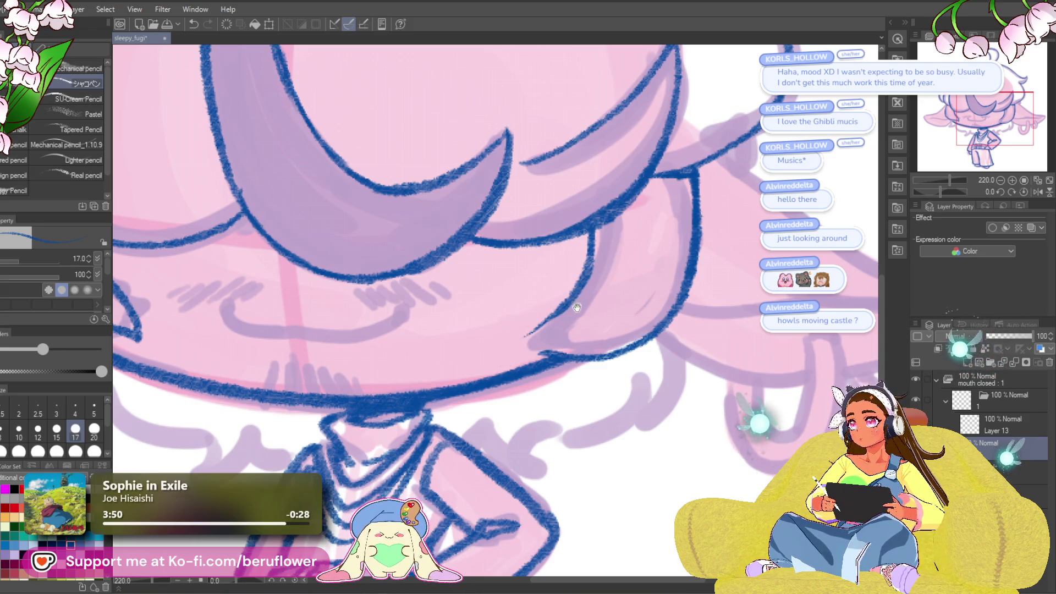
{"action": "mouse_move", "coordinate": [577, 307]}
{"action": "left_mouse_down"}
{"action": "mouse_move", "coordinate": [594, 304]}
{"action": "mouse_move", "coordinate": [553, 334]}
{"action": "left_mouse_up"}
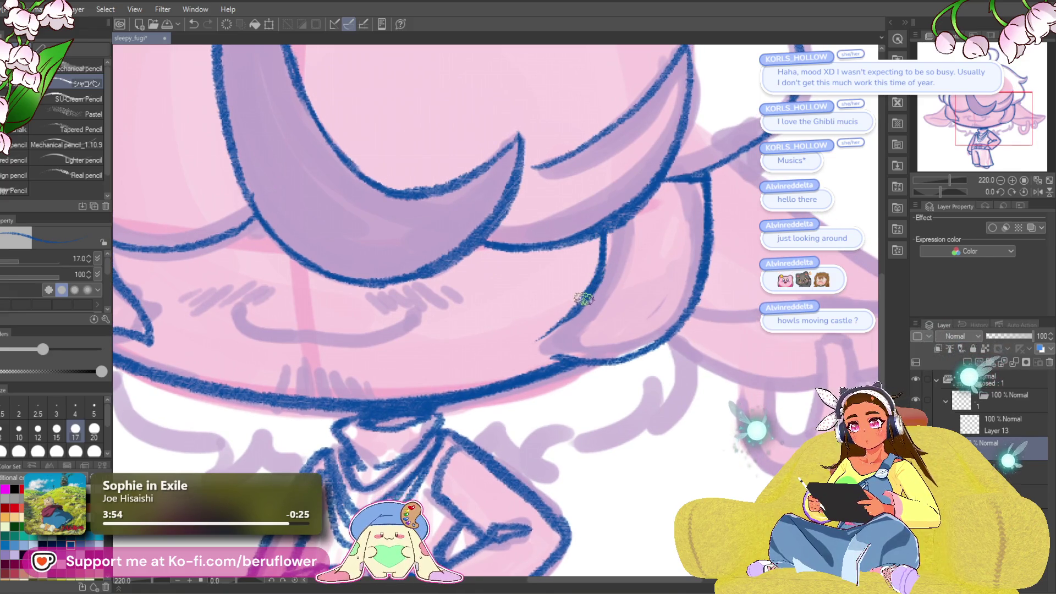
{"action": "left_click_drag", "start_coordinate": [584, 299], "coordinate": [516, 360]}
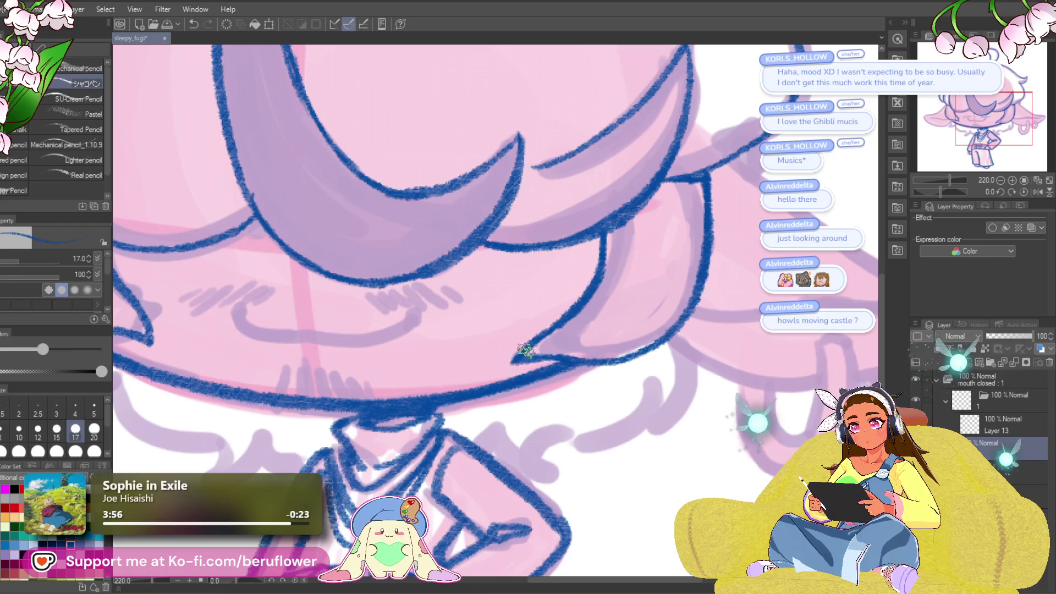
{"action": "scroll", "coordinate": [604, 274], "scroll_direction": "down", "scroll_amount": 5}
- Ink the smile across the mouth, redrawing its overshooting right end to curve upward
{"action": "scroll", "coordinate": [687, 309], "scroll_direction": "up", "scroll_amount": 2}
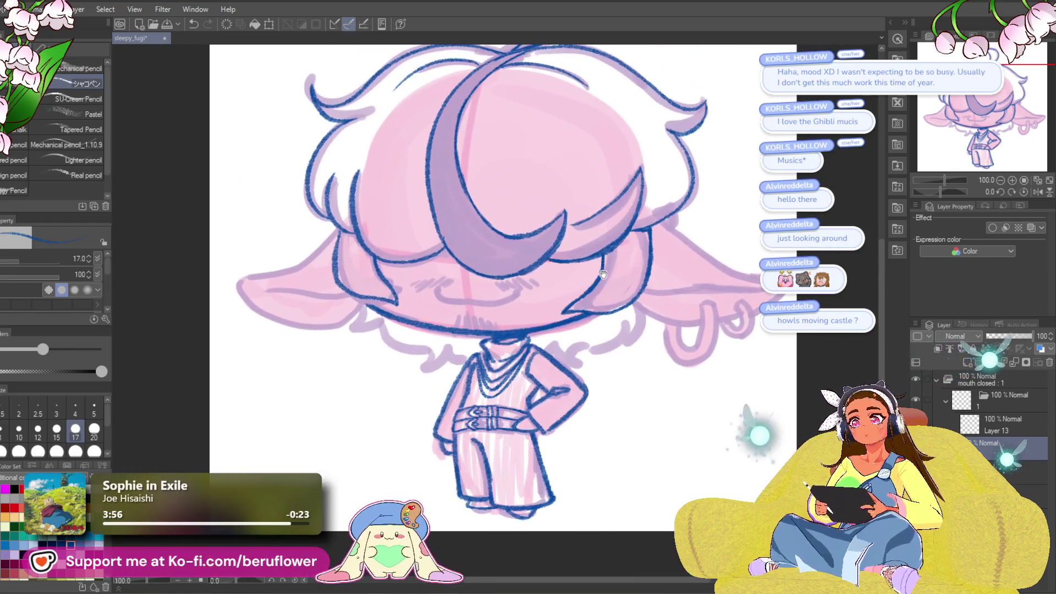
{"action": "scroll", "coordinate": [551, 389], "scroll_direction": "up", "scroll_amount": 4}
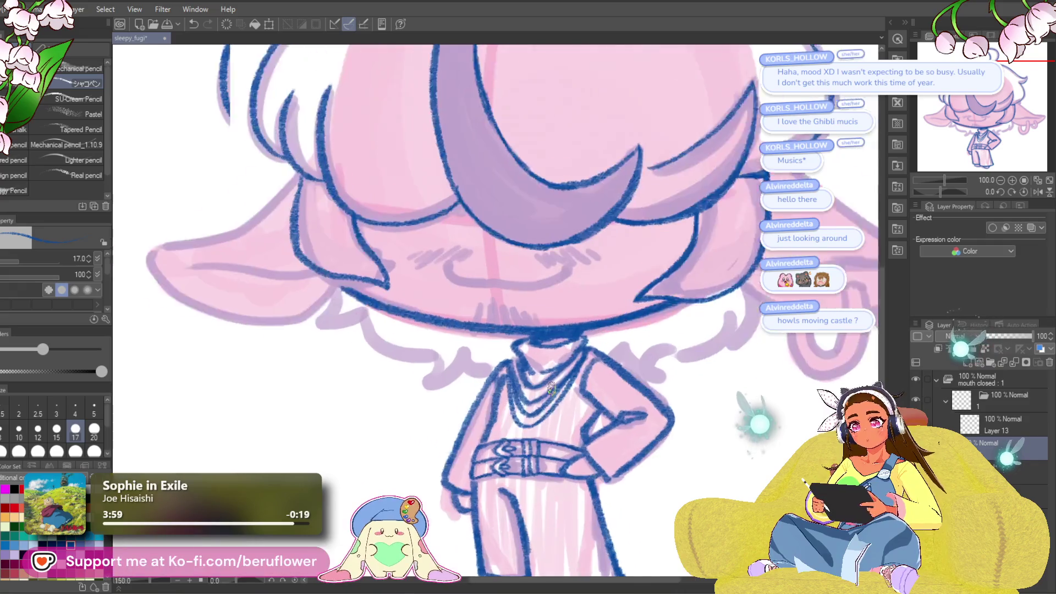
{"action": "mouse_move", "coordinate": [552, 389]}
{"action": "left_mouse_down"}
{"action": "mouse_move", "coordinate": [551, 273]}
{"action": "mouse_move", "coordinate": [528, 331]}
{"action": "mouse_move", "coordinate": [462, 400]}
{"action": "left_mouse_up"}
{"action": "left_click", "coordinate": [1024, 191]}
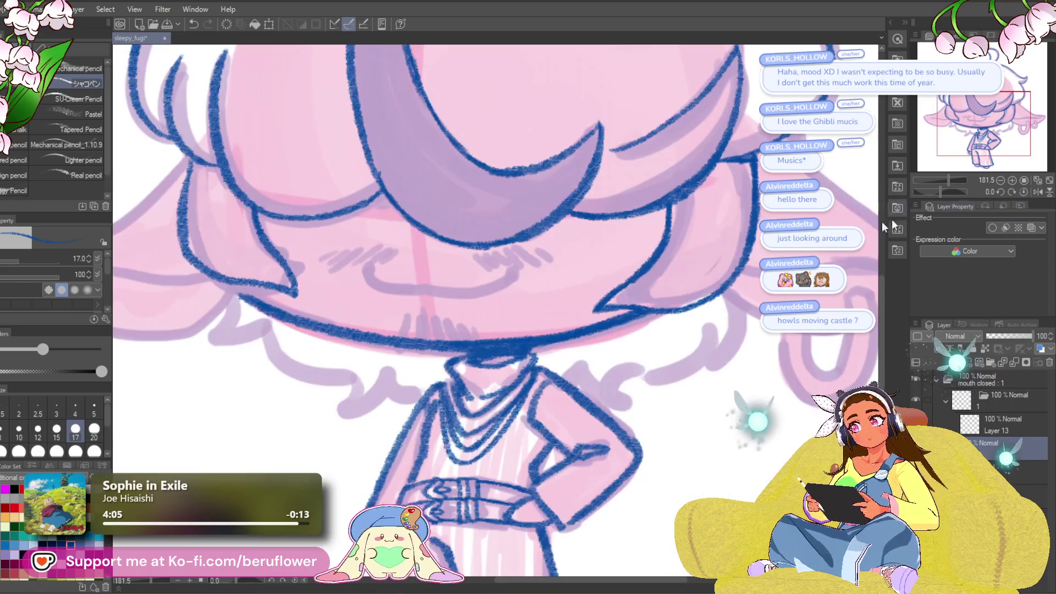
{"action": "scroll", "coordinate": [541, 349], "scroll_direction": "down", "scroll_amount": 3}
{"action": "scroll", "coordinate": [540, 348], "scroll_direction": "up", "scroll_amount": 3}
{"action": "scroll", "coordinate": [540, 348], "scroll_direction": "up", "scroll_amount": 5}
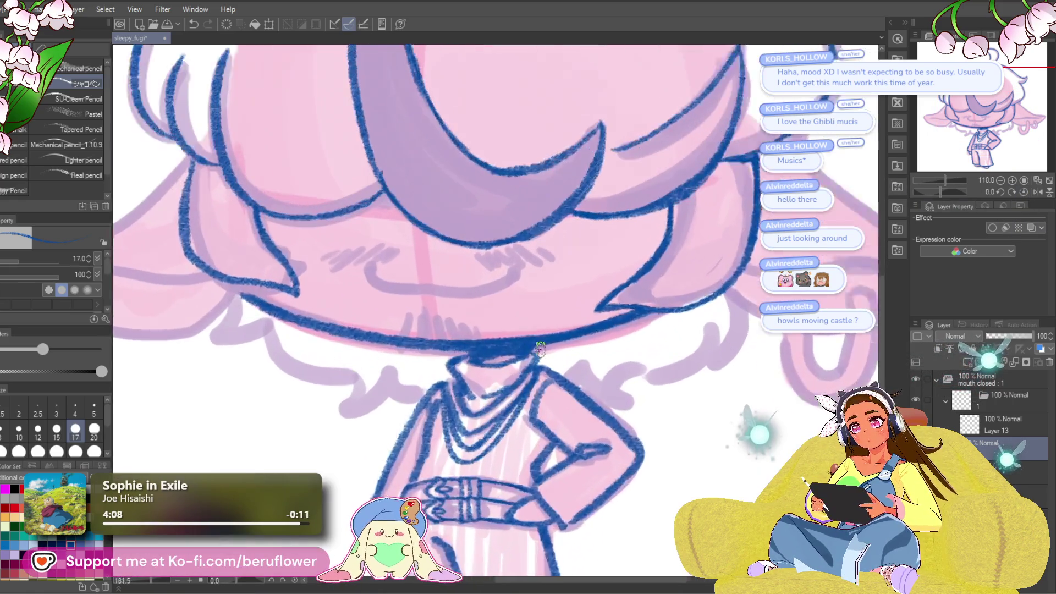
{"action": "mouse_move", "coordinate": [391, 269]}
{"action": "left_mouse_down"}
{"action": "mouse_move", "coordinate": [398, 292]}
{"action": "mouse_move", "coordinate": [457, 297]}
{"action": "left_mouse_up"}
{"action": "left_click_drag", "start_coordinate": [546, 275], "coordinate": [558, 280]}
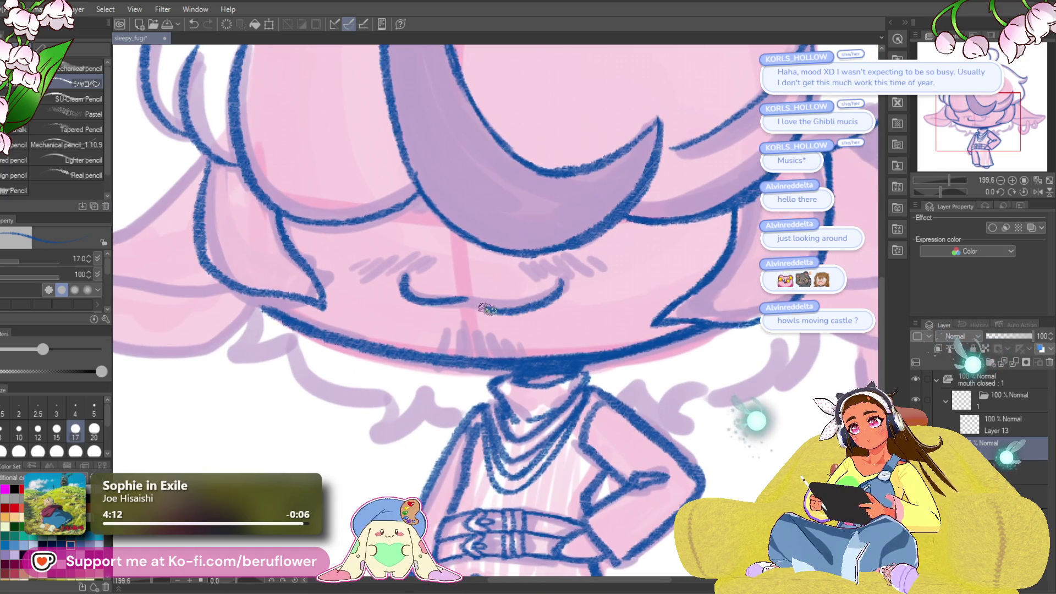
{"action": "key", "text": "ctrl+z"}
{"action": "mouse_move", "coordinate": [482, 301]}
{"action": "left_mouse_down"}
{"action": "mouse_move", "coordinate": [556, 284]}
{"action": "mouse_move", "coordinate": [539, 298]}
{"action": "mouse_move", "coordinate": [462, 299]}
{"action": "left_mouse_up"}
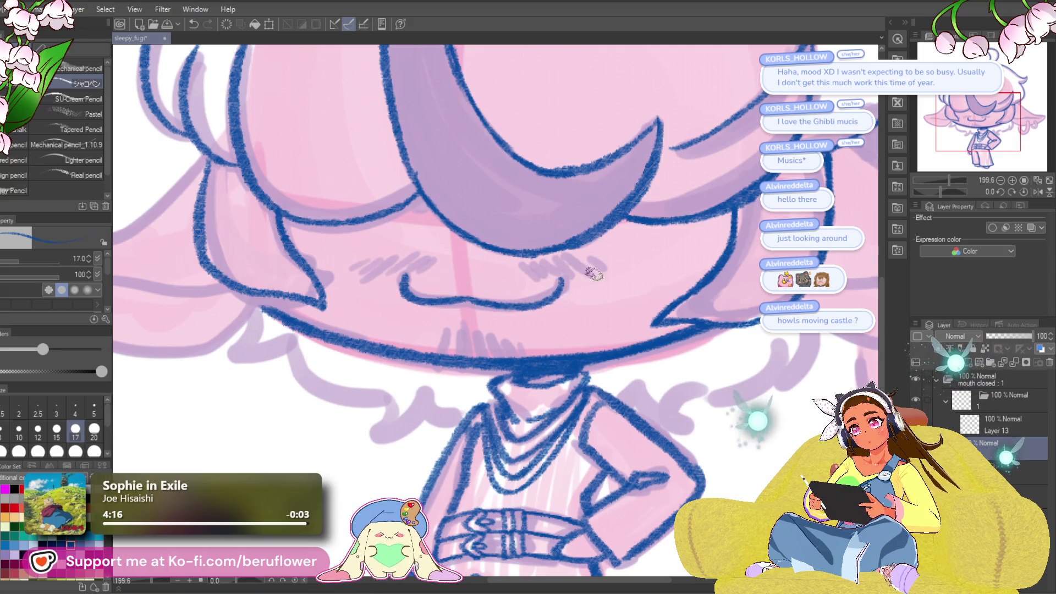
{"action": "left_click_drag", "start_coordinate": [597, 297], "coordinate": [607, 298]}
- Add short hatch strokes over the cheek blushes
{"action": "left_click_drag", "start_coordinate": [474, 340], "coordinate": [482, 335]}
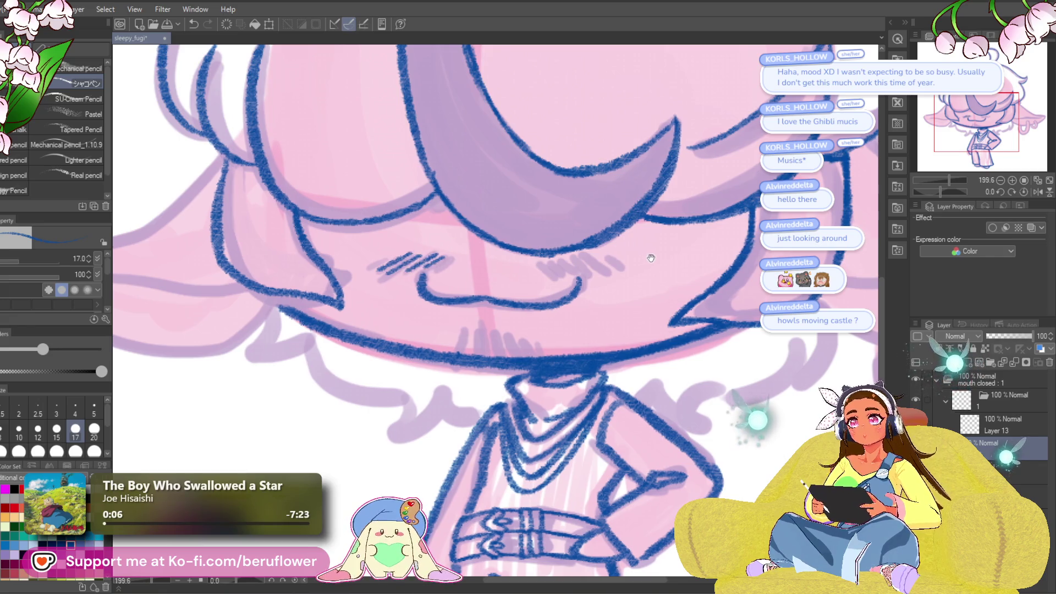
{"action": "left_click_drag", "start_coordinate": [651, 258], "coordinate": [659, 260]}
{"action": "left_click_drag", "start_coordinate": [550, 278], "coordinate": [604, 264]}
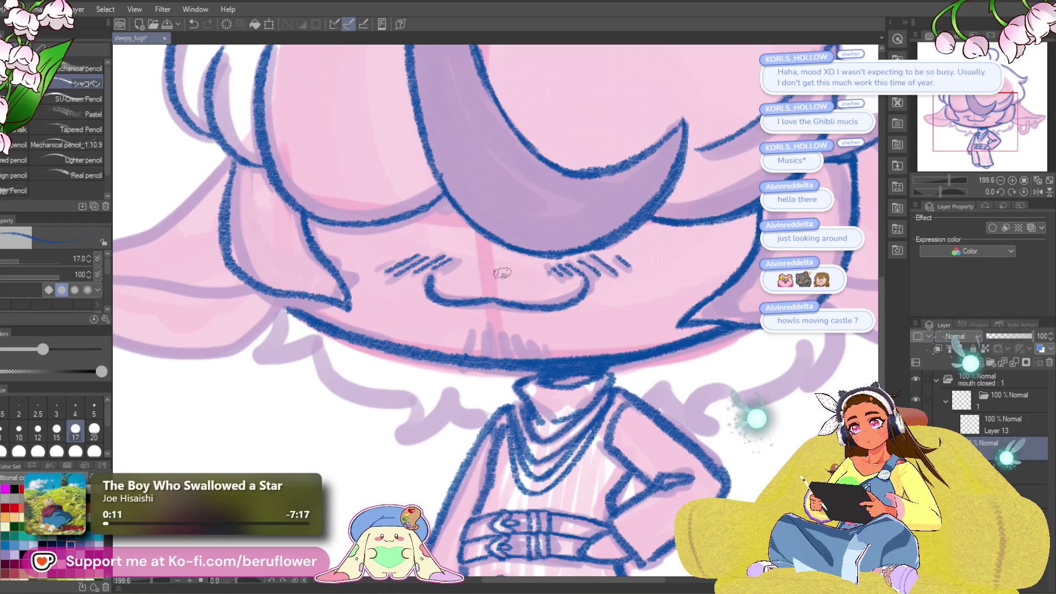
- On a rotated canvas, trace the right ear's left and right edges, then fit the canvas in view
{"action": "scroll", "coordinate": [710, 261], "scroll_direction": "down", "scroll_amount": 3}
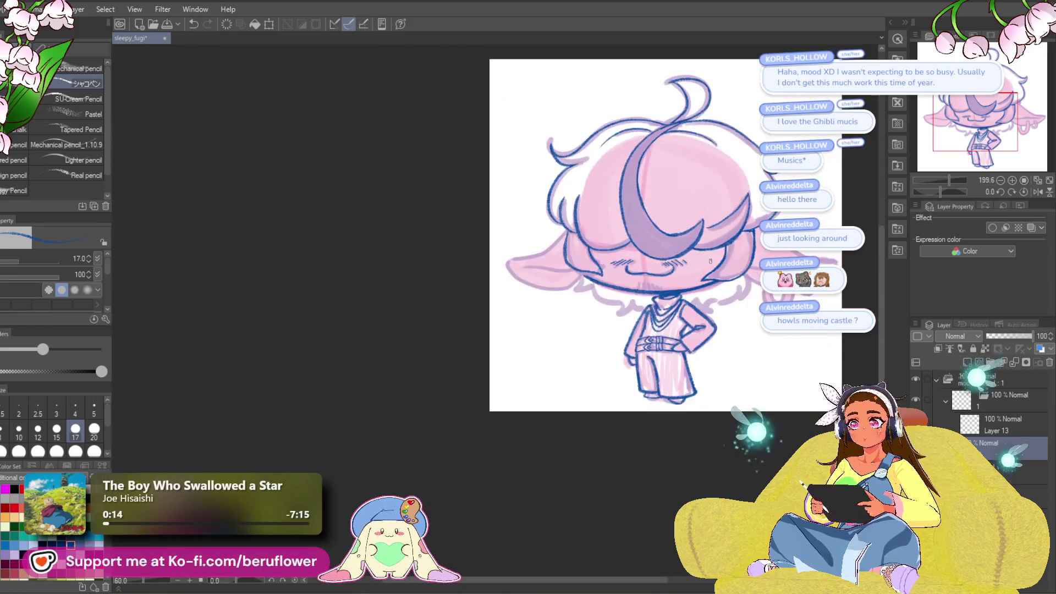
{"action": "scroll", "coordinate": [718, 253], "scroll_direction": "up", "scroll_amount": 3}
{"action": "mouse_move", "coordinate": [718, 252]}
{"action": "left_mouse_down"}
{"action": "mouse_move", "coordinate": [649, 291]}
{"action": "mouse_move", "coordinate": [606, 352]}
{"action": "mouse_move", "coordinate": [495, 394]}
{"action": "mouse_move", "coordinate": [451, 473]}
{"action": "mouse_move", "coordinate": [427, 493]}
{"action": "left_mouse_up"}
{"action": "left_click_drag", "start_coordinate": [948, 181], "coordinate": [919, 191]}
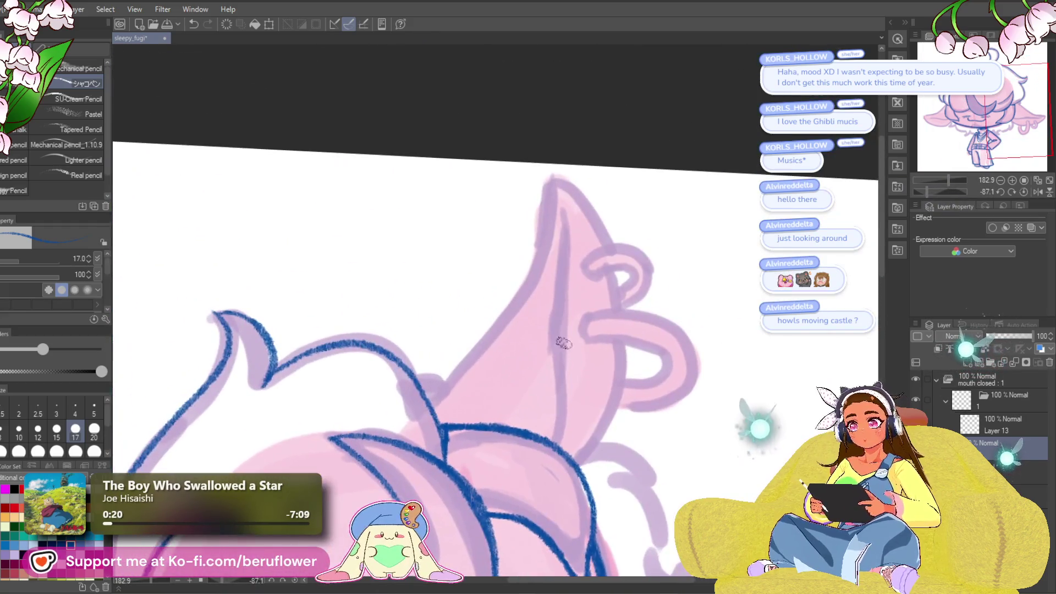
{"action": "left_click_drag", "start_coordinate": [429, 405], "coordinate": [523, 295]}
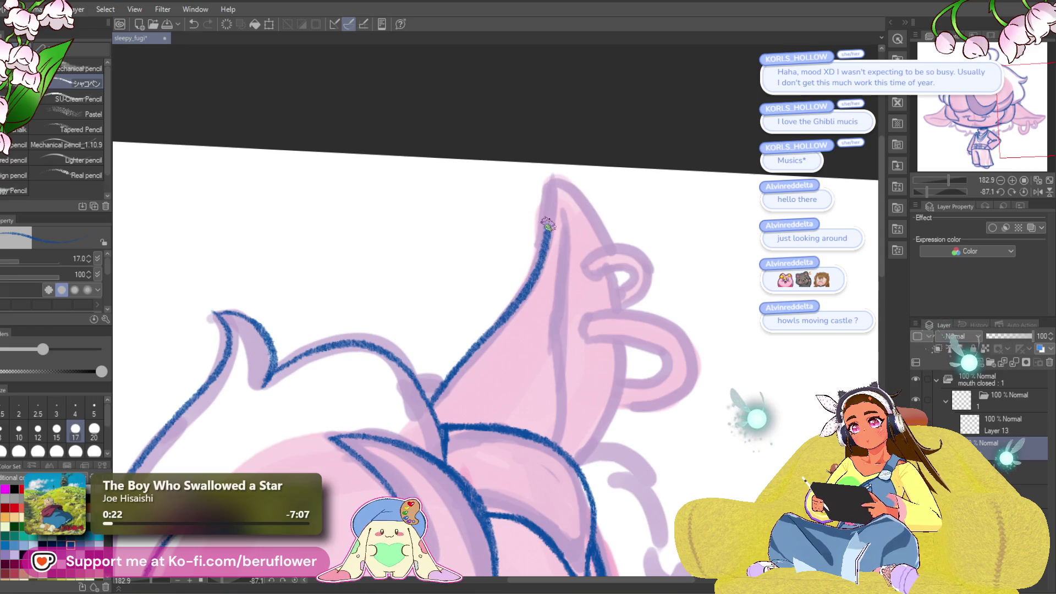
{"action": "left_click_drag", "start_coordinate": [566, 183], "coordinate": [547, 188]}
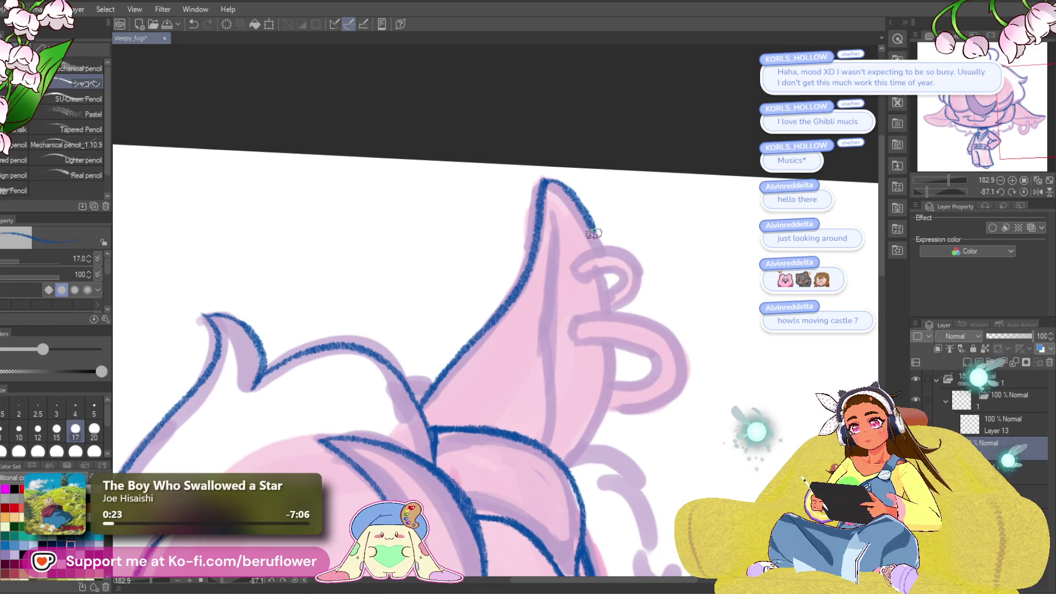
{"action": "left_click_drag", "start_coordinate": [594, 233], "coordinate": [611, 305]}
{"action": "mouse_move", "coordinate": [621, 432]}
{"action": "left_mouse_down"}
{"action": "mouse_move", "coordinate": [629, 310]}
{"action": "mouse_move", "coordinate": [622, 396]}
{"action": "left_mouse_up"}
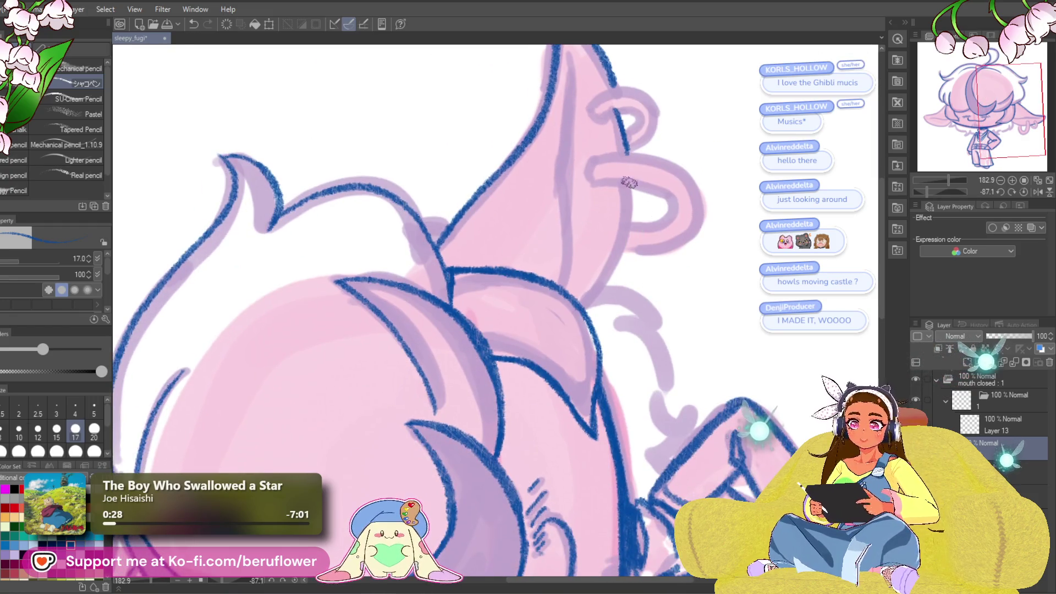
{"action": "left_click", "coordinate": [1024, 192]}
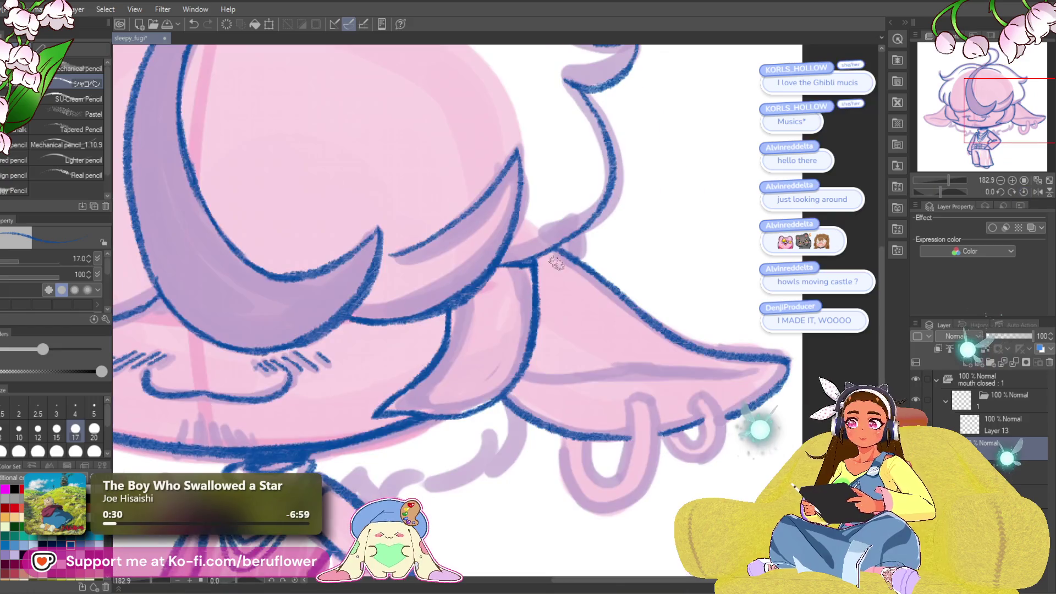
{"action": "key", "text": "ctrl+0"}
{"action": "scroll", "coordinate": [625, 420], "scroll_direction": "up", "scroll_amount": 3}
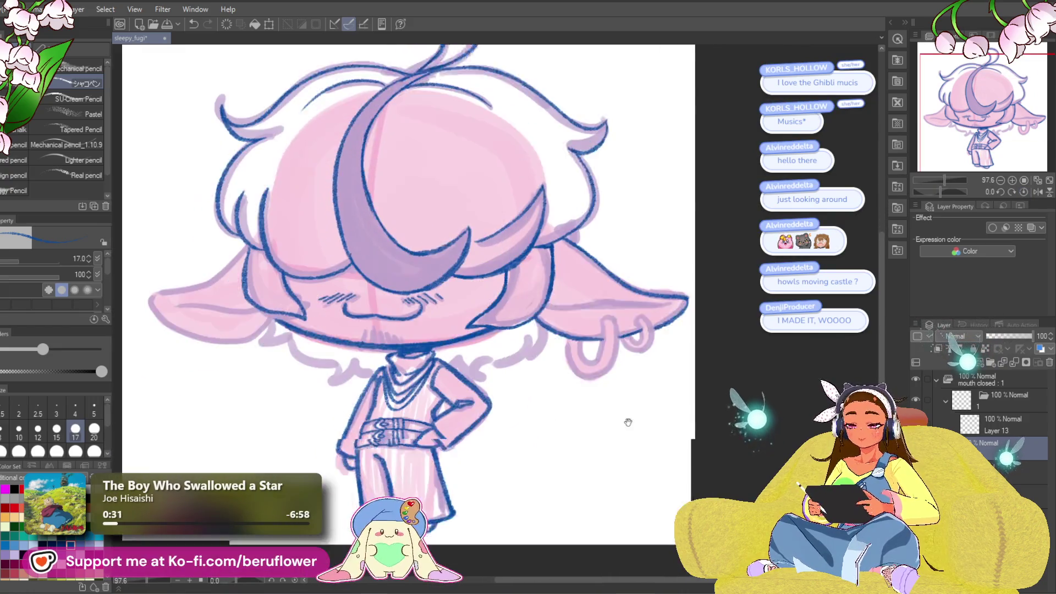
- Undo the stray little stroke beside the shoulder and fit the whole canvas in view
{"action": "left_click_drag", "start_coordinate": [625, 420], "coordinate": [656, 396]}
{"action": "scroll", "coordinate": [602, 402], "scroll_direction": "up", "scroll_amount": 5}
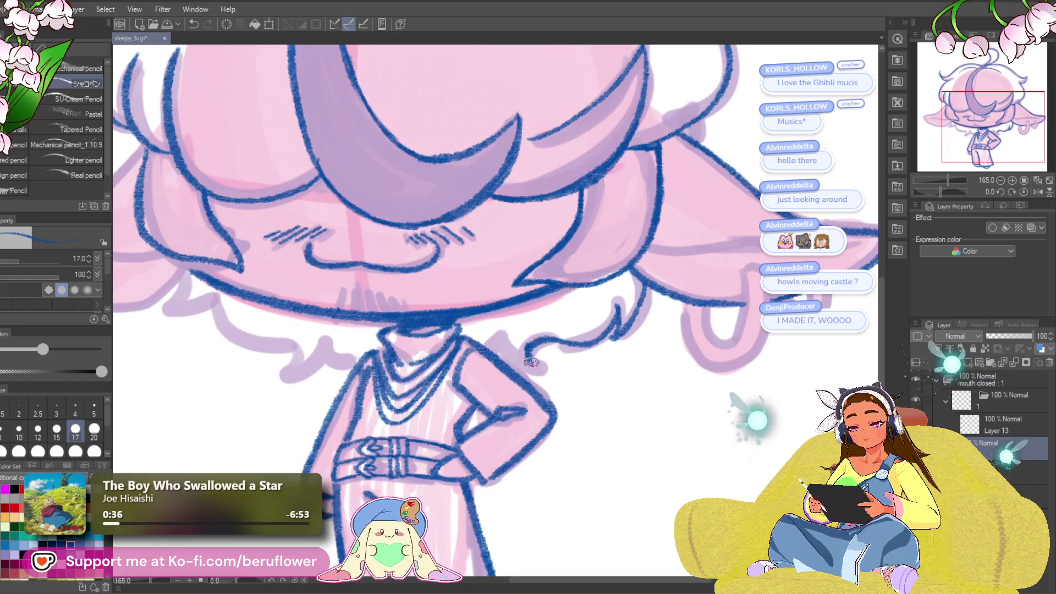
{"action": "key", "text": "ctrl+z"}
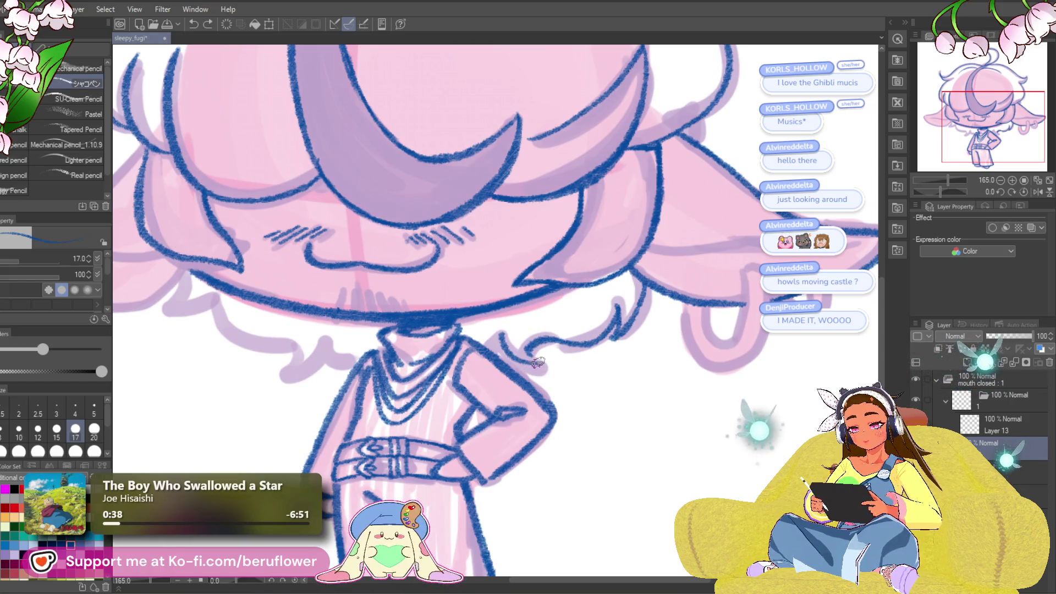
{"action": "key", "text": "ctrl+0"}
{"action": "scroll", "coordinate": [737, 204], "scroll_direction": "up", "scroll_amount": 4}
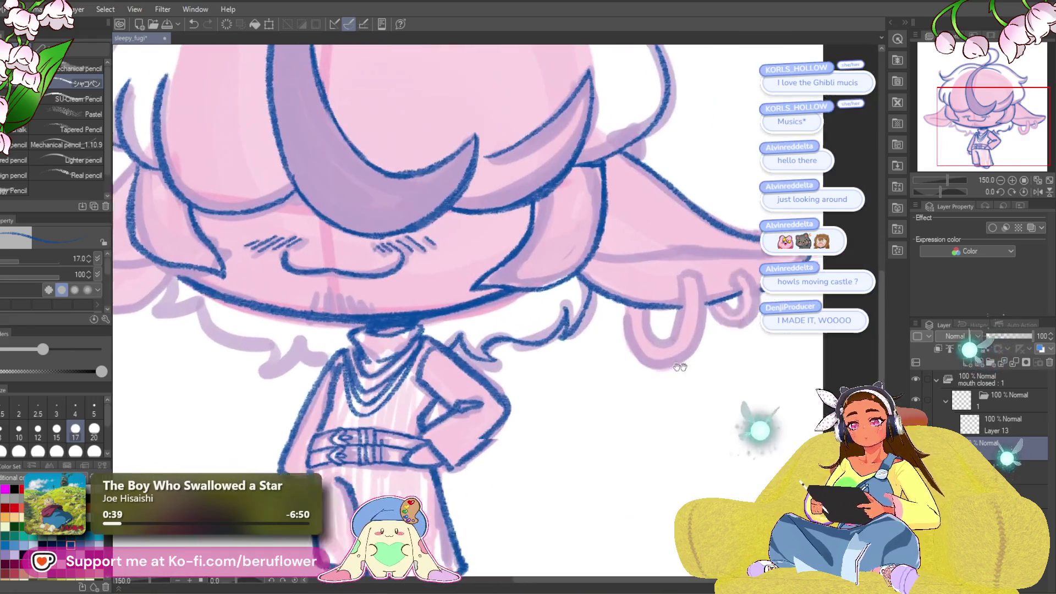
- Inspect the right ear and earrings, then rotate toward the left ear's underside and straighten
{"action": "left_click_drag", "start_coordinate": [737, 205], "coordinate": [641, 311]}
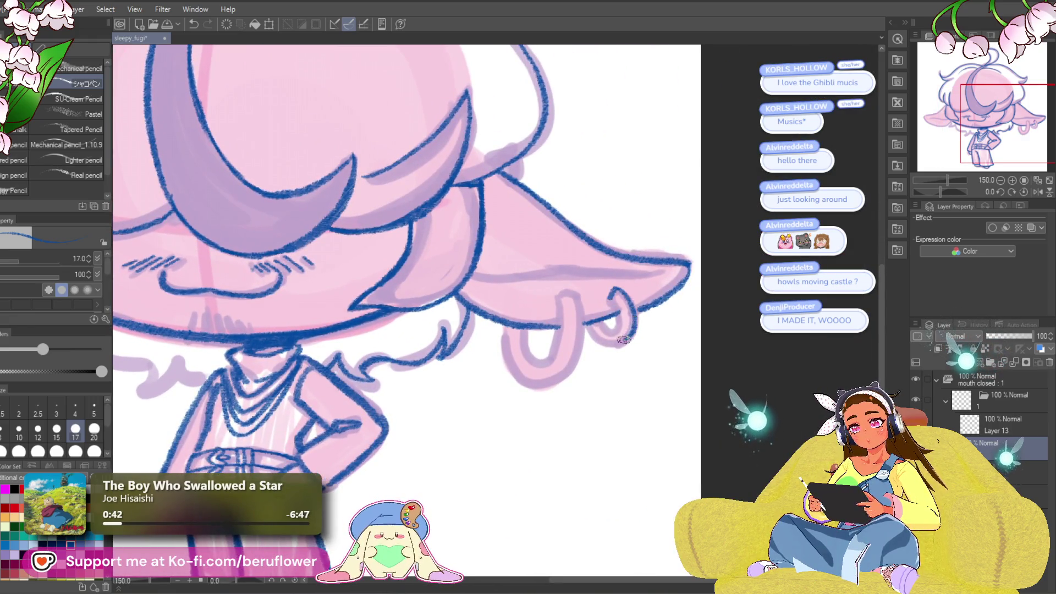
{"action": "left_click_drag", "start_coordinate": [618, 309], "coordinate": [640, 313]}
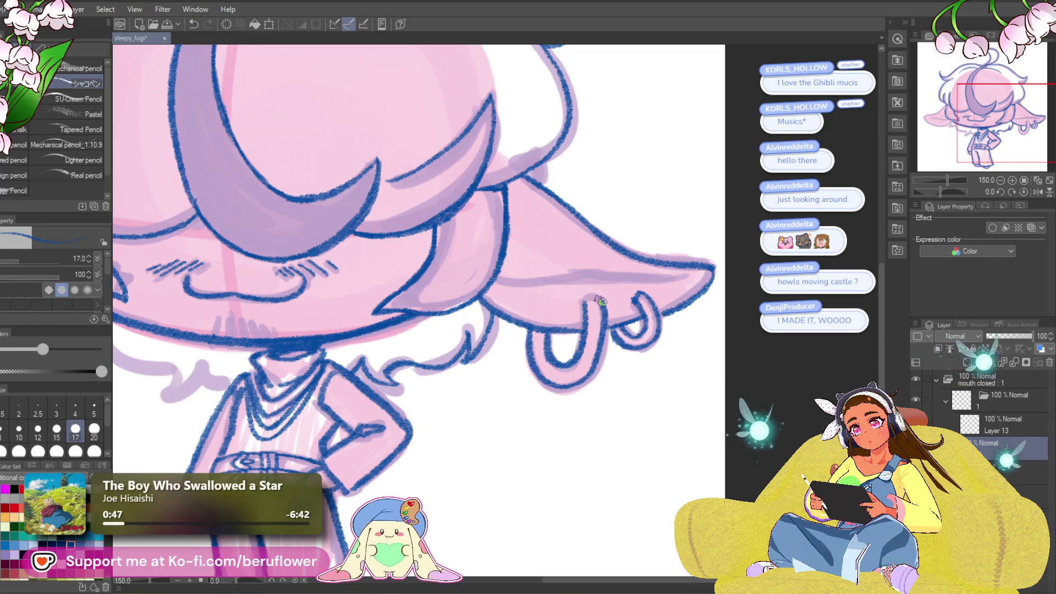
{"action": "key", "text": "ctrl+0"}
{"action": "scroll", "coordinate": [476, 231], "scroll_direction": "up", "scroll_amount": 4}
{"action": "left_click_drag", "start_coordinate": [440, 228], "coordinate": [476, 231]}
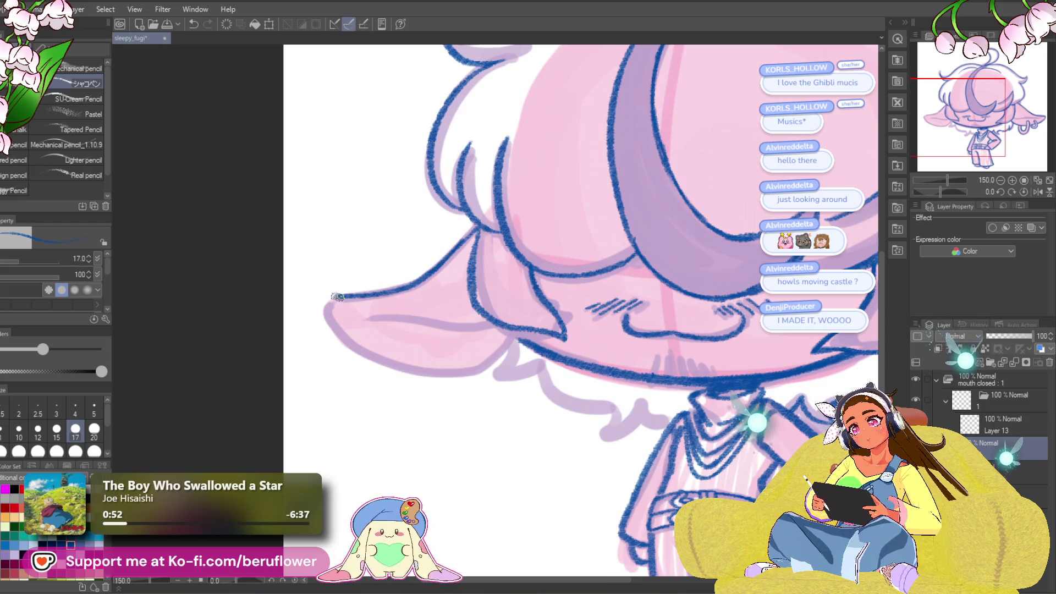
{"action": "left_click_drag", "start_coordinate": [477, 359], "coordinate": [484, 293]}
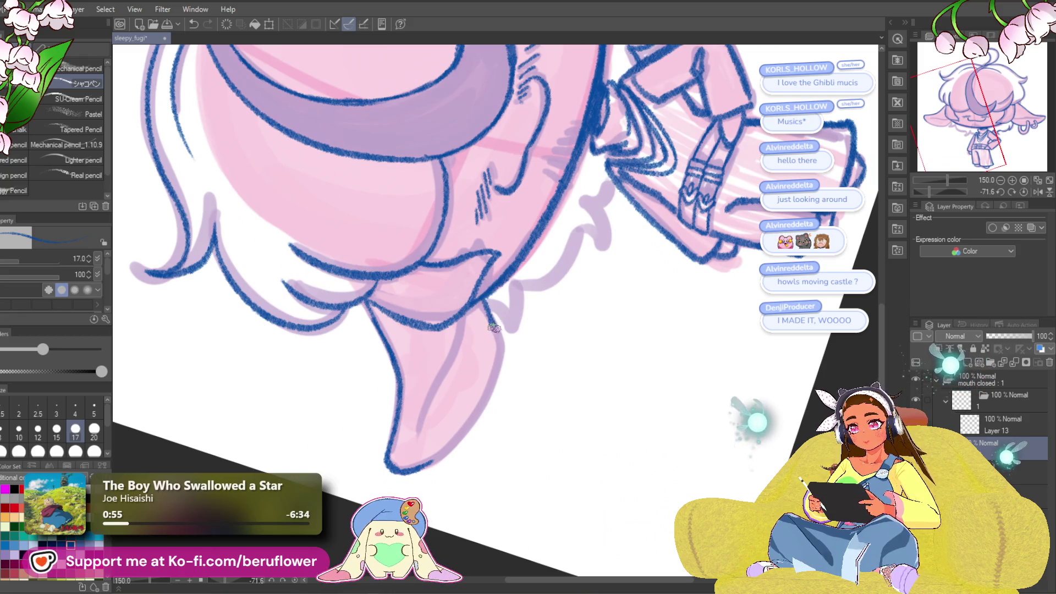
{"action": "left_click_drag", "start_coordinate": [696, 315], "coordinate": [677, 329]}
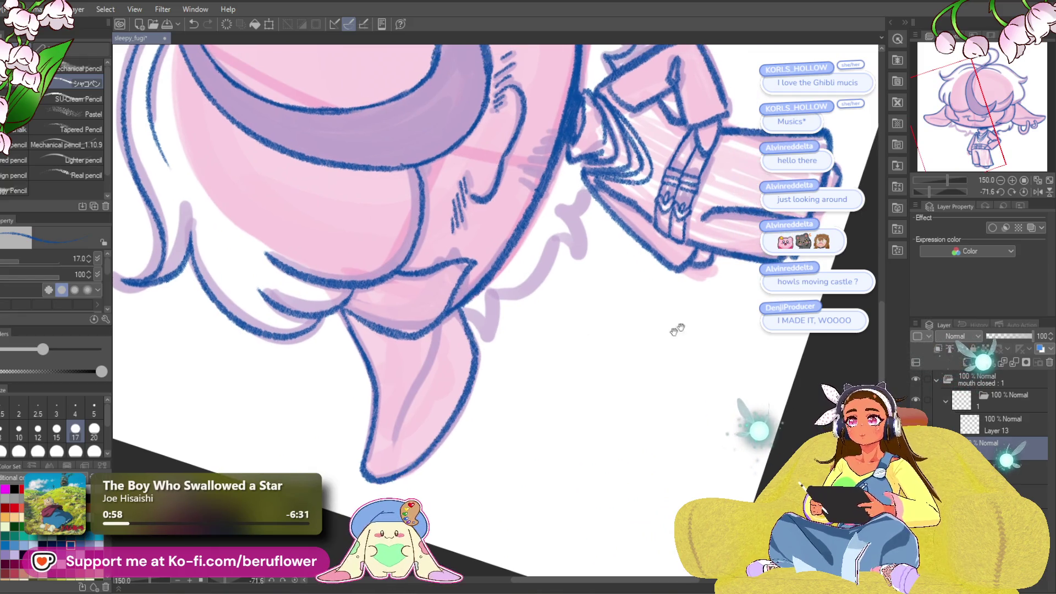
{"action": "left_click", "coordinate": [948, 191]}
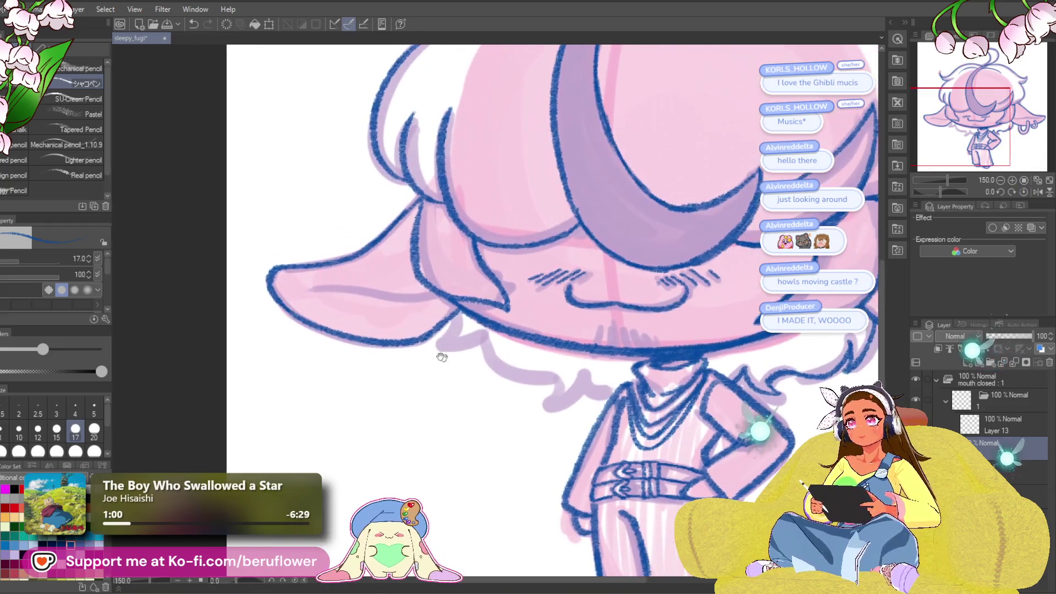
- Draw a U-shaped earring loop under the ear, undoing its lower loop and part of its inner line
{"action": "left_click_drag", "start_coordinate": [377, 332], "coordinate": [416, 388]}
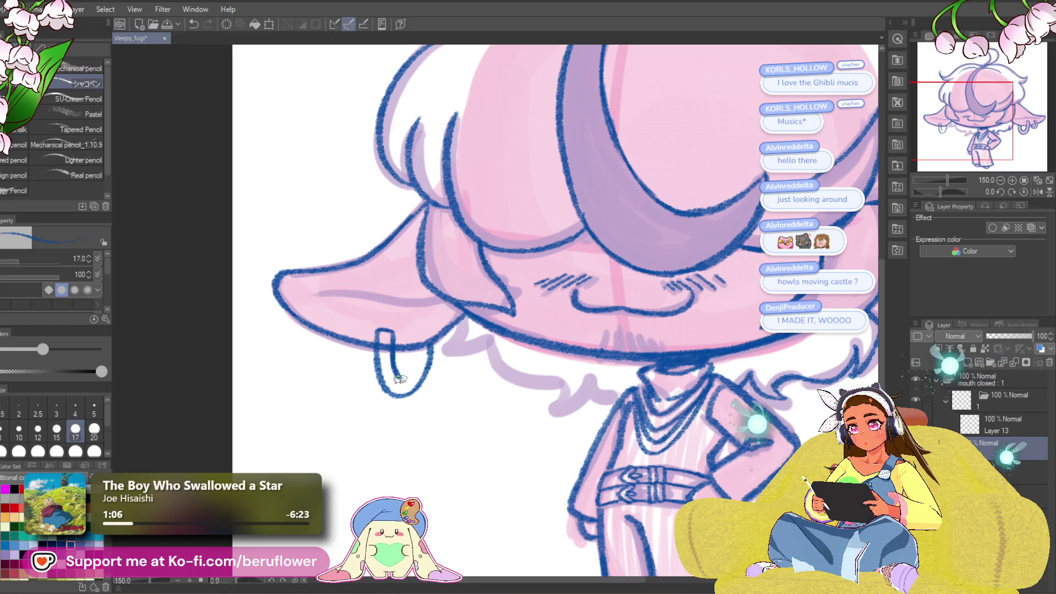
{"action": "scroll", "coordinate": [414, 333], "scroll_direction": "down", "scroll_amount": 5}
{"action": "scroll", "coordinate": [428, 379], "scroll_direction": "up", "scroll_amount": 5}
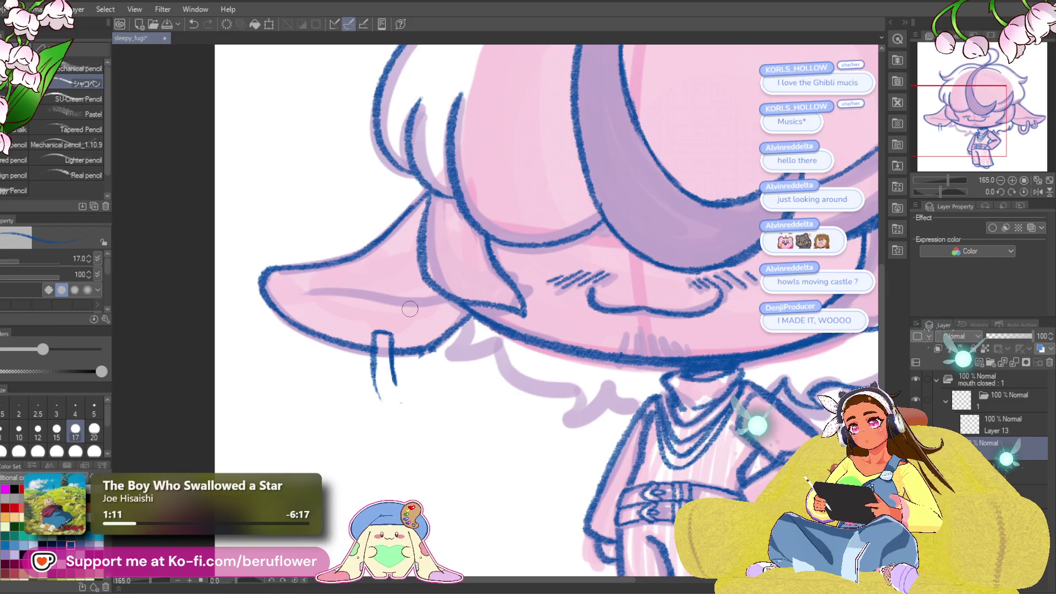
{"action": "scroll", "coordinate": [386, 309], "scroll_direction": "down", "scroll_amount": 1}
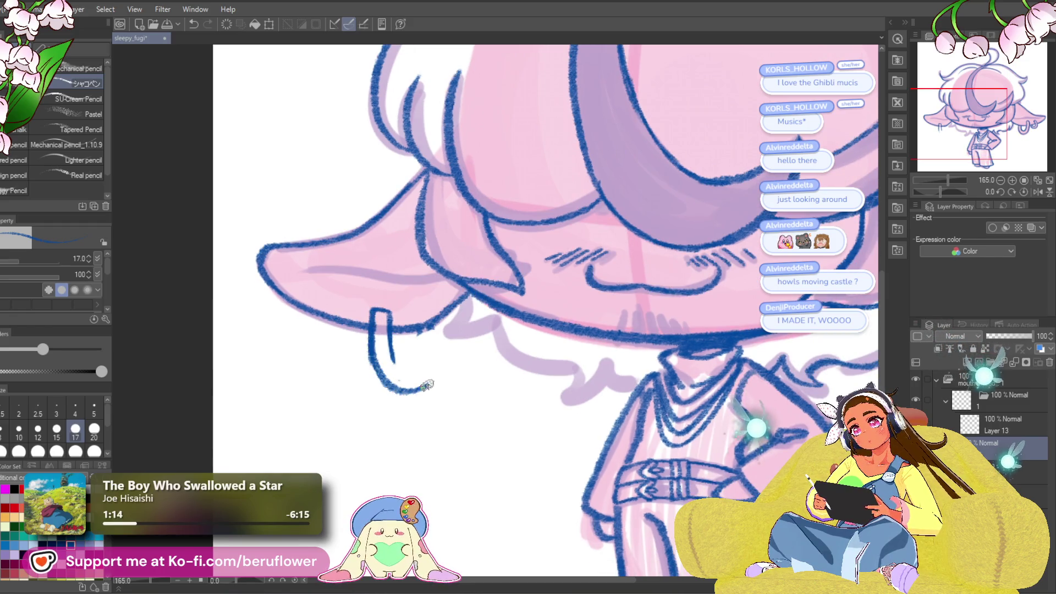
{"action": "key", "text": "ctrl+z"}
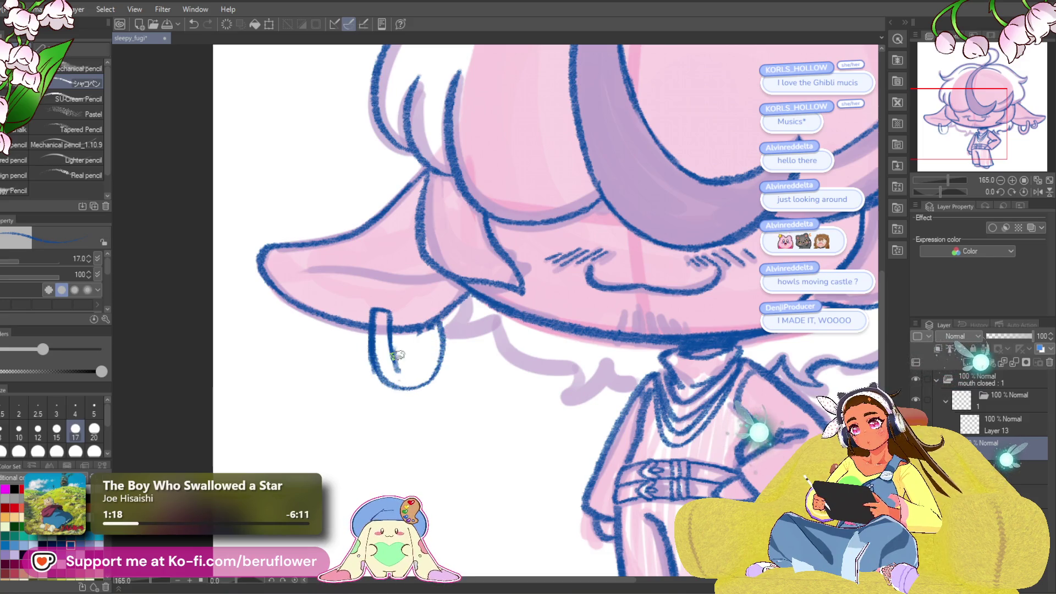
{"action": "key", "text": "ctrl+z"}
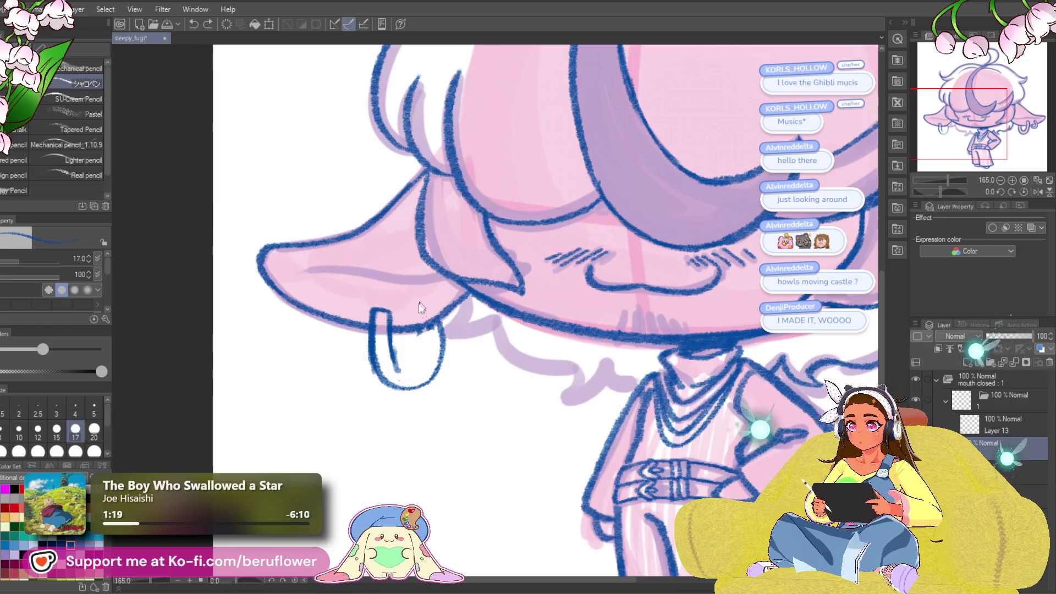
{"action": "left_click_drag", "start_coordinate": [410, 358], "coordinate": [410, 364]}
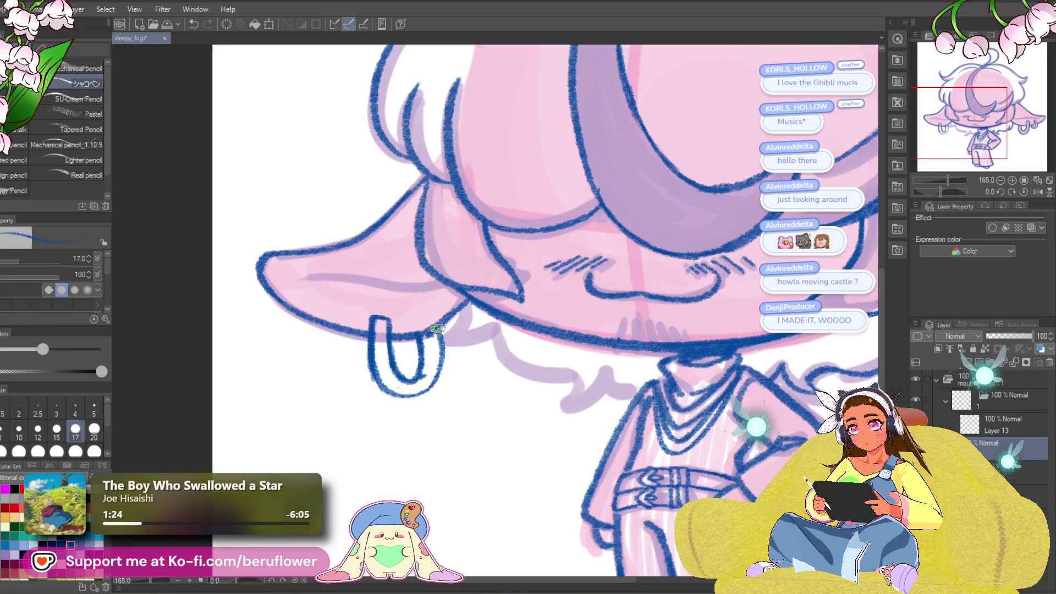
{"action": "scroll", "coordinate": [488, 224], "scroll_direction": "right", "scroll_amount": 6}
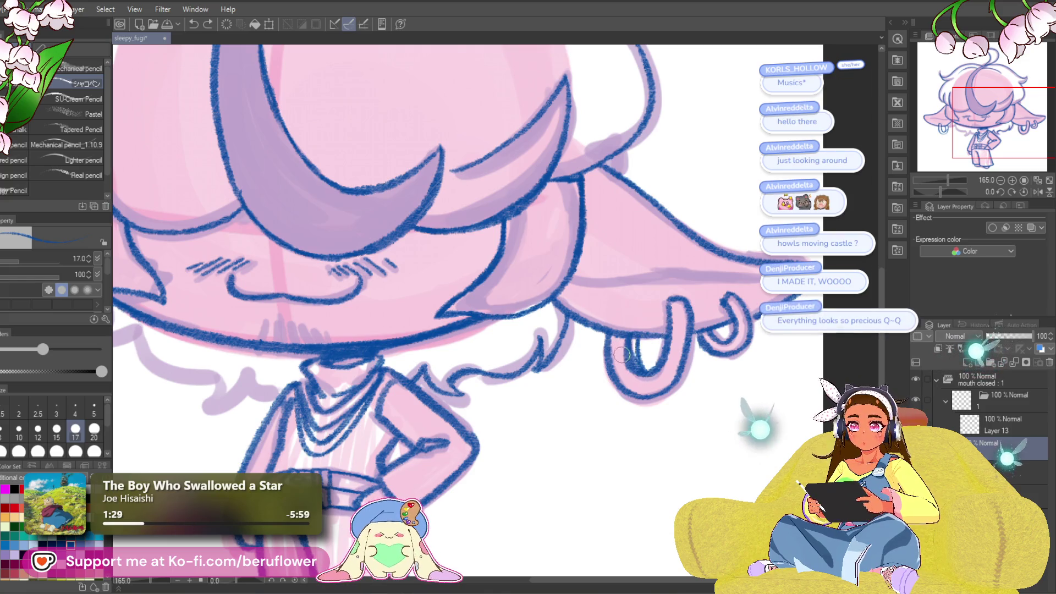
{"action": "scroll", "coordinate": [608, 346], "scroll_direction": "right", "scroll_amount": 1}
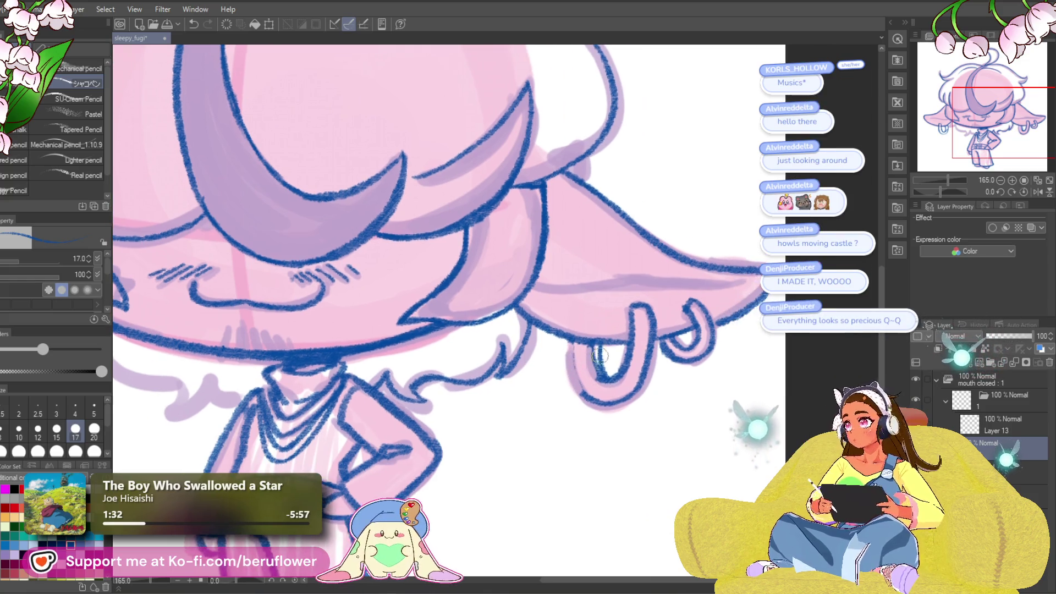
{"action": "left_click_drag", "start_coordinate": [591, 351], "coordinate": [602, 360]}
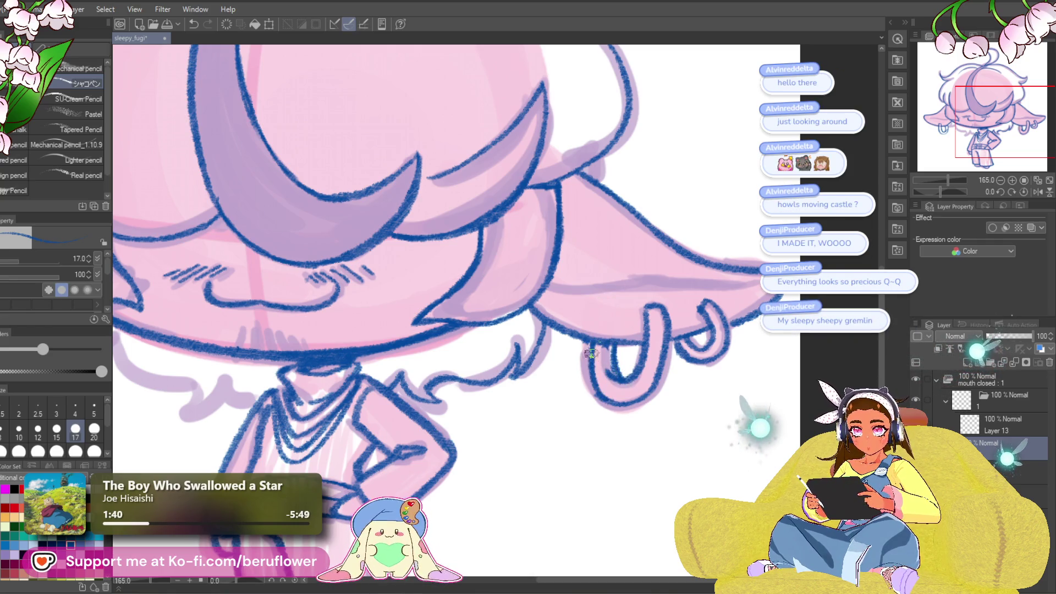
- Draw a new earring loop beside the existing hoop, undoing it once to redraw
{"action": "scroll", "coordinate": [629, 350], "scroll_direction": "down", "scroll_amount": 3}
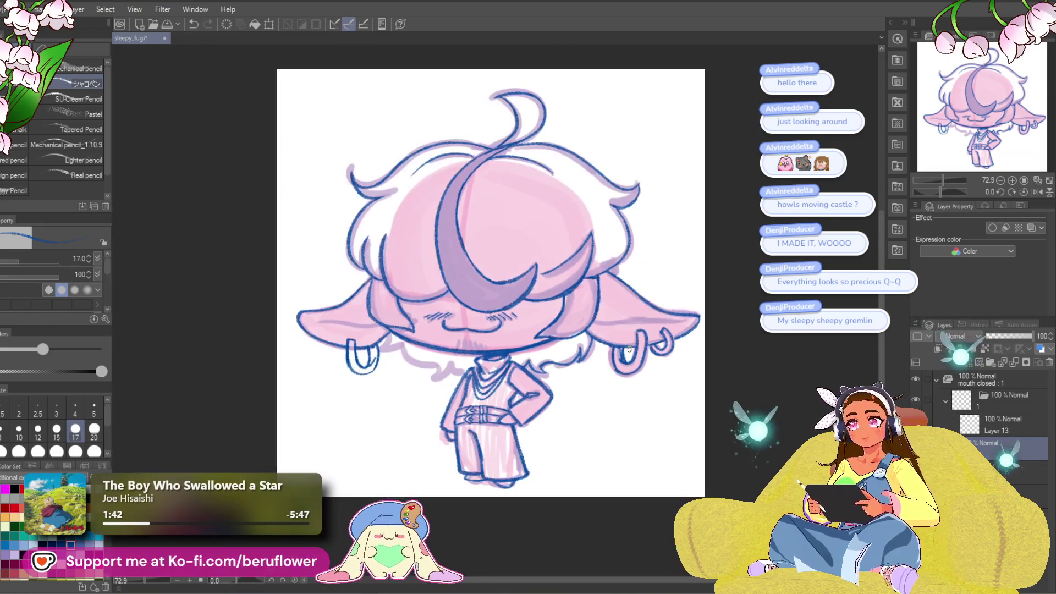
{"action": "scroll", "coordinate": [509, 434], "scroll_direction": "up", "scroll_amount": 2}
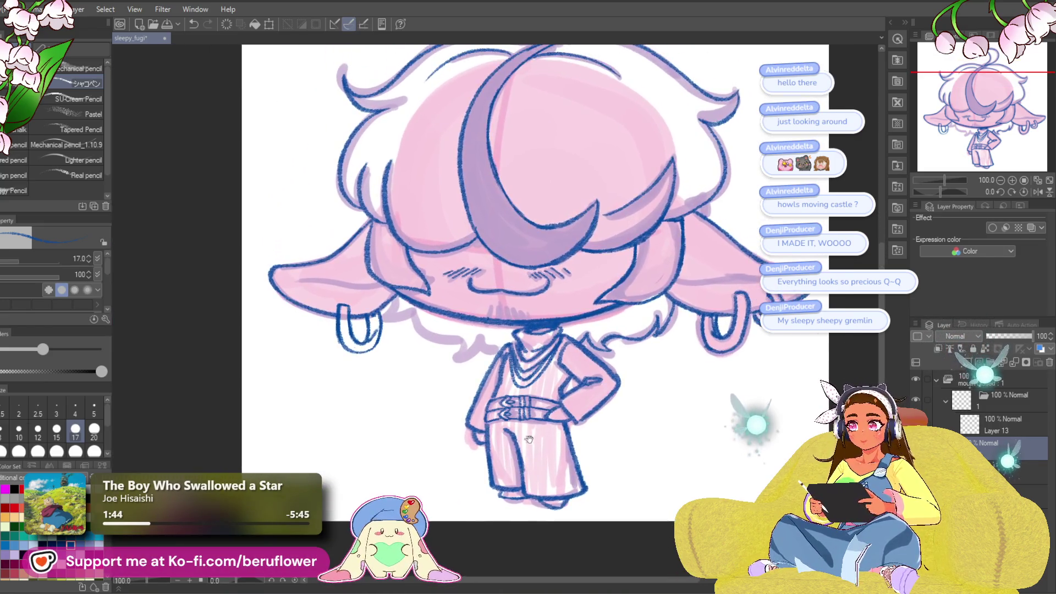
{"action": "scroll", "coordinate": [379, 322], "scroll_direction": "up", "scroll_amount": 5}
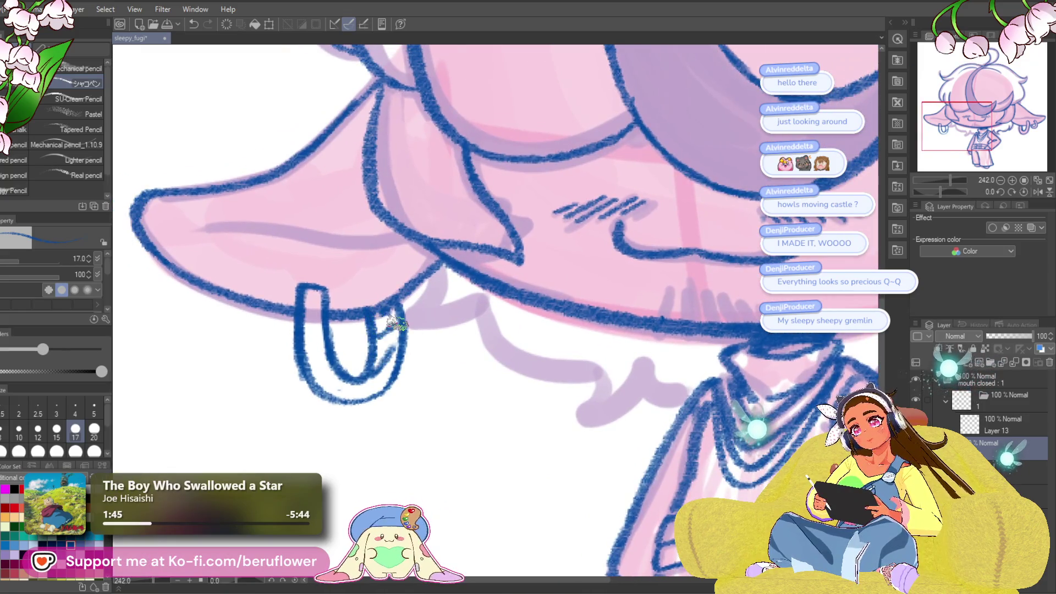
{"action": "left_click_drag", "start_coordinate": [392, 300], "coordinate": [553, 311]}
{"action": "mouse_move", "coordinate": [364, 272]}
{"action": "left_mouse_down"}
{"action": "mouse_move", "coordinate": [356, 297]}
{"action": "mouse_move", "coordinate": [402, 355]}
{"action": "mouse_move", "coordinate": [421, 308]}
{"action": "mouse_move", "coordinate": [352, 272]}
{"action": "mouse_move", "coordinate": [385, 344]}
{"action": "mouse_move", "coordinate": [408, 309]}
{"action": "mouse_move", "coordinate": [348, 291]}
{"action": "mouse_move", "coordinate": [366, 264]}
{"action": "mouse_move", "coordinate": [378, 278]}
{"action": "left_mouse_up"}
{"action": "key", "text": "ctrl+z"}
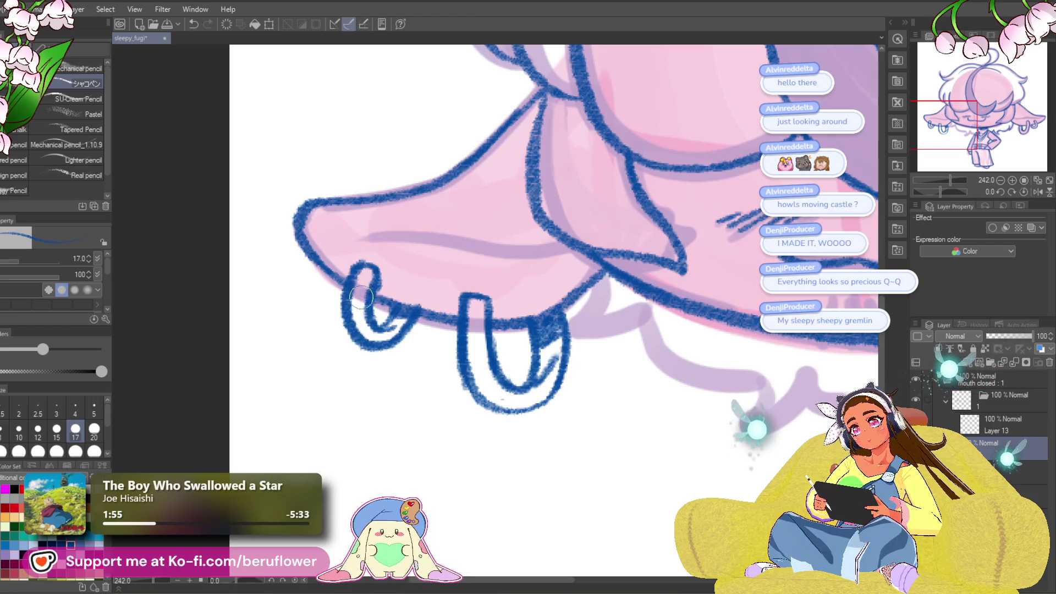
{"action": "scroll", "coordinate": [361, 298], "scroll_direction": "down", "scroll_amount": 10}
{"action": "scroll", "coordinate": [556, 324], "scroll_direction": "up", "scroll_amount": 4}
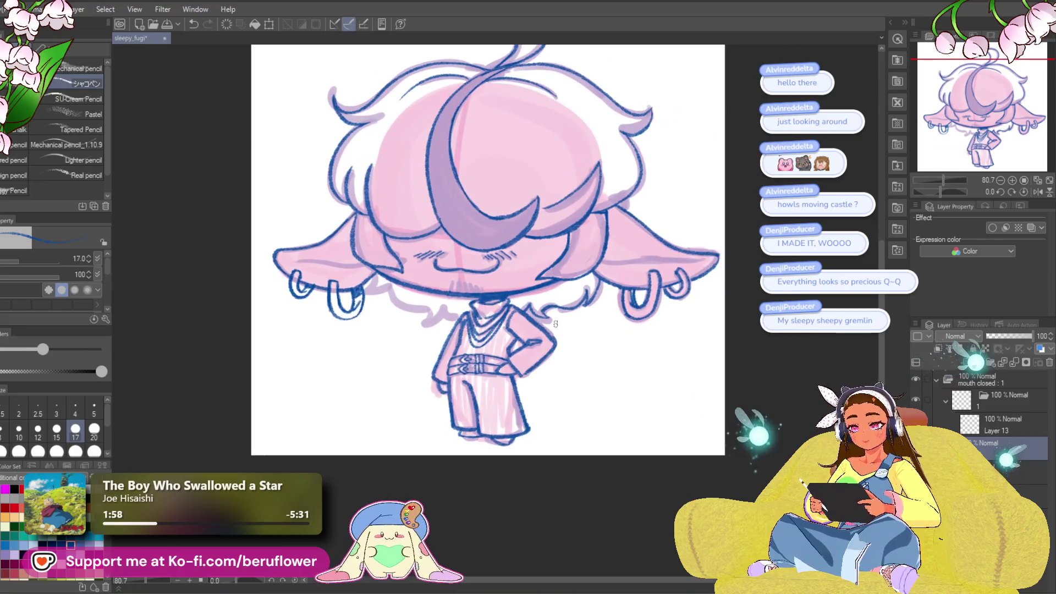
{"action": "scroll", "coordinate": [555, 324], "scroll_direction": "up", "scroll_amount": 5}
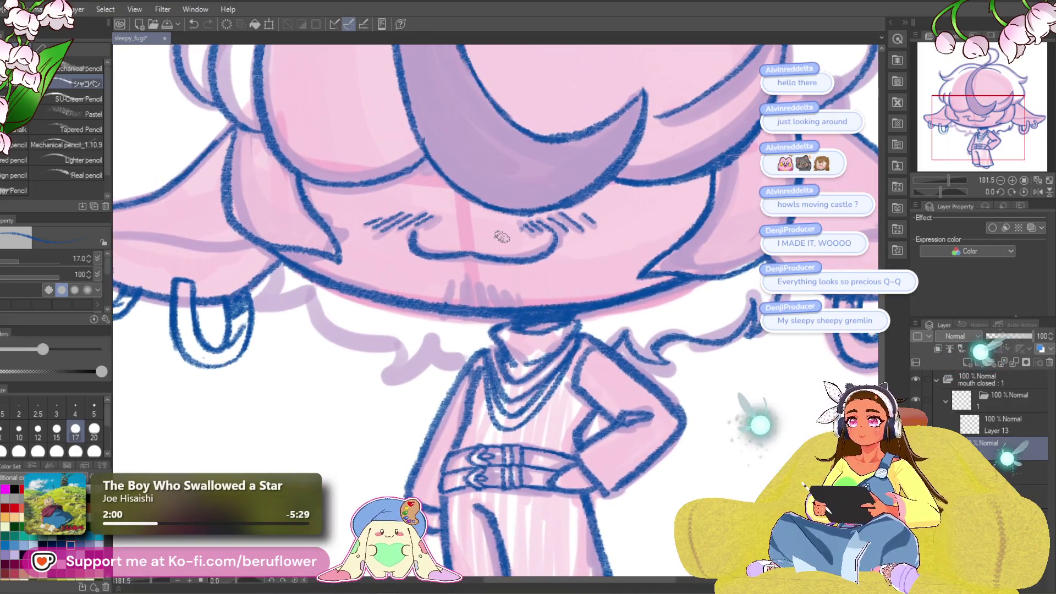
- Extend a lineart stroke below the face near the left earrings
{"action": "scroll", "coordinate": [502, 236], "scroll_direction": "up", "scroll_amount": 6}
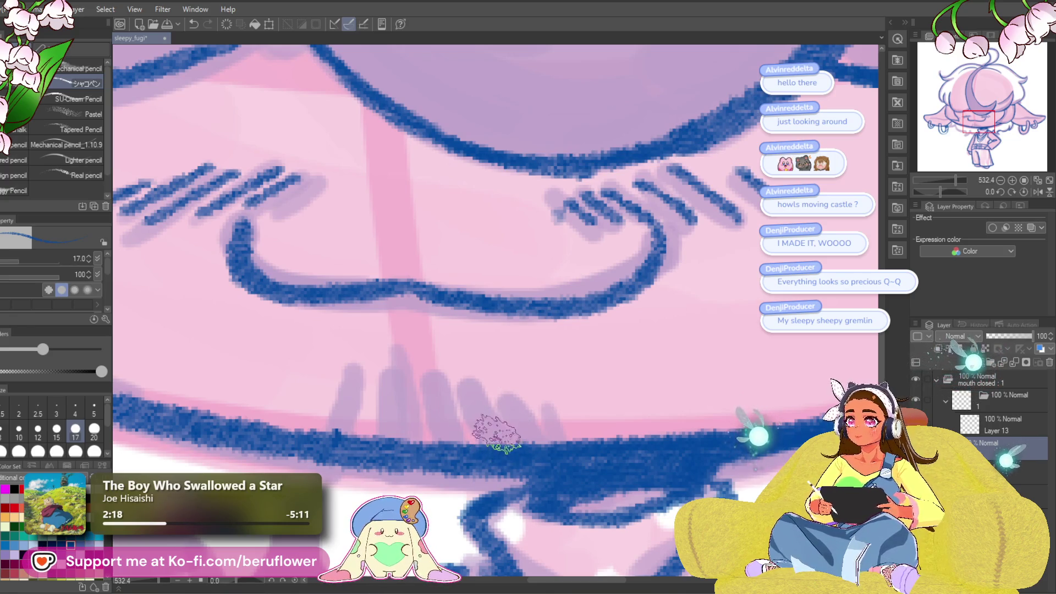
{"action": "left_click_drag", "start_coordinate": [479, 467], "coordinate": [471, 409]}
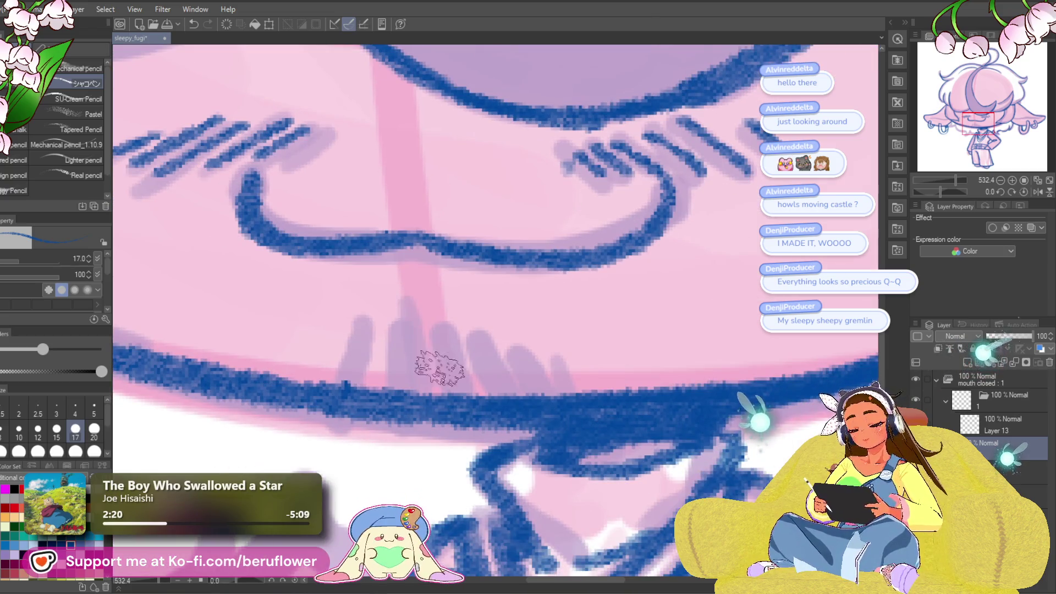
{"action": "scroll", "coordinate": [469, 311], "scroll_direction": "down", "scroll_amount": 5}
{"action": "scroll", "coordinate": [373, 284], "scroll_direction": "up", "scroll_amount": 3}
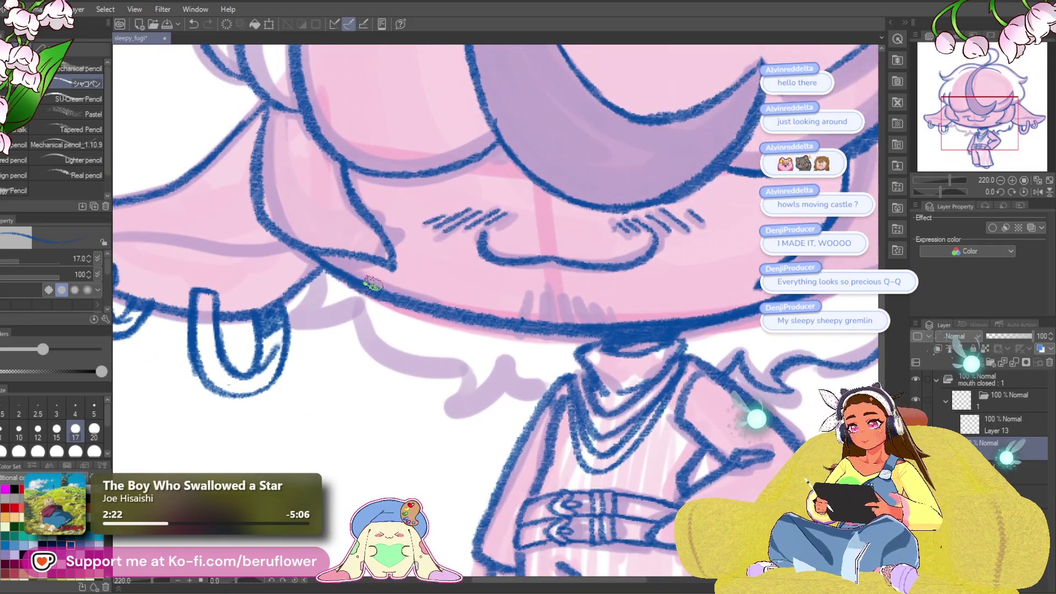
{"action": "left_click_drag", "start_coordinate": [373, 283], "coordinate": [356, 282]}
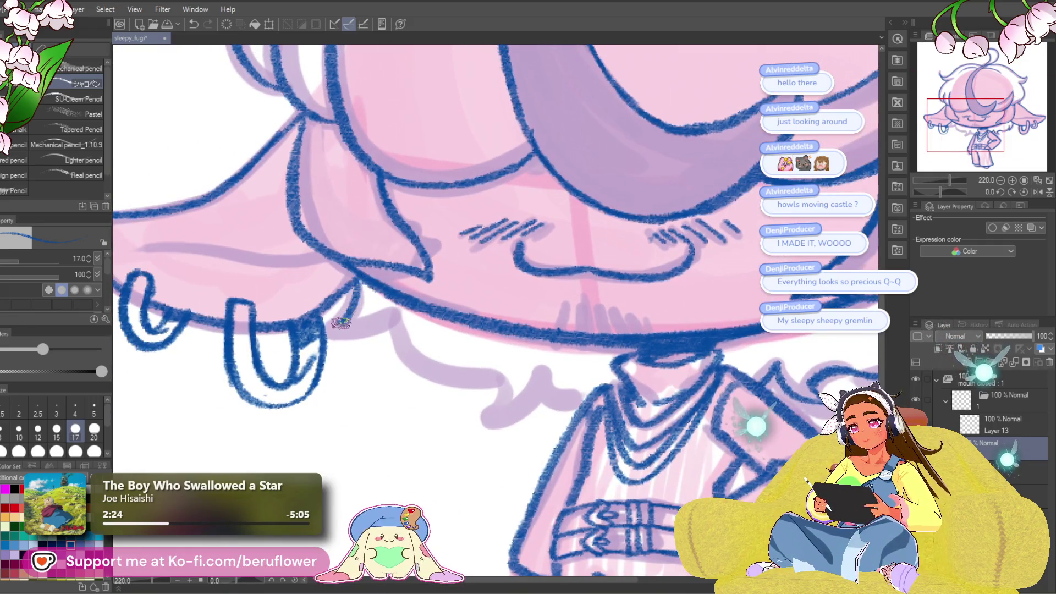
{"action": "mouse_move", "coordinate": [389, 320]}
{"action": "left_mouse_down"}
{"action": "mouse_move", "coordinate": [375, 278]}
{"action": "mouse_move", "coordinate": [415, 326]}
{"action": "mouse_move", "coordinate": [499, 330]}
{"action": "mouse_move", "coordinate": [492, 364]}
{"action": "mouse_move", "coordinate": [501, 341]}
{"action": "left_mouse_up"}
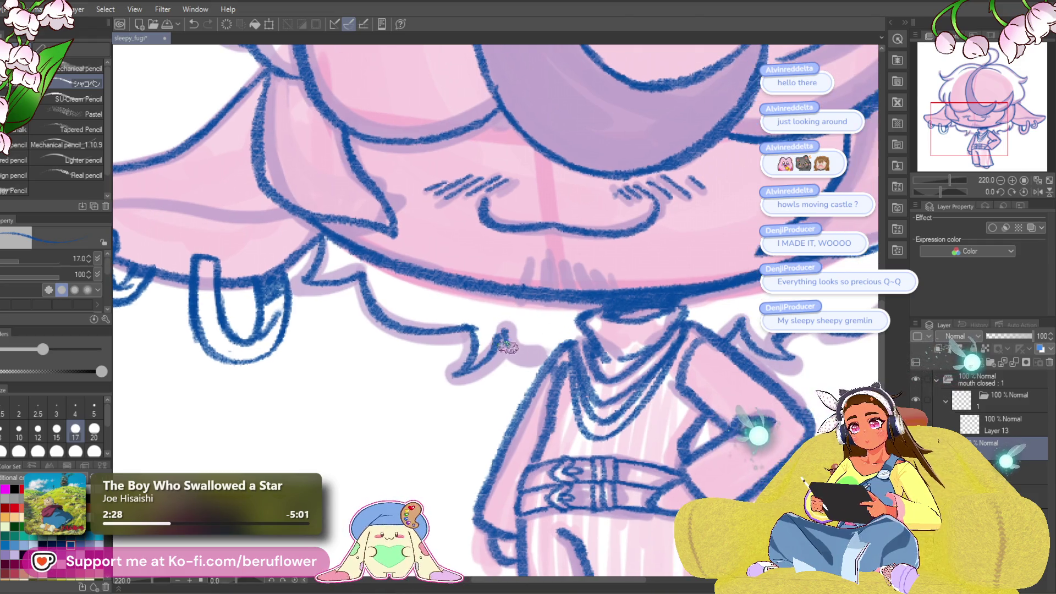
- Hide the pink colour fill layer so only the blue lineart shows
{"action": "scroll", "coordinate": [548, 358], "scroll_direction": "down", "scroll_amount": 5}
{"action": "scroll", "coordinate": [633, 348], "scroll_direction": "up", "scroll_amount": 3}
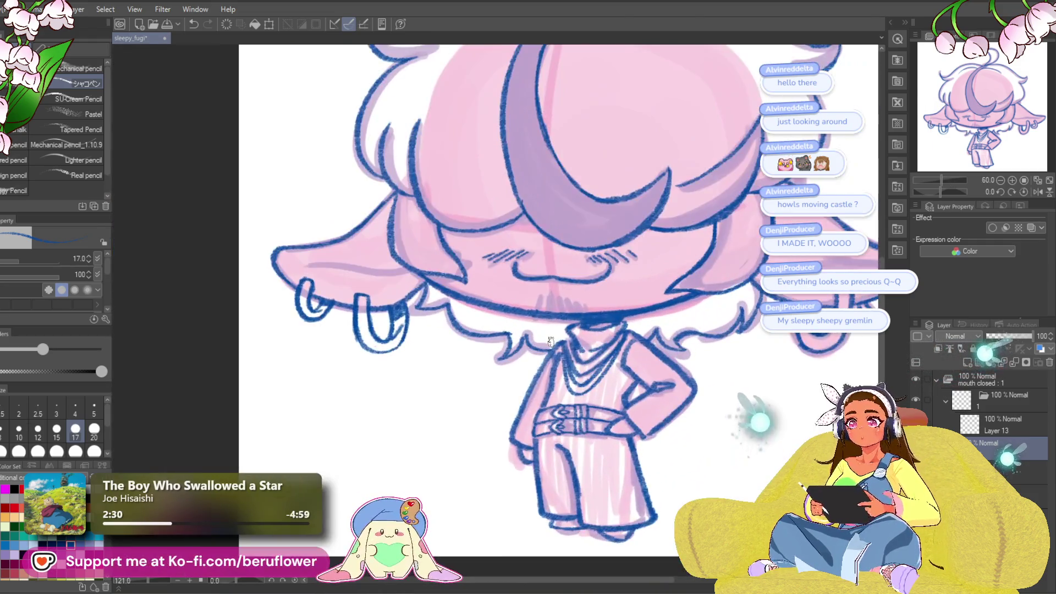
{"action": "mouse_move", "coordinate": [633, 347]}
{"action": "left_mouse_down"}
{"action": "mouse_move", "coordinate": [612, 320]}
{"action": "mouse_move", "coordinate": [638, 326]}
{"action": "left_mouse_up"}
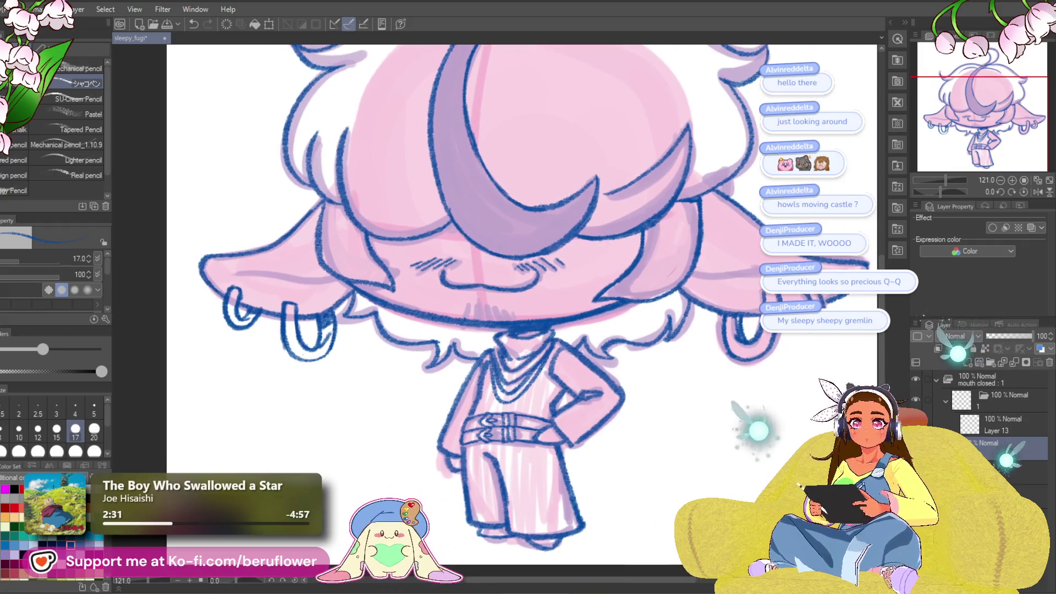
{"action": "left_click", "coordinate": [916, 443]}
- Enlarge the brush and scribble dark blue fill into the shirt collar under the chin
{"action": "scroll", "coordinate": [529, 349], "scroll_direction": "down", "scroll_amount": 3}
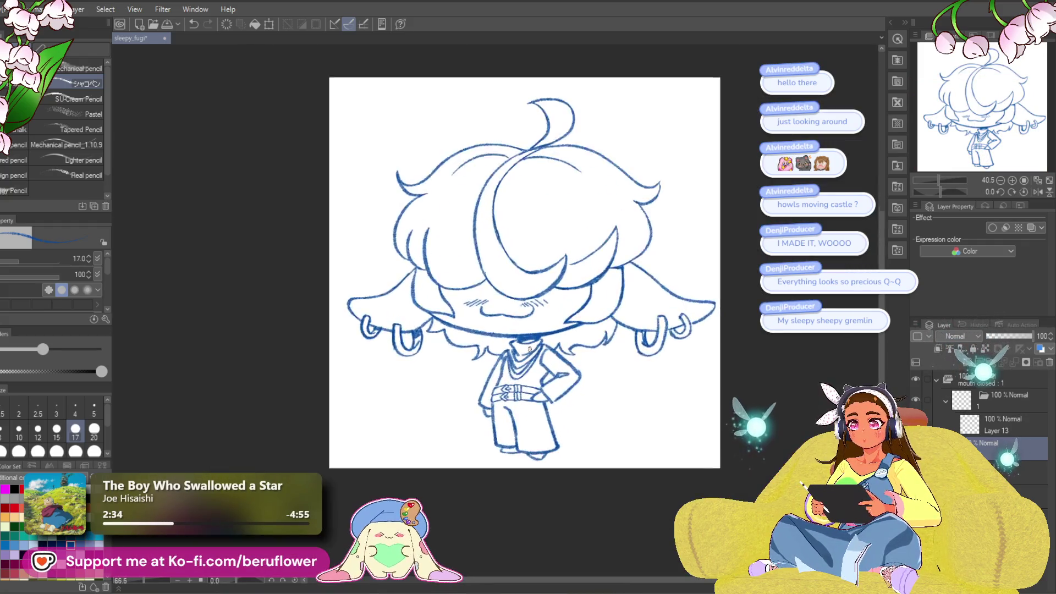
{"action": "scroll", "coordinate": [669, 243], "scroll_direction": "up", "scroll_amount": 5}
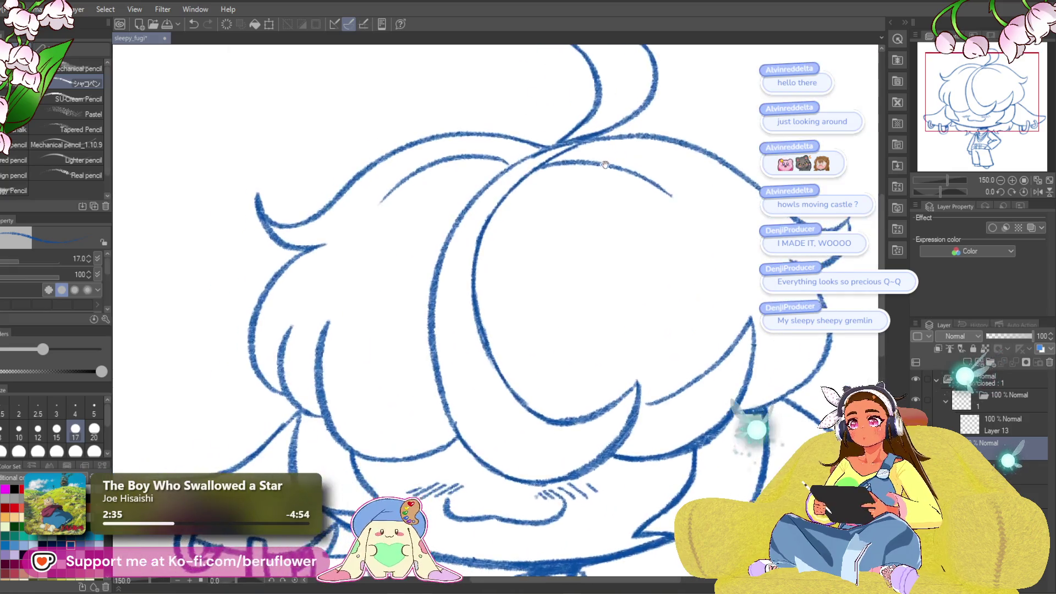
{"action": "mouse_move", "coordinate": [605, 165]}
{"action": "left_mouse_down"}
{"action": "mouse_move", "coordinate": [578, 207]}
{"action": "mouse_move", "coordinate": [572, 161]}
{"action": "mouse_move", "coordinate": [558, 168]}
{"action": "mouse_move", "coordinate": [545, 211]}
{"action": "mouse_move", "coordinate": [560, 182]}
{"action": "left_mouse_up"}
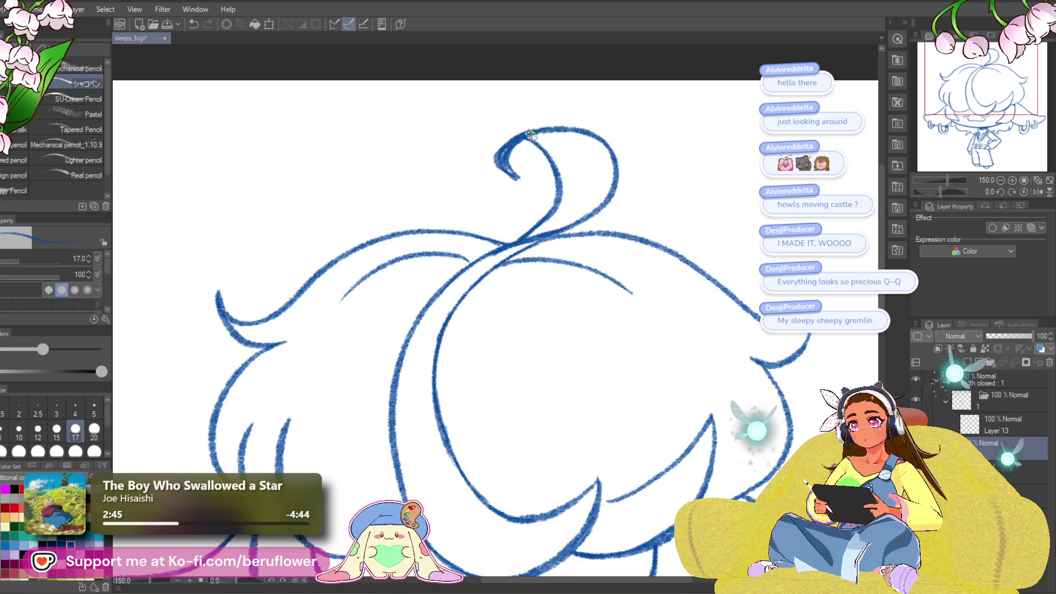
{"action": "mouse_move", "coordinate": [588, 126]}
{"action": "left_mouse_down"}
{"action": "mouse_move", "coordinate": [618, 229]}
{"action": "mouse_move", "coordinate": [587, 241]}
{"action": "left_mouse_up"}
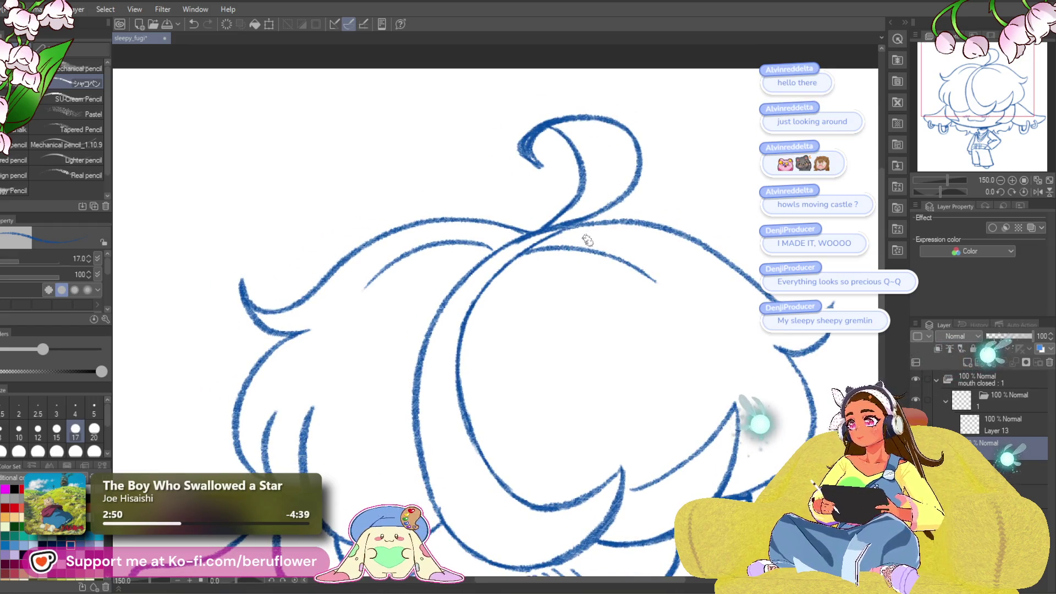
{"action": "key", "text": "bracketright"}
{"action": "key", "text": "bracketright"}
{"action": "key", "text": "bracketright"}
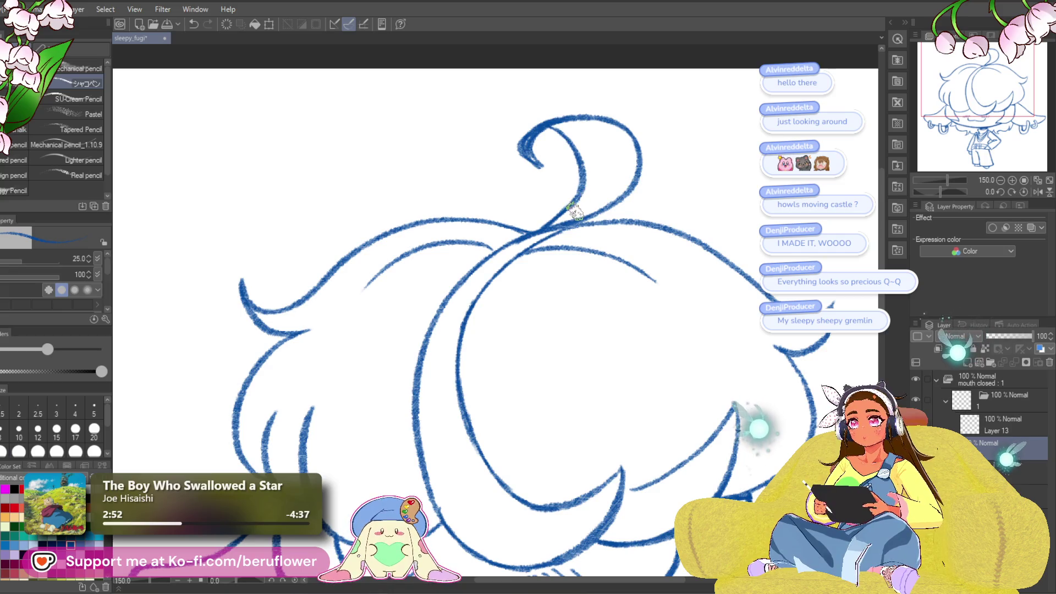
{"action": "mouse_move", "coordinate": [691, 283]}
{"action": "left_mouse_down"}
{"action": "mouse_move", "coordinate": [733, 264]}
{"action": "mouse_move", "coordinate": [754, 211]}
{"action": "left_mouse_up"}
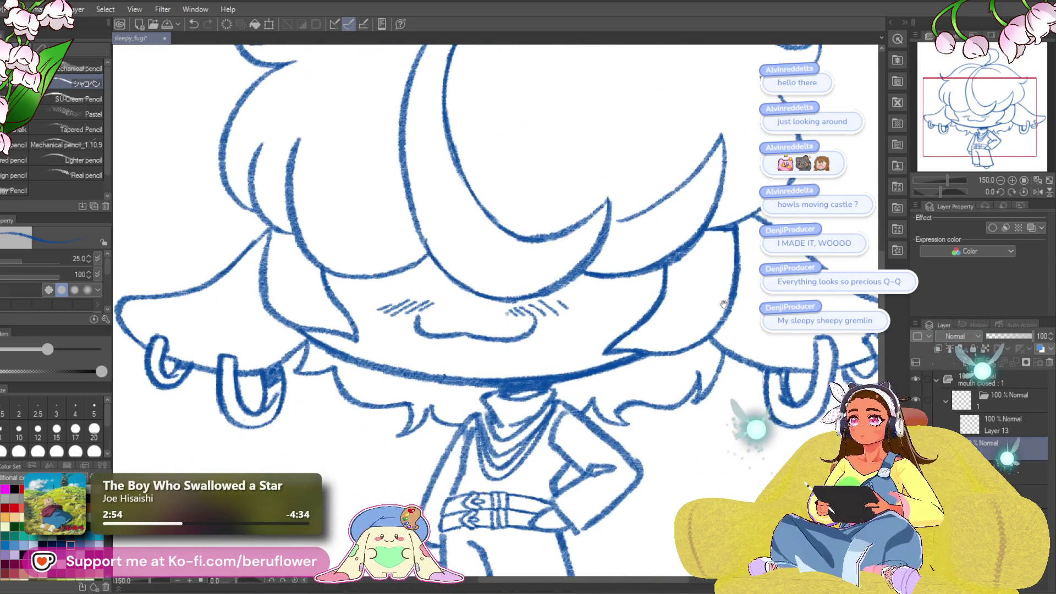
{"action": "left_click_drag", "start_coordinate": [724, 305], "coordinate": [754, 255]}
{"action": "left_click_drag", "start_coordinate": [514, 360], "coordinate": [537, 270]}
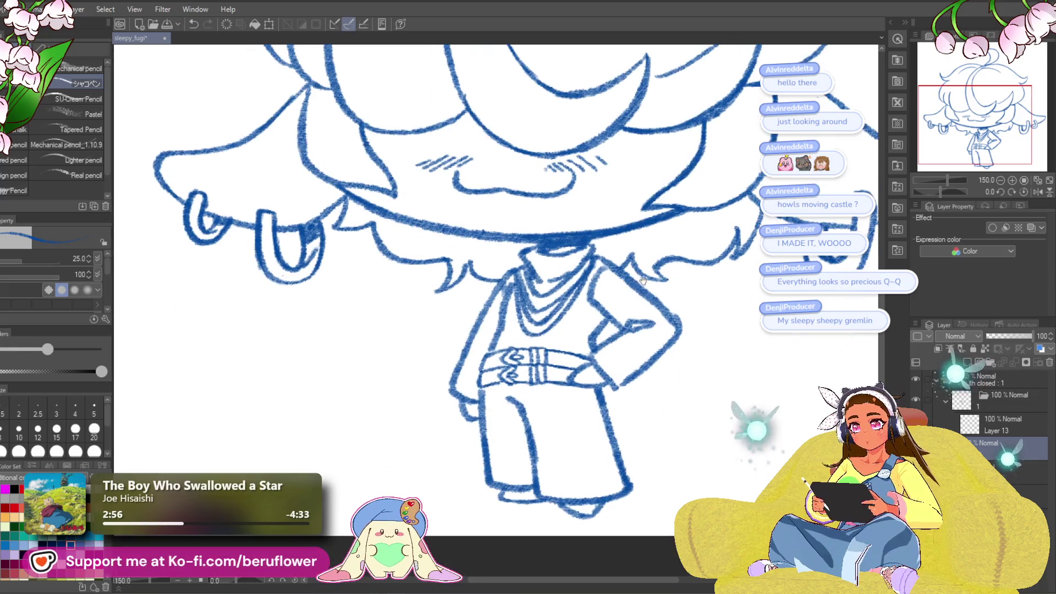
{"action": "left_click_drag", "start_coordinate": [616, 355], "coordinate": [589, 369]}
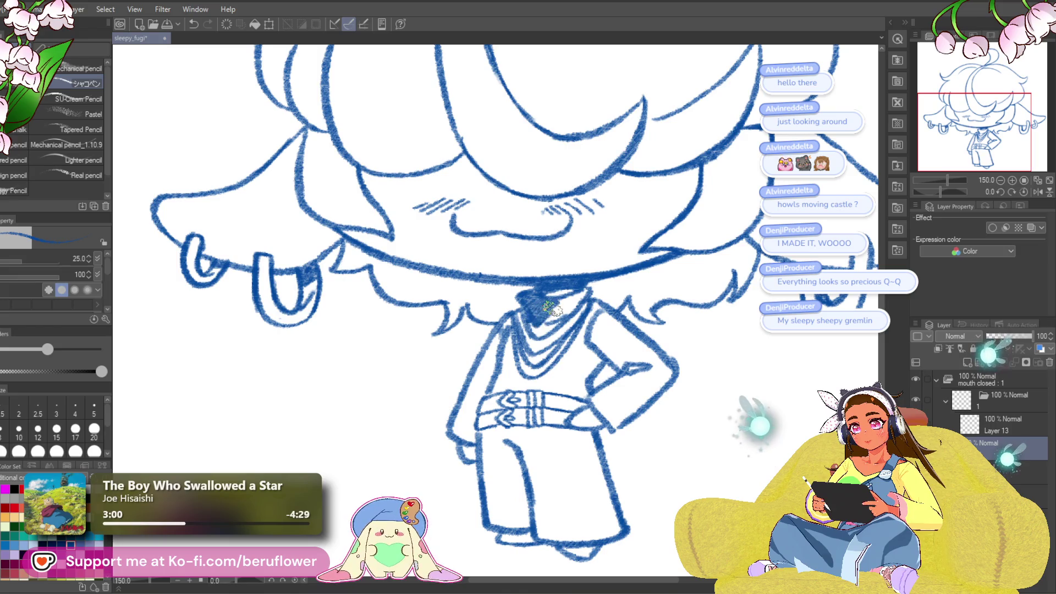
{"action": "left_click_drag", "start_coordinate": [537, 329], "coordinate": [582, 292]}
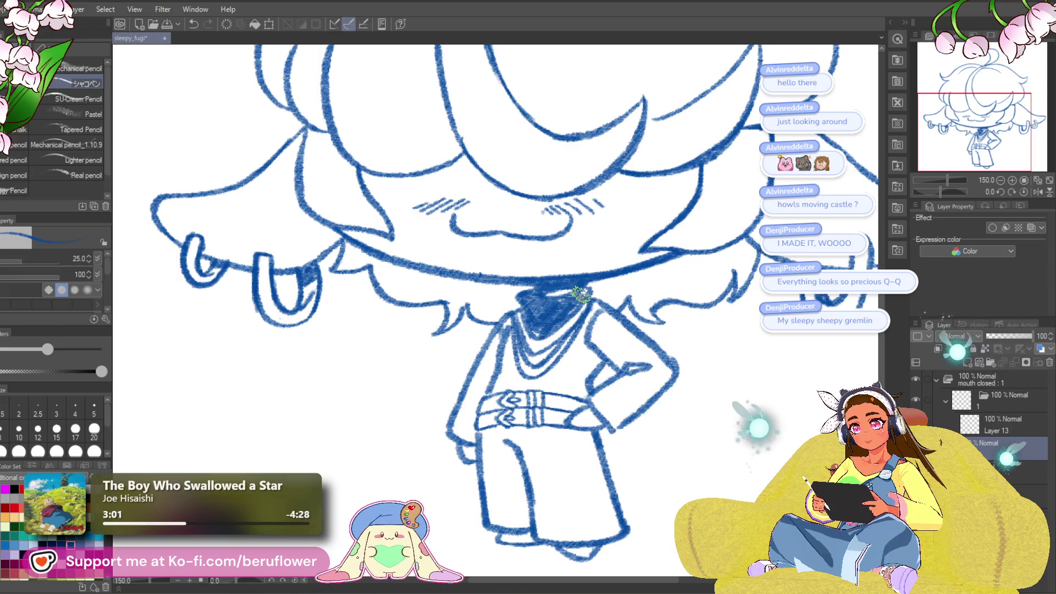
{"action": "mouse_move", "coordinate": [561, 366]}
{"action": "left_mouse_down"}
{"action": "mouse_move", "coordinate": [568, 324]}
{"action": "mouse_move", "coordinate": [548, 438]}
{"action": "left_mouse_up"}
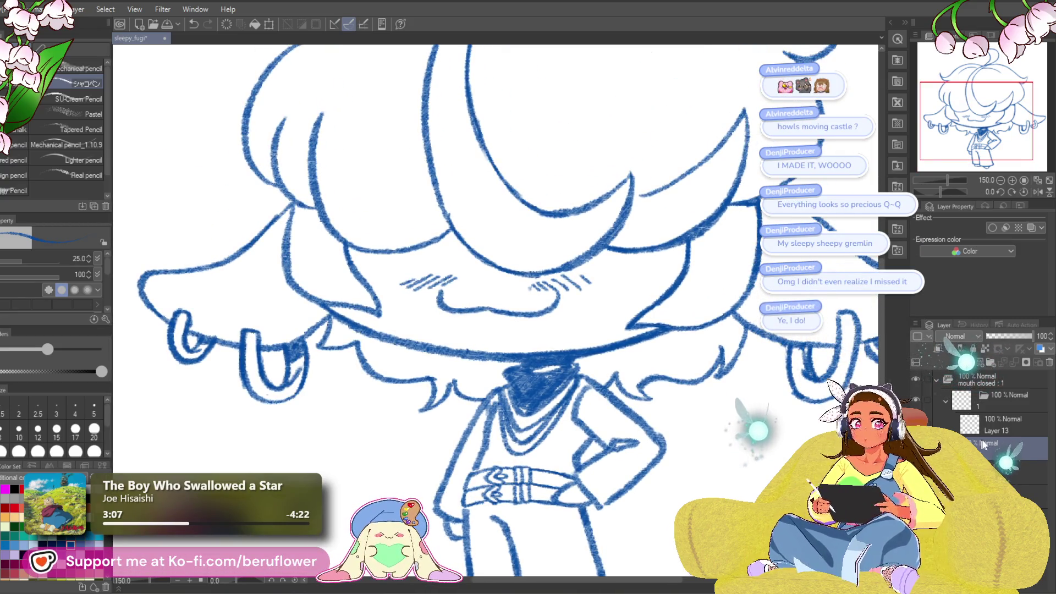
- With a smaller brush, add short vertical strokes along the hair edge, then hide the pink fill
{"action": "scroll", "coordinate": [466, 347], "scroll_direction": "up", "scroll_amount": 3}
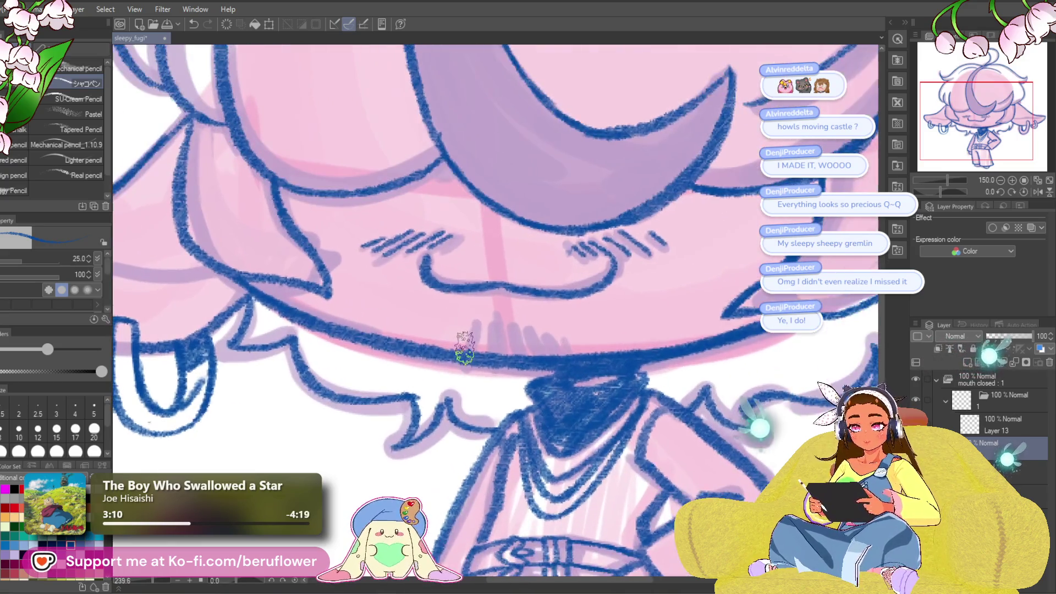
{"action": "key", "text": "bracketleft"}
{"action": "key", "text": "bracketleft"}
{"action": "key", "text": "bracketleft"}
{"action": "left_click_drag", "start_coordinate": [472, 309], "coordinate": [472, 347]}
{"action": "mouse_move", "coordinate": [480, 309]}
{"action": "left_mouse_down"}
{"action": "mouse_move", "coordinate": [480, 344]}
{"action": "mouse_move", "coordinate": [529, 350]}
{"action": "mouse_move", "coordinate": [457, 344]}
{"action": "left_mouse_up"}
{"action": "mouse_move", "coordinate": [455, 318]}
{"action": "left_mouse_down"}
{"action": "mouse_move", "coordinate": [450, 347]}
{"action": "mouse_move", "coordinate": [437, 347]}
{"action": "left_mouse_up"}
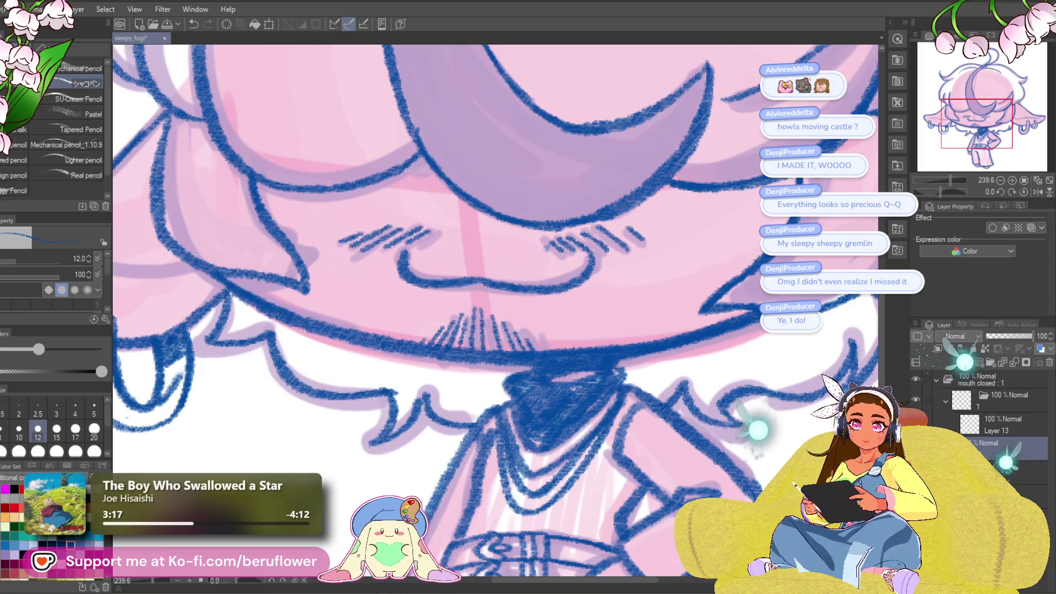
{"action": "key", "text": "ctrl+comma"}
{"action": "key", "text": "ctrl+0"}
{"action": "scroll", "coordinate": [557, 312], "scroll_direction": "up", "scroll_amount": 3}
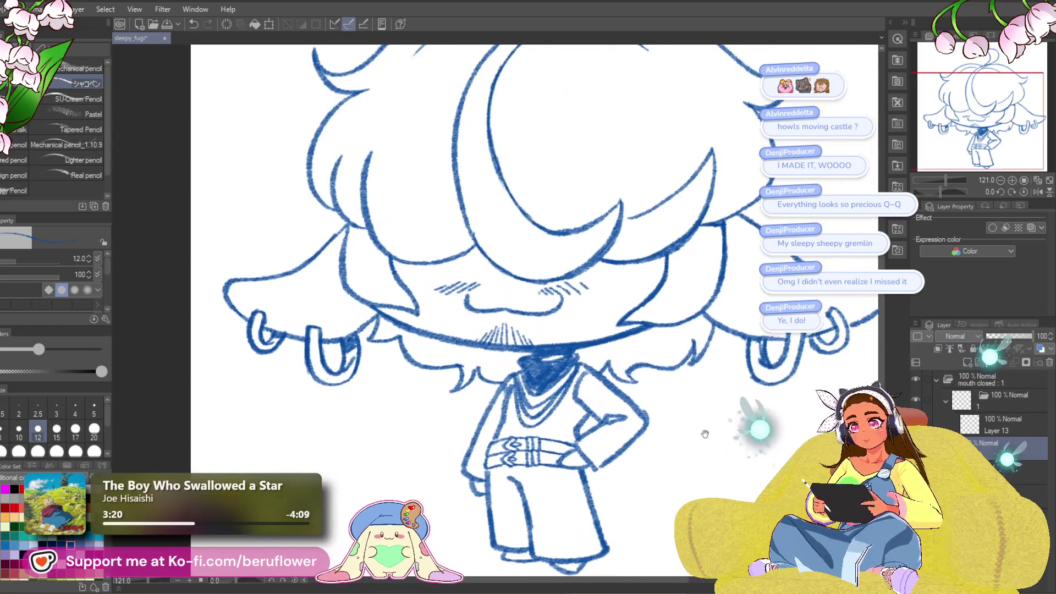
{"action": "scroll", "coordinate": [557, 313], "scroll_direction": "up", "scroll_amount": 3}
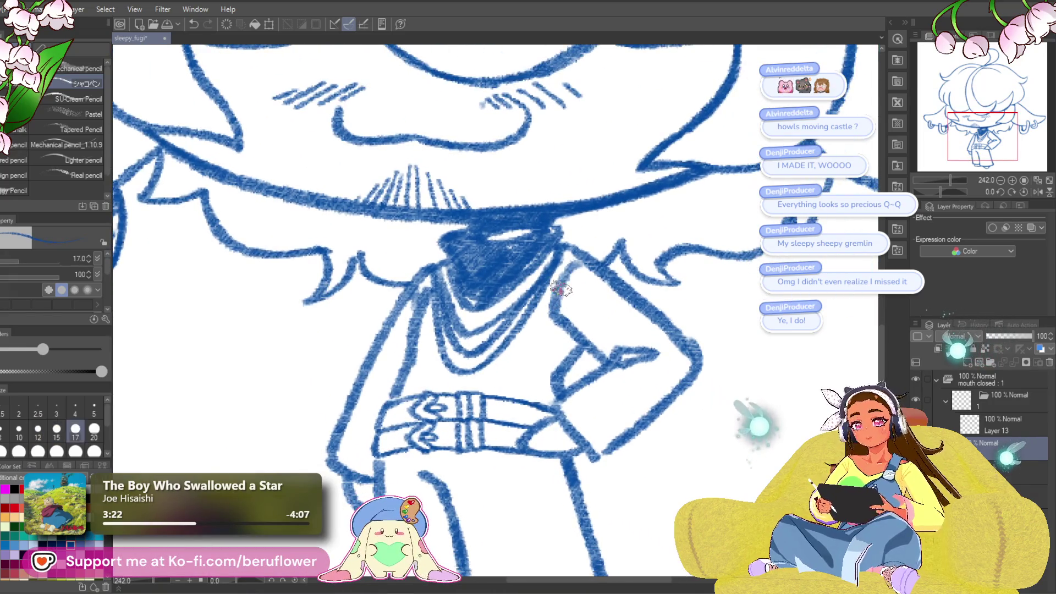
- With a larger brush, thicken the left shirt outline to the belt and shade the shirt dark blue
{"action": "key", "text": "bracketright"}
{"action": "key", "text": "bracketright"}
{"action": "key", "text": "bracketright"}
{"action": "left_click_drag", "start_coordinate": [538, 283], "coordinate": [548, 280]}
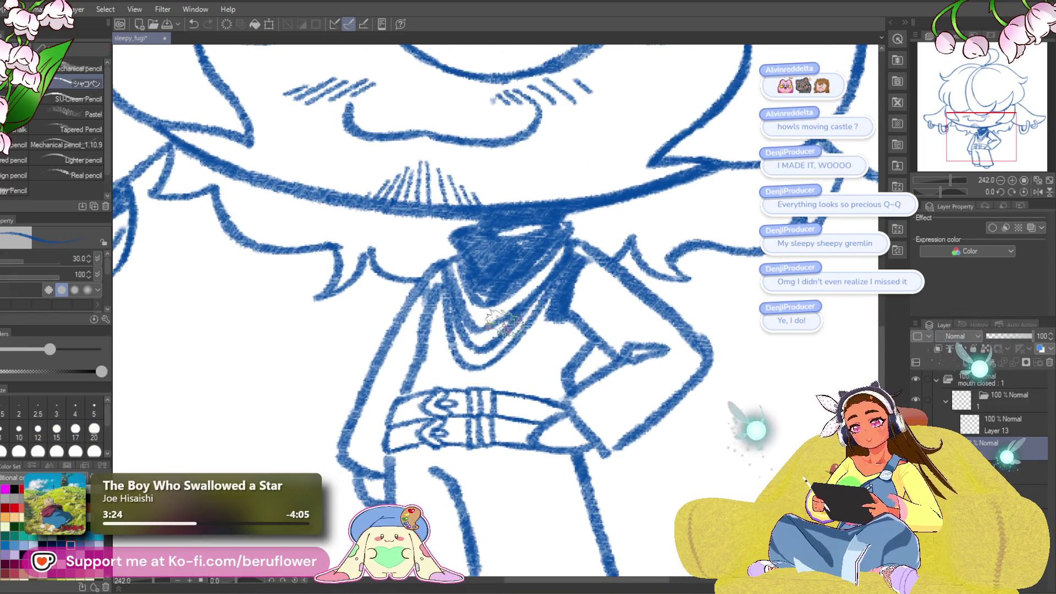
{"action": "left_click_drag", "start_coordinate": [484, 279], "coordinate": [528, 265]}
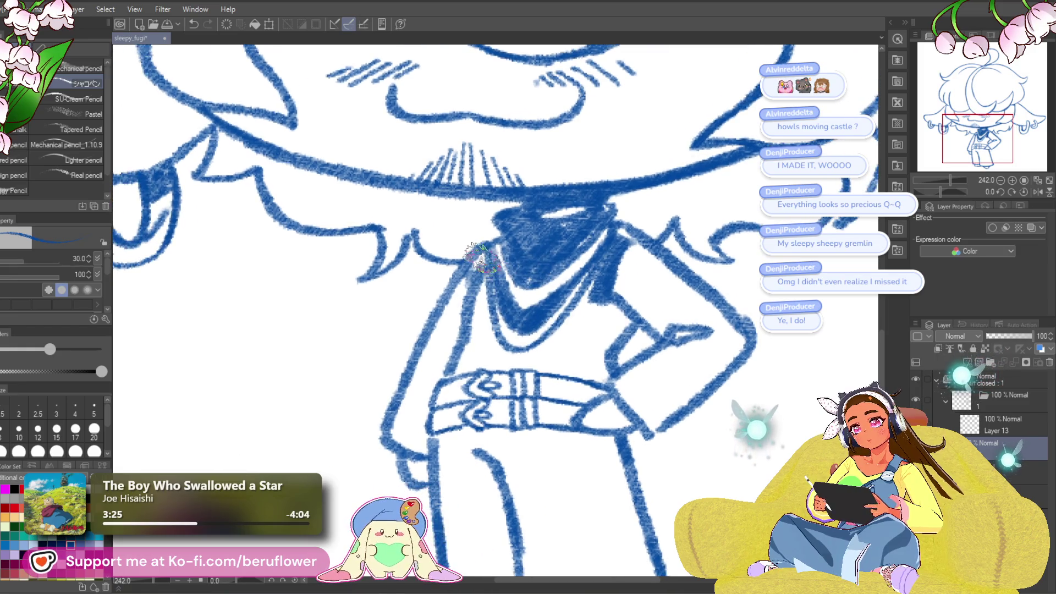
{"action": "mouse_move", "coordinate": [464, 281]}
{"action": "left_mouse_down"}
{"action": "mouse_move", "coordinate": [394, 435]}
{"action": "mouse_move", "coordinate": [413, 440]}
{"action": "mouse_move", "coordinate": [426, 410]}
{"action": "mouse_move", "coordinate": [420, 377]}
{"action": "mouse_move", "coordinate": [465, 278]}
{"action": "mouse_move", "coordinate": [429, 372]}
{"action": "mouse_move", "coordinate": [476, 330]}
{"action": "mouse_move", "coordinate": [482, 269]}
{"action": "mouse_move", "coordinate": [464, 325]}
{"action": "mouse_move", "coordinate": [483, 363]}
{"action": "mouse_move", "coordinate": [483, 328]}
{"action": "mouse_move", "coordinate": [519, 353]}
{"action": "mouse_move", "coordinate": [566, 337]}
{"action": "mouse_move", "coordinate": [598, 275]}
{"action": "mouse_move", "coordinate": [528, 347]}
{"action": "mouse_move", "coordinate": [484, 365]}
{"action": "mouse_move", "coordinate": [543, 363]}
{"action": "mouse_move", "coordinate": [548, 338]}
{"action": "mouse_move", "coordinate": [538, 359]}
{"action": "mouse_move", "coordinate": [602, 302]}
{"action": "mouse_move", "coordinate": [566, 278]}
{"action": "mouse_move", "coordinate": [533, 326]}
{"action": "left_mouse_up"}
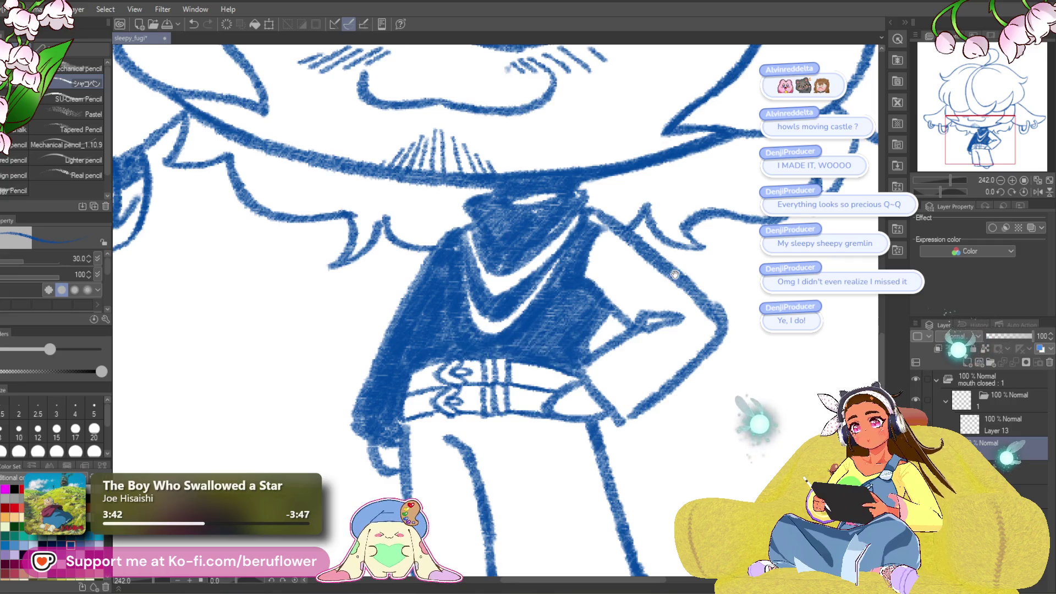
{"action": "mouse_move", "coordinate": [611, 238]}
{"action": "left_mouse_down"}
{"action": "mouse_move", "coordinate": [567, 232]}
{"action": "mouse_move", "coordinate": [542, 212]}
{"action": "mouse_move", "coordinate": [559, 288]}
{"action": "mouse_move", "coordinate": [538, 286]}
{"action": "mouse_move", "coordinate": [572, 268]}
{"action": "mouse_move", "coordinate": [613, 295]}
{"action": "mouse_move", "coordinate": [633, 291]}
{"action": "mouse_move", "coordinate": [561, 235]}
{"action": "mouse_move", "coordinate": [583, 251]}
{"action": "left_mouse_up"}
{"action": "left_click_drag", "start_coordinate": [687, 289], "coordinate": [734, 283]}
{"action": "mouse_move", "coordinate": [632, 374]}
{"action": "left_mouse_down"}
{"action": "mouse_move", "coordinate": [644, 396]}
{"action": "mouse_move", "coordinate": [621, 357]}
{"action": "mouse_move", "coordinate": [672, 313]}
{"action": "mouse_move", "coordinate": [719, 295]}
{"action": "mouse_move", "coordinate": [712, 348]}
{"action": "mouse_move", "coordinate": [663, 394]}
{"action": "mouse_move", "coordinate": [633, 352]}
{"action": "mouse_move", "coordinate": [726, 307]}
{"action": "mouse_move", "coordinate": [702, 349]}
{"action": "mouse_move", "coordinate": [692, 322]}
{"action": "left_mouse_up"}
- Zoom to 110% on the hair and pencil-hatch the central strand and its tip
{"action": "scroll", "coordinate": [692, 321], "scroll_direction": "down", "scroll_amount": 6}
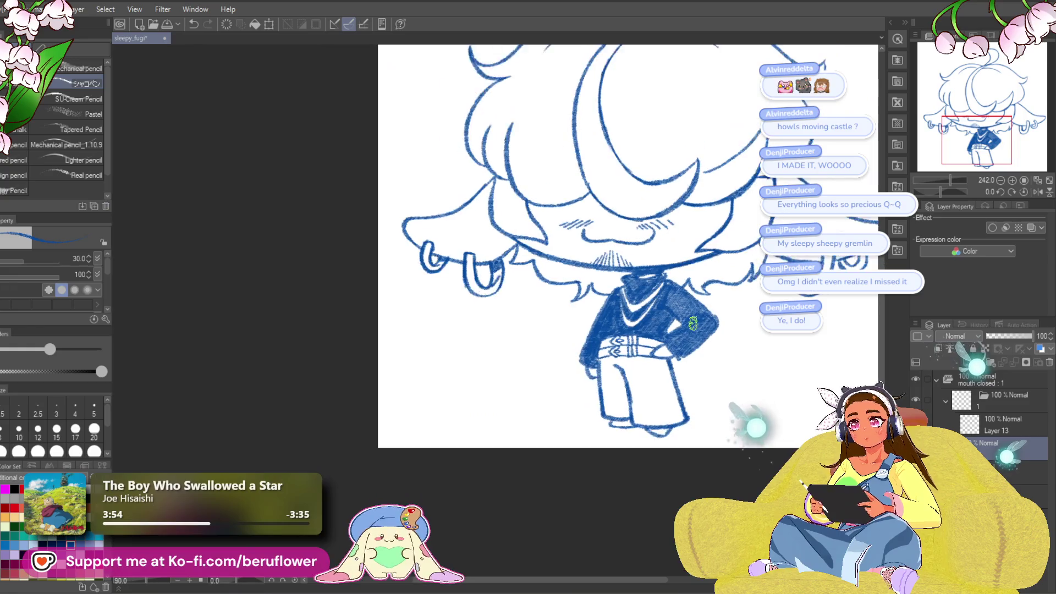
{"action": "scroll", "coordinate": [660, 458], "scroll_direction": "up", "scroll_amount": 3}
{"action": "left_click_drag", "start_coordinate": [660, 458], "coordinate": [649, 506]}
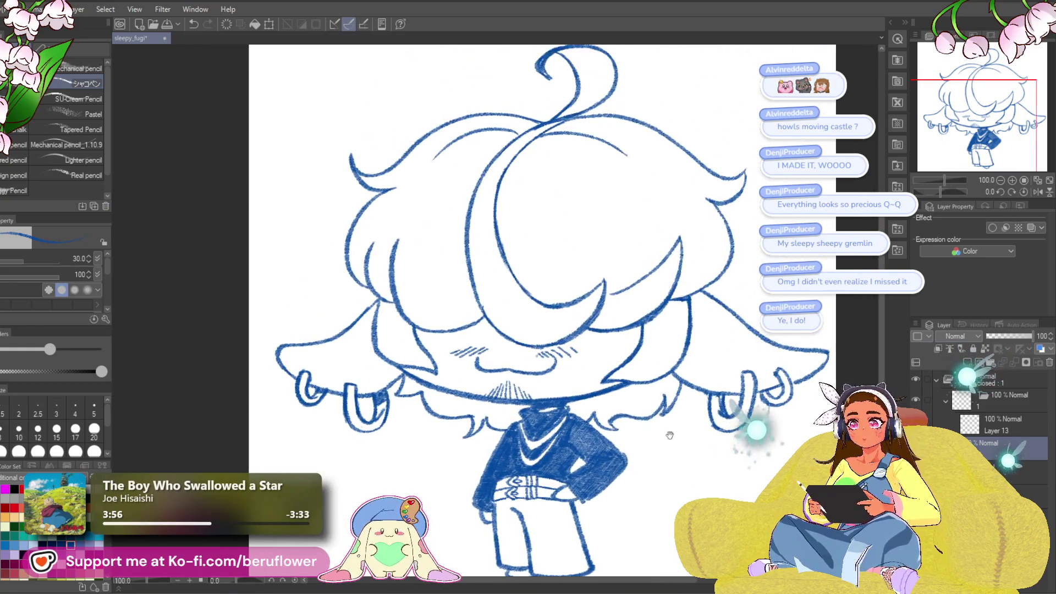
{"action": "scroll", "coordinate": [583, 160], "scroll_direction": "up", "scroll_amount": 3}
{"action": "scroll", "coordinate": [583, 159], "scroll_direction": "up", "scroll_amount": 2}
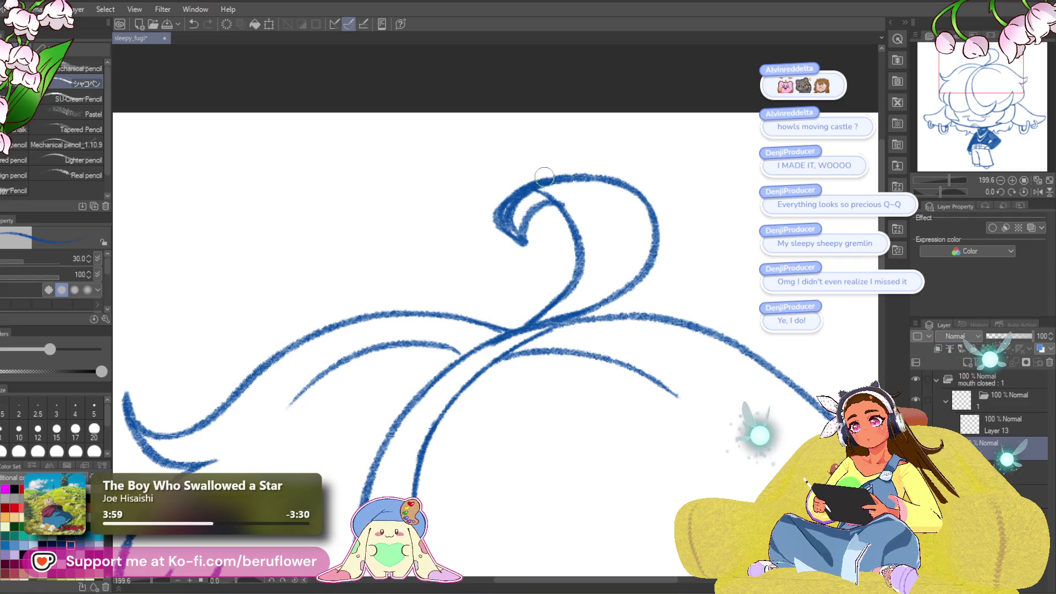
{"action": "scroll", "coordinate": [578, 204], "scroll_direction": "down", "scroll_amount": 4}
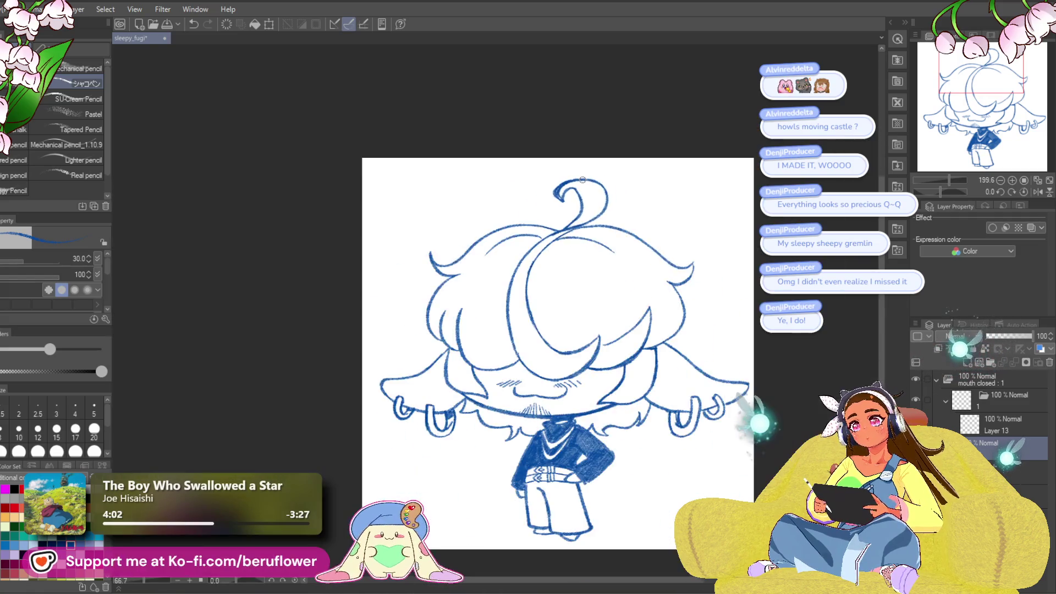
{"action": "scroll", "coordinate": [592, 212], "scroll_direction": "up", "scroll_amount": 3}
{"action": "left_click_drag", "start_coordinate": [594, 224], "coordinate": [592, 212]}
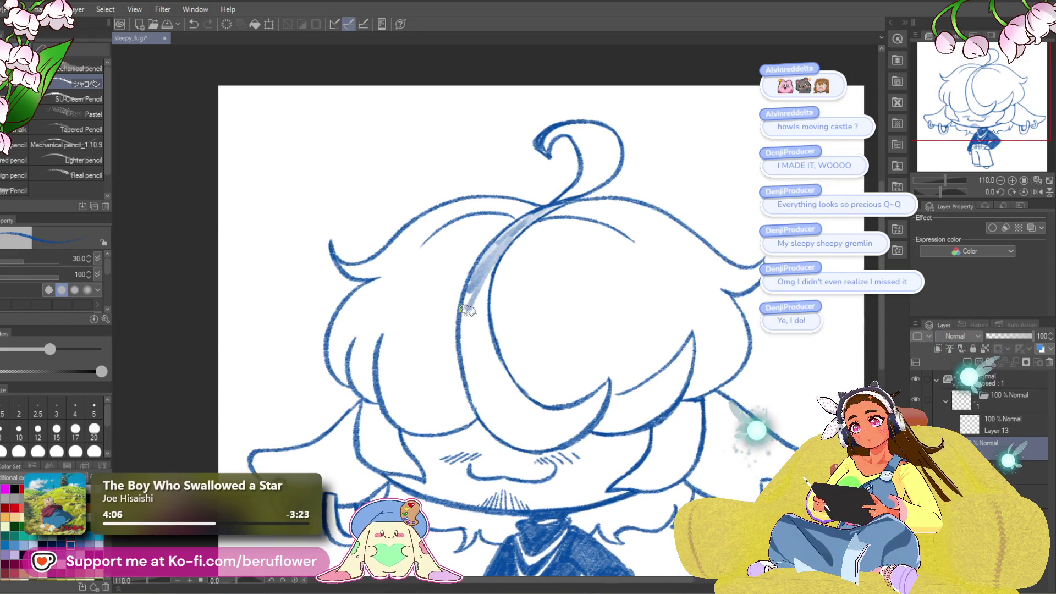
{"action": "mouse_move", "coordinate": [479, 332]}
{"action": "left_mouse_down"}
{"action": "mouse_move", "coordinate": [472, 291]}
{"action": "mouse_move", "coordinate": [464, 341]}
{"action": "mouse_move", "coordinate": [479, 416]}
{"action": "mouse_move", "coordinate": [489, 328]}
{"action": "left_mouse_up"}
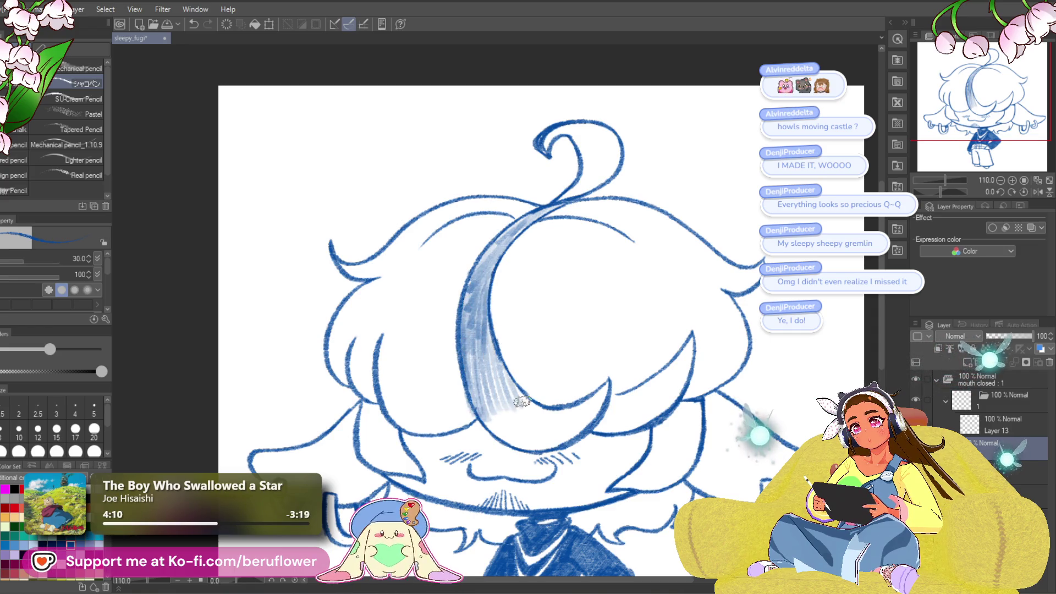
{"action": "left_click_drag", "start_coordinate": [521, 402], "coordinate": [518, 380]}
- Pan between the ahoge and body, then hatch the lower part of the large hair strand
{"action": "left_click_drag", "start_coordinate": [526, 385], "coordinate": [521, 275]}
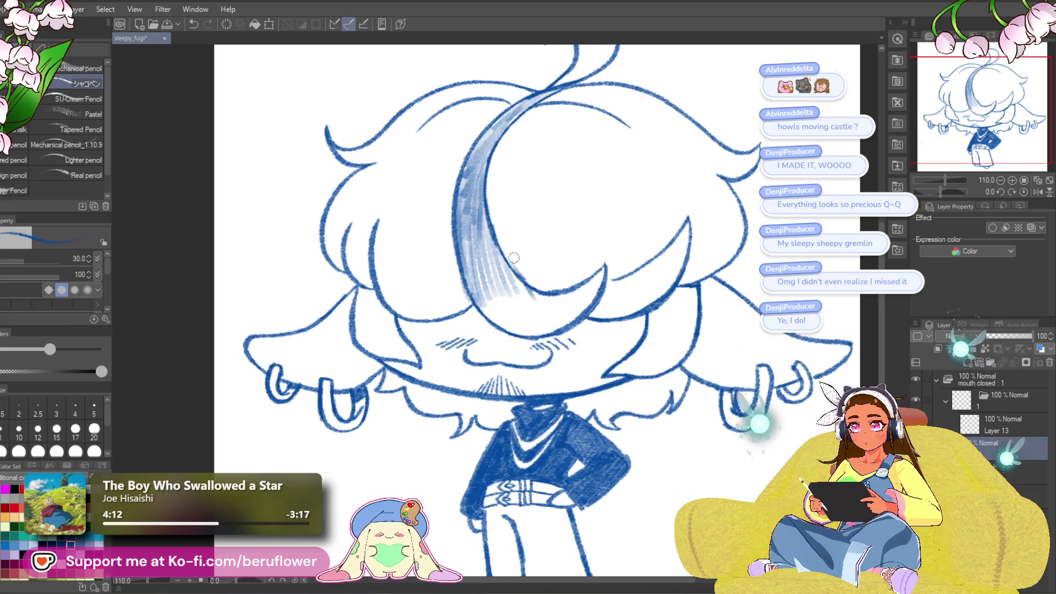
{"action": "left_click_drag", "start_coordinate": [525, 214], "coordinate": [588, 310]}
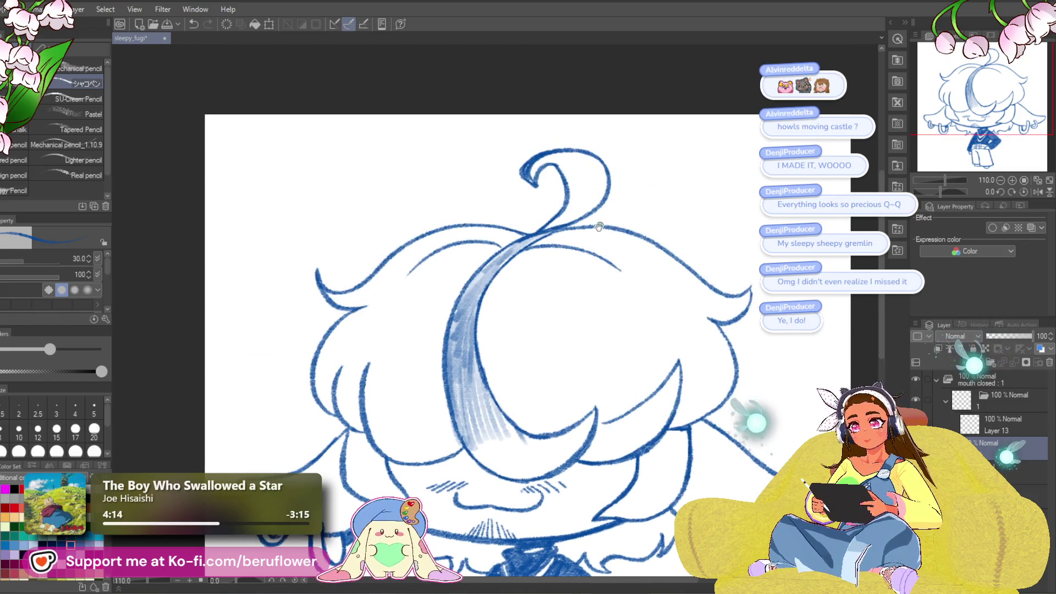
{"action": "mouse_move", "coordinate": [599, 227]}
{"action": "left_mouse_down"}
{"action": "mouse_move", "coordinate": [618, 238]}
{"action": "mouse_move", "coordinate": [583, 220]}
{"action": "left_mouse_up"}
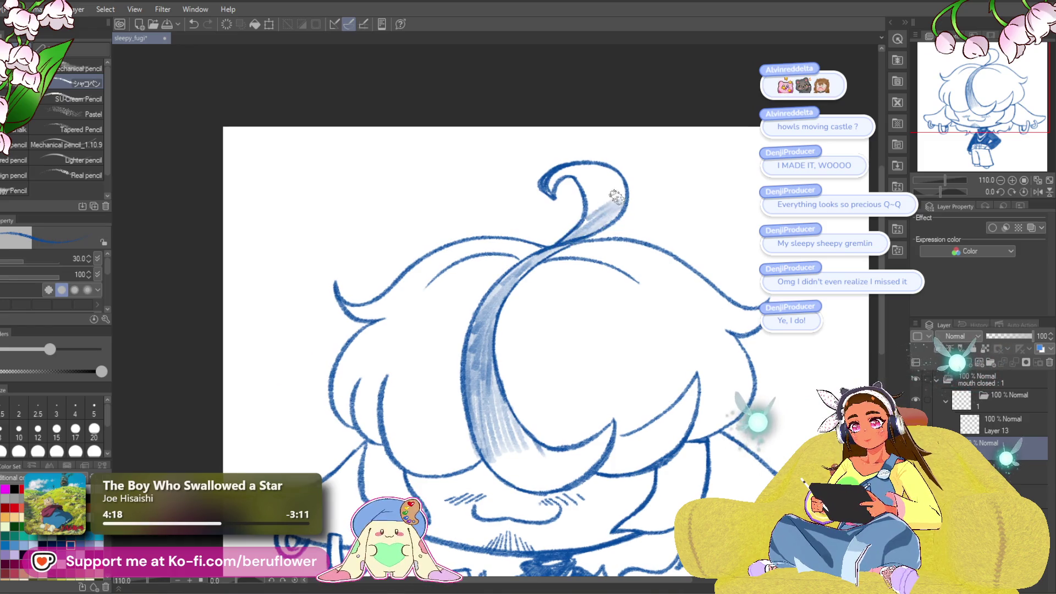
{"action": "left_click_drag", "start_coordinate": [616, 197], "coordinate": [579, 175]}
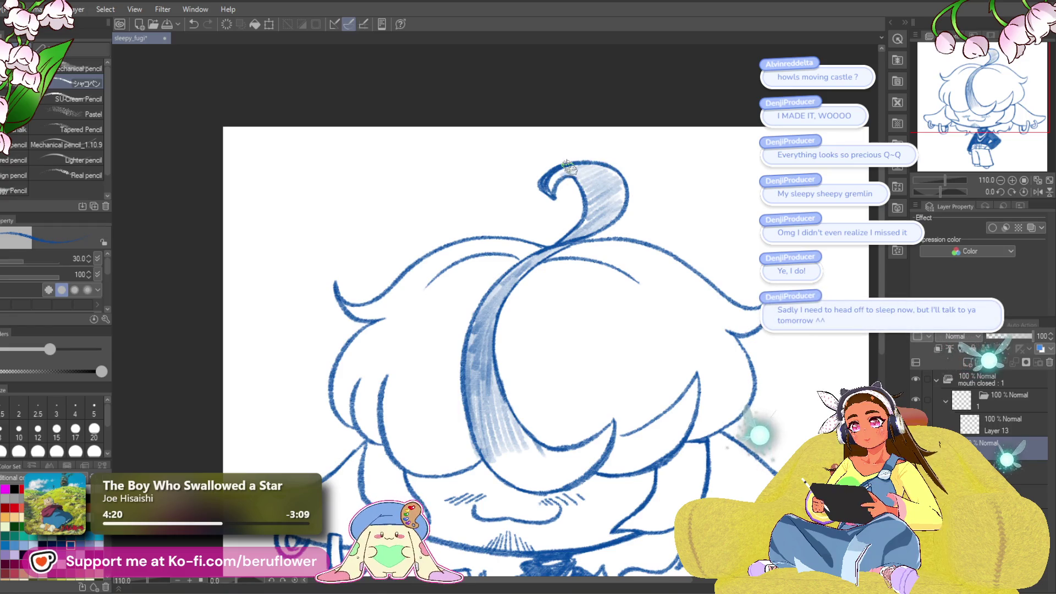
{"action": "mouse_move", "coordinate": [618, 207]}
{"action": "left_mouse_down"}
{"action": "mouse_move", "coordinate": [600, 110]}
{"action": "mouse_move", "coordinate": [570, 336]}
{"action": "mouse_move", "coordinate": [606, 336]}
{"action": "mouse_move", "coordinate": [536, 352]}
{"action": "left_mouse_up"}
{"action": "mouse_move", "coordinate": [474, 256]}
{"action": "left_mouse_down"}
{"action": "mouse_move", "coordinate": [514, 286]}
{"action": "mouse_move", "coordinate": [502, 241]}
{"action": "left_mouse_up"}
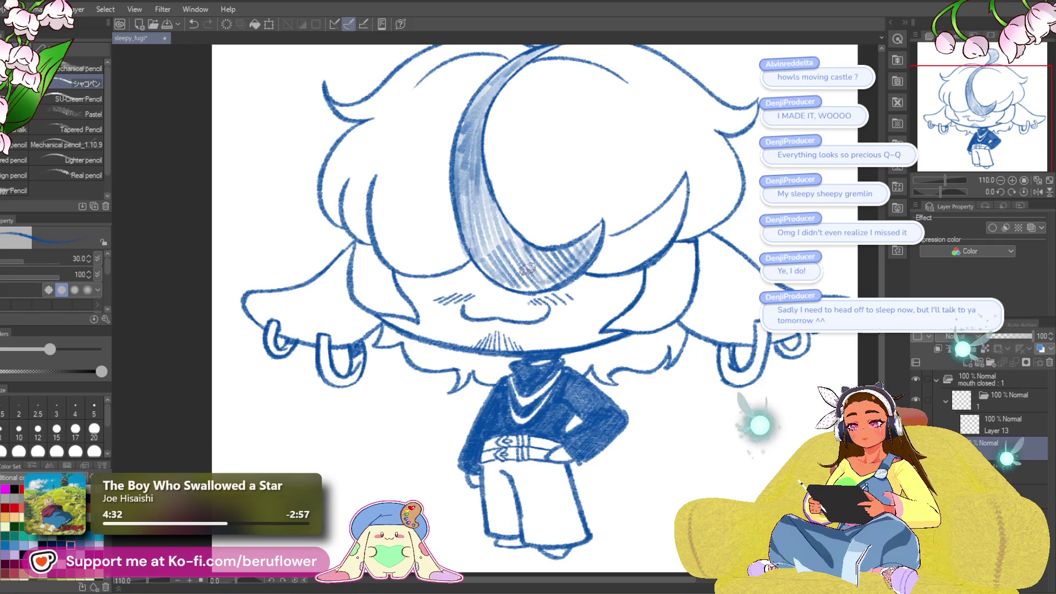
- Darken the hatching on the lower hair strand and fringe under the cap brim
{"action": "left_click_drag", "start_coordinate": [527, 270], "coordinate": [483, 244]}
{"action": "mouse_move", "coordinate": [666, 331]}
{"action": "left_mouse_down"}
{"action": "mouse_move", "coordinate": [641, 352]}
{"action": "mouse_move", "coordinate": [610, 328]}
{"action": "left_mouse_up"}
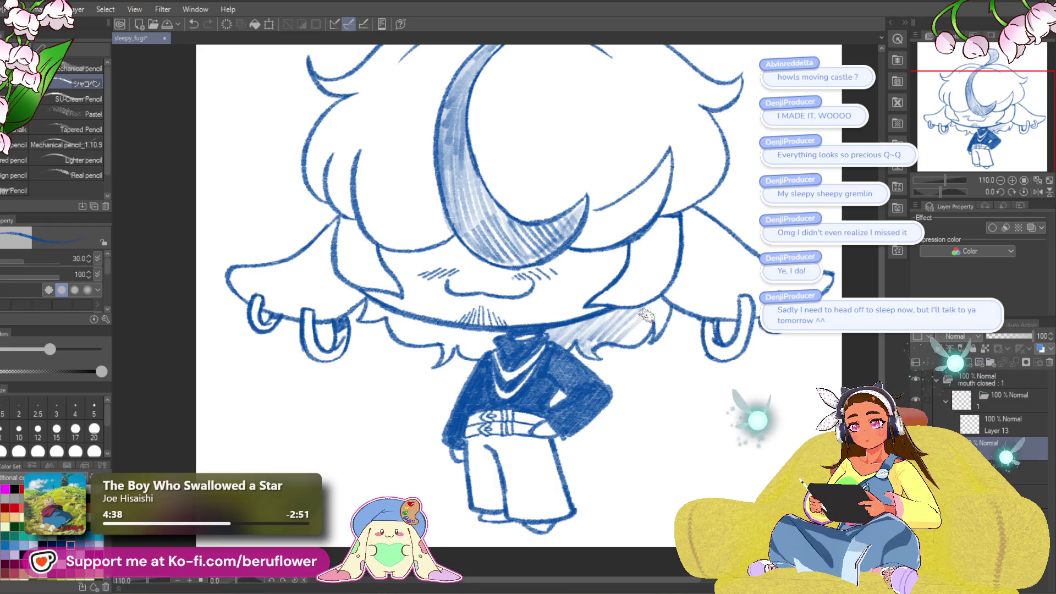
{"action": "left_click_drag", "start_coordinate": [513, 320], "coordinate": [545, 326]}
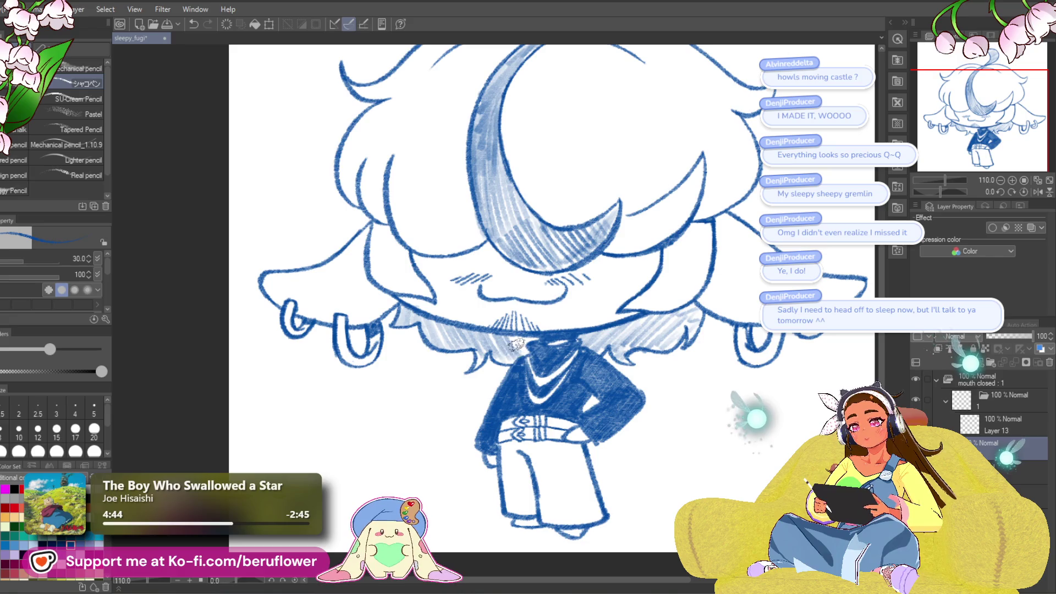
{"action": "scroll", "coordinate": [537, 339], "scroll_direction": "down", "scroll_amount": 5}
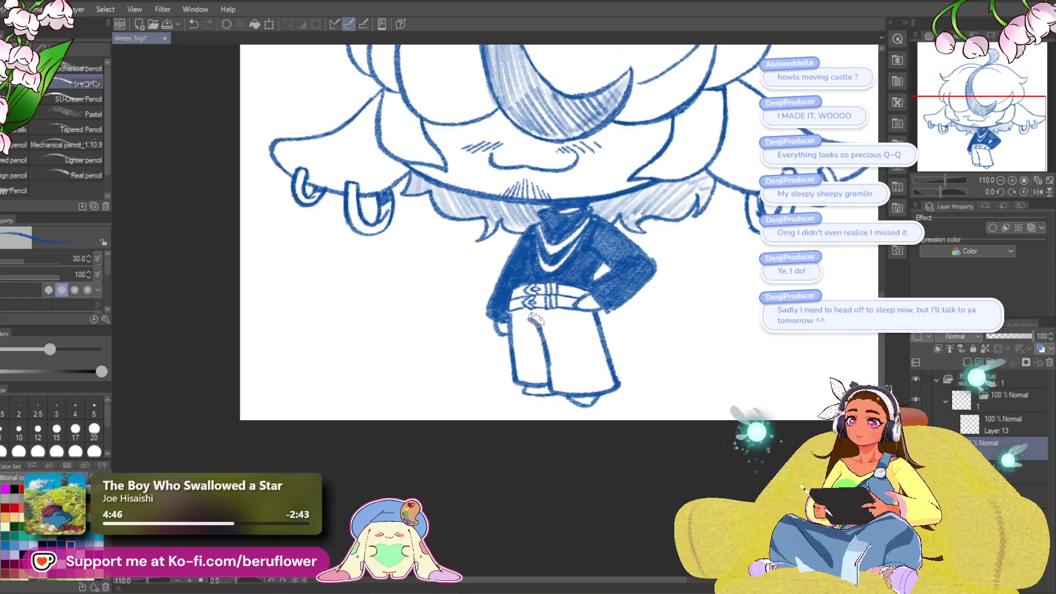
{"action": "mouse_move", "coordinate": [566, 366]}
{"action": "left_mouse_down"}
{"action": "mouse_move", "coordinate": [542, 344]}
{"action": "mouse_move", "coordinate": [524, 379]}
{"action": "left_mouse_up"}
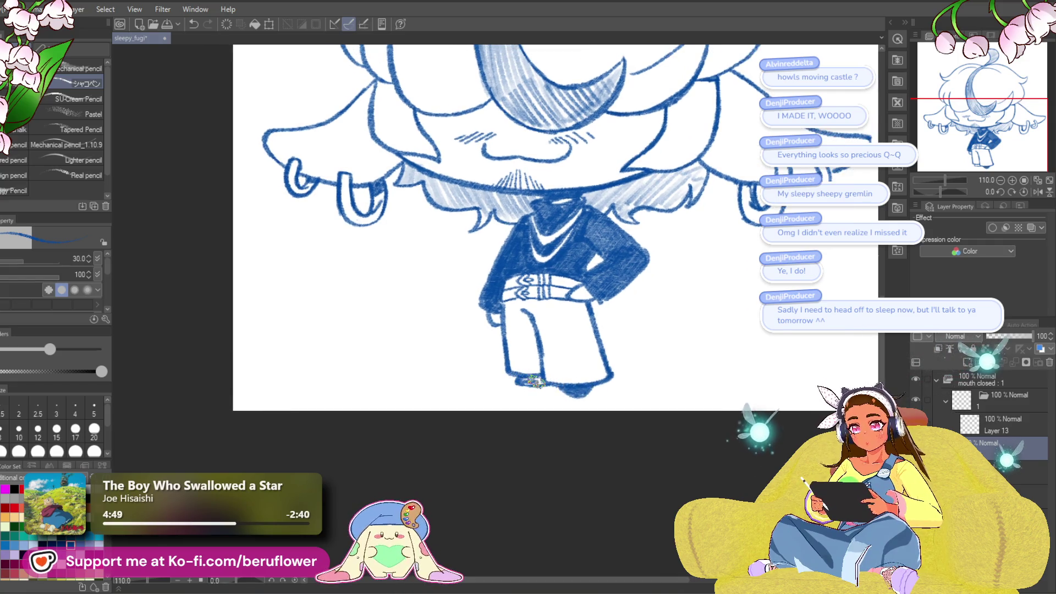
{"action": "left_click_drag", "start_coordinate": [546, 451], "coordinate": [524, 471]}
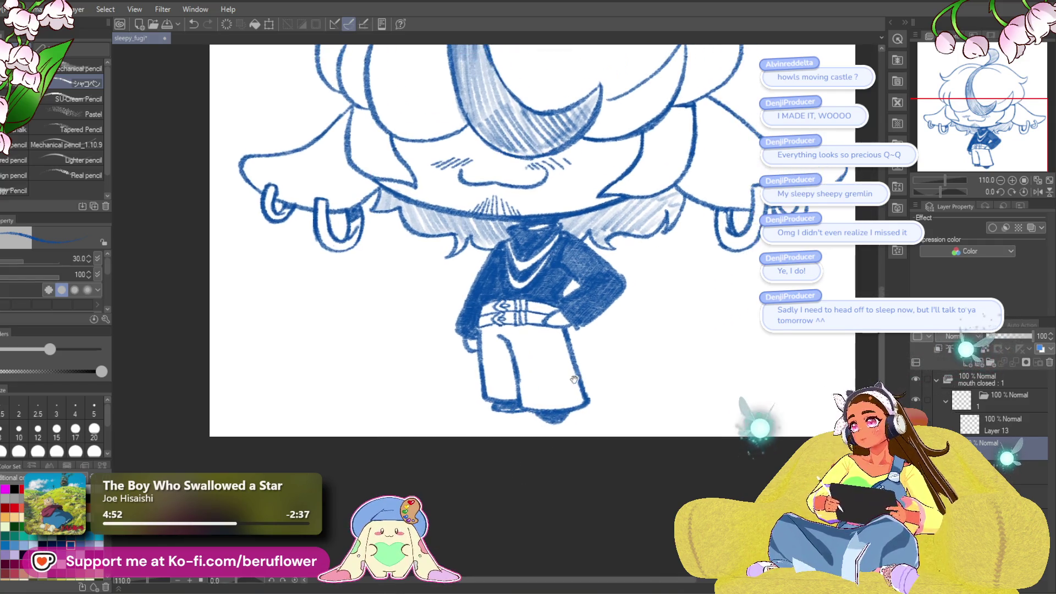
{"action": "left_click_drag", "start_coordinate": [634, 336], "coordinate": [601, 367]}
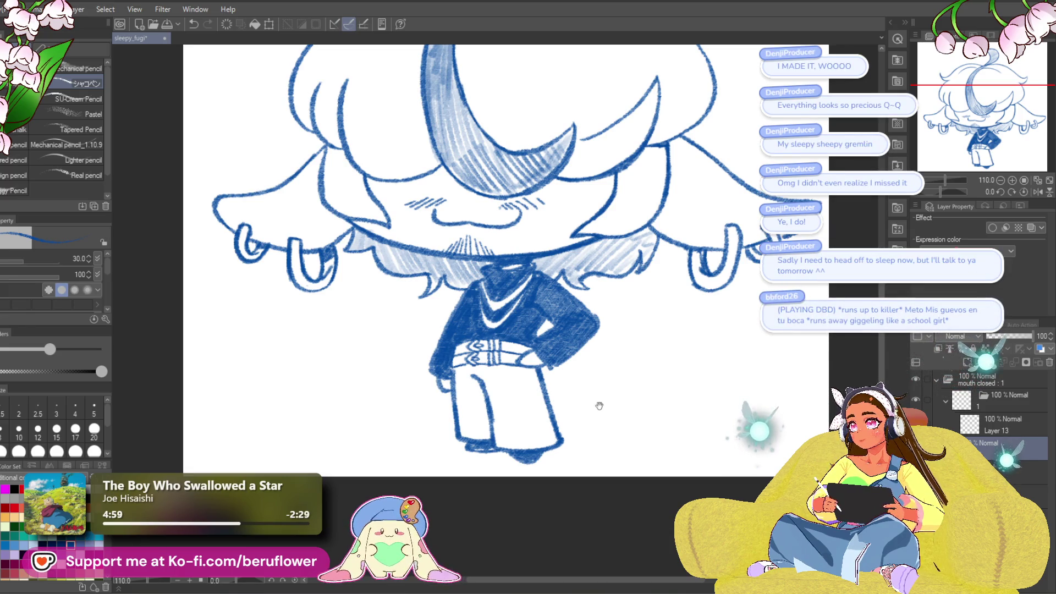
{"action": "mouse_move", "coordinate": [598, 400]}
{"action": "left_mouse_down"}
{"action": "mouse_move", "coordinate": [585, 407]}
{"action": "mouse_move", "coordinate": [596, 427]}
{"action": "mouse_move", "coordinate": [558, 379]}
{"action": "left_mouse_up"}
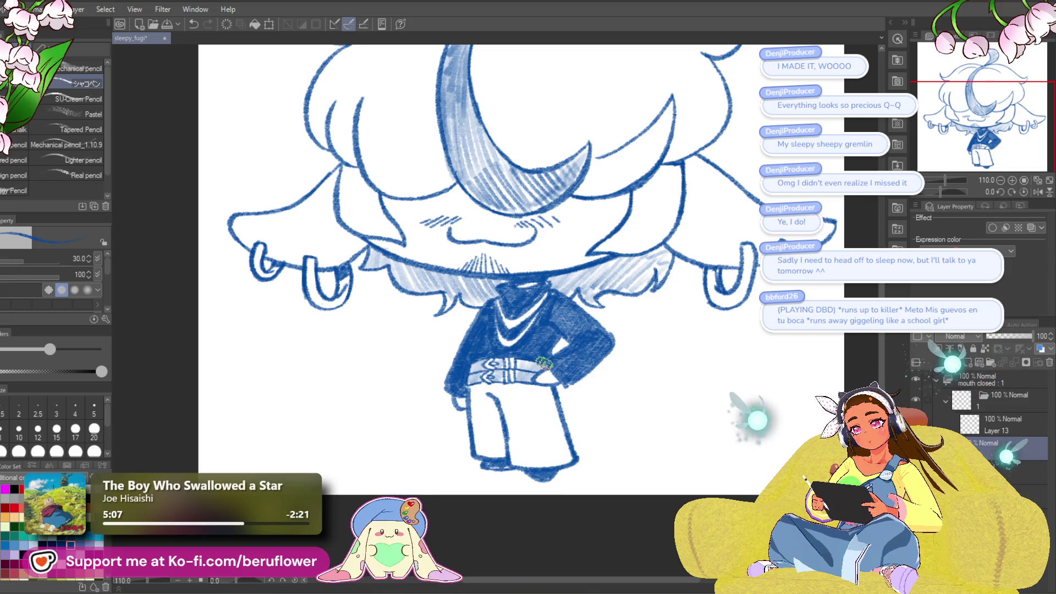
- Zoom out to 88.7% and recenter the view to review the whole figure
{"action": "scroll", "coordinate": [527, 355], "scroll_direction": "down", "scroll_amount": 4}
{"action": "scroll", "coordinate": [527, 355], "scroll_direction": "up", "scroll_amount": 2}
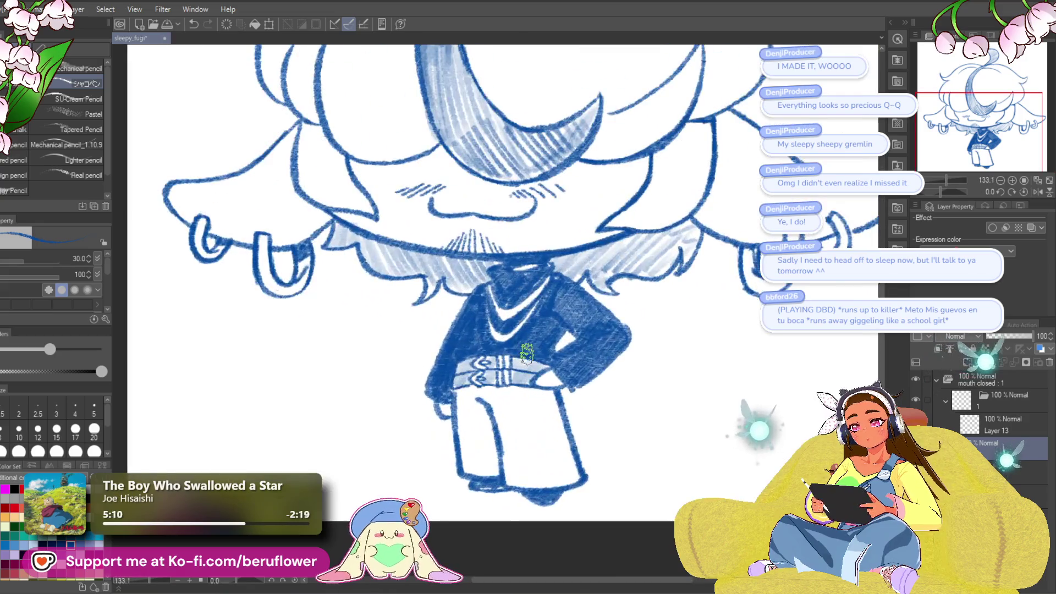
{"action": "scroll", "coordinate": [527, 355], "scroll_direction": "down", "scroll_amount": 1}
{"action": "scroll", "coordinate": [527, 354], "scroll_direction": "up", "scroll_amount": 2}
{"action": "mouse_move", "coordinate": [636, 471]}
{"action": "left_mouse_down"}
{"action": "mouse_move", "coordinate": [623, 400]}
{"action": "mouse_move", "coordinate": [648, 456]}
{"action": "mouse_move", "coordinate": [612, 412]}
{"action": "left_mouse_up"}
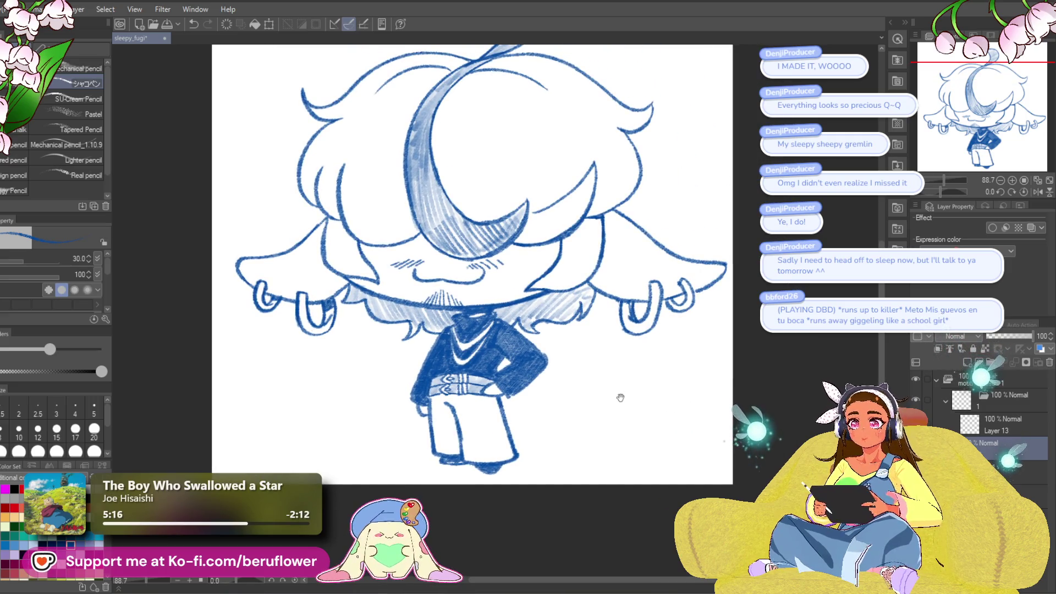
{"action": "left_click_drag", "start_coordinate": [621, 372], "coordinate": [629, 397]}
{"action": "mouse_move", "coordinate": [659, 491]}
{"action": "left_mouse_down"}
{"action": "mouse_move", "coordinate": [644, 401]}
{"action": "mouse_move", "coordinate": [606, 391]}
{"action": "left_mouse_up"}
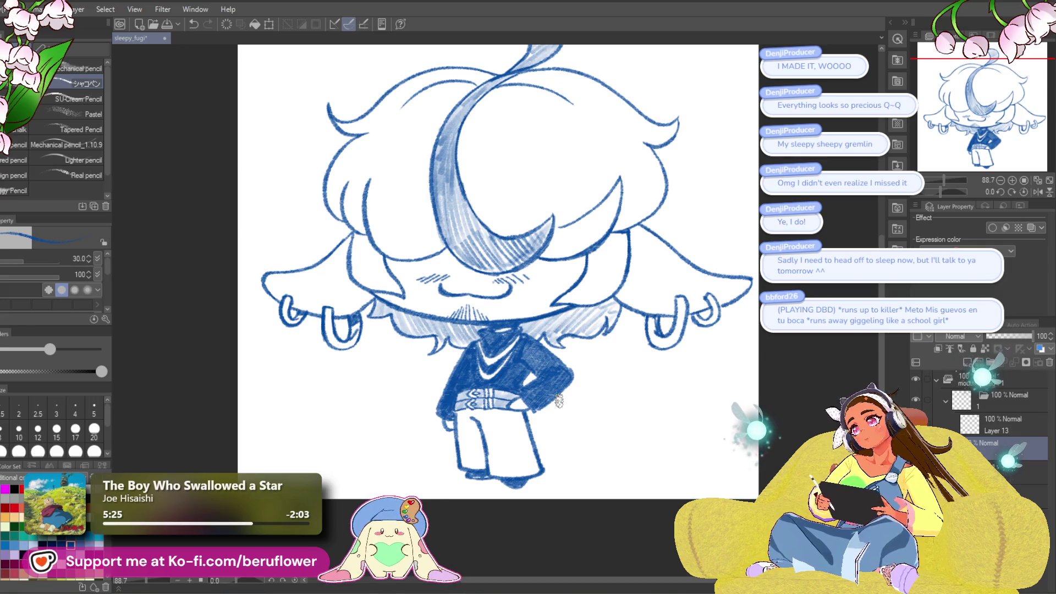
- Lasso the mouth, scale it down slightly into a smaller smile, then deselect
{"action": "key", "text": "m"}
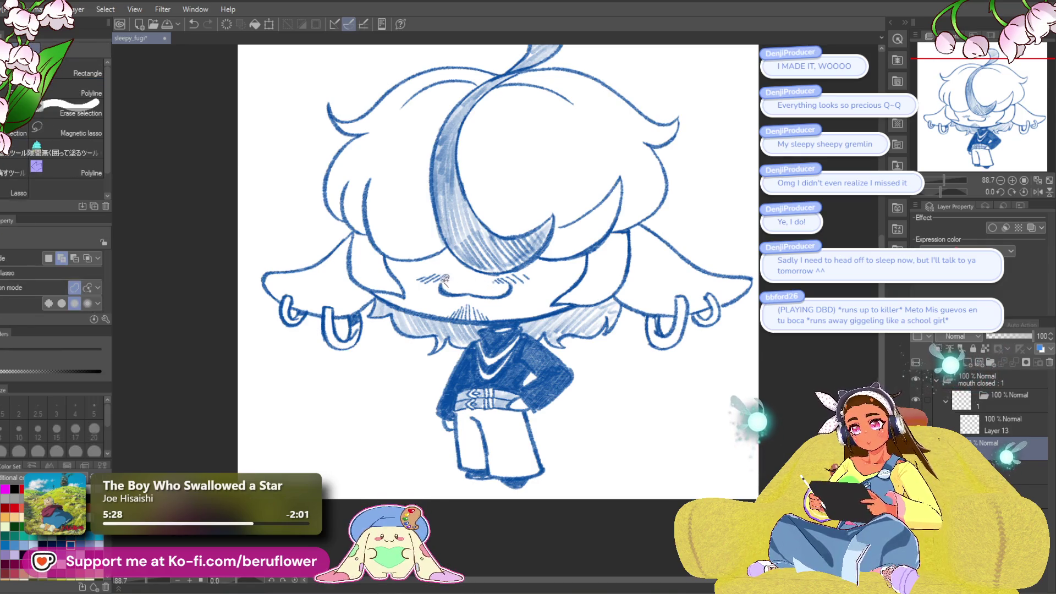
{"action": "left_click_drag", "start_coordinate": [465, 288], "coordinate": [448, 291]}
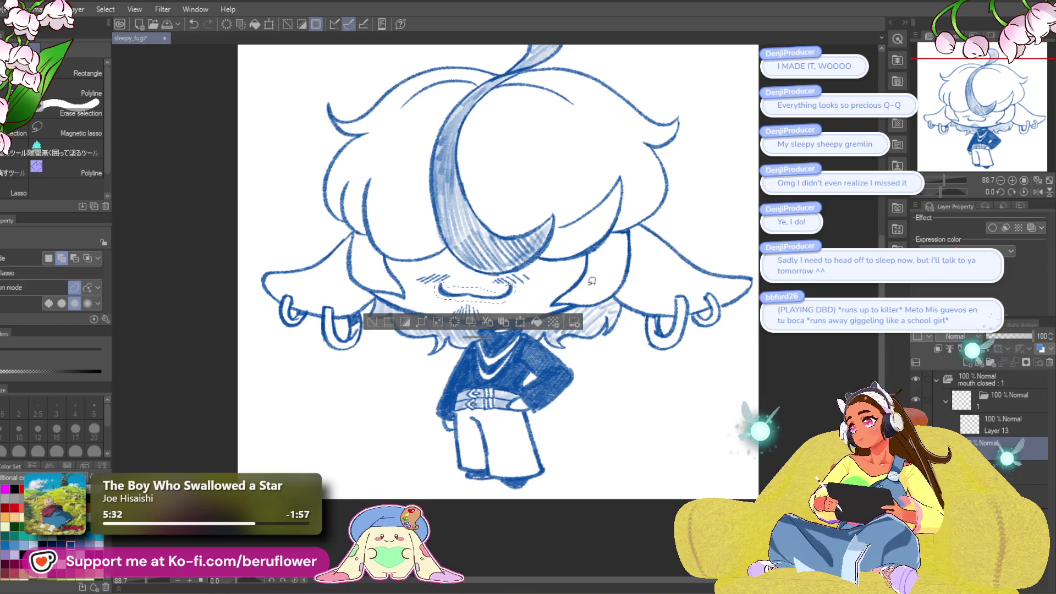
{"action": "left_click", "coordinate": [520, 322]}
{"action": "left_click_drag", "start_coordinate": [516, 304], "coordinate": [499, 300]}
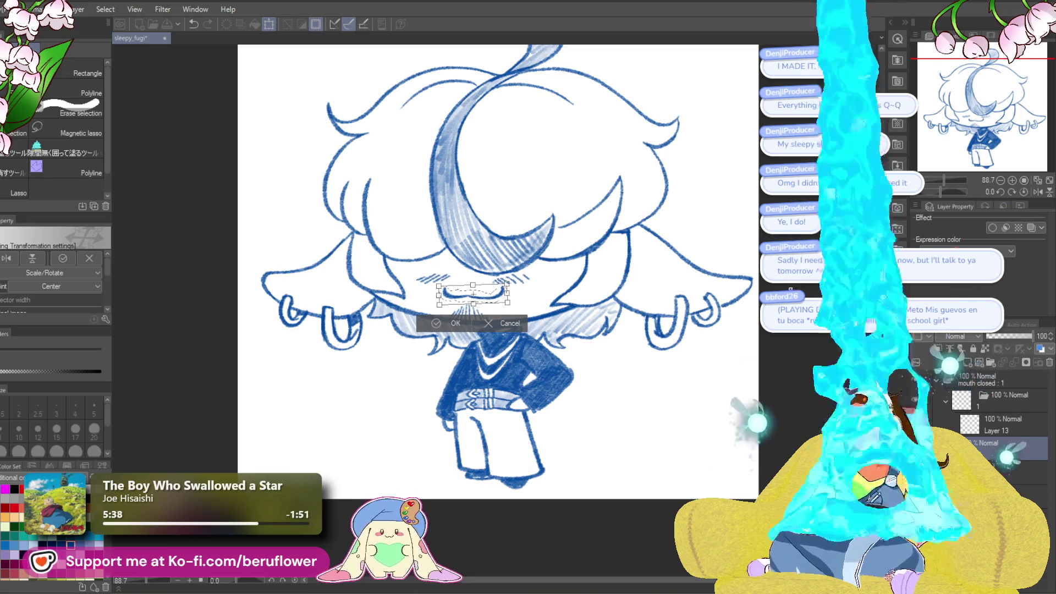
{"action": "key", "text": "Return"}
{"action": "key", "text": "ctrl+d"}
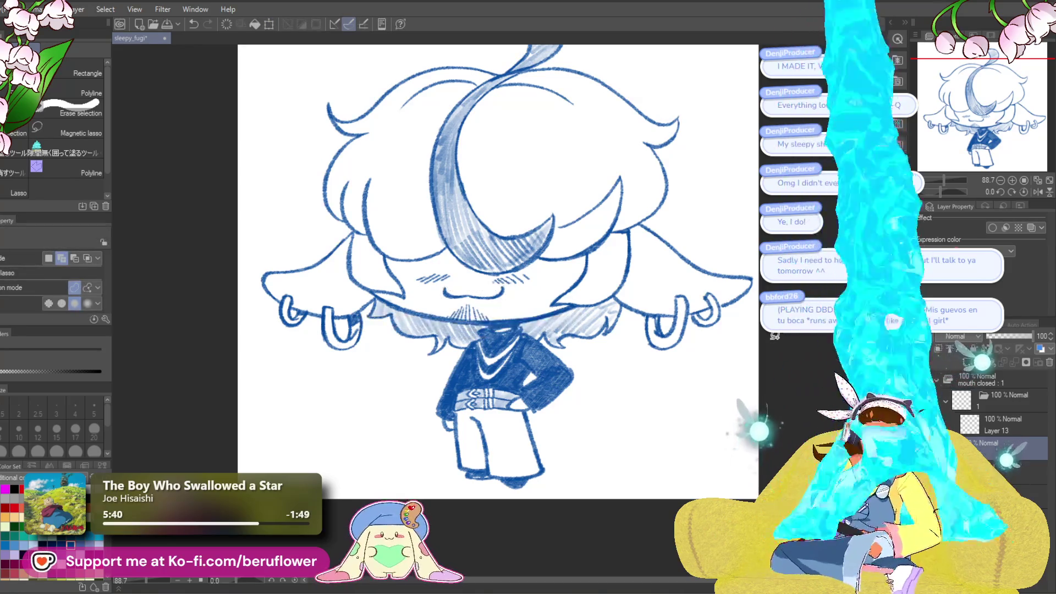
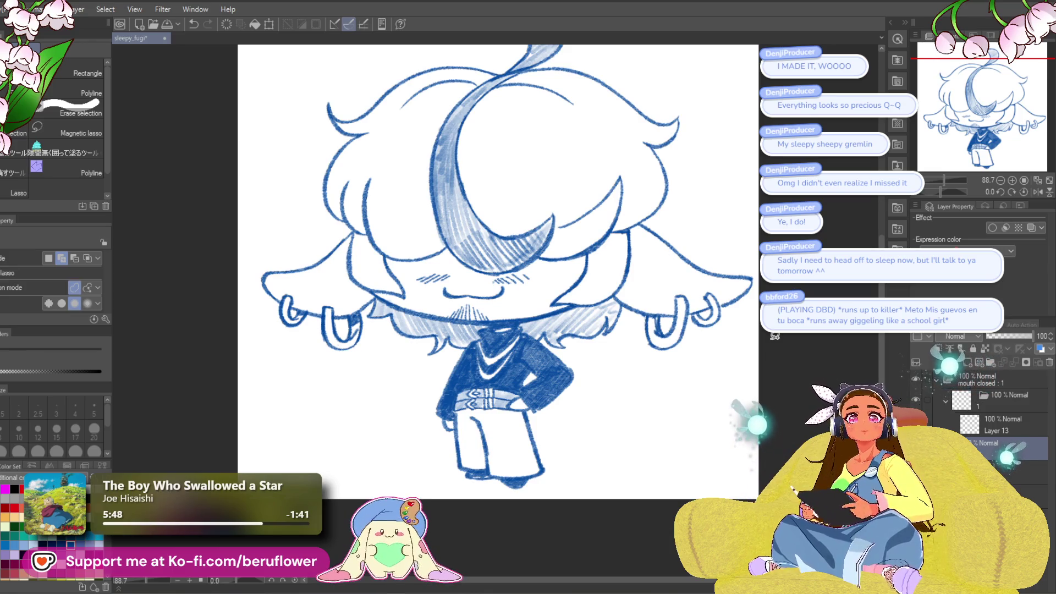
- Mirror the view and liquify the top hair strand into a curled loop
{"action": "left_click", "coordinate": [1036, 188]}
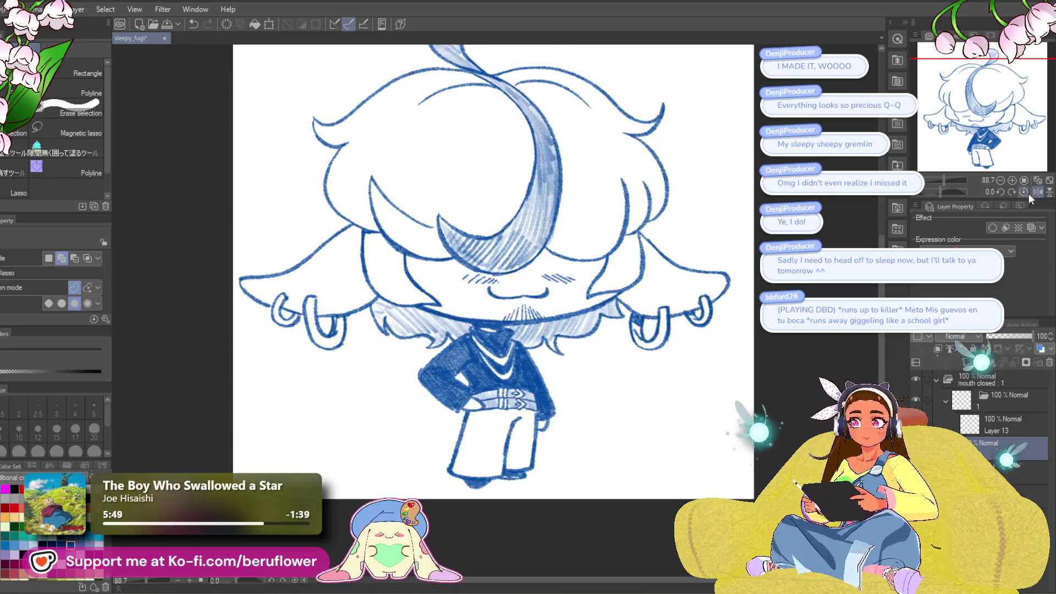
{"action": "key", "text": "j"}
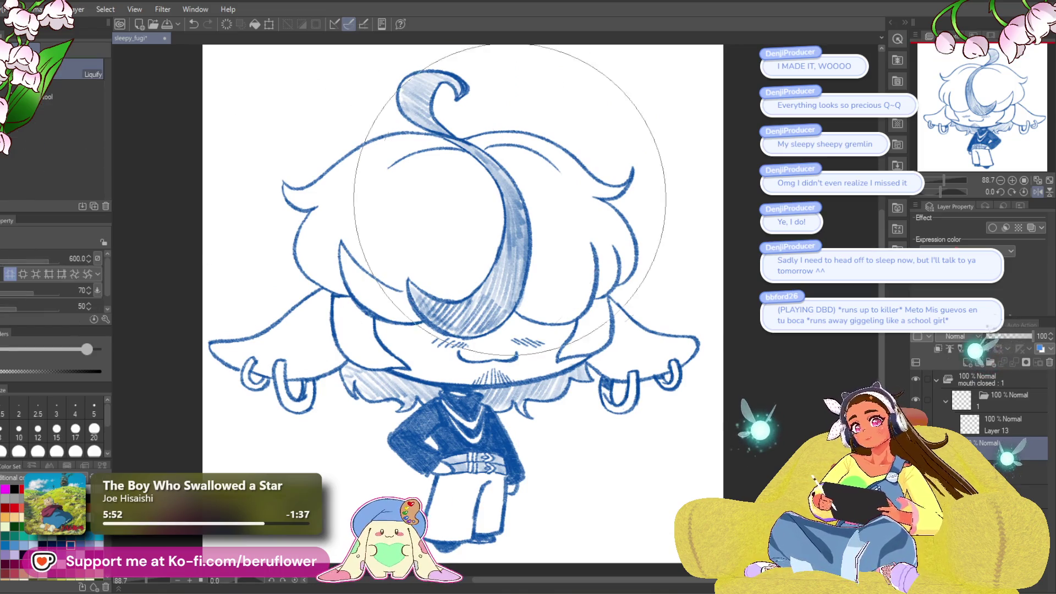
{"action": "mouse_move", "coordinate": [666, 139]}
{"action": "left_mouse_down"}
{"action": "mouse_move", "coordinate": [663, 177]}
{"action": "mouse_move", "coordinate": [626, 122]}
{"action": "left_mouse_up"}
- Flip the view back to normal orientation and return to the Pencil
{"action": "left_click", "coordinate": [1034, 190]}
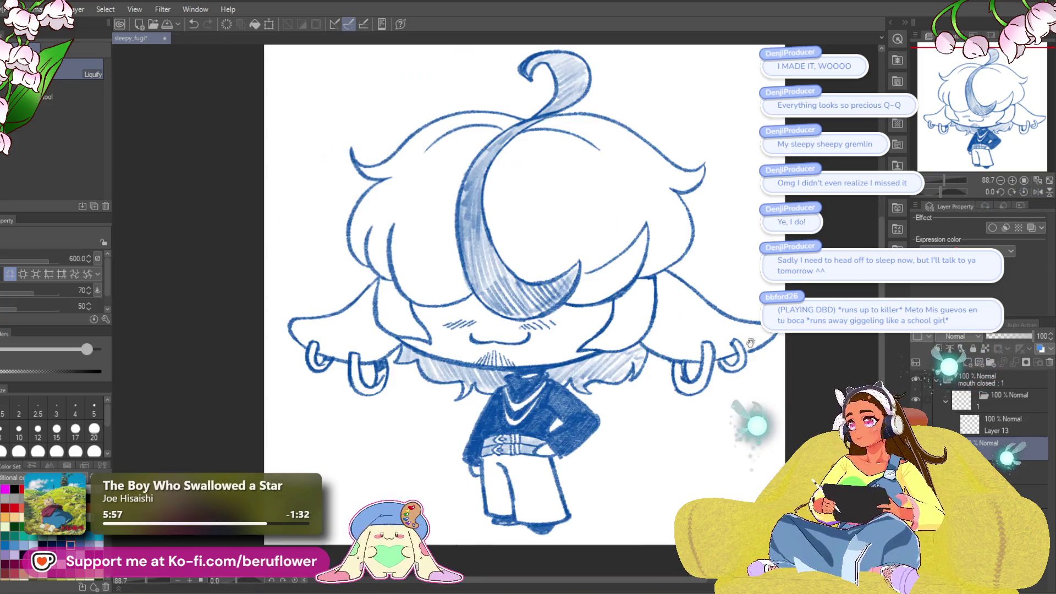
{"action": "mouse_move", "coordinate": [761, 367]}
{"action": "left_mouse_down"}
{"action": "mouse_move", "coordinate": [729, 364]}
{"action": "mouse_move", "coordinate": [718, 335]}
{"action": "mouse_move", "coordinate": [765, 335]}
{"action": "mouse_move", "coordinate": [733, 332]}
{"action": "mouse_move", "coordinate": [557, 385]}
{"action": "left_mouse_up"}
{"action": "key", "text": "p"}
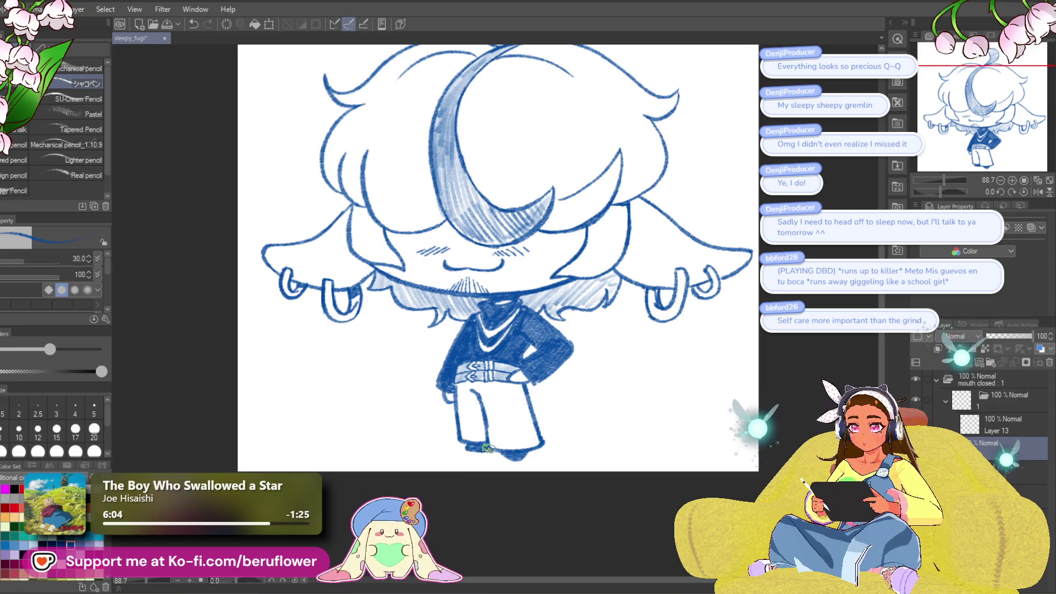
- Undo the last pencil stroke on the waistband
{"action": "left_click_drag", "start_coordinate": [689, 387], "coordinate": [690, 389]}
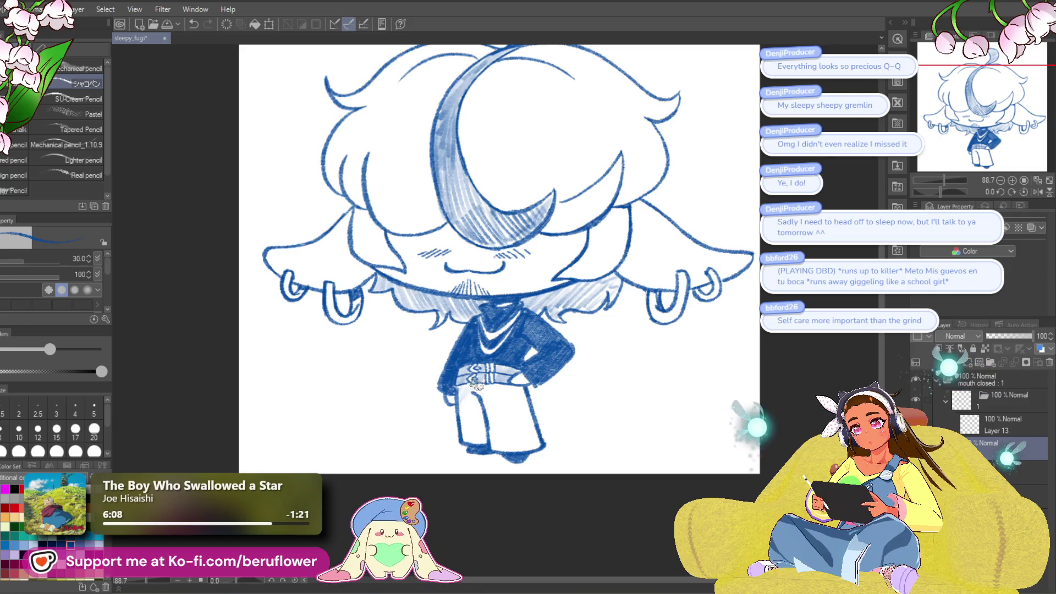
{"action": "key", "text": "ctrl+z"}
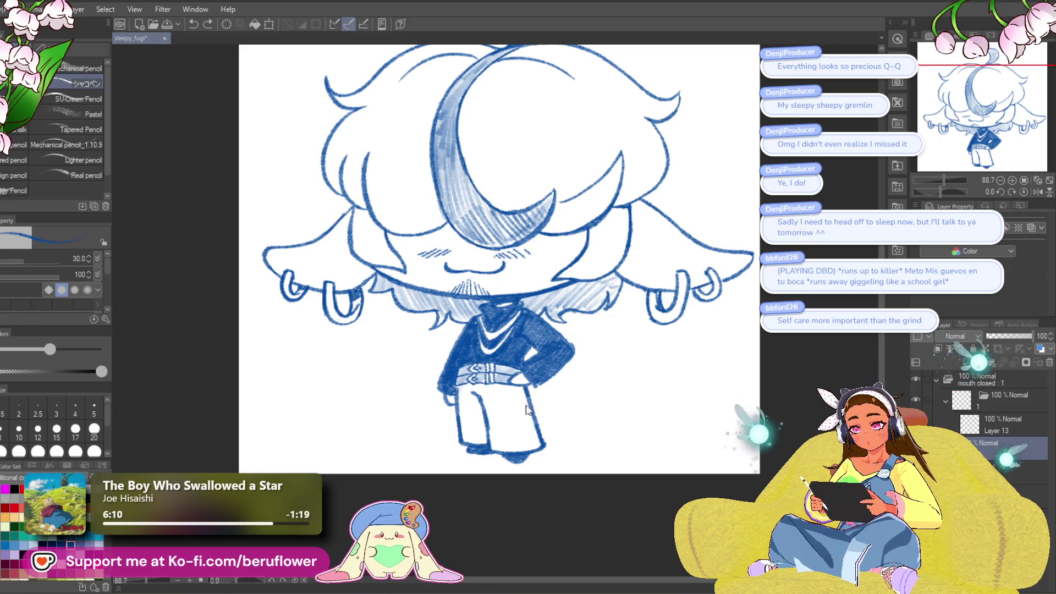
{"action": "left_click_drag", "start_coordinate": [791, 297], "coordinate": [766, 348]}
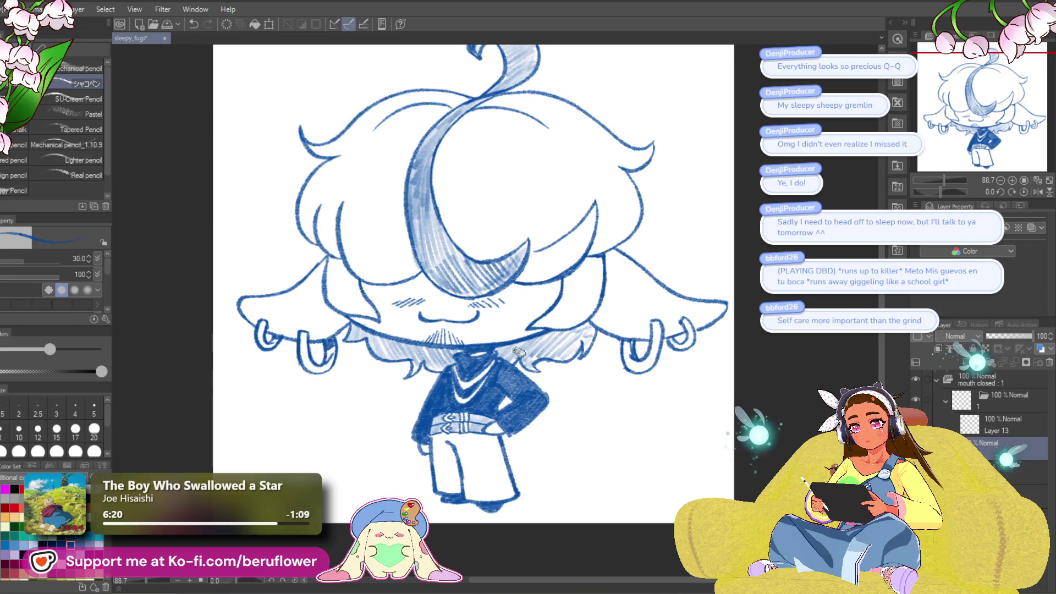
{"action": "left_click_drag", "start_coordinate": [516, 350], "coordinate": [526, 303]}
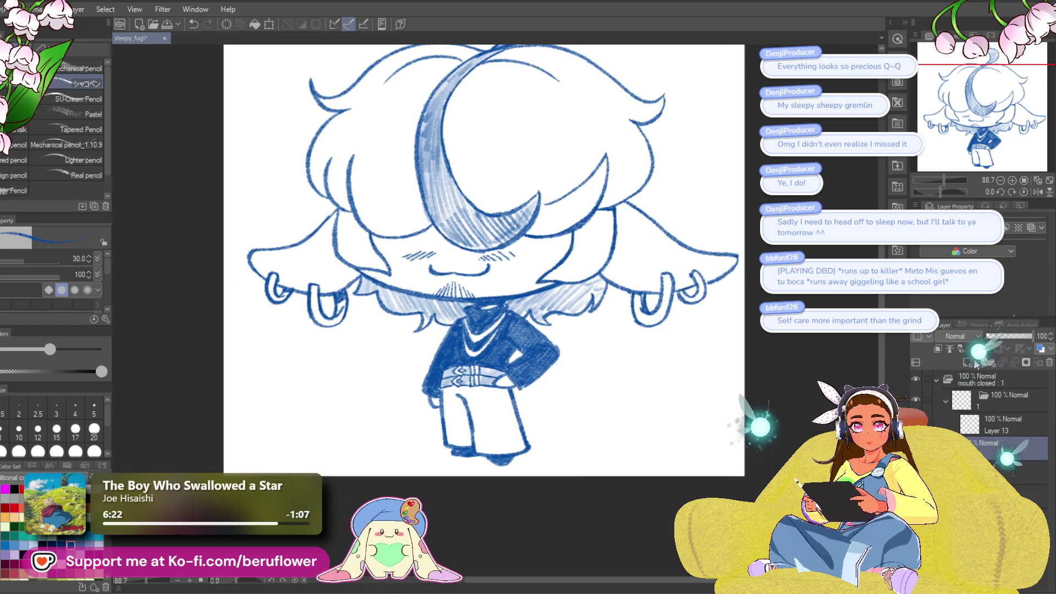
{"action": "scroll", "coordinate": [440, 372], "scroll_direction": "up", "scroll_amount": 2}
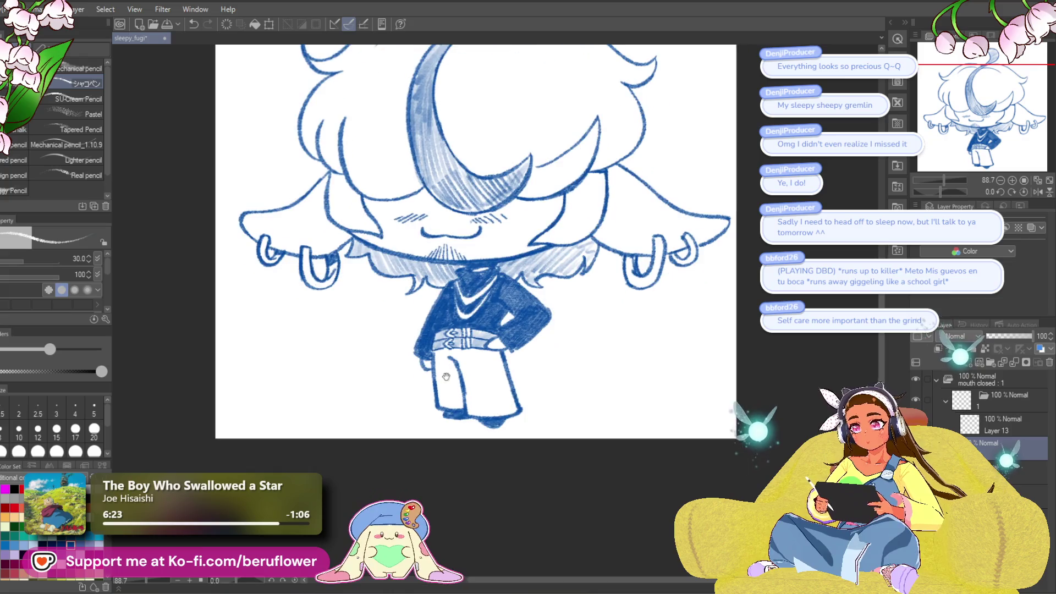
{"action": "scroll", "coordinate": [437, 370], "scroll_direction": "up", "scroll_amount": 2}
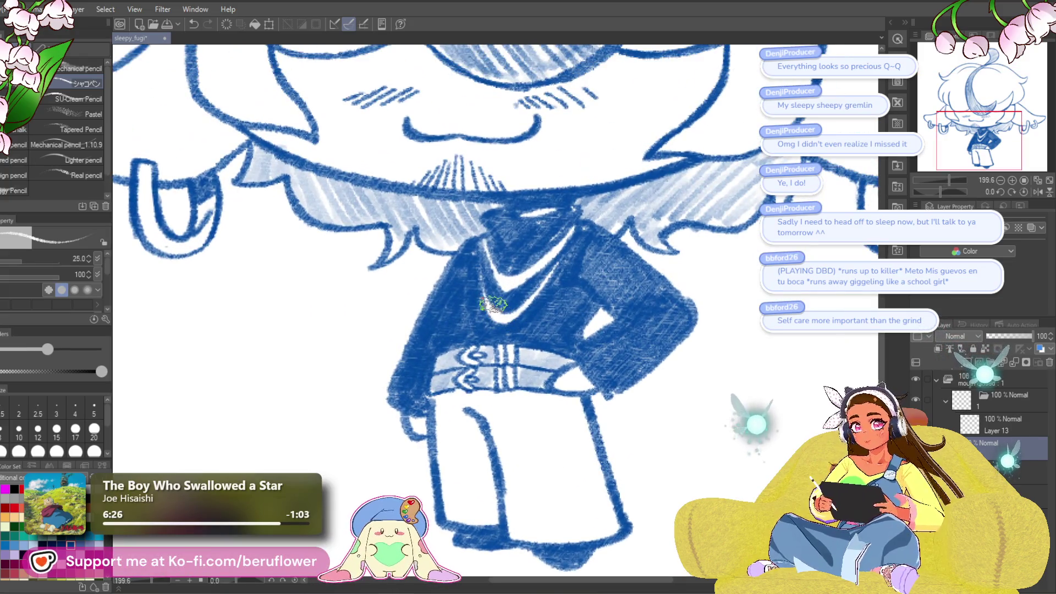
- Shrink the pencil to size 15 and select the layer beneath for drawing
{"action": "key", "text": "bracketleft"}
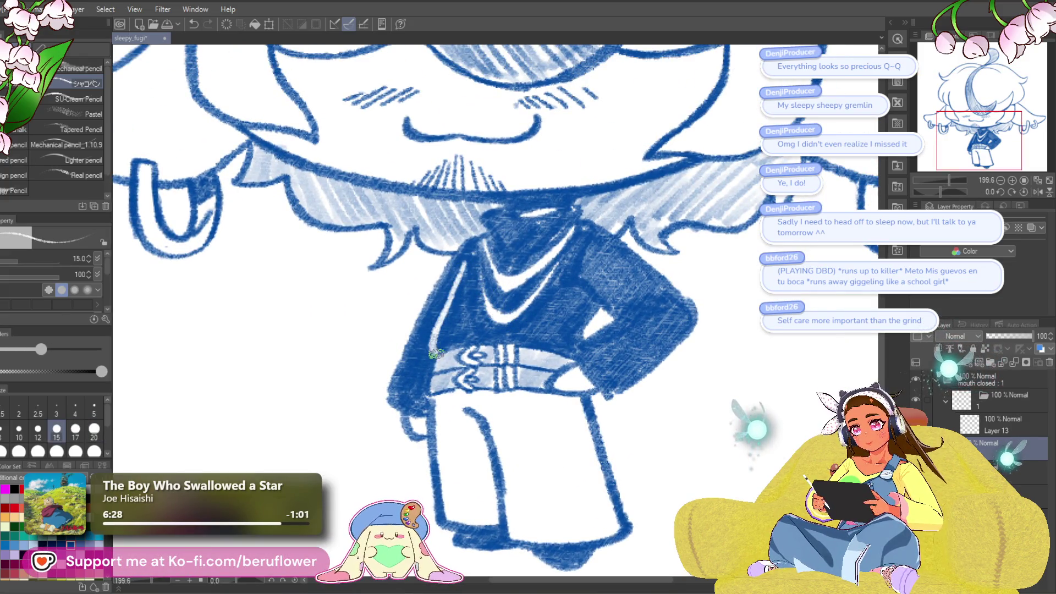
{"action": "mouse_move", "coordinate": [574, 305]}
{"action": "left_mouse_down"}
{"action": "mouse_move", "coordinate": [579, 317]}
{"action": "mouse_move", "coordinate": [563, 319]}
{"action": "left_mouse_up"}
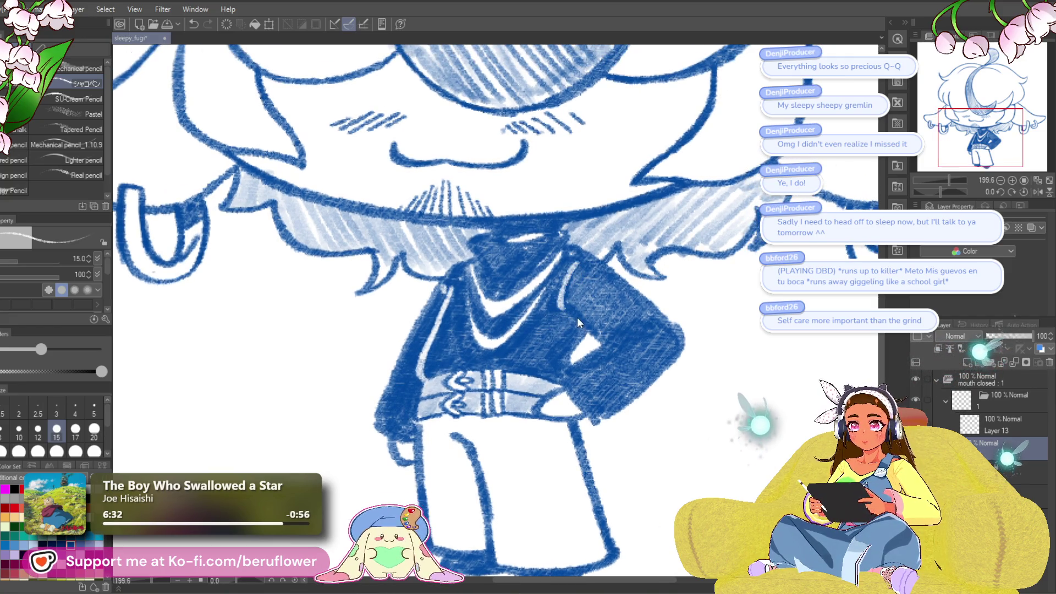
{"action": "scroll", "coordinate": [572, 341], "scroll_direction": "down", "scroll_amount": 1}
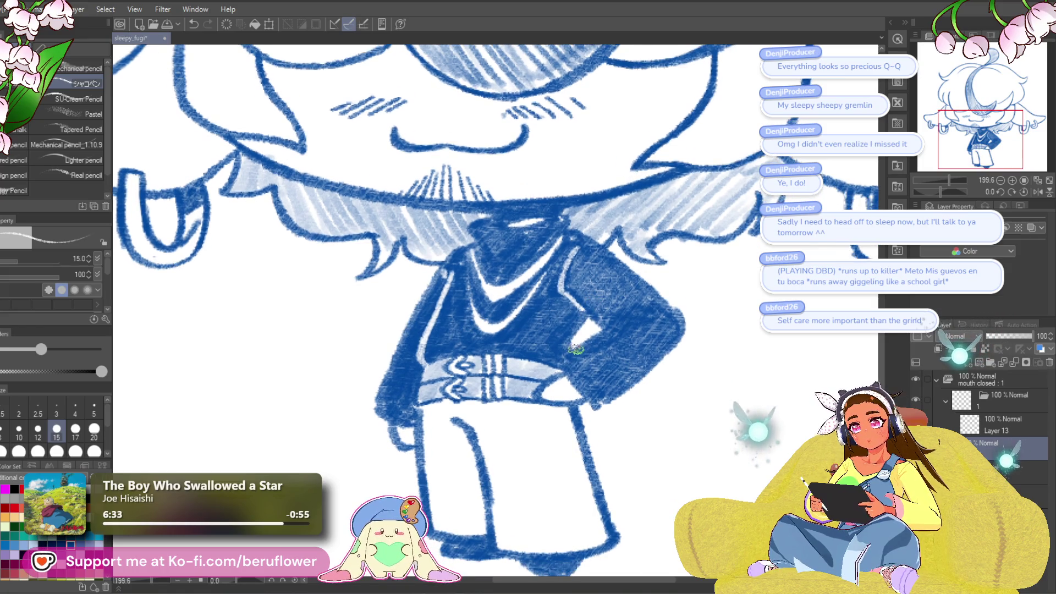
{"action": "scroll", "coordinate": [559, 364], "scroll_direction": "down", "scroll_amount": 5}
{"action": "scroll", "coordinate": [653, 326], "scroll_direction": "up", "scroll_amount": 5}
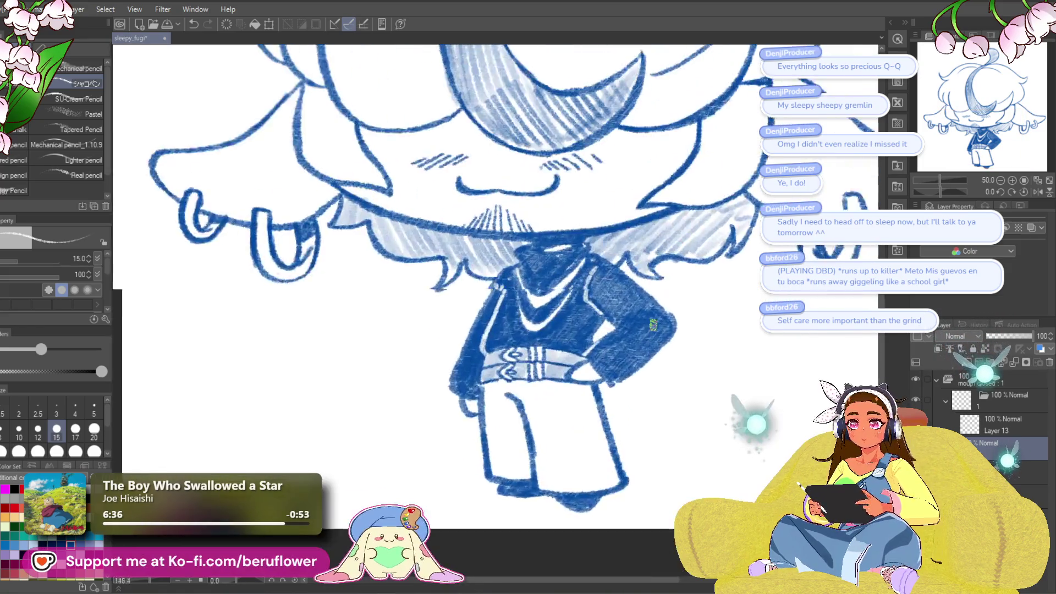
{"action": "scroll", "coordinate": [653, 325], "scroll_direction": "up", "scroll_amount": 1}
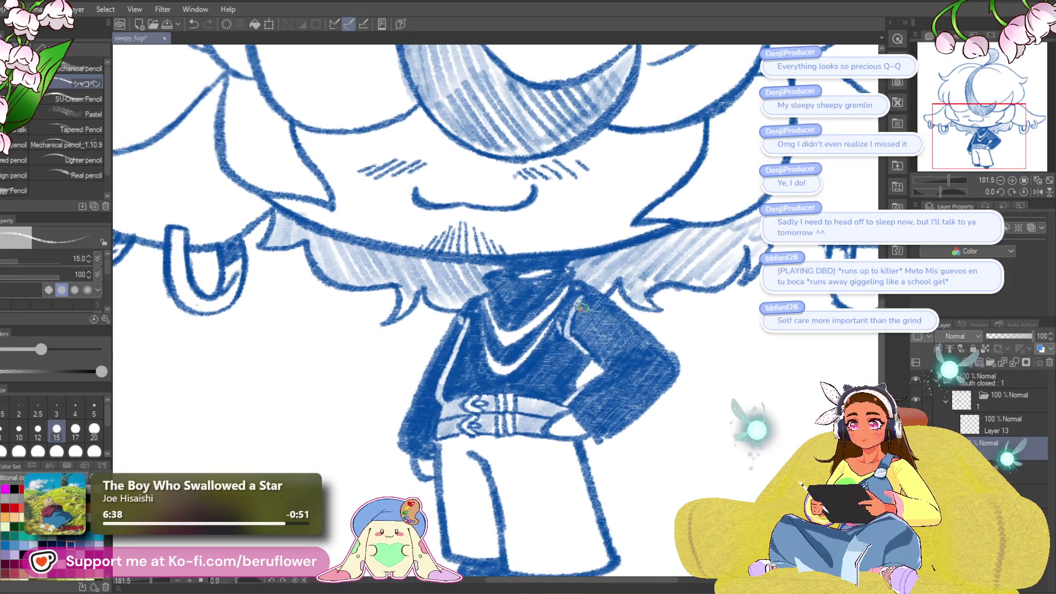
{"action": "scroll", "coordinate": [560, 318], "scroll_direction": "up", "scroll_amount": 2}
{"action": "scroll", "coordinate": [560, 318], "scroll_direction": "down", "scroll_amount": 6}
{"action": "scroll", "coordinate": [560, 318], "scroll_direction": "up", "scroll_amount": 2}
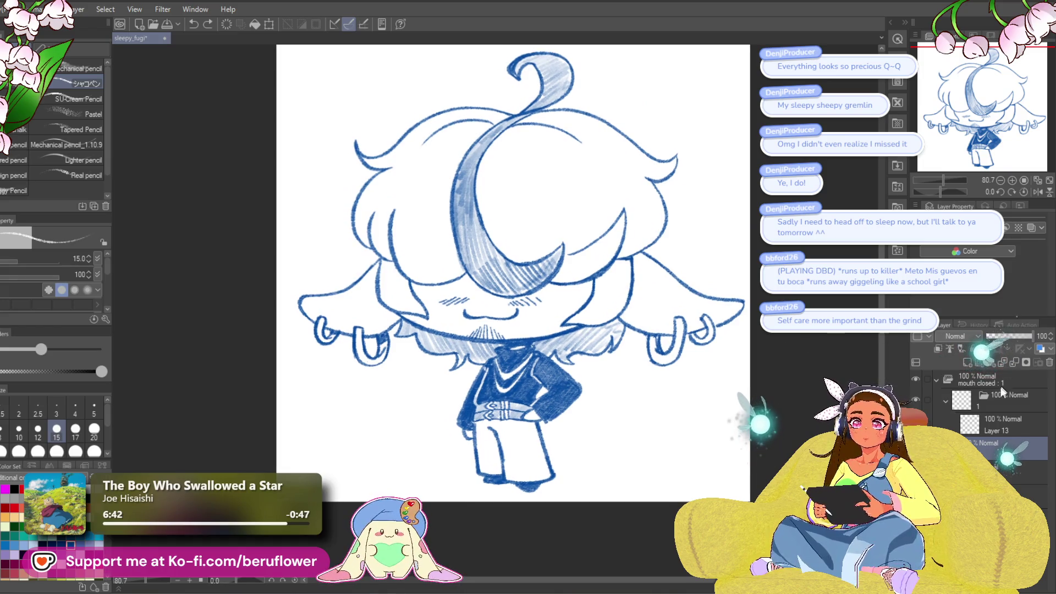
{"action": "left_click", "coordinate": [990, 471]}
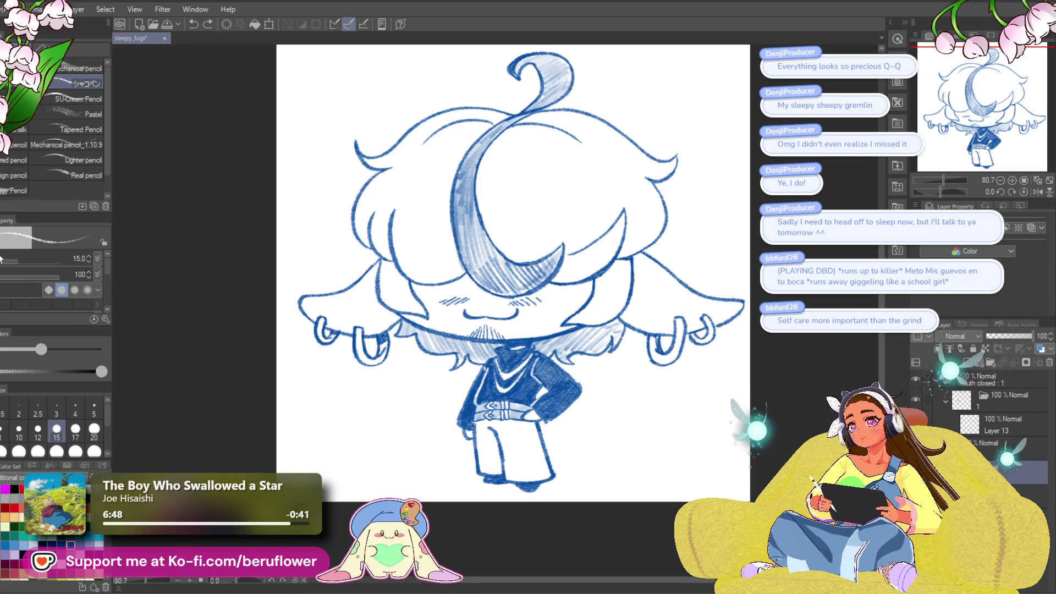
- Hatch shadows along the hair edge above the ear and under the hair by the right ear
{"action": "scroll", "coordinate": [358, 276], "scroll_direction": "up", "scroll_amount": 5}
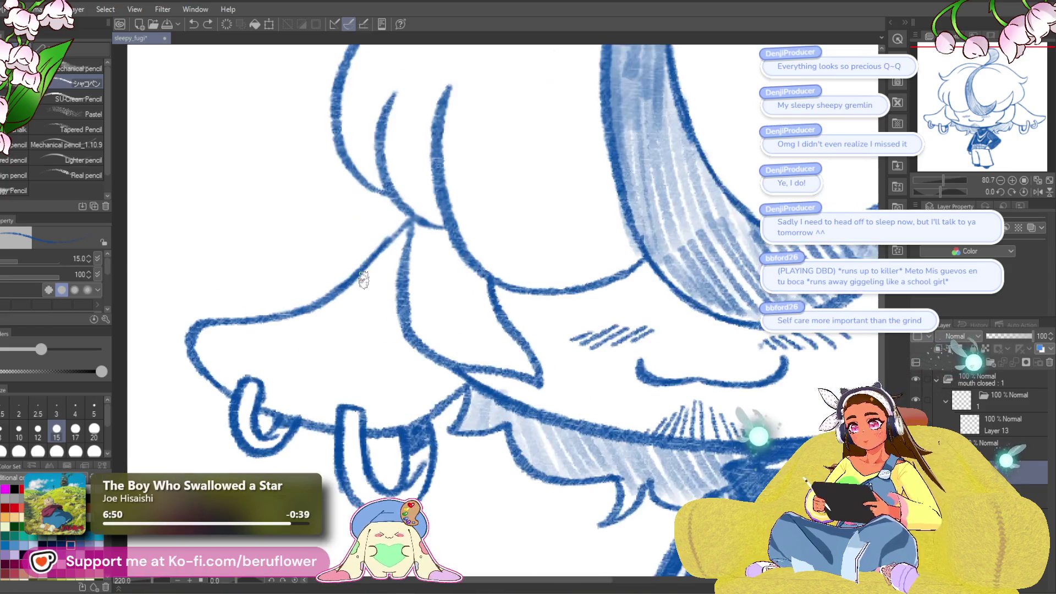
{"action": "left_click_drag", "start_coordinate": [479, 274], "coordinate": [467, 269]}
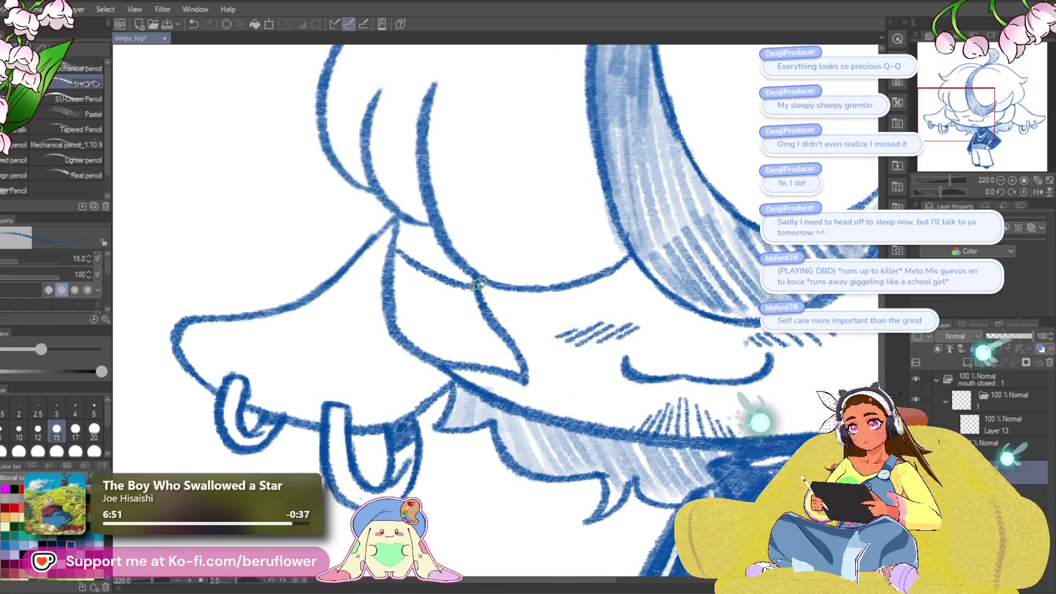
{"action": "left_click_drag", "start_coordinate": [404, 217], "coordinate": [472, 273]}
{"action": "scroll", "coordinate": [470, 272], "scroll_direction": "down", "scroll_amount": 5}
{"action": "scroll", "coordinate": [539, 282], "scroll_direction": "up", "scroll_amount": 5}
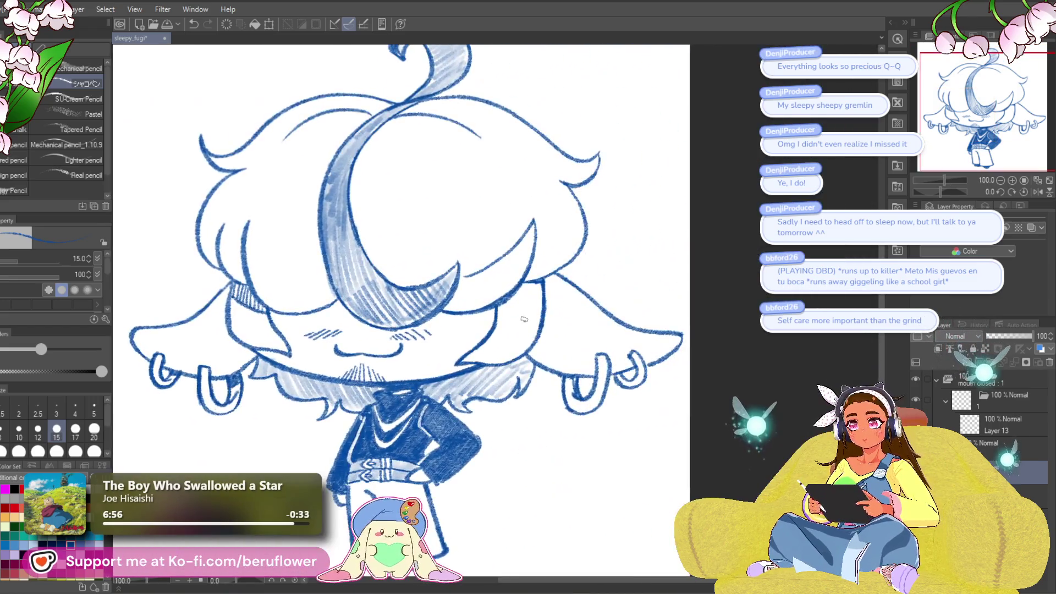
{"action": "left_click_drag", "start_coordinate": [539, 281], "coordinate": [548, 307]}
{"action": "left_click_drag", "start_coordinate": [473, 325], "coordinate": [566, 284]}
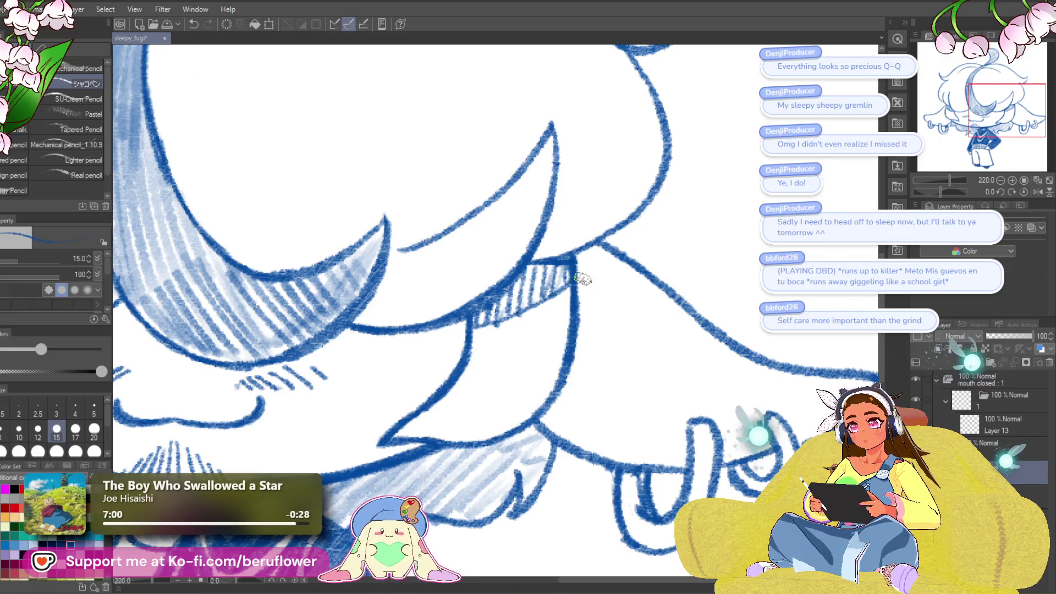
{"action": "scroll", "coordinate": [583, 279], "scroll_direction": "down", "scroll_amount": 5}
{"action": "scroll", "coordinate": [583, 279], "scroll_direction": "up", "scroll_amount": 4}
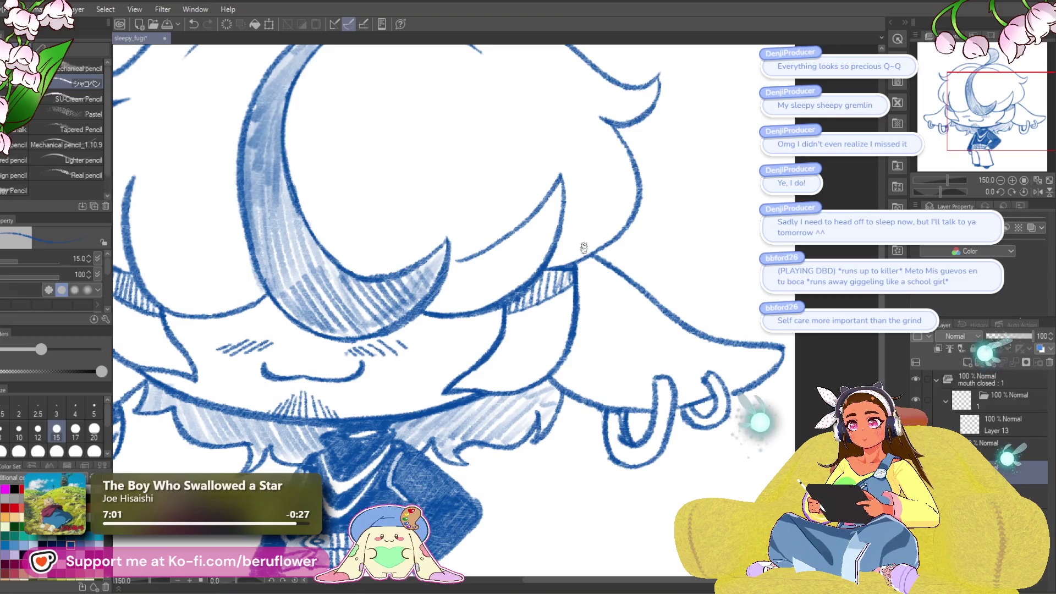
{"action": "scroll", "coordinate": [586, 241], "scroll_direction": "down", "scroll_amount": 5}
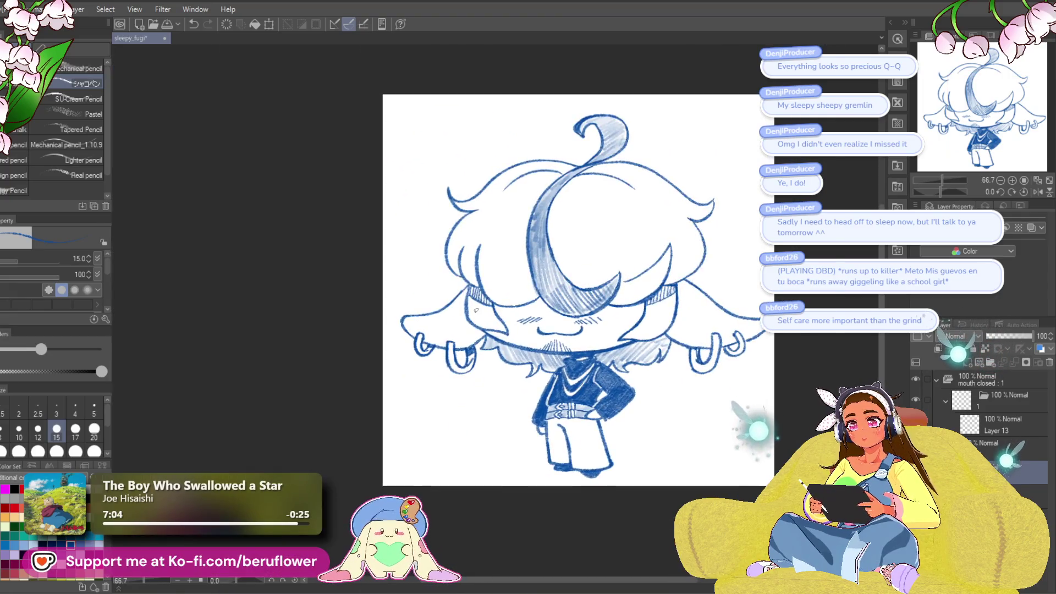
{"action": "scroll", "coordinate": [472, 306], "scroll_direction": "up", "scroll_amount": 5}
- Redraw part of the right ear's outline
{"action": "left_click_drag", "start_coordinate": [472, 306], "coordinate": [478, 311]}
{"action": "left_click_drag", "start_coordinate": [502, 352], "coordinate": [479, 275]}
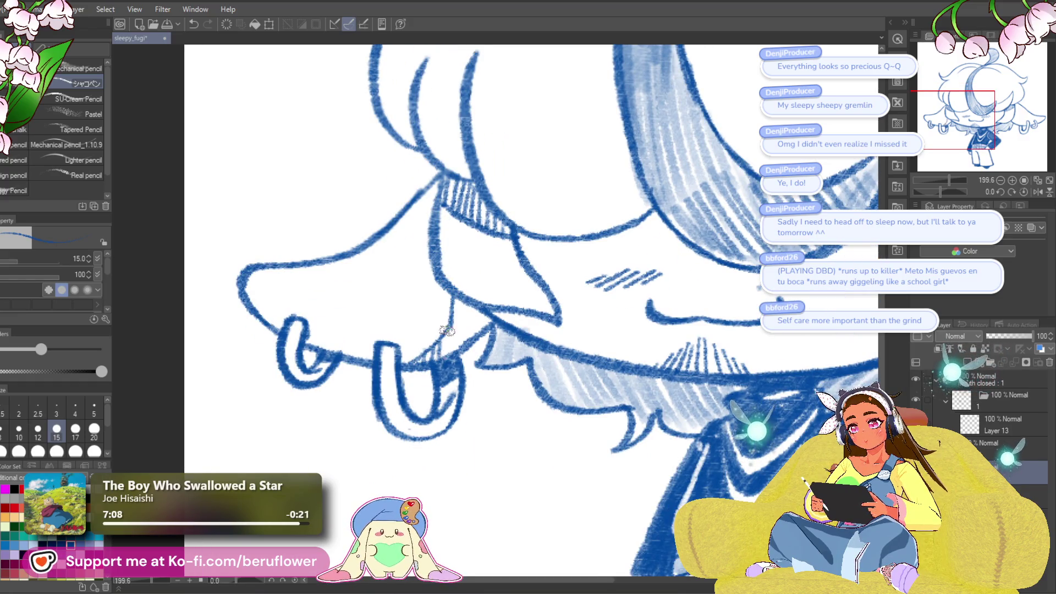
{"action": "key", "text": "ctrl+0"}
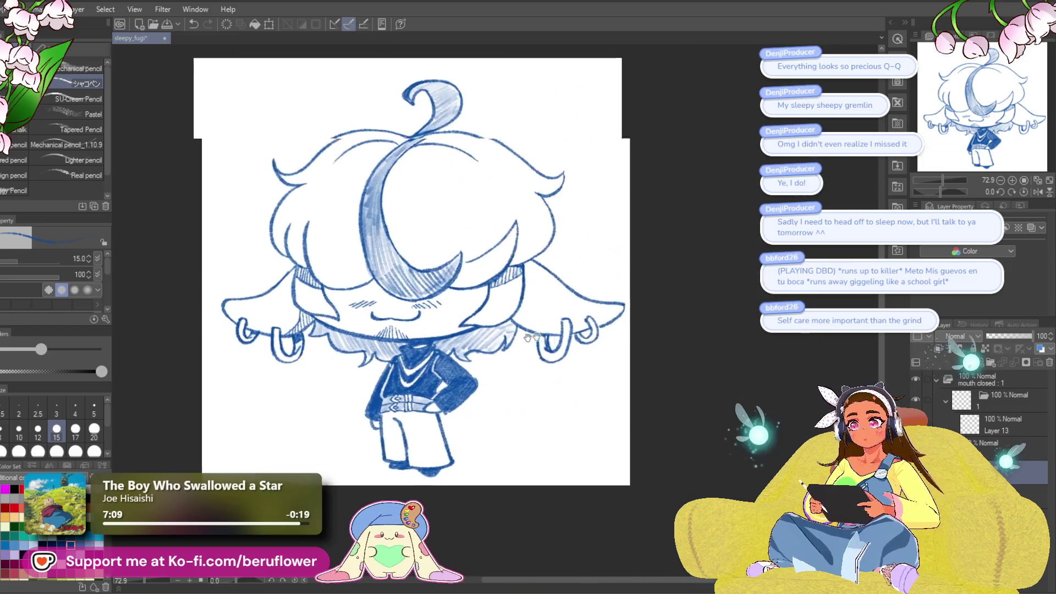
{"action": "scroll", "coordinate": [497, 303], "scroll_direction": "up", "scroll_amount": 5}
{"action": "left_click_drag", "start_coordinate": [494, 301], "coordinate": [506, 322]}
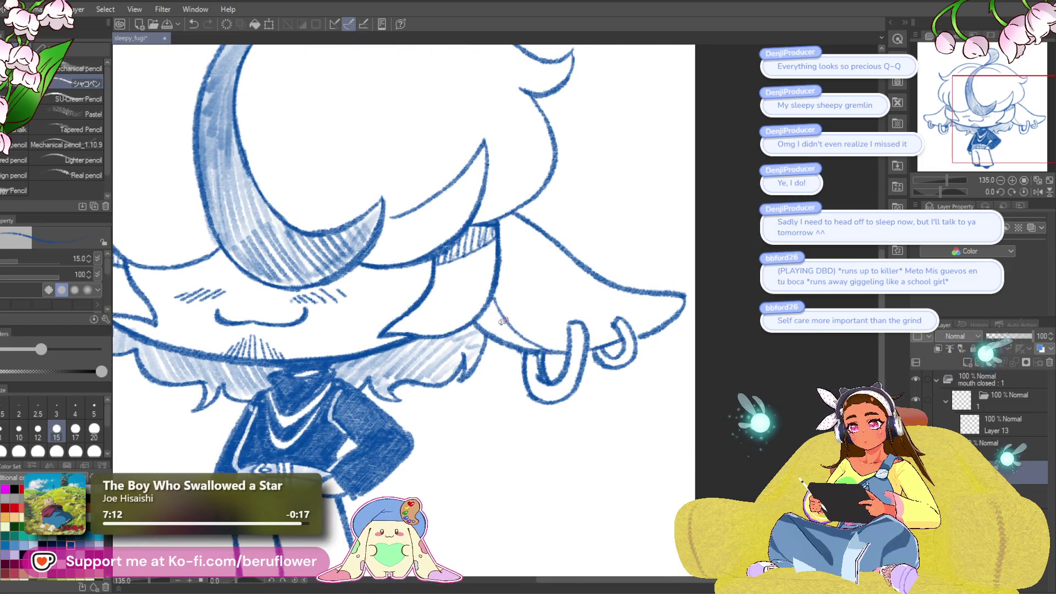
{"action": "scroll", "coordinate": [527, 343], "scroll_direction": "down", "scroll_amount": 5}
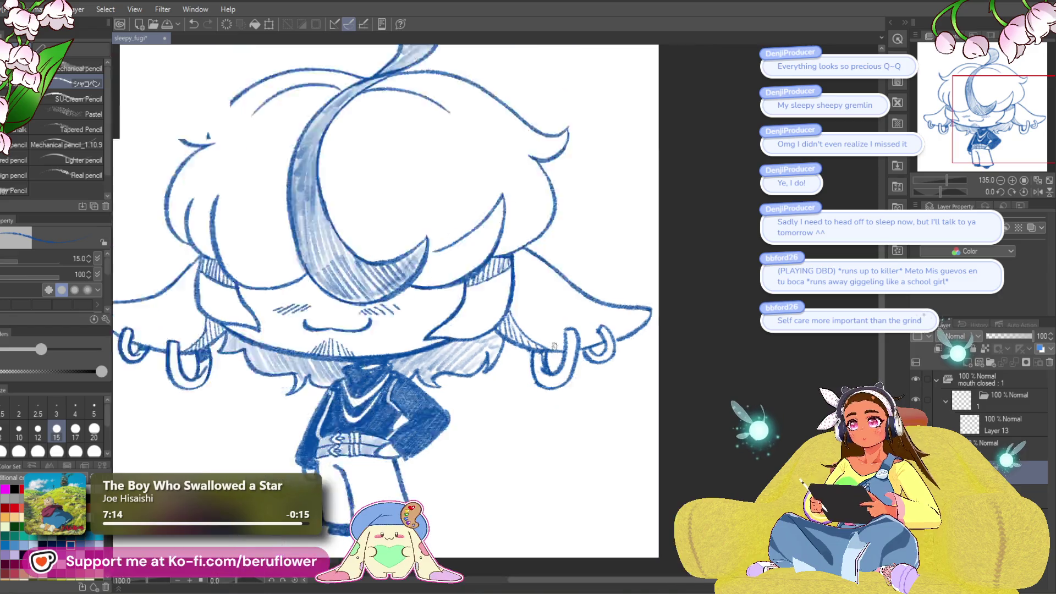
{"action": "scroll", "coordinate": [524, 277], "scroll_direction": "up", "scroll_amount": 4}
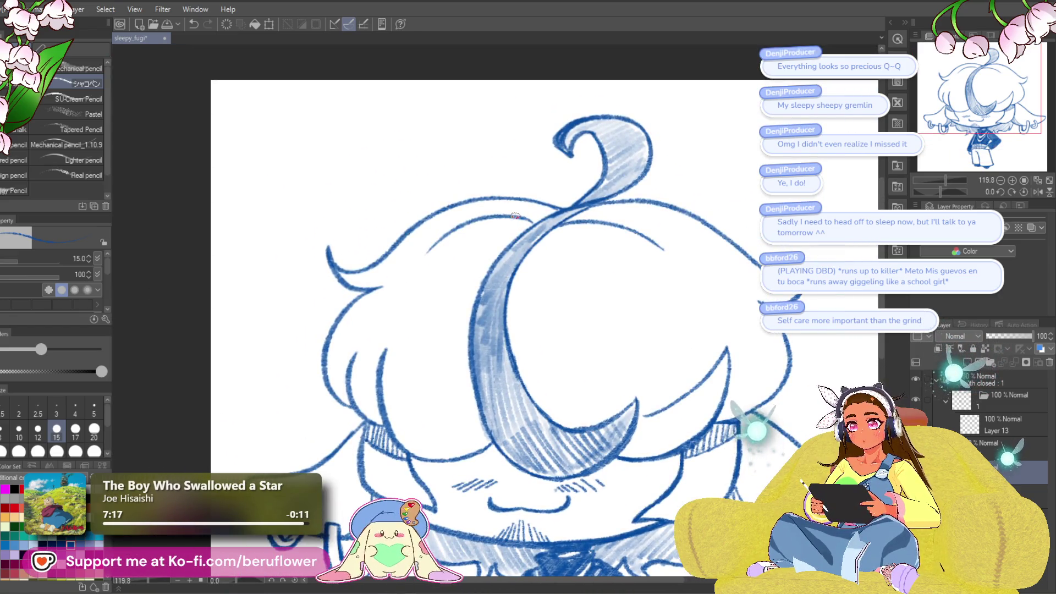
- Add diagonal hatching between the two hair curves in a rotated close-up, then restore the upright canvas
{"action": "scroll", "coordinate": [516, 216], "scroll_direction": "up", "scroll_amount": 3}
{"action": "left_click_drag", "start_coordinate": [939, 193], "coordinate": [931, 191]}
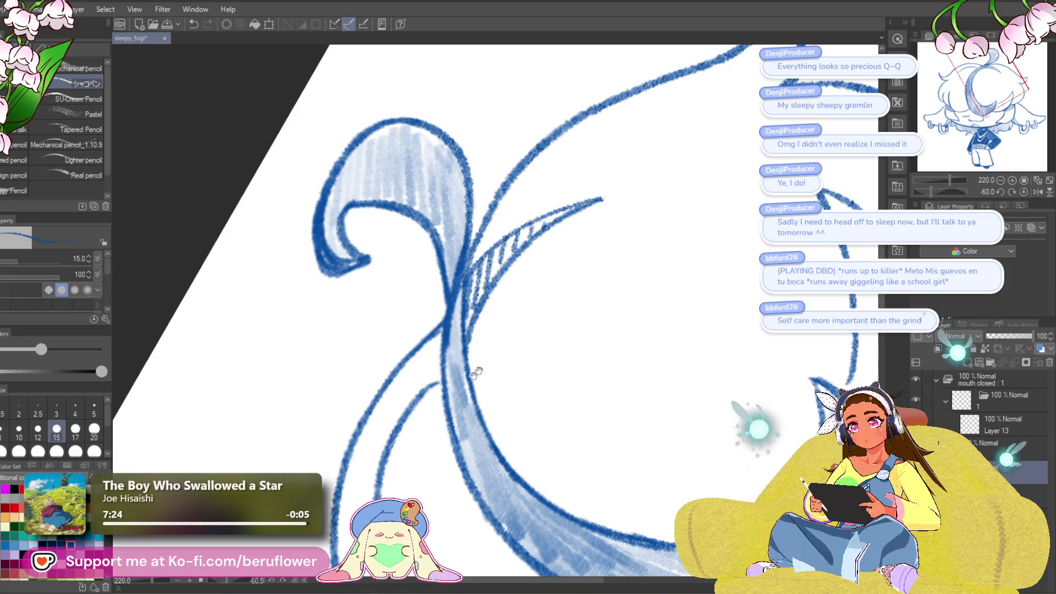
{"action": "mouse_move", "coordinate": [476, 373]}
{"action": "left_mouse_down"}
{"action": "mouse_move", "coordinate": [512, 209]}
{"action": "mouse_move", "coordinate": [429, 317]}
{"action": "left_mouse_up"}
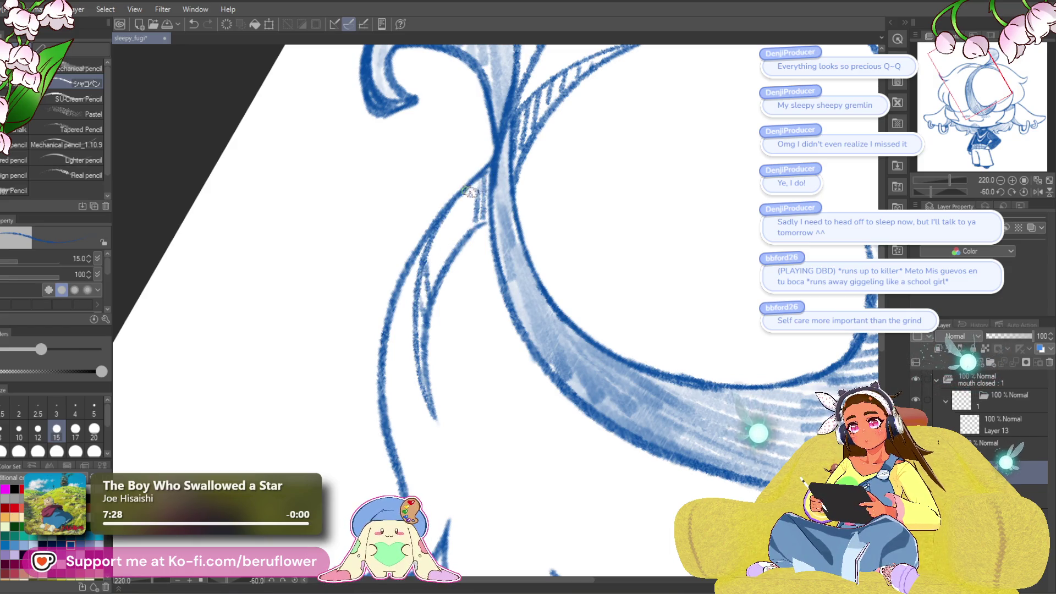
{"action": "left_click_drag", "start_coordinate": [449, 211], "coordinate": [424, 301]}
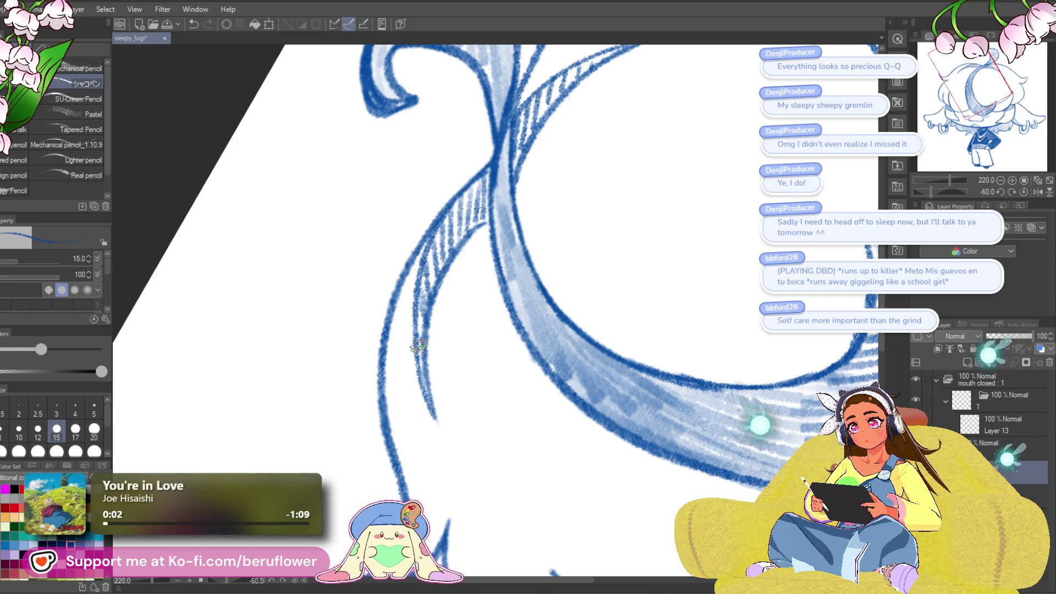
{"action": "left_click_drag", "start_coordinate": [950, 181], "coordinate": [927, 181]}
{"action": "left_click", "coordinate": [1024, 192]}
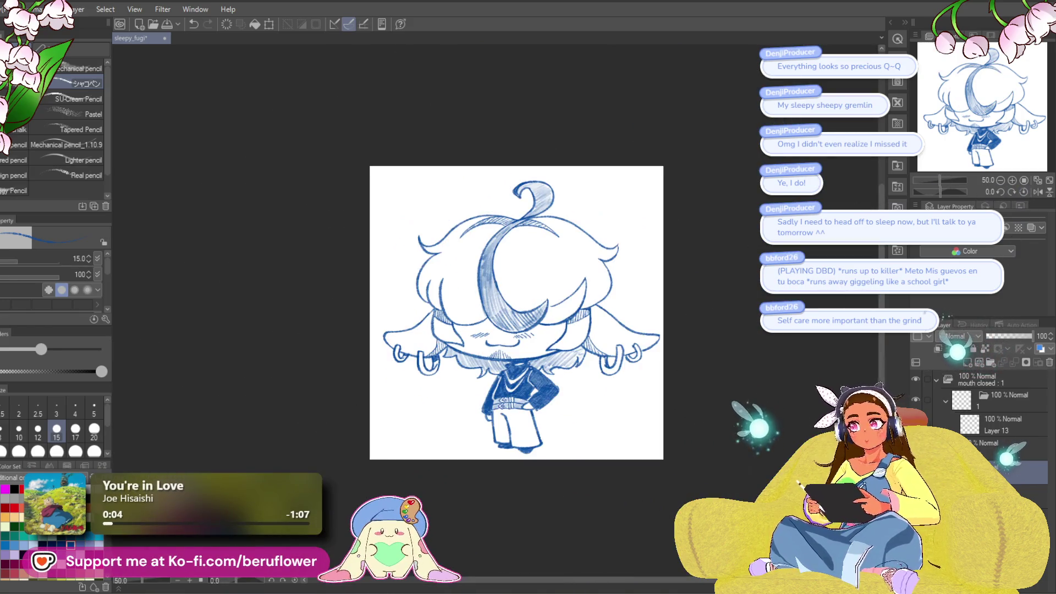
- Shade the crescent streak's left edge, undoing and redrawing one stroke
{"action": "scroll", "coordinate": [652, 311], "scroll_direction": "up", "scroll_amount": 3}
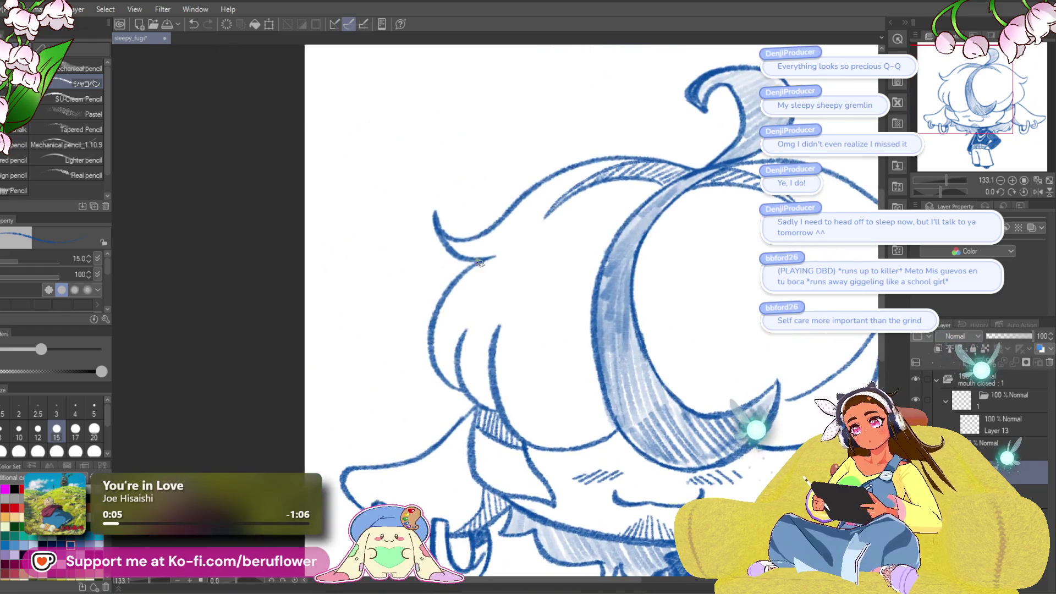
{"action": "left_click_drag", "start_coordinate": [874, 261], "coordinate": [681, 269]}
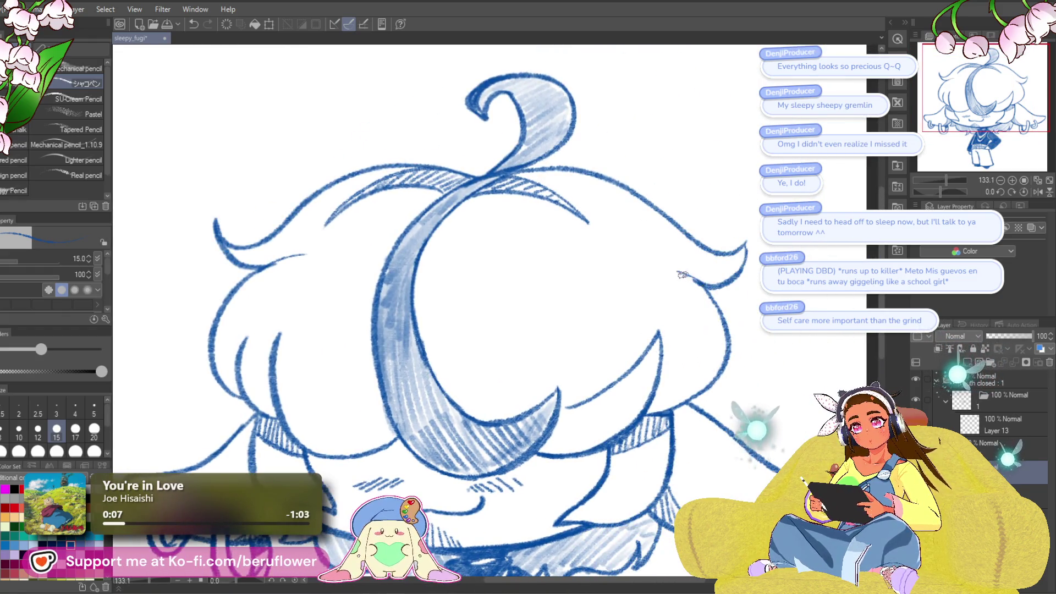
{"action": "mouse_move", "coordinate": [729, 367]}
{"action": "left_mouse_down"}
{"action": "mouse_move", "coordinate": [638, 292]}
{"action": "mouse_move", "coordinate": [661, 283]}
{"action": "mouse_move", "coordinate": [559, 307]}
{"action": "mouse_move", "coordinate": [461, 144]}
{"action": "mouse_move", "coordinate": [405, 287]}
{"action": "left_mouse_up"}
{"action": "left_click_drag", "start_coordinate": [410, 212], "coordinate": [421, 344]}
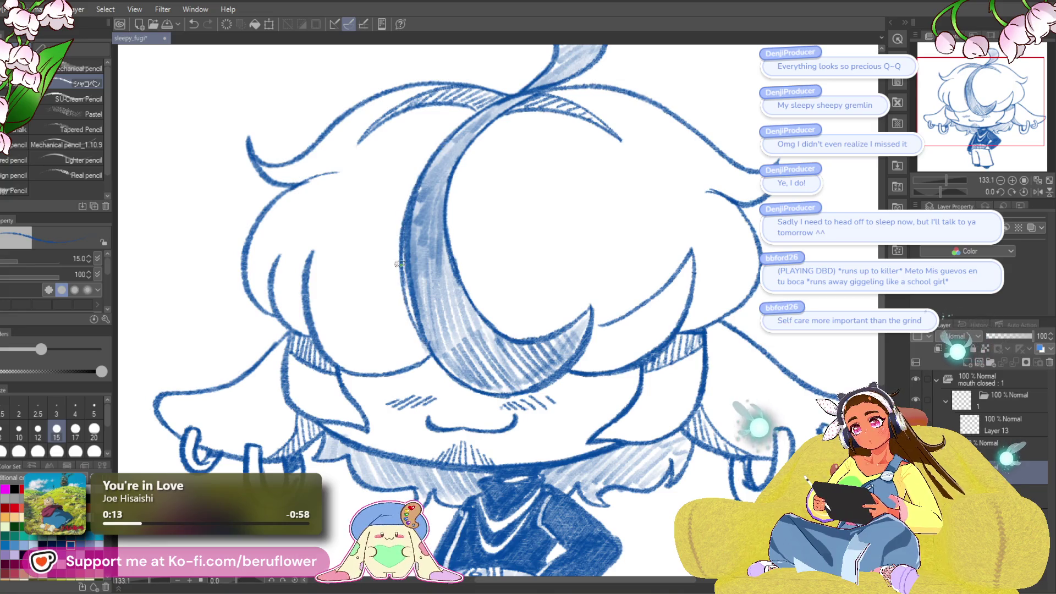
{"action": "left_click_drag", "start_coordinate": [404, 261], "coordinate": [424, 300]}
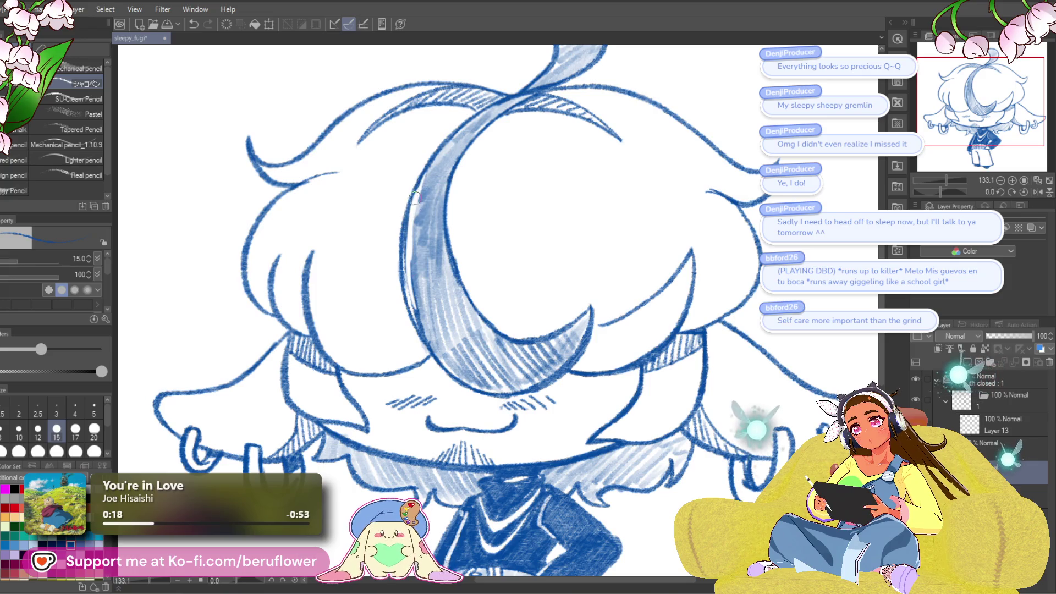
{"action": "key", "text": "ctrl+z"}
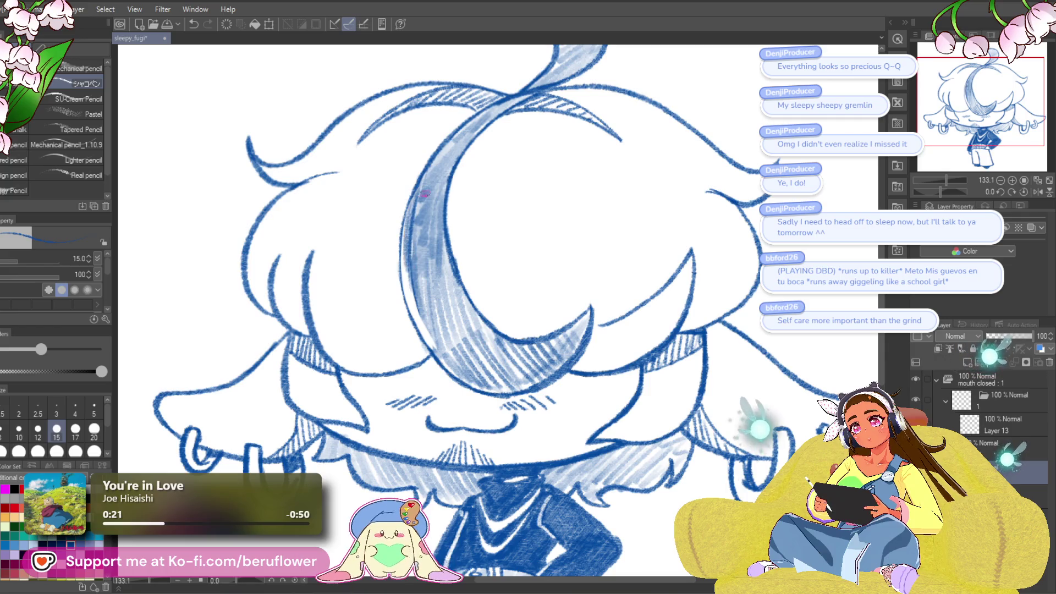
{"action": "left_click_drag", "start_coordinate": [428, 175], "coordinate": [419, 195]}
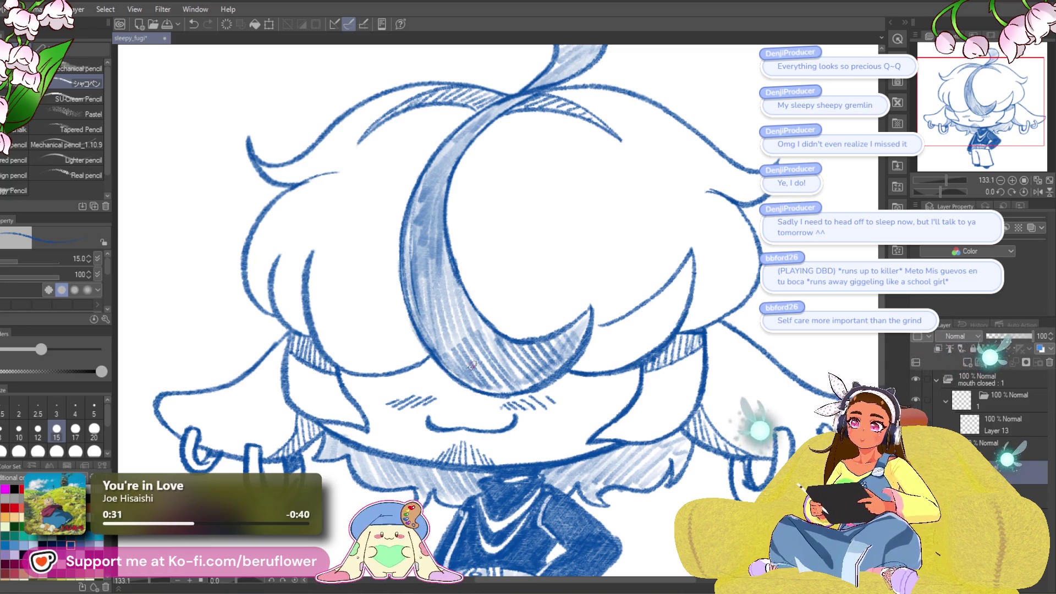
- Shade and darken the inner curve of the hair curl
{"action": "key", "text": "ctrl+0"}
{"action": "key", "text": "ctrl+alt+0"}
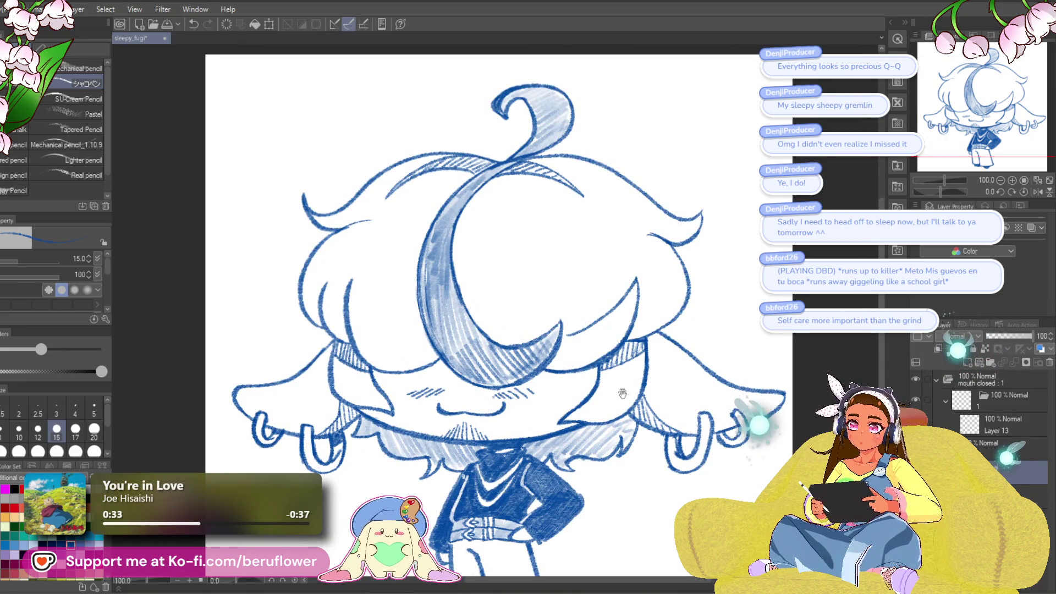
{"action": "left_click_drag", "start_coordinate": [622, 393], "coordinate": [643, 279]}
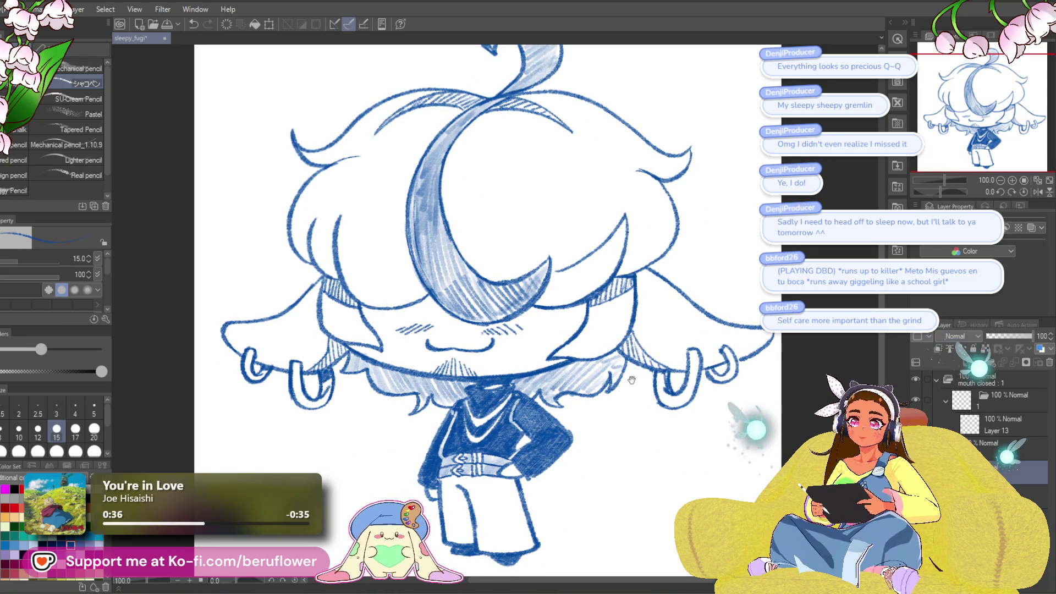
{"action": "left_click_drag", "start_coordinate": [631, 380], "coordinate": [641, 419]}
{"action": "scroll", "coordinate": [520, 196], "scroll_direction": "up", "scroll_amount": 3}
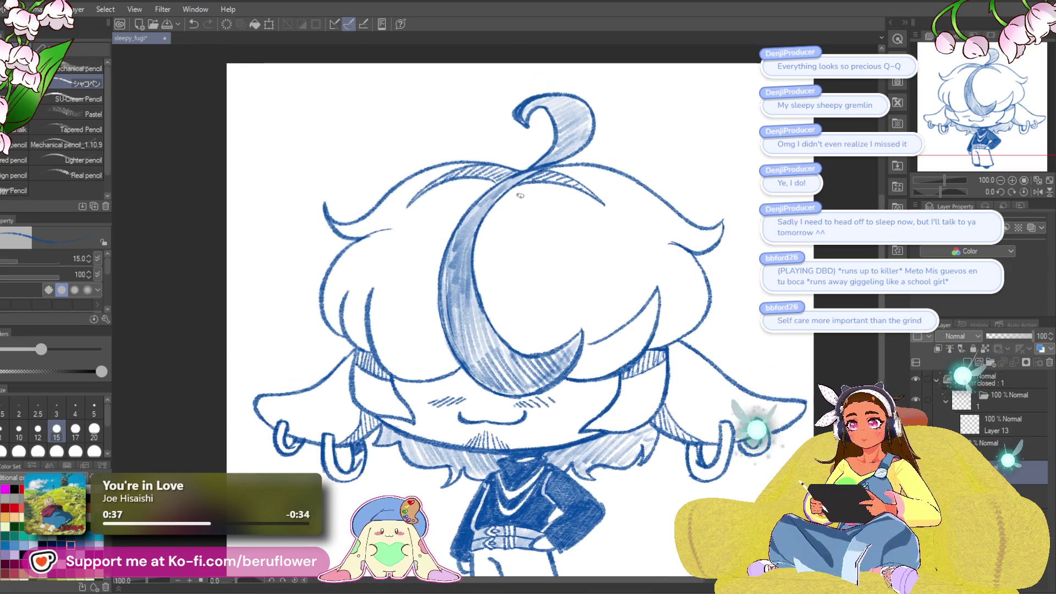
{"action": "scroll", "coordinate": [520, 195], "scroll_direction": "up", "scroll_amount": 3}
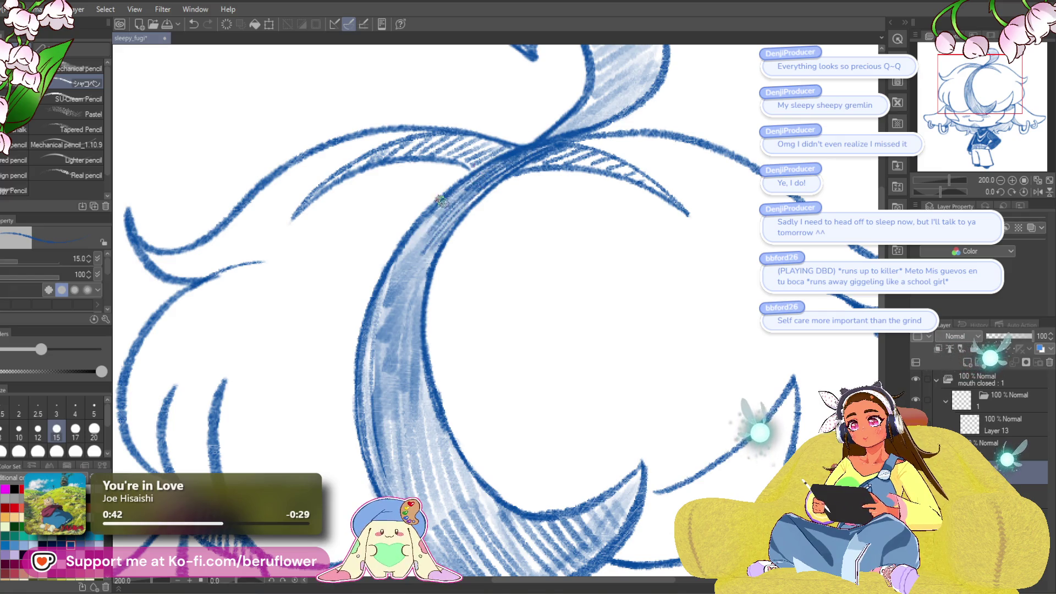
{"action": "left_click_drag", "start_coordinate": [520, 150], "coordinate": [399, 303]}
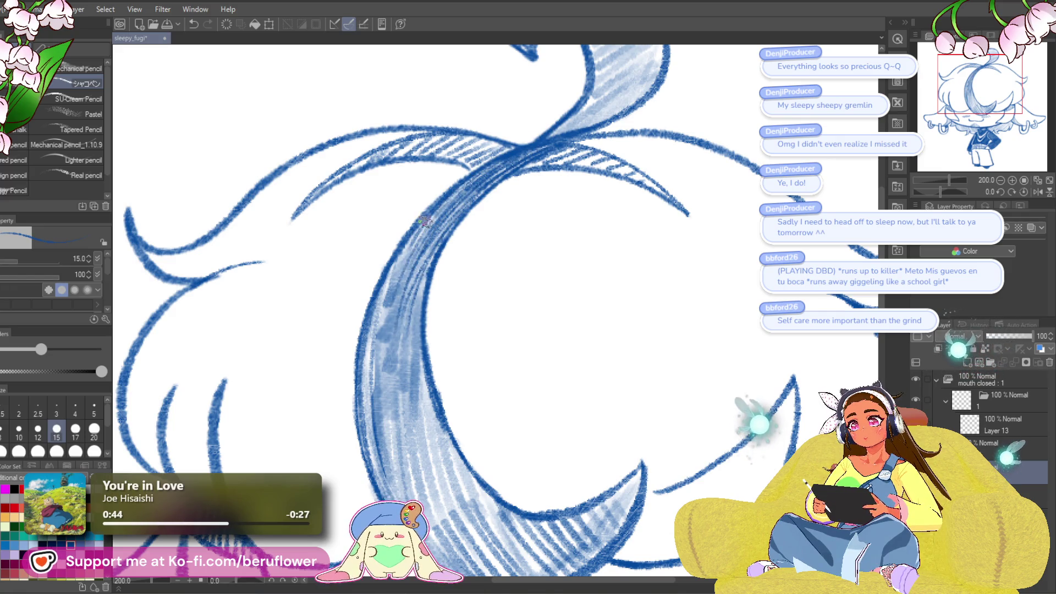
{"action": "left_click_drag", "start_coordinate": [426, 222], "coordinate": [448, 271]}
{"action": "scroll", "coordinate": [523, 231], "scroll_direction": "up", "scroll_amount": 3}
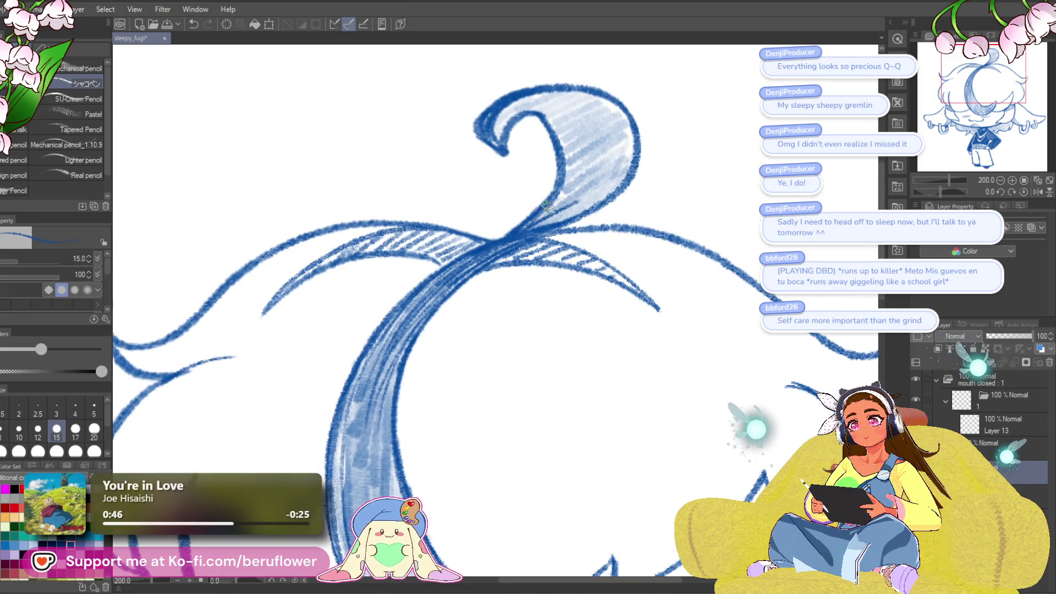
- Enlarge the brush to 25 and hatch across the curl's upper shaded area
{"action": "key", "text": "bracketright"}
{"action": "key", "text": "bracketright"}
{"action": "key", "text": "bracketright"}
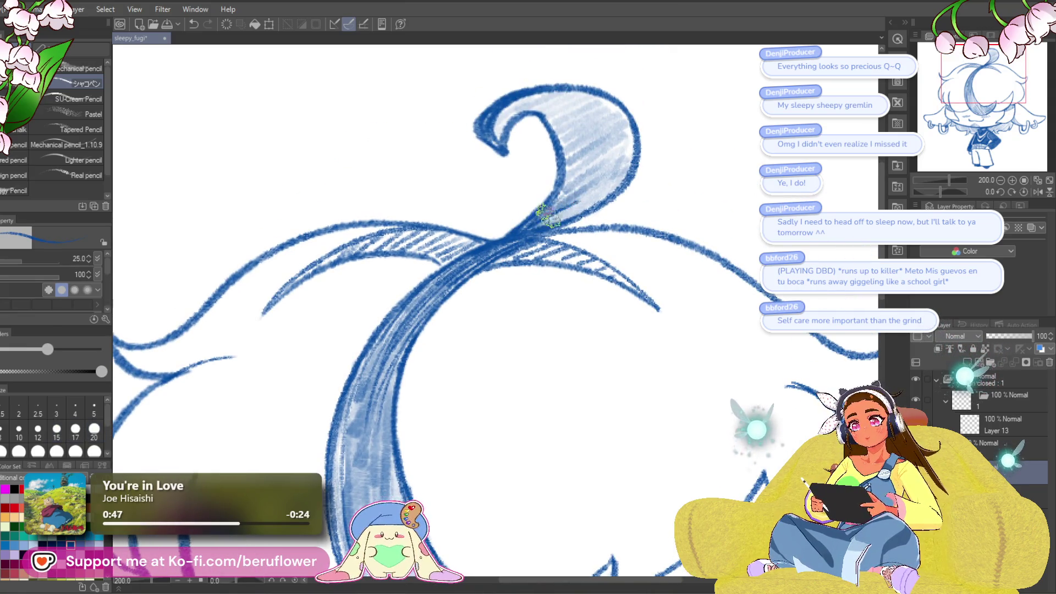
{"action": "mouse_move", "coordinate": [593, 198]}
{"action": "left_mouse_down"}
{"action": "mouse_move", "coordinate": [595, 160]}
{"action": "mouse_move", "coordinate": [621, 137]}
{"action": "mouse_move", "coordinate": [632, 148]}
{"action": "mouse_move", "coordinate": [620, 155]}
{"action": "left_mouse_up"}
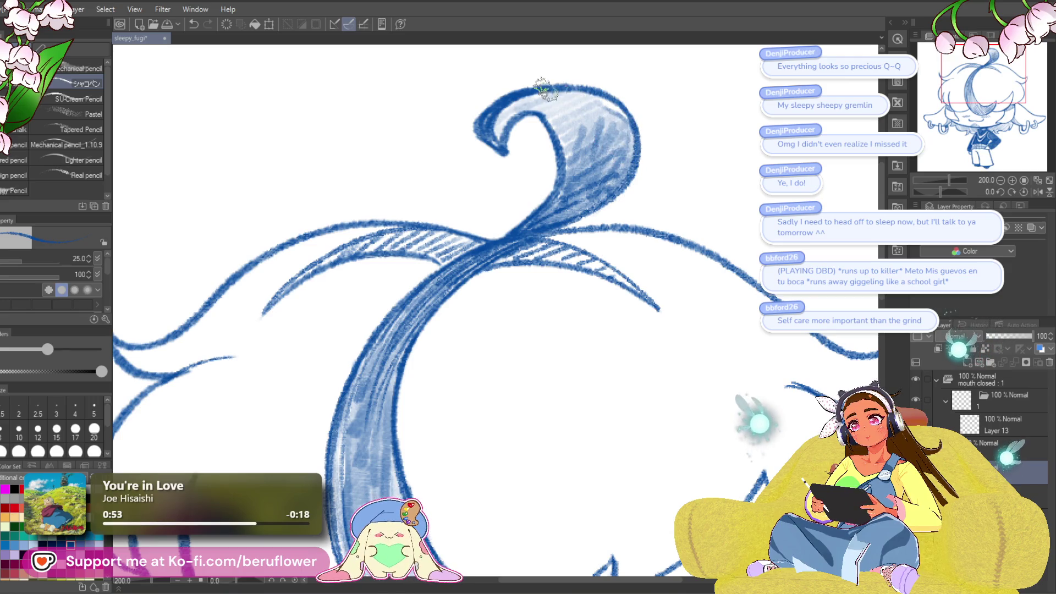
{"action": "mouse_move", "coordinate": [542, 88]}
{"action": "left_mouse_down"}
{"action": "mouse_move", "coordinate": [503, 118]}
{"action": "mouse_move", "coordinate": [547, 90]}
{"action": "mouse_move", "coordinate": [572, 110]}
{"action": "mouse_move", "coordinate": [556, 116]}
{"action": "mouse_move", "coordinate": [583, 124]}
{"action": "mouse_move", "coordinate": [601, 99]}
{"action": "left_mouse_up"}
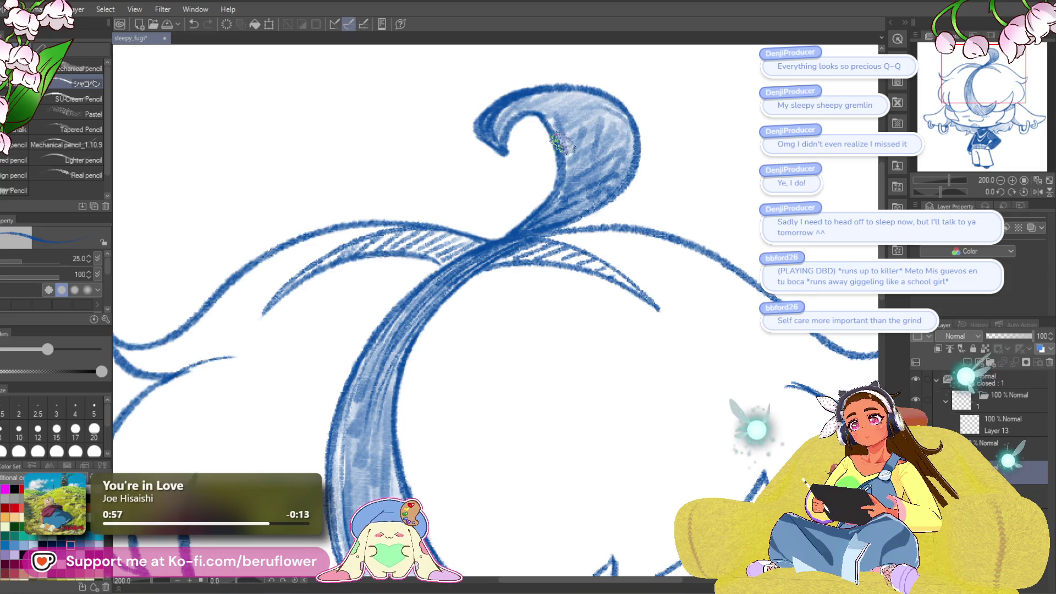
{"action": "scroll", "coordinate": [626, 176], "scroll_direction": "down", "scroll_amount": 5}
{"action": "scroll", "coordinate": [626, 175], "scroll_direction": "up", "scroll_amount": 2}
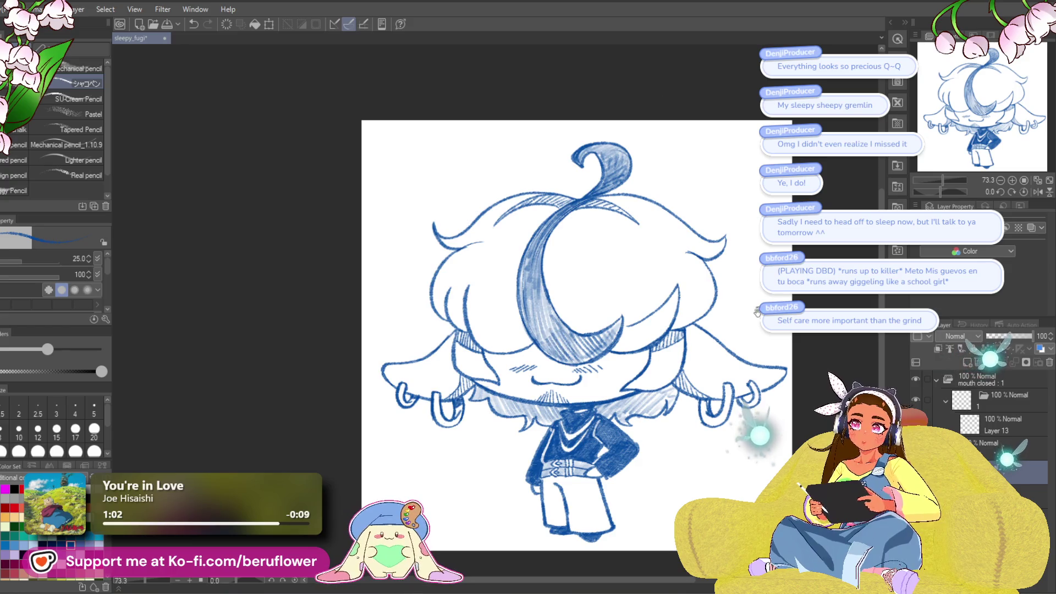
- Redraw the short hair edge line on the right, undoing a misplaced stroke
{"action": "left_click_drag", "start_coordinate": [719, 288], "coordinate": [710, 325]}
{"action": "scroll", "coordinate": [609, 319], "scroll_direction": "up", "scroll_amount": 4}
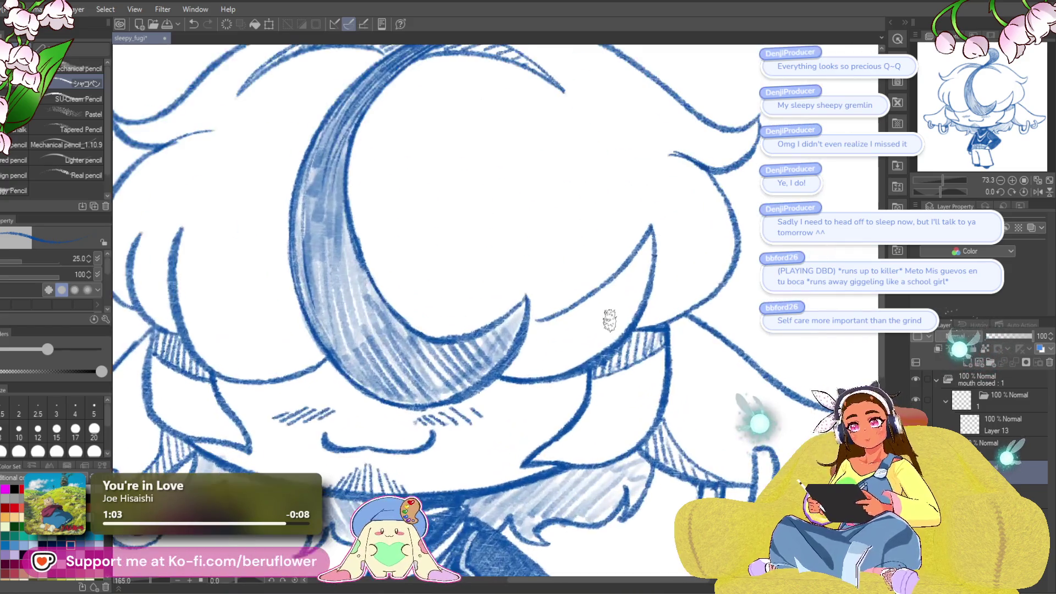
{"action": "left_click_drag", "start_coordinate": [622, 263], "coordinate": [560, 353]}
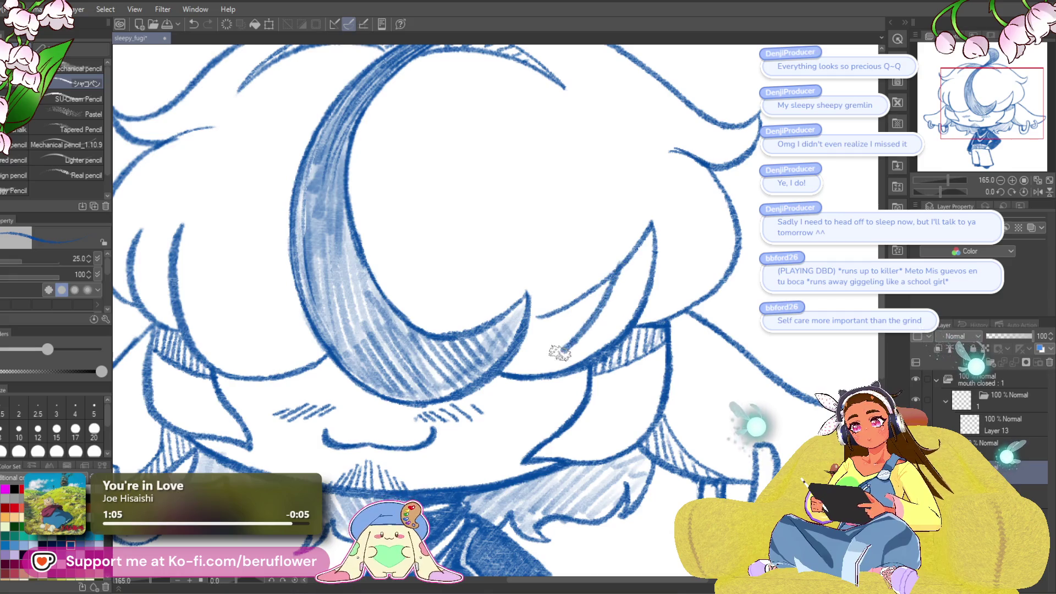
{"action": "key", "text": "ctrl+z"}
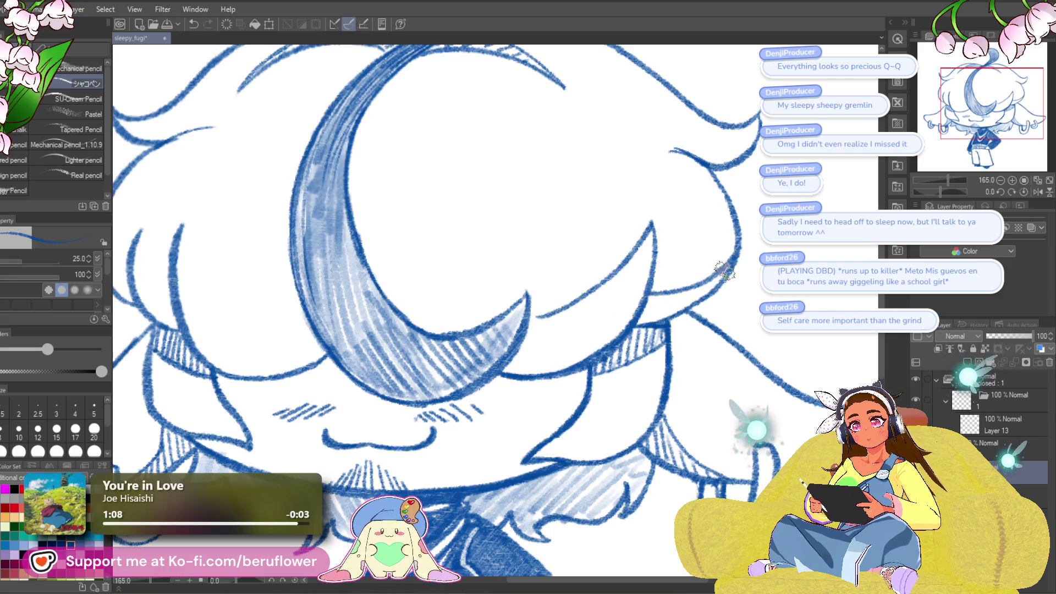
{"action": "left_click_drag", "start_coordinate": [734, 263], "coordinate": [698, 295]}
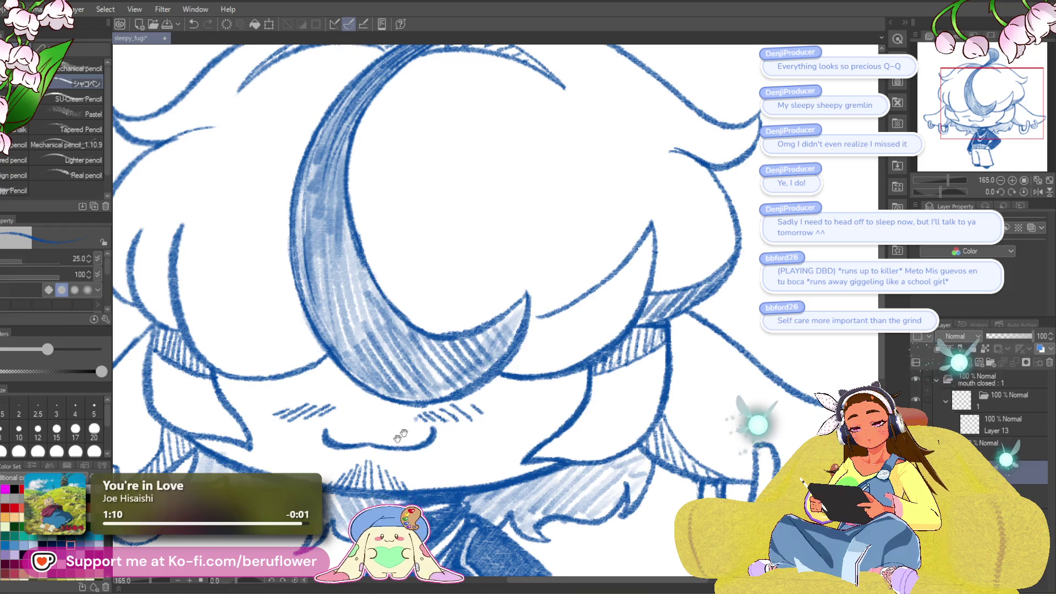
- Darken the full hair line right of the crescent streak, discarding a stray line
{"action": "left_click_drag", "start_coordinate": [402, 434], "coordinate": [600, 456]}
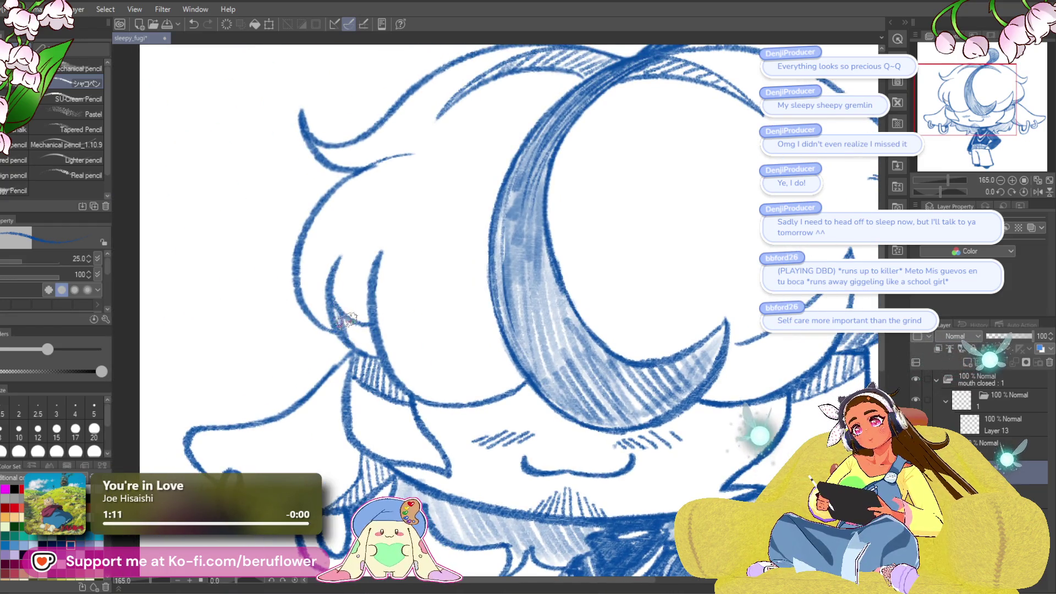
{"action": "left_click_drag", "start_coordinate": [346, 319], "coordinate": [366, 352]}
{"action": "key", "text": "ctrl+z"}
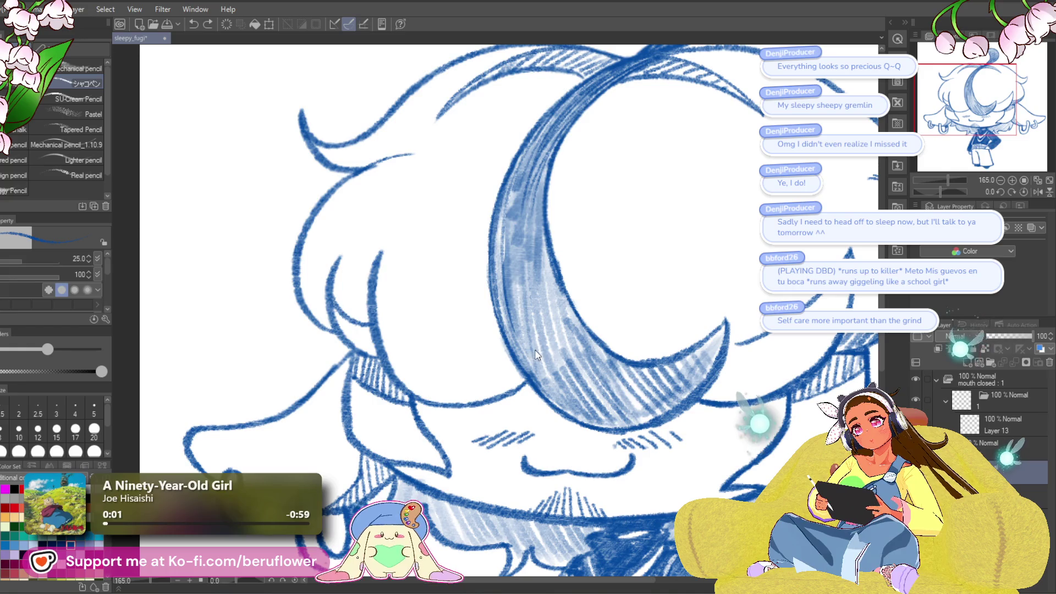
{"action": "left_click_drag", "start_coordinate": [530, 358], "coordinate": [401, 337]}
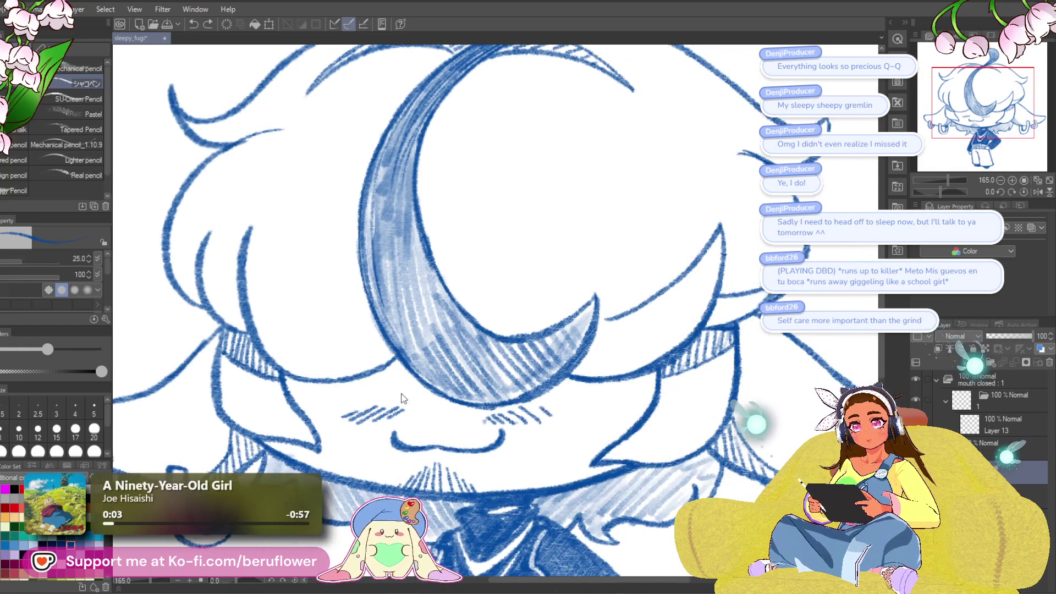
{"action": "left_click_drag", "start_coordinate": [735, 248], "coordinate": [677, 248]}
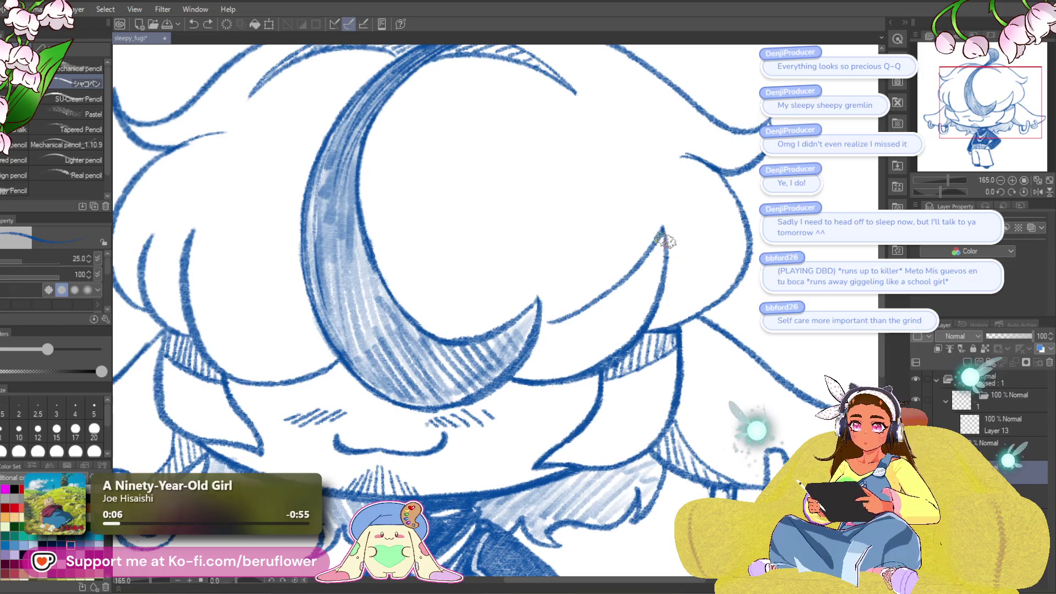
{"action": "left_click_drag", "start_coordinate": [668, 284], "coordinate": [650, 323]}
{"action": "left_click_drag", "start_coordinate": [663, 233], "coordinate": [659, 327]}
- Darken the outlines of the left bangs and the top-left hair strand
{"action": "left_click_drag", "start_coordinate": [602, 369], "coordinate": [831, 358]}
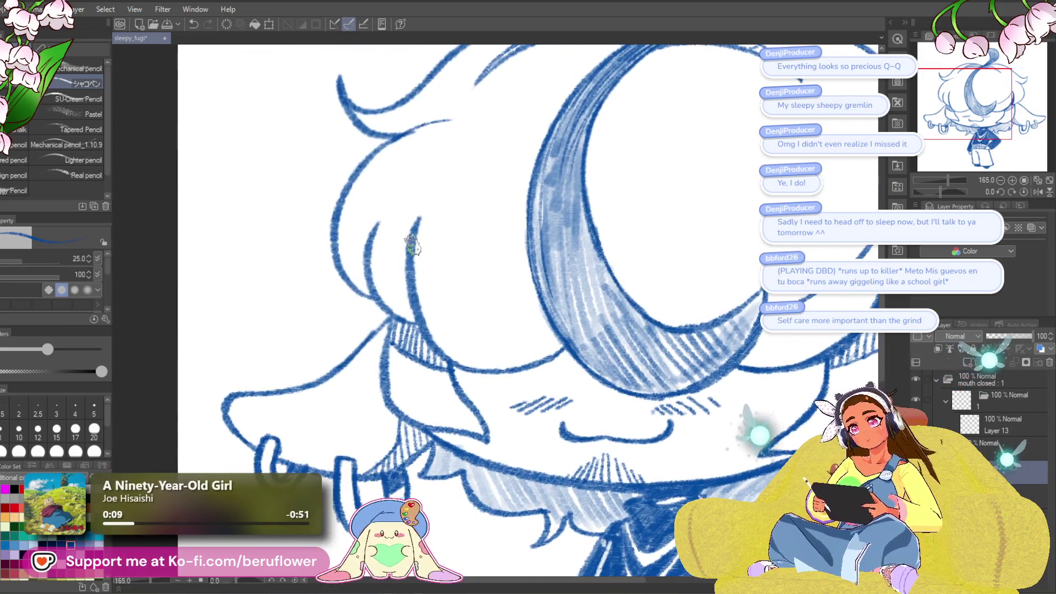
{"action": "left_click_drag", "start_coordinate": [408, 246], "coordinate": [403, 322]}
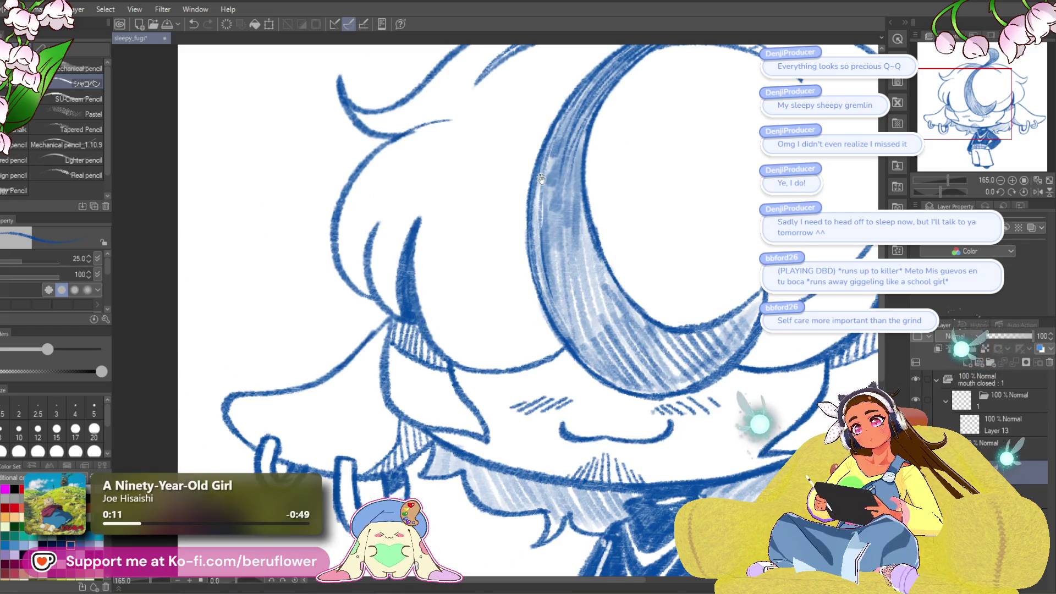
{"action": "left_click_drag", "start_coordinate": [540, 179], "coordinate": [585, 267]}
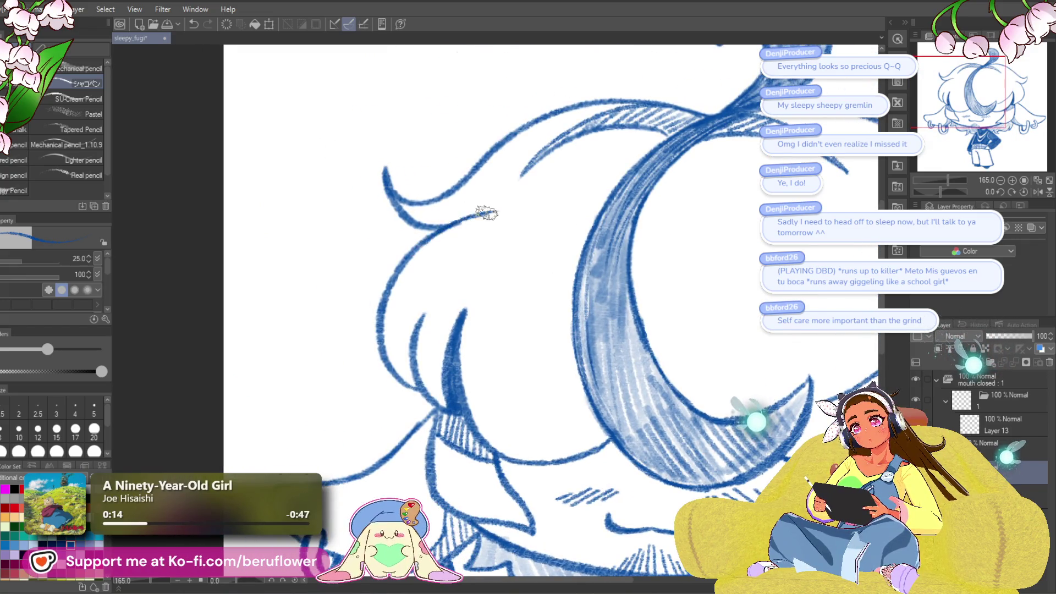
{"action": "left_click_drag", "start_coordinate": [492, 213], "coordinate": [432, 219]}
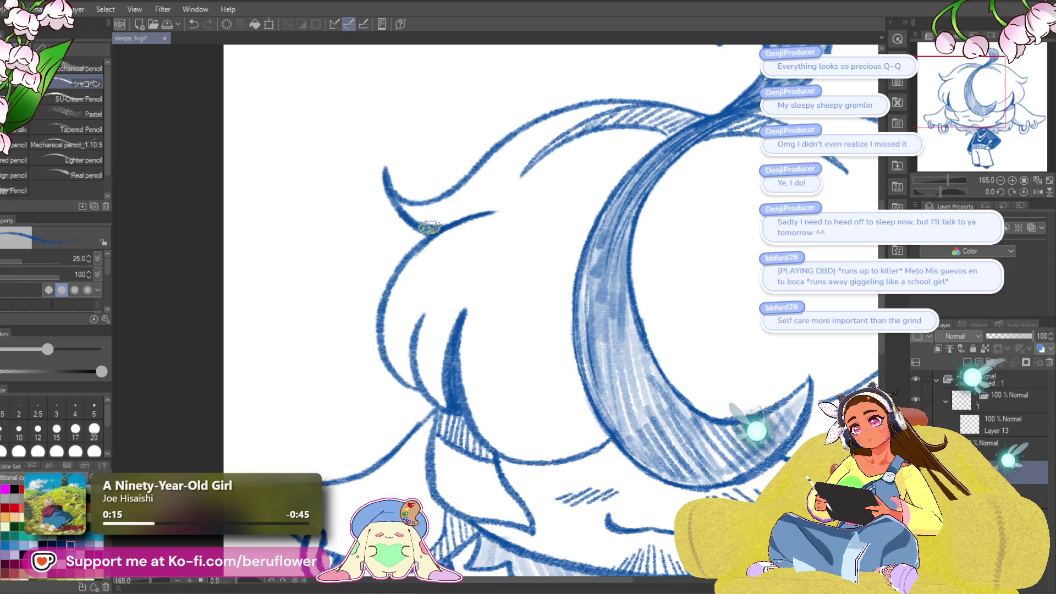
{"action": "scroll", "coordinate": [446, 217], "scroll_direction": "down", "scroll_amount": 5}
{"action": "scroll", "coordinate": [721, 322], "scroll_direction": "up", "scroll_amount": 3}
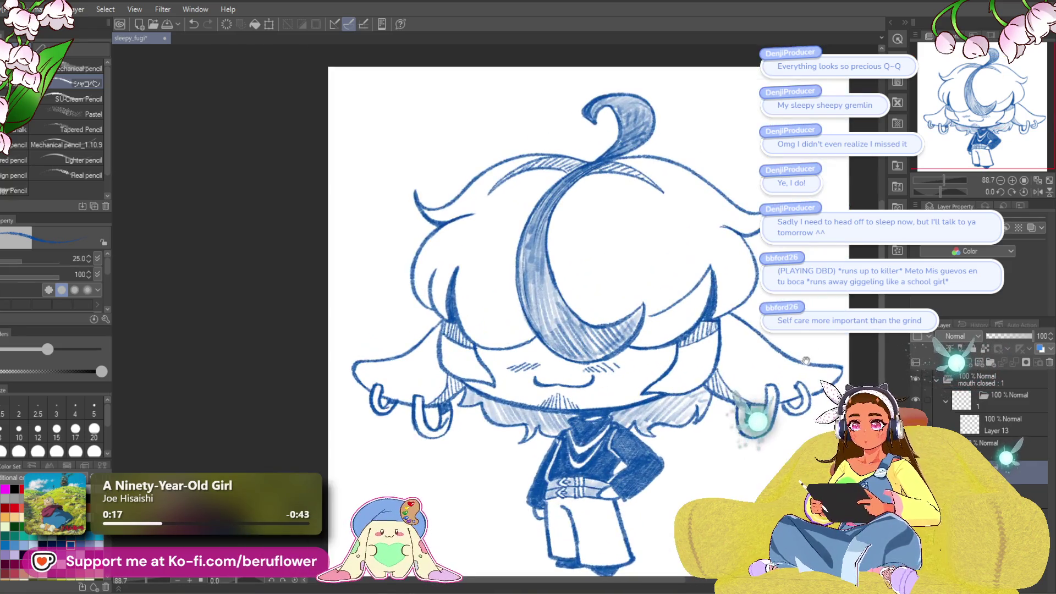
- Pan over the head, hair and legs, then zoom out to 66.7% to fit the whole sketch
{"action": "left_click_drag", "start_coordinate": [722, 322], "coordinate": [734, 370]}
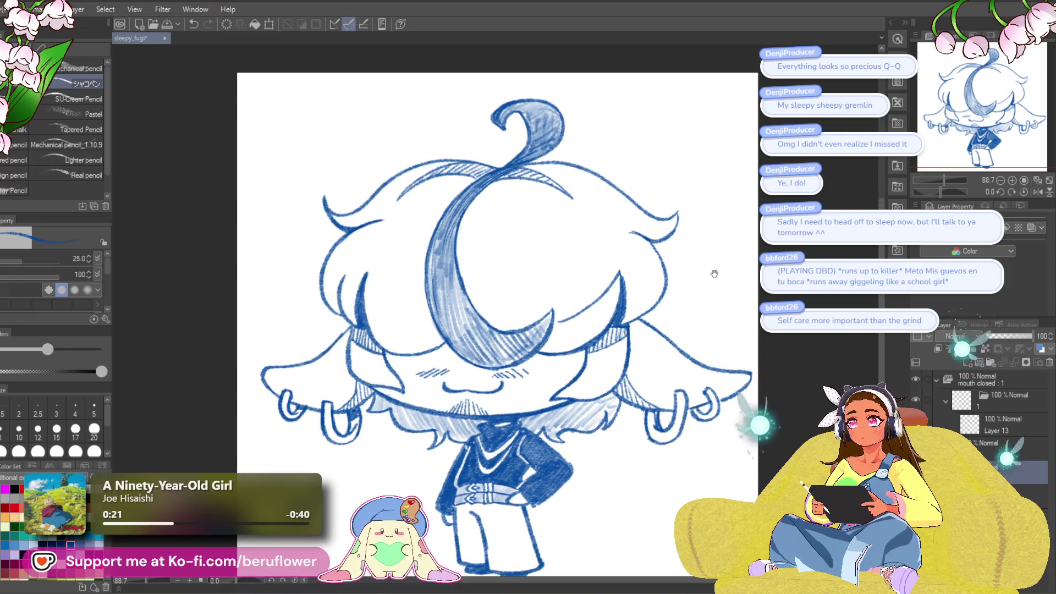
{"action": "left_click_drag", "start_coordinate": [626, 286], "coordinate": [627, 297]}
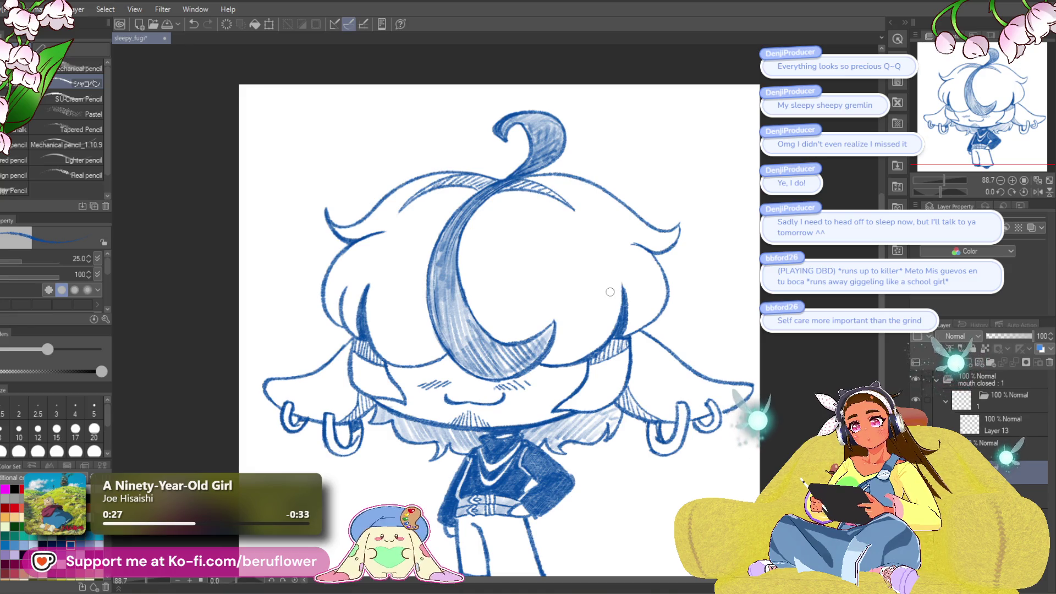
{"action": "left_click_drag", "start_coordinate": [642, 309], "coordinate": [668, 267]}
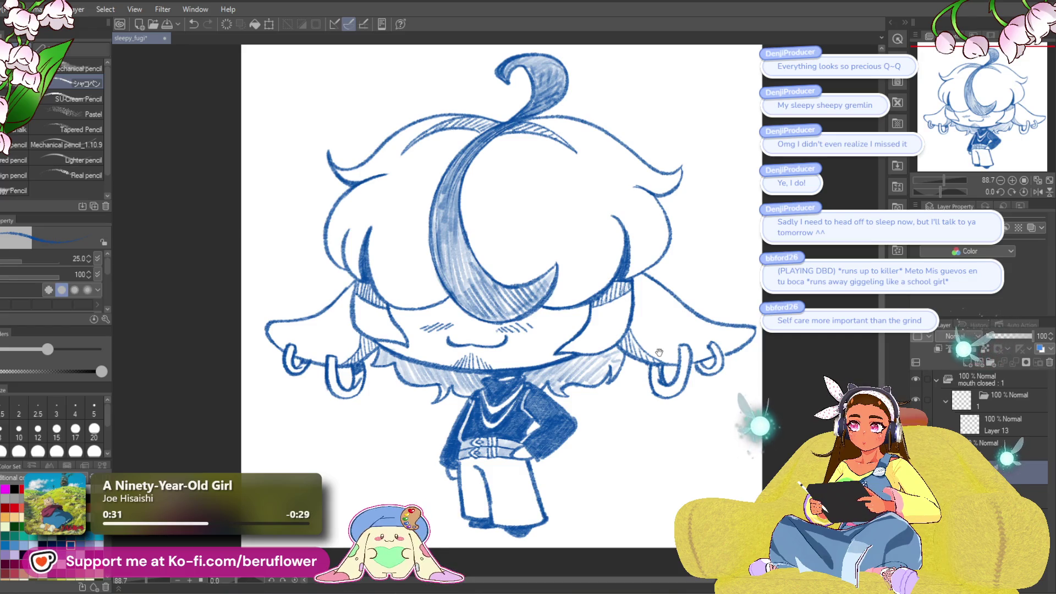
{"action": "left_click_drag", "start_coordinate": [655, 350], "coordinate": [657, 369]}
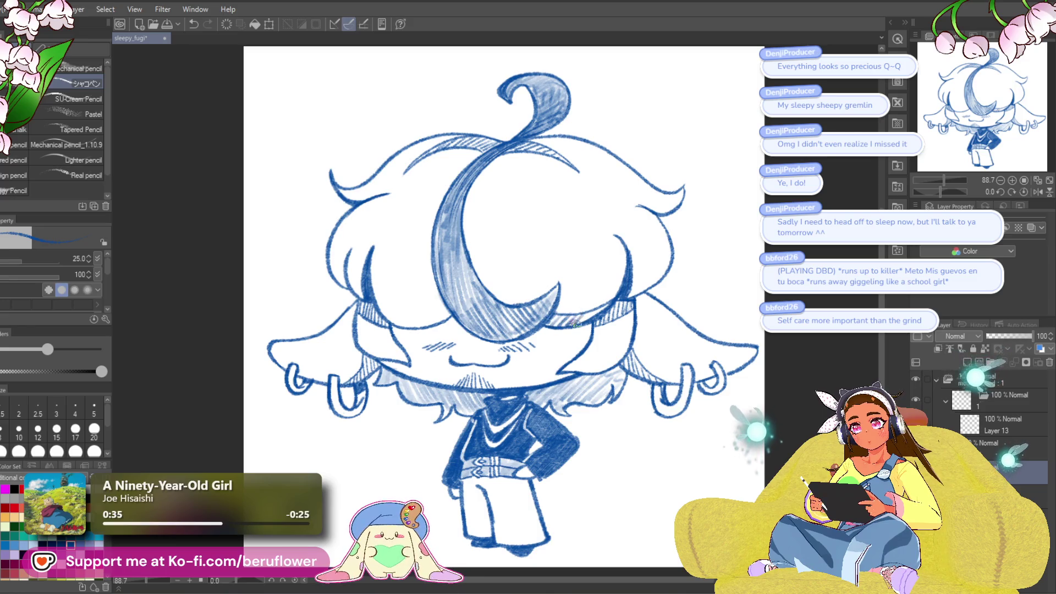
{"action": "left_click_drag", "start_coordinate": [451, 314], "coordinate": [537, 333]}
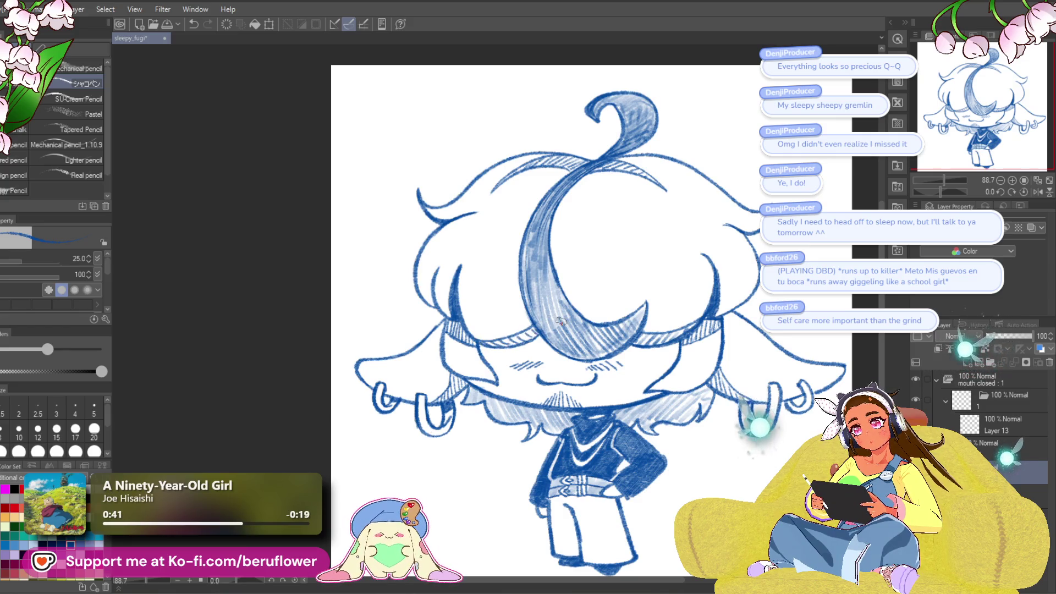
{"action": "left_click_drag", "start_coordinate": [561, 321], "coordinate": [489, 352]}
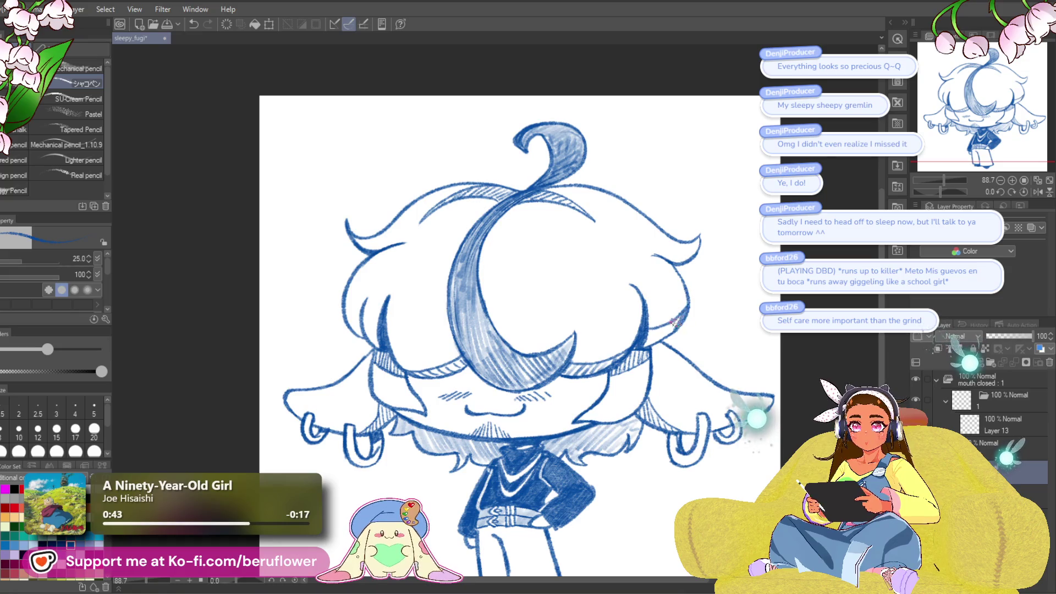
{"action": "left_click_drag", "start_coordinate": [382, 334], "coordinate": [449, 338]}
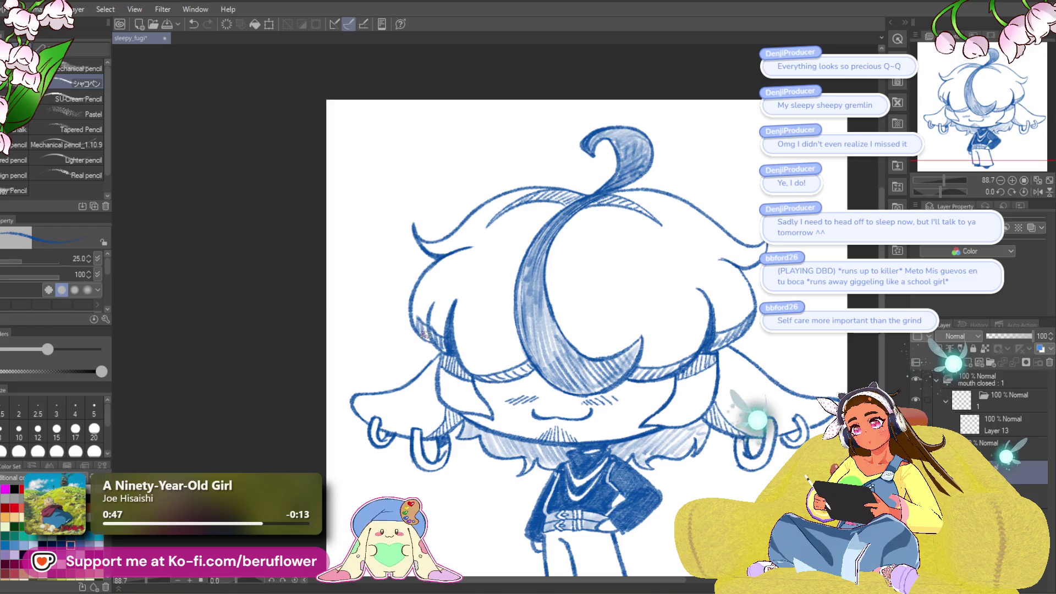
{"action": "scroll", "coordinate": [424, 335], "scroll_direction": "down", "scroll_amount": 5}
{"action": "scroll", "coordinate": [411, 287], "scroll_direction": "up", "scroll_amount": 4}
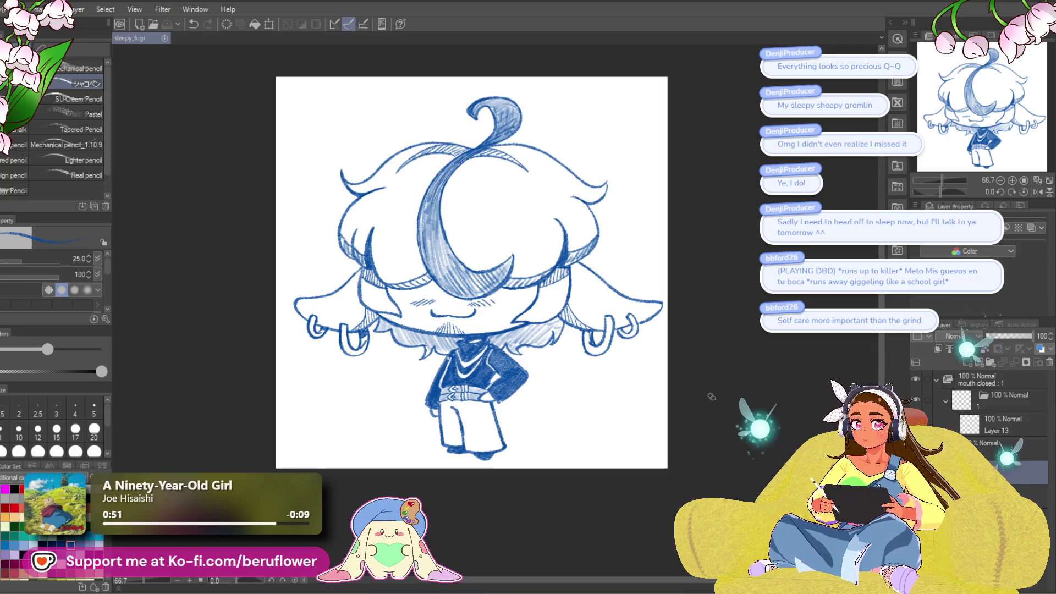
{"action": "left_click_drag", "start_coordinate": [712, 396], "coordinate": [708, 411]}
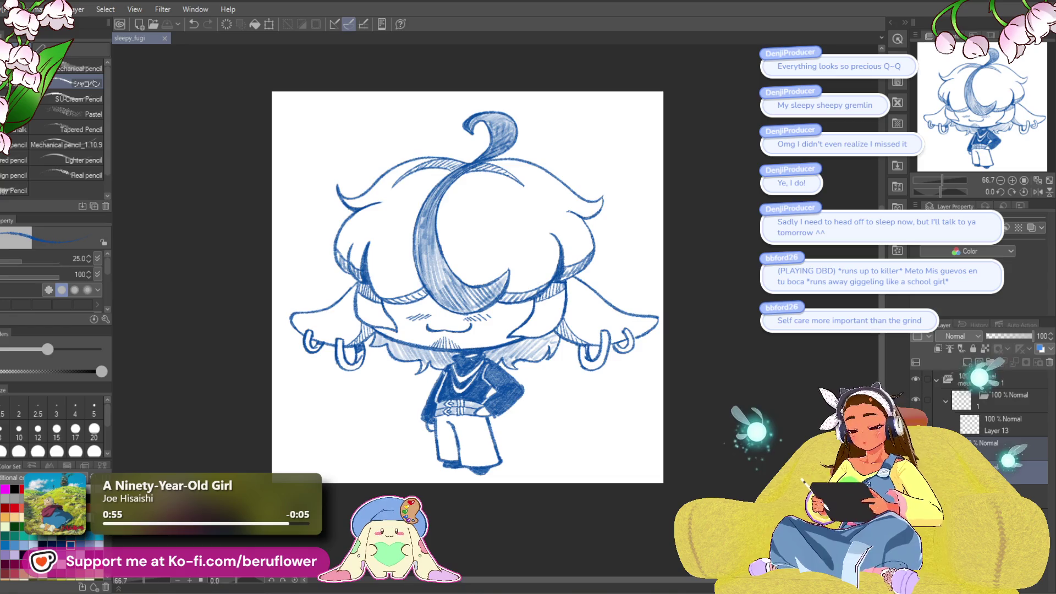
- Replace Layer 13 in folder 1 with a duplicate of Layer 4
{"action": "key", "text": "alt+bracketright"}
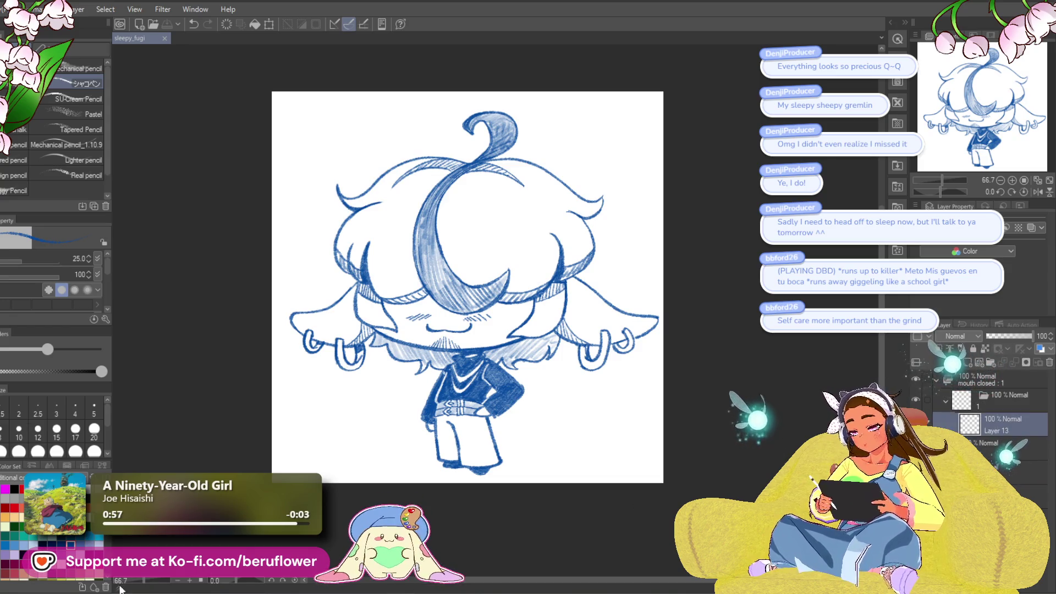
{"action": "left_click", "coordinate": [121, 589]}
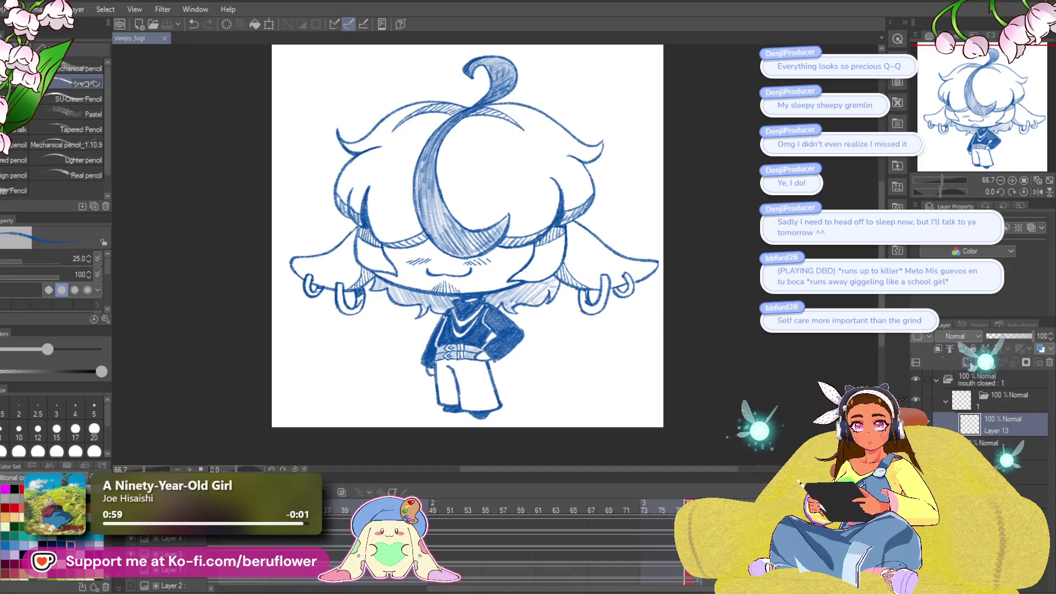
{"action": "left_click", "coordinate": [1049, 363]}
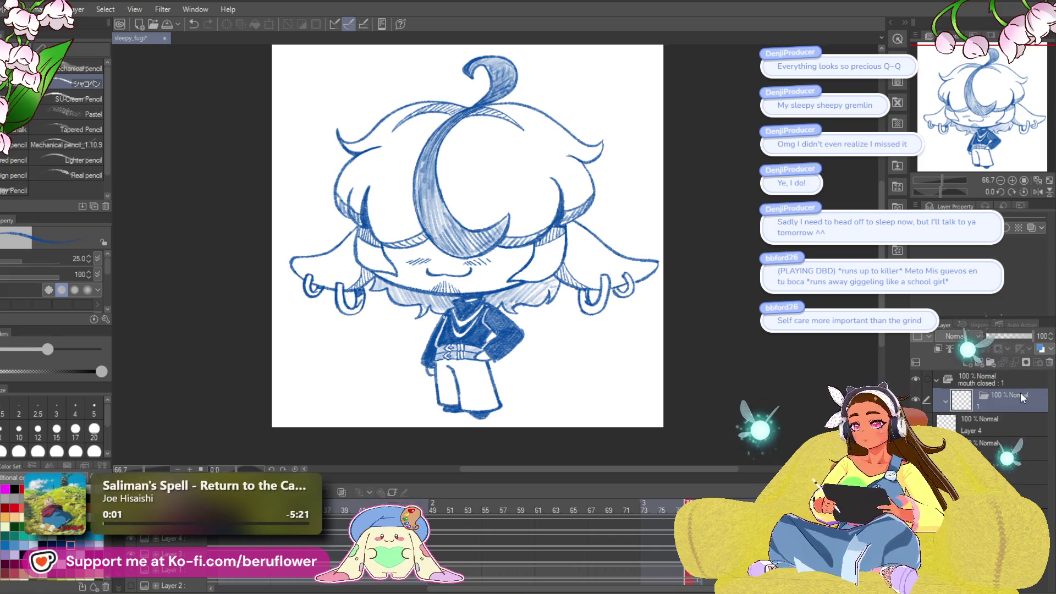
{"action": "key", "text": "ctrl+v"}
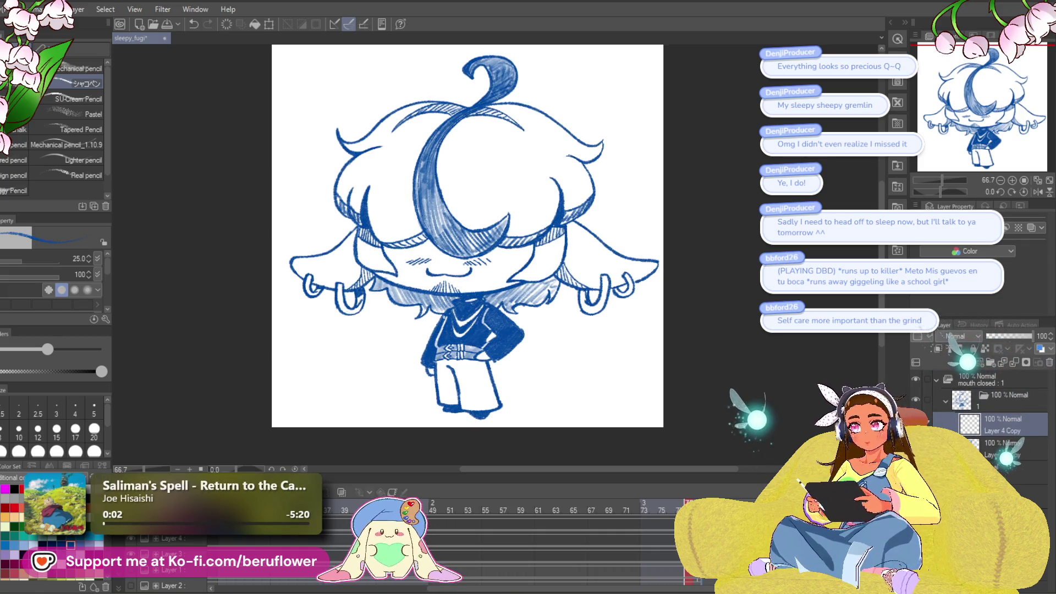
- Lower the layer opacity to fade the sketch into a pale guide, then select Layer 4 Copy
{"action": "right_click", "coordinate": [990, 425]}
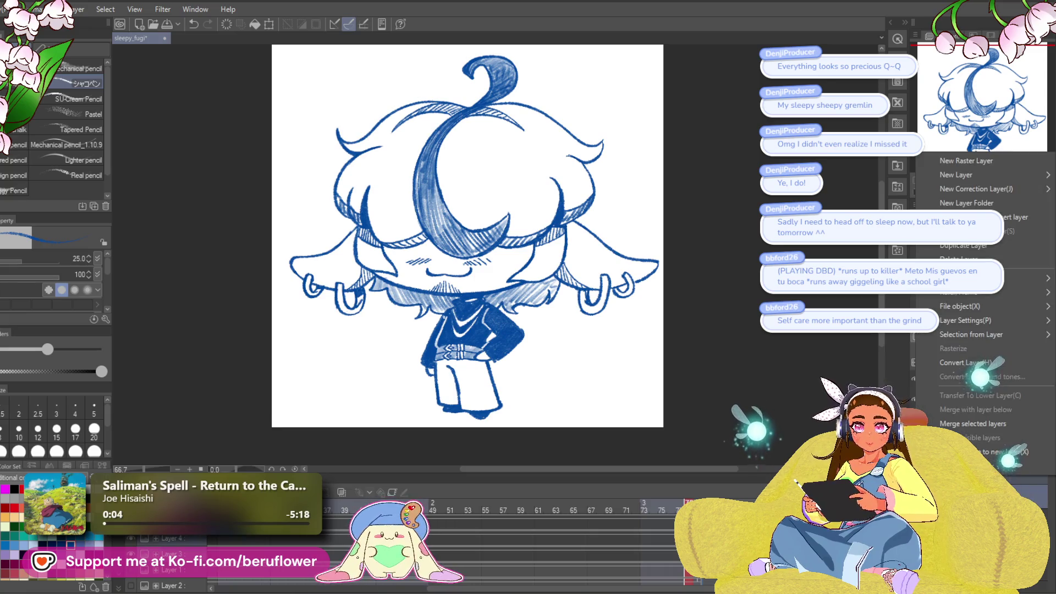
{"action": "key", "text": "Escape"}
{"action": "mouse_move", "coordinate": [1013, 337]}
{"action": "left_mouse_down"}
{"action": "mouse_move", "coordinate": [999, 339]}
{"action": "mouse_move", "coordinate": [1013, 339]}
{"action": "left_mouse_up"}
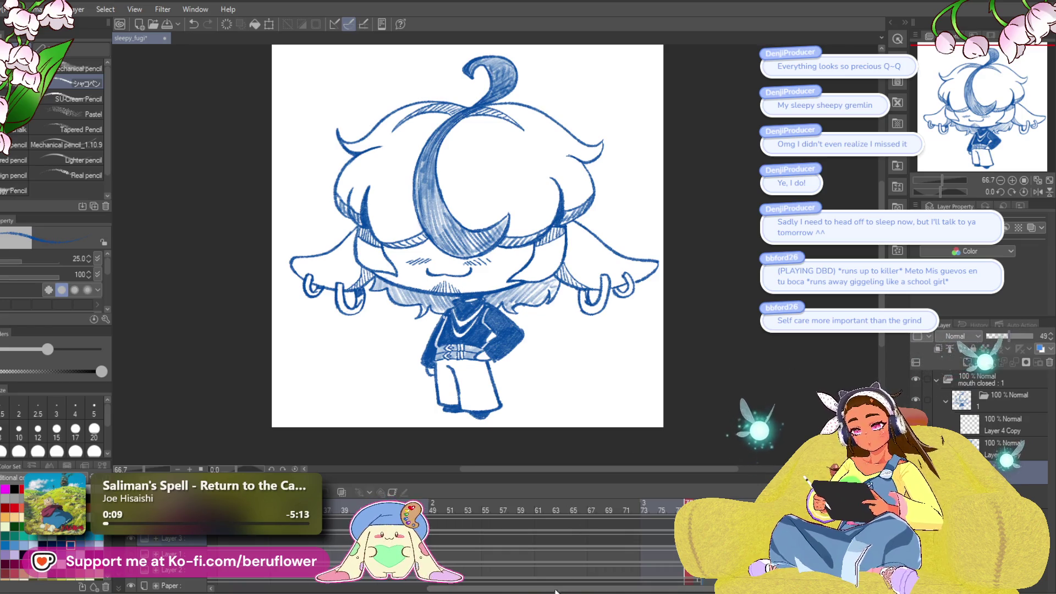
{"action": "left_click_drag", "start_coordinate": [556, 592], "coordinate": [388, 584]}
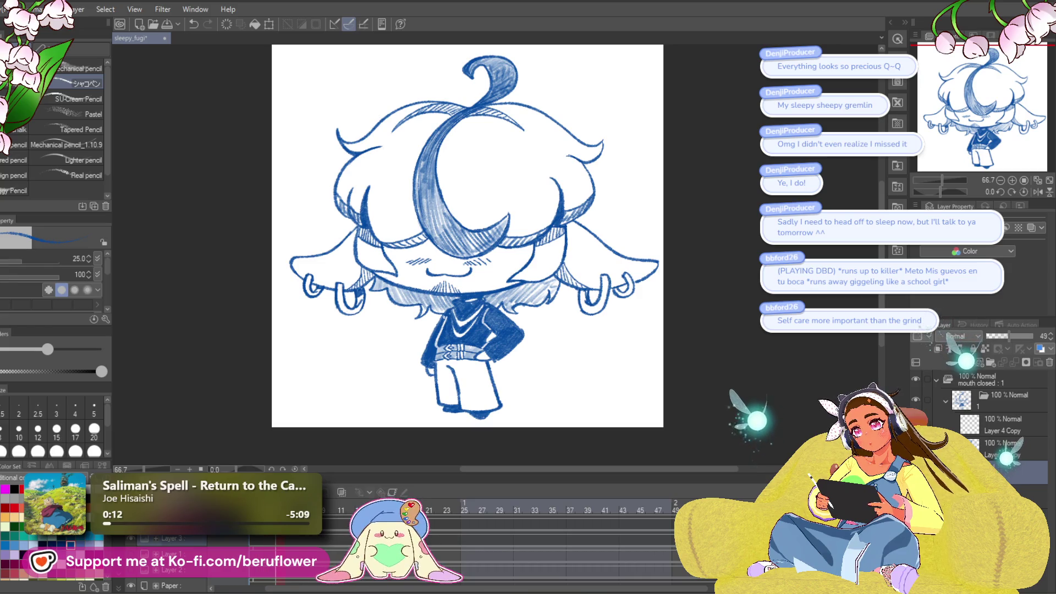
{"action": "left_click", "coordinate": [1002, 425]}
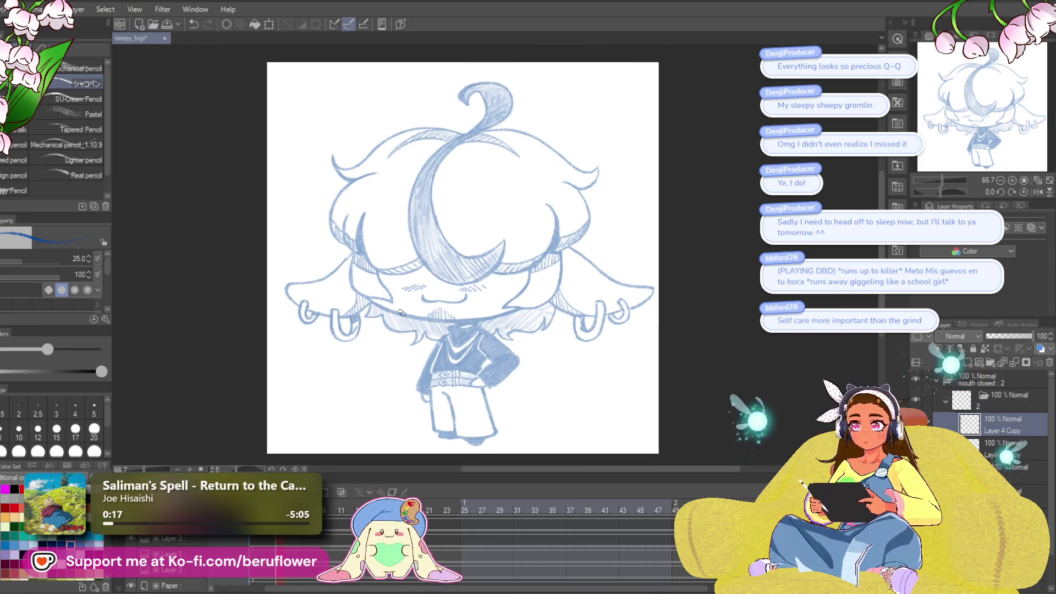
- Trace the left side of the face with two dark blue strokes
{"action": "scroll", "coordinate": [401, 313], "scroll_direction": "up", "scroll_amount": 5}
{"action": "mouse_move", "coordinate": [401, 306]}
{"action": "left_mouse_down"}
{"action": "mouse_move", "coordinate": [609, 292]}
{"action": "mouse_move", "coordinate": [591, 338]}
{"action": "mouse_move", "coordinate": [635, 348]}
{"action": "left_mouse_up"}
{"action": "mouse_move", "coordinate": [337, 237]}
{"action": "left_mouse_down"}
{"action": "mouse_move", "coordinate": [384, 323]}
{"action": "mouse_move", "coordinate": [407, 322]}
{"action": "left_mouse_up"}
{"action": "mouse_move", "coordinate": [288, 190]}
{"action": "left_mouse_down"}
{"action": "mouse_move", "coordinate": [282, 286]}
{"action": "mouse_move", "coordinate": [408, 329]}
{"action": "left_mouse_up"}
{"action": "mouse_move", "coordinate": [849, 365]}
{"action": "left_mouse_down"}
{"action": "mouse_move", "coordinate": [684, 370]}
{"action": "mouse_move", "coordinate": [717, 382]}
{"action": "left_mouse_up"}
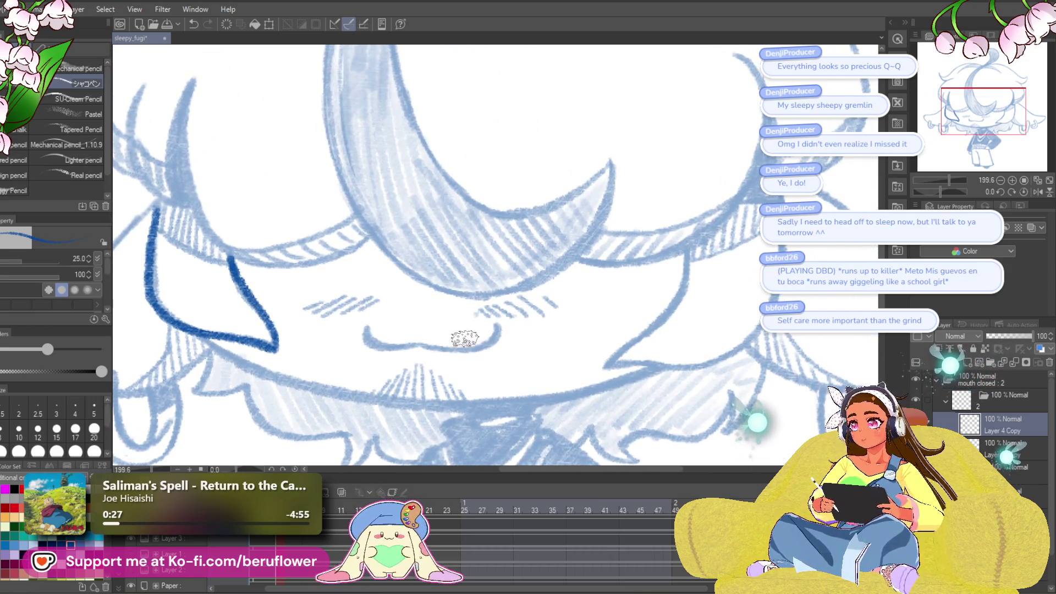
- At brush size 10, darken the blush hatching on both cheeks
{"action": "key", "text": "["}
{"action": "key", "text": "["}
{"action": "key", "text": "["}
{"action": "scroll", "coordinate": [503, 345], "scroll_direction": "up", "scroll_amount": 5}
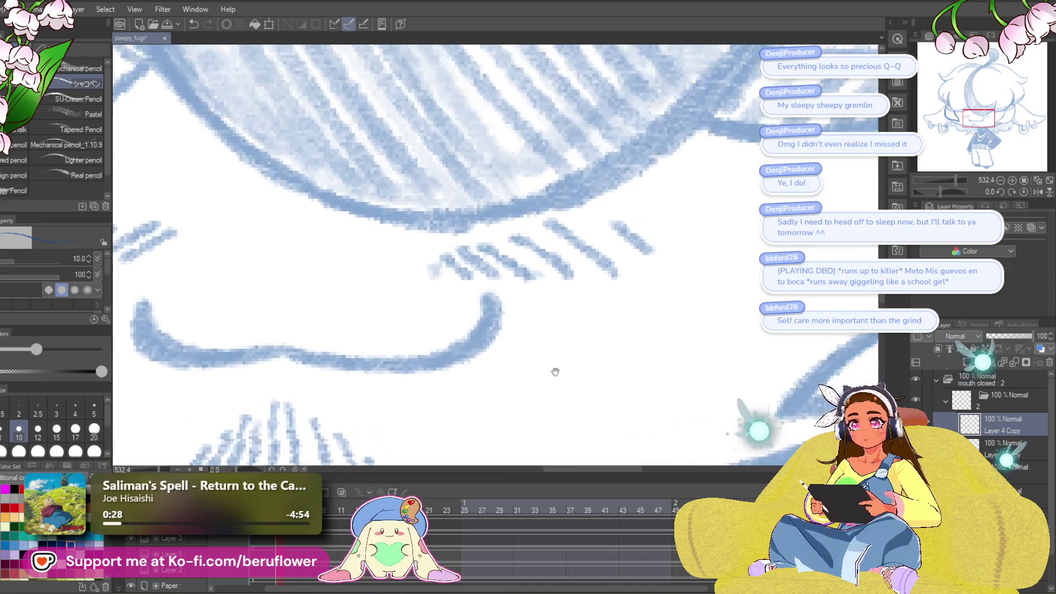
{"action": "left_click_drag", "start_coordinate": [615, 223], "coordinate": [654, 254]}
{"action": "left_click_drag", "start_coordinate": [546, 222], "coordinate": [616, 275]}
{"action": "mouse_move", "coordinate": [516, 237]}
{"action": "left_mouse_down"}
{"action": "mouse_move", "coordinate": [572, 276]}
{"action": "mouse_move", "coordinate": [531, 281]}
{"action": "left_mouse_up"}
{"action": "mouse_move", "coordinate": [465, 242]}
{"action": "left_mouse_down"}
{"action": "mouse_move", "coordinate": [498, 281]}
{"action": "mouse_move", "coordinate": [473, 289]}
{"action": "left_mouse_up"}
{"action": "left_click_drag", "start_coordinate": [423, 258], "coordinate": [446, 286]}
{"action": "mouse_move", "coordinate": [415, 319]}
{"action": "left_mouse_down"}
{"action": "mouse_move", "coordinate": [678, 266]}
{"action": "mouse_move", "coordinate": [785, 305]}
{"action": "left_mouse_up"}
{"action": "mouse_move", "coordinate": [545, 216]}
{"action": "left_mouse_down"}
{"action": "mouse_move", "coordinate": [493, 247]}
{"action": "mouse_move", "coordinate": [447, 255]}
{"action": "left_mouse_up"}
{"action": "left_click_drag", "start_coordinate": [482, 211], "coordinate": [394, 261]}
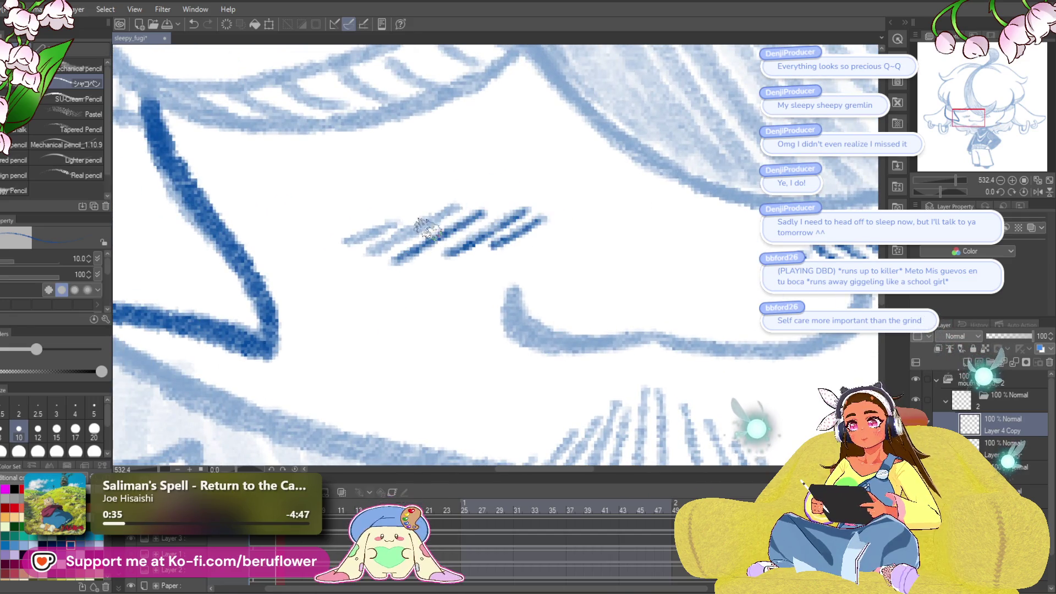
{"action": "mouse_move", "coordinate": [439, 210]}
{"action": "left_mouse_down"}
{"action": "mouse_move", "coordinate": [368, 254]}
{"action": "mouse_move", "coordinate": [312, 259]}
{"action": "mouse_move", "coordinate": [584, 236]}
{"action": "left_mouse_up"}
- Darken the vertical and diagonal hatch lines under the mouth
{"action": "scroll", "coordinate": [325, 246], "scroll_direction": "down", "scroll_amount": 3}
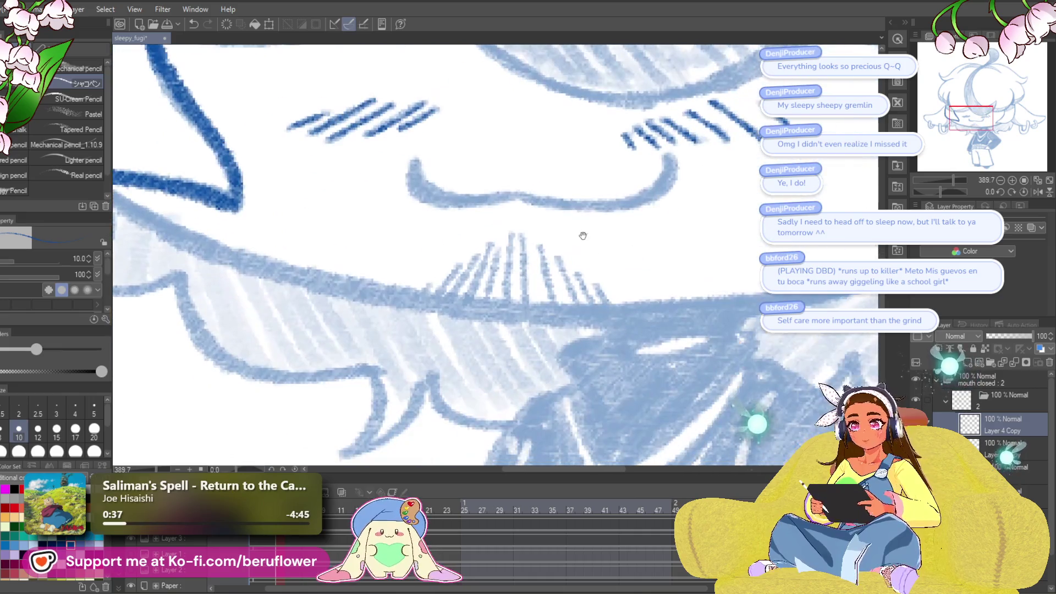
{"action": "left_click_drag", "start_coordinate": [509, 225], "coordinate": [505, 310]}
{"action": "mouse_move", "coordinate": [521, 236]}
{"action": "left_mouse_down"}
{"action": "mouse_move", "coordinate": [525, 308]}
{"action": "mouse_move", "coordinate": [483, 308]}
{"action": "left_mouse_up"}
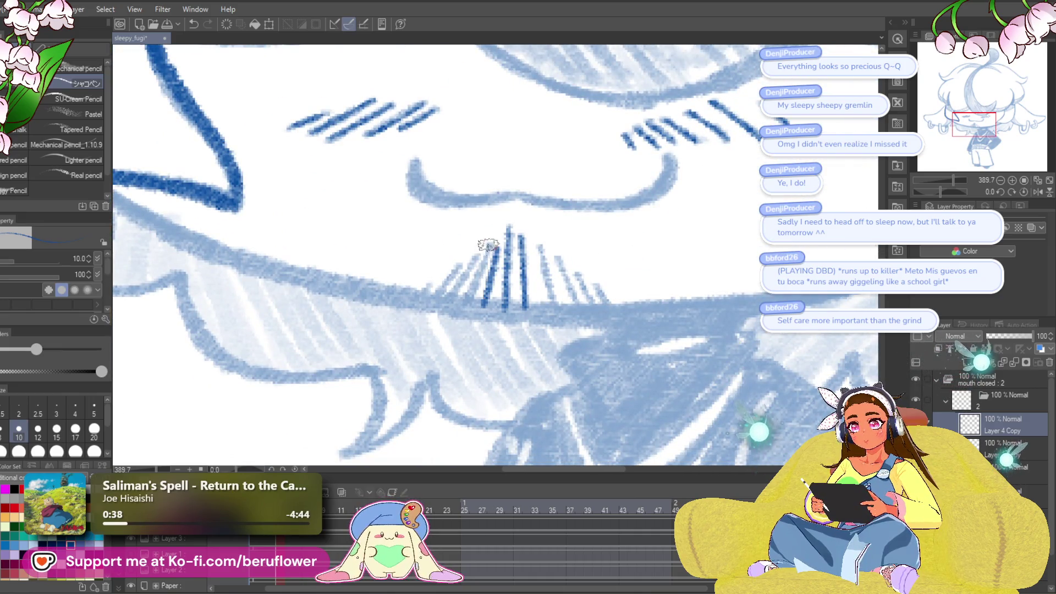
{"action": "mouse_move", "coordinate": [488, 244]}
{"action": "left_mouse_down"}
{"action": "mouse_move", "coordinate": [472, 308]}
{"action": "mouse_move", "coordinate": [455, 308]}
{"action": "left_mouse_up"}
{"action": "mouse_move", "coordinate": [467, 259]}
{"action": "left_mouse_down"}
{"action": "mouse_move", "coordinate": [440, 303]}
{"action": "mouse_move", "coordinate": [419, 299]}
{"action": "left_mouse_up"}
{"action": "left_click_drag", "start_coordinate": [440, 275], "coordinate": [405, 272]}
{"action": "mouse_move", "coordinate": [502, 242]}
{"action": "left_mouse_down"}
{"action": "mouse_move", "coordinate": [516, 303]}
{"action": "mouse_move", "coordinate": [555, 303]}
{"action": "left_mouse_up"}
{"action": "mouse_move", "coordinate": [561, 285]}
{"action": "left_mouse_down"}
{"action": "mouse_move", "coordinate": [572, 306]}
{"action": "mouse_move", "coordinate": [561, 313]}
{"action": "left_mouse_up"}
{"action": "scroll", "coordinate": [572, 306], "scroll_direction": "down", "scroll_amount": 5}
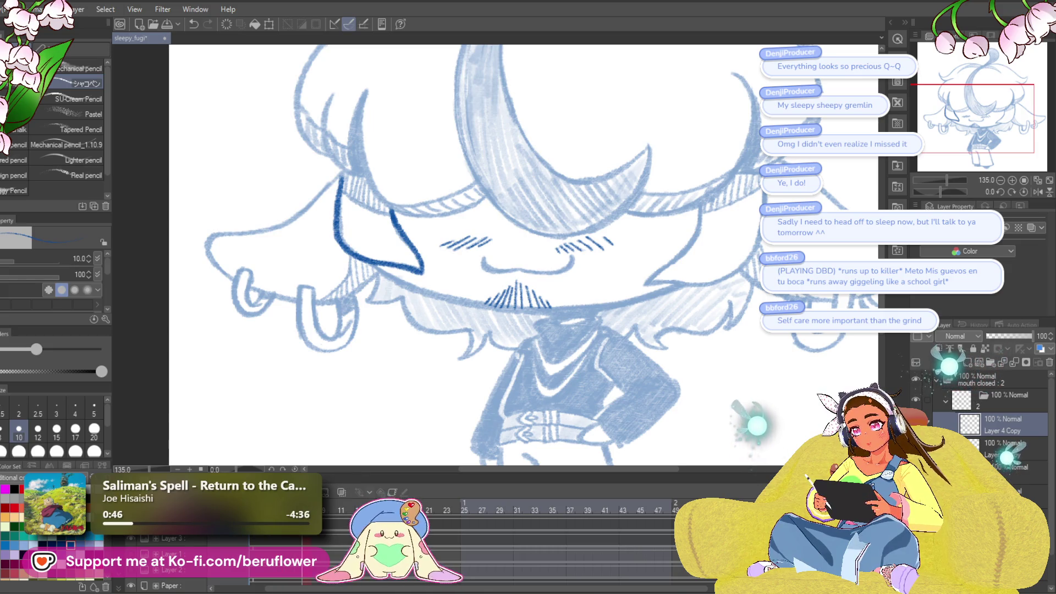
{"action": "scroll", "coordinate": [517, 323], "scroll_direction": "up", "scroll_amount": 5}
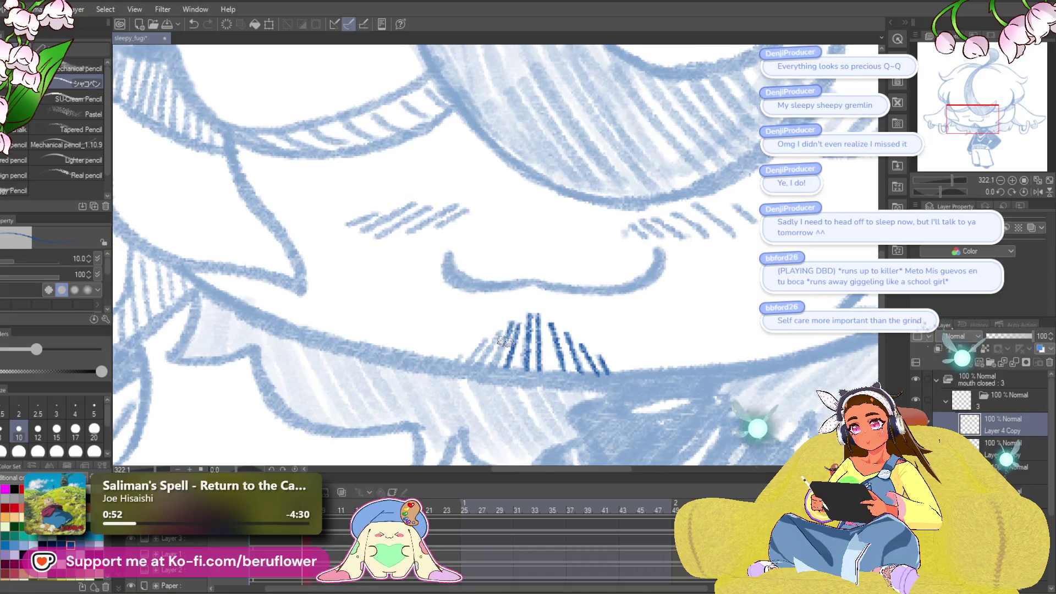
{"action": "left_click_drag", "start_coordinate": [668, 242], "coordinate": [546, 314]}
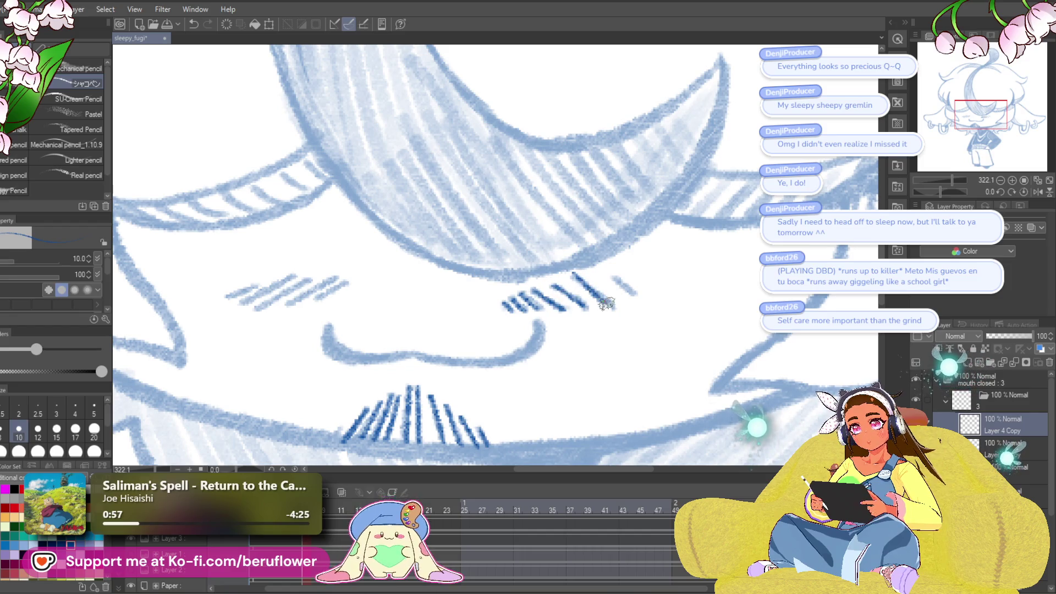
{"action": "left_click_drag", "start_coordinate": [635, 296], "coordinate": [694, 222]}
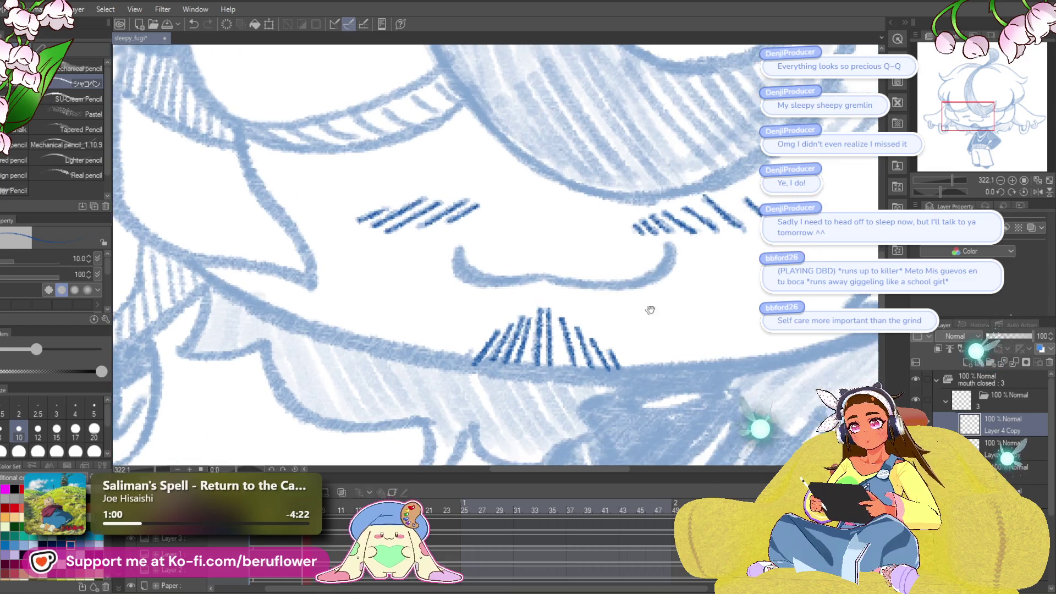
{"action": "scroll", "coordinate": [452, 243], "scroll_direction": "down", "scroll_amount": 4}
- Tilt and position the canvas over the chin, and enlarge the pencil brush two sizes
{"action": "scroll", "coordinate": [347, 173], "scroll_direction": "down", "scroll_amount": 4}
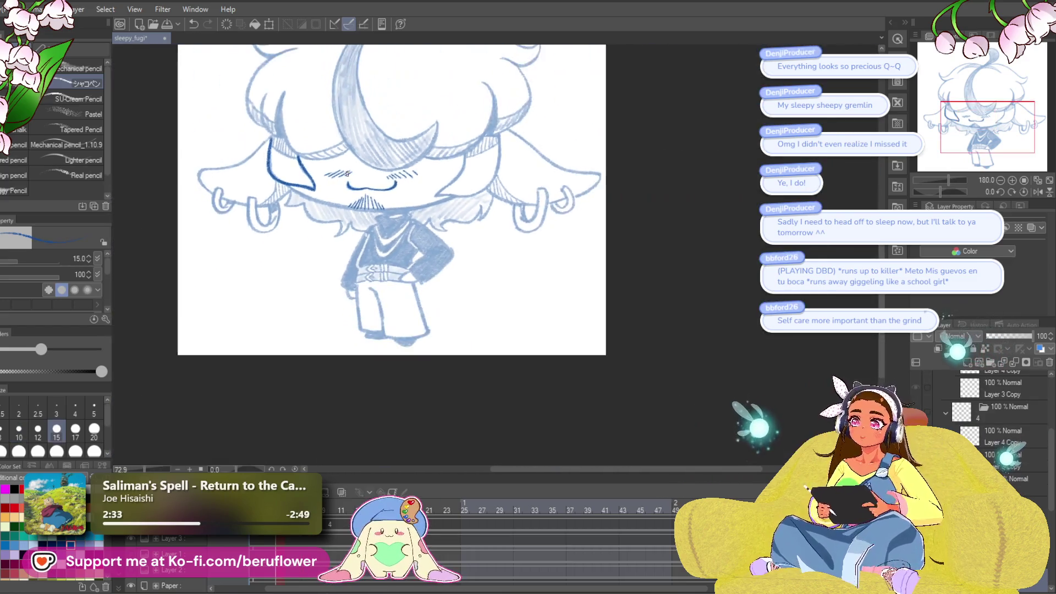
{"action": "scroll", "coordinate": [655, 338], "scroll_direction": "up", "scroll_amount": 3}
{"action": "left_click_drag", "start_coordinate": [655, 338], "coordinate": [688, 419]}
{"action": "left_click_drag", "start_coordinate": [937, 191], "coordinate": [963, 190]}
{"action": "scroll", "coordinate": [390, 257], "scroll_direction": "up", "scroll_amount": 4}
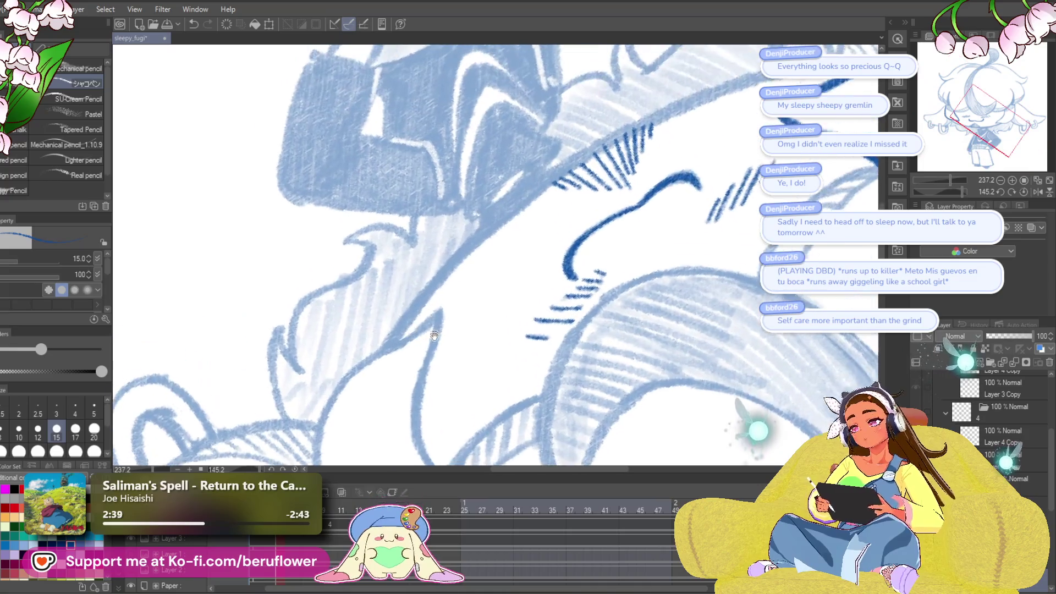
{"action": "key", "text": "bracketright"}
{"action": "mouse_move", "coordinate": [400, 345]}
{"action": "left_mouse_down"}
{"action": "mouse_move", "coordinate": [370, 394]}
{"action": "mouse_move", "coordinate": [550, 211]}
{"action": "mouse_move", "coordinate": [656, 154]}
{"action": "left_mouse_up"}
{"action": "key", "text": "bracketright"}
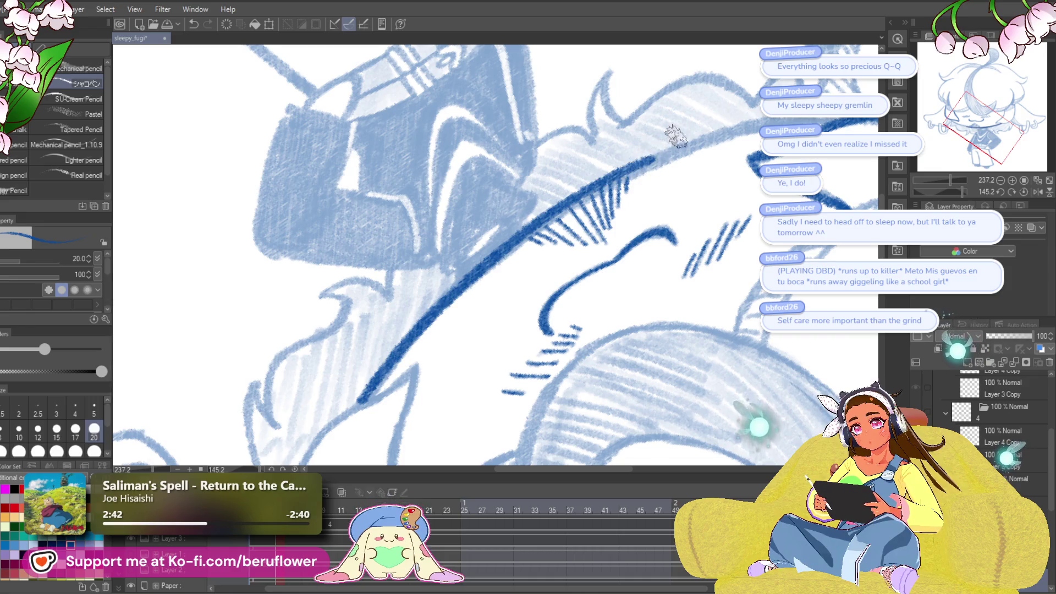
- Draw the long dark blue jaw line beneath the smile, undoing and retrying several strokes
{"action": "key", "text": "ctrl+z"}
{"action": "mouse_move", "coordinate": [356, 403]}
{"action": "left_mouse_down"}
{"action": "mouse_move", "coordinate": [430, 318]}
{"action": "mouse_move", "coordinate": [638, 165]}
{"action": "mouse_move", "coordinate": [798, 120]}
{"action": "left_mouse_up"}
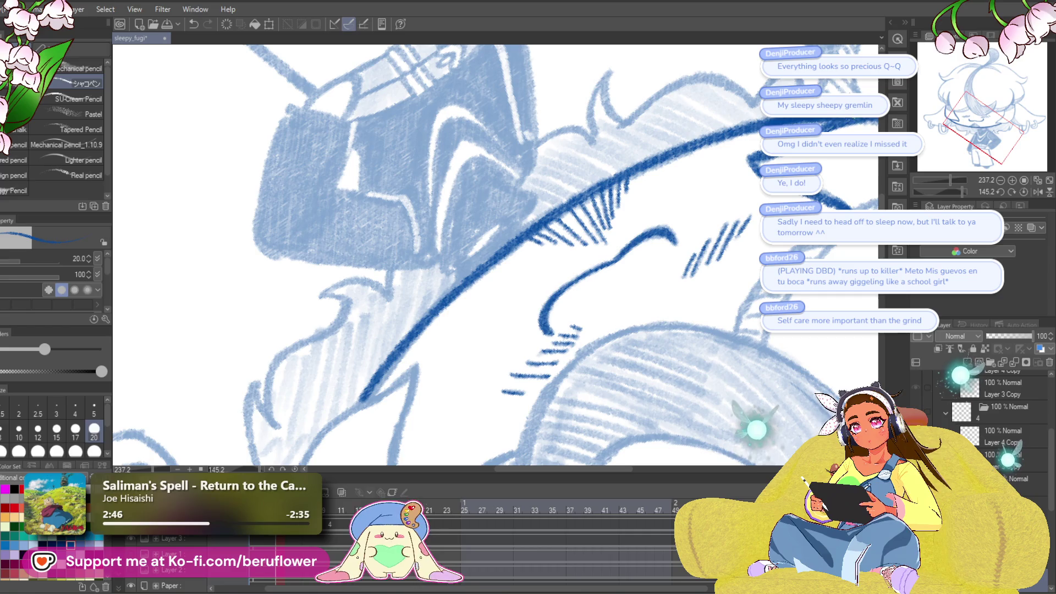
{"action": "left_click_drag", "start_coordinate": [359, 405], "coordinate": [404, 354]}
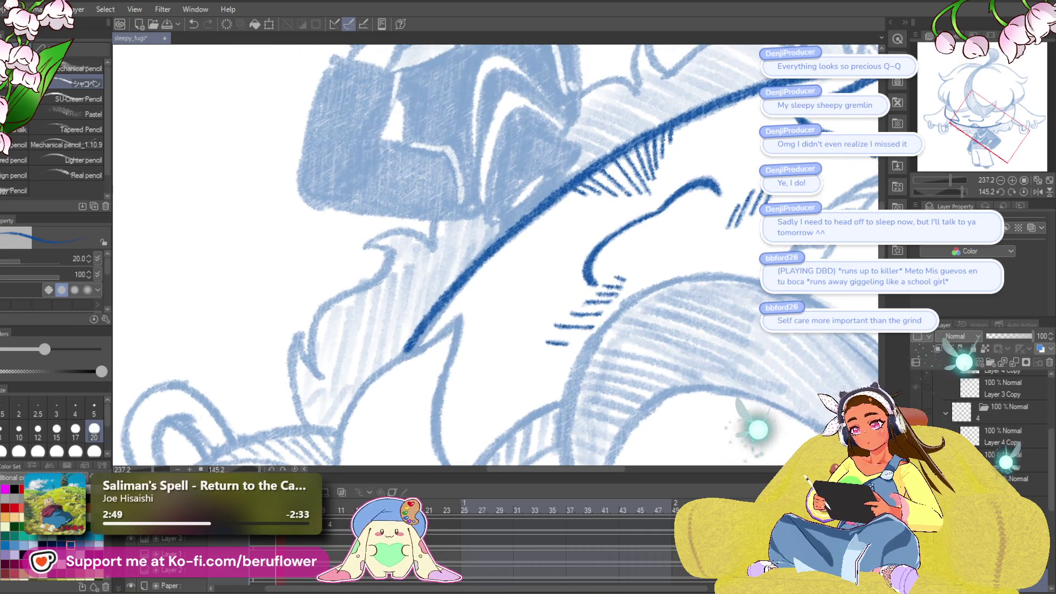
{"action": "key", "text": "ctrl+z"}
{"action": "mouse_move", "coordinate": [363, 401]}
{"action": "left_mouse_down"}
{"action": "mouse_move", "coordinate": [458, 300]}
{"action": "mouse_move", "coordinate": [574, 206]}
{"action": "mouse_move", "coordinate": [703, 139]}
{"action": "left_mouse_up"}
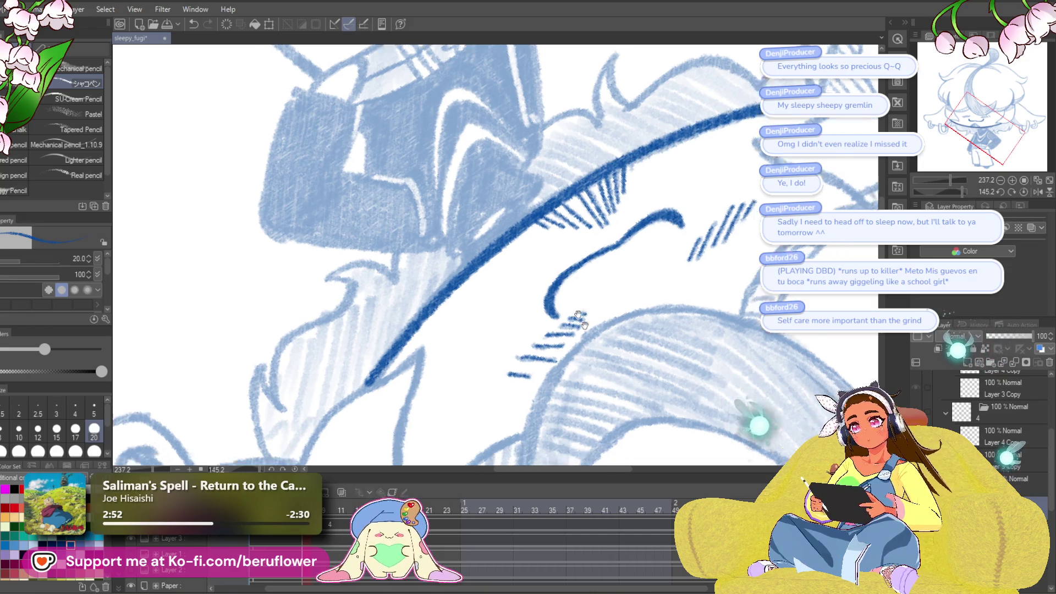
{"action": "key", "text": "ctrl+z"}
{"action": "mouse_move", "coordinate": [361, 391]}
{"action": "left_mouse_down"}
{"action": "mouse_move", "coordinate": [559, 199]}
{"action": "mouse_move", "coordinate": [770, 107]}
{"action": "left_mouse_up"}
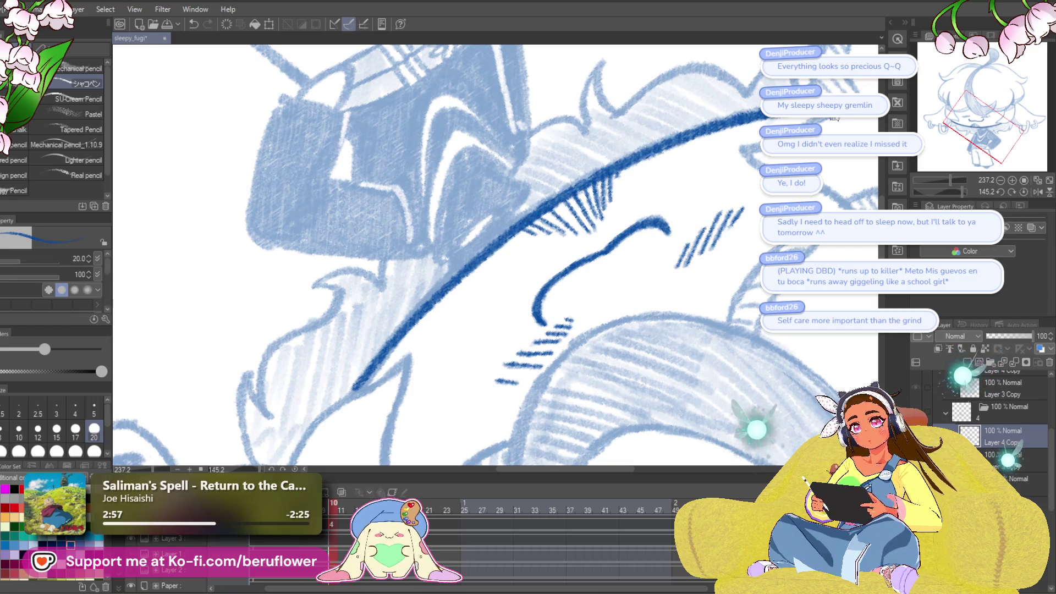
{"action": "left_click_drag", "start_coordinate": [573, 327], "coordinate": [566, 299]}
{"action": "key", "text": "ctrl+z"}
{"action": "left_click_drag", "start_coordinate": [464, 333], "coordinate": [461, 354]}
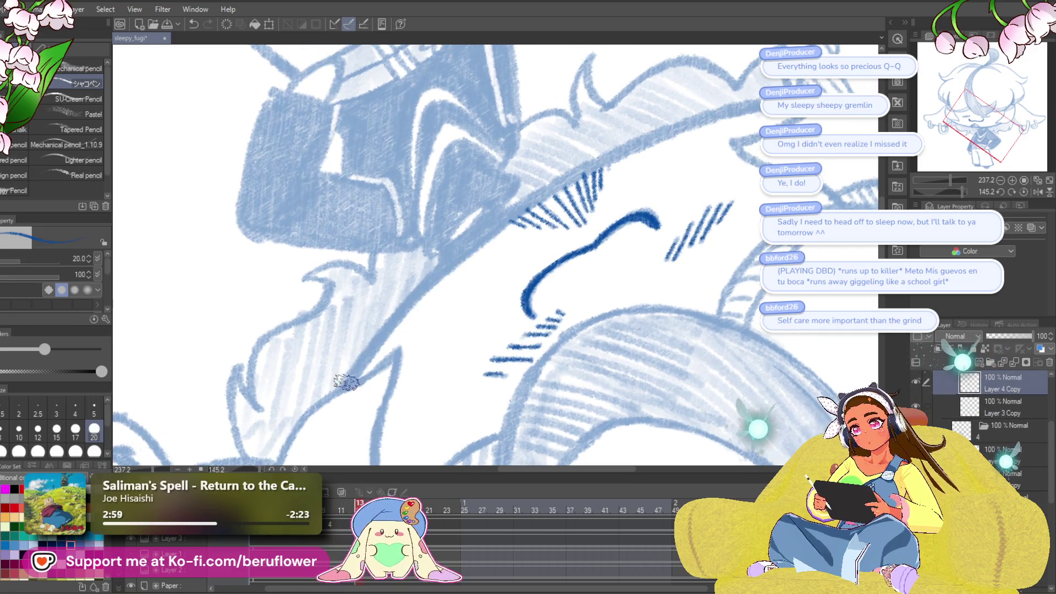
- Redraw the jaw line until it is clean, then reset the canvas rotation to upright
{"action": "mouse_move", "coordinate": [347, 382]}
{"action": "left_mouse_down"}
{"action": "mouse_move", "coordinate": [492, 236]}
{"action": "mouse_move", "coordinate": [601, 160]}
{"action": "mouse_move", "coordinate": [698, 120]}
{"action": "left_mouse_up"}
{"action": "key", "text": "ctrl+z"}
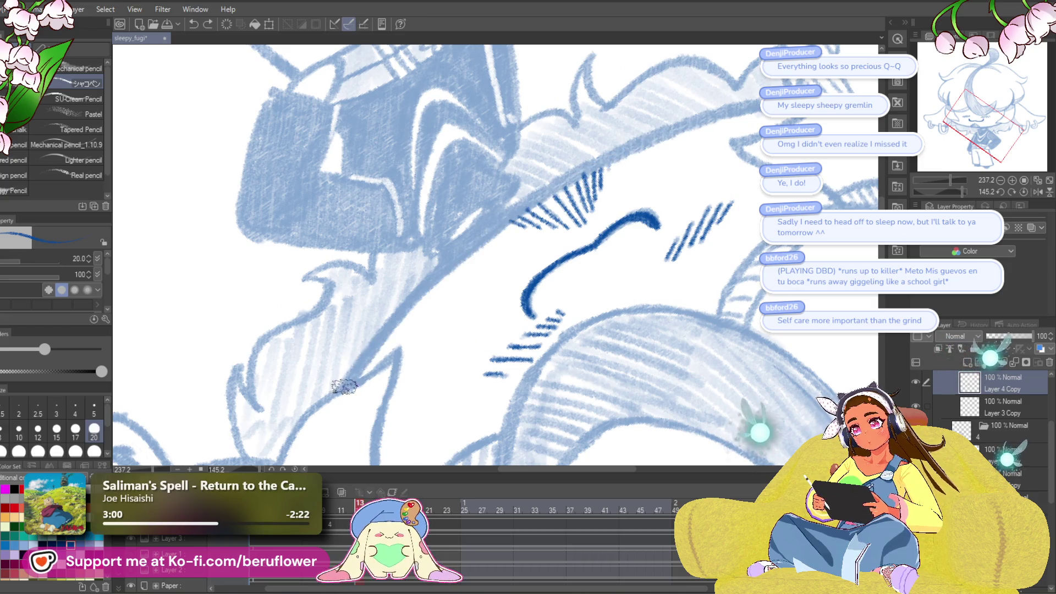
{"action": "mouse_move", "coordinate": [345, 387]}
{"action": "left_mouse_down"}
{"action": "mouse_move", "coordinate": [517, 213]}
{"action": "mouse_move", "coordinate": [660, 132]}
{"action": "mouse_move", "coordinate": [762, 101]}
{"action": "left_mouse_up"}
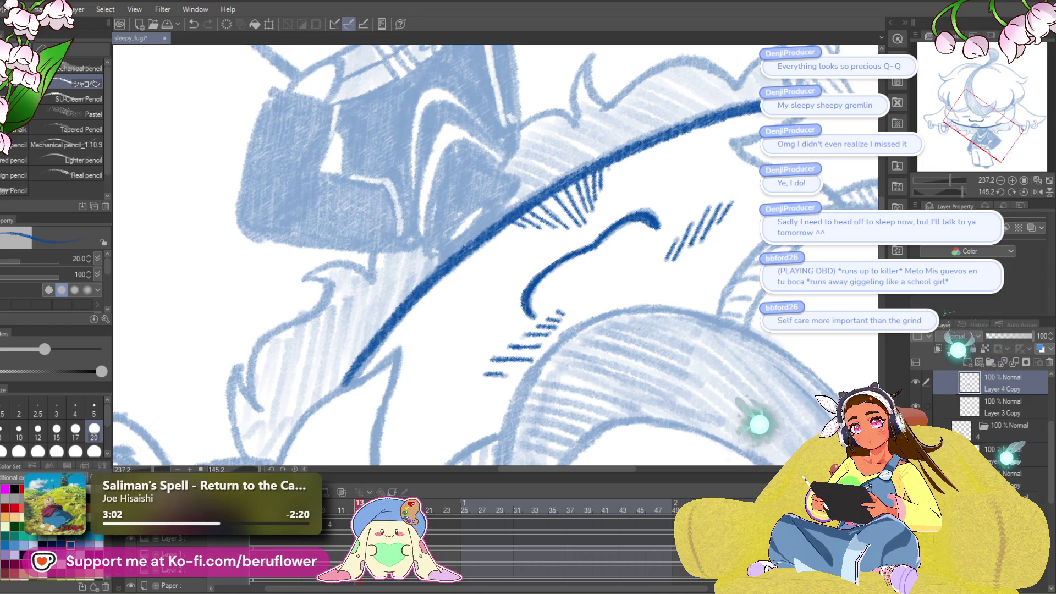
{"action": "key", "text": "ctrl+z"}
{"action": "mouse_move", "coordinate": [368, 376]}
{"action": "left_mouse_down"}
{"action": "mouse_move", "coordinate": [364, 383]}
{"action": "mouse_move", "coordinate": [511, 220]}
{"action": "mouse_move", "coordinate": [652, 139]}
{"action": "mouse_move", "coordinate": [758, 105]}
{"action": "left_mouse_up"}
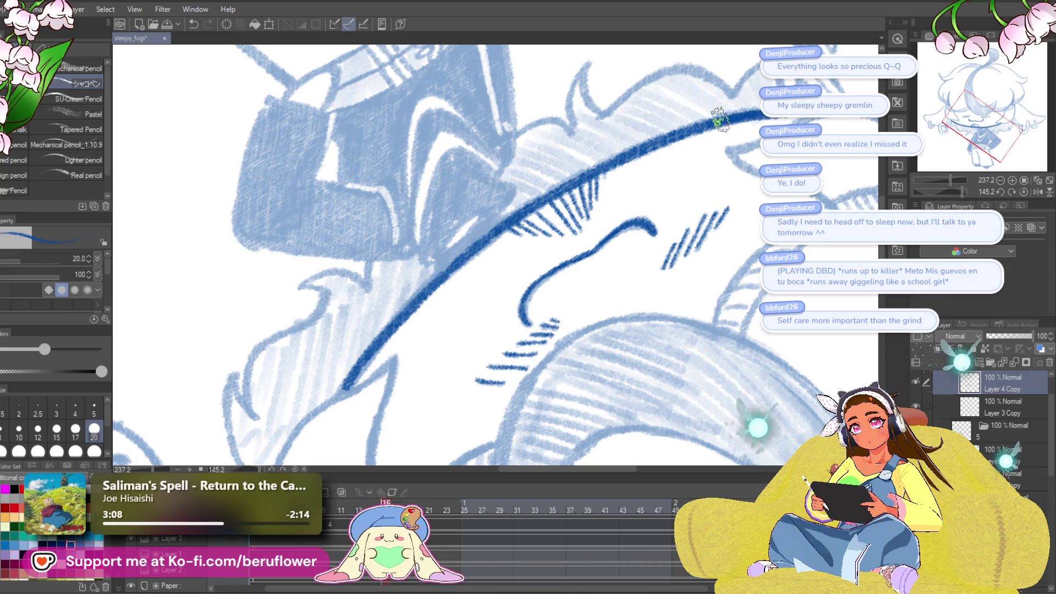
{"action": "left_click_drag", "start_coordinate": [590, 332], "coordinate": [592, 312]}
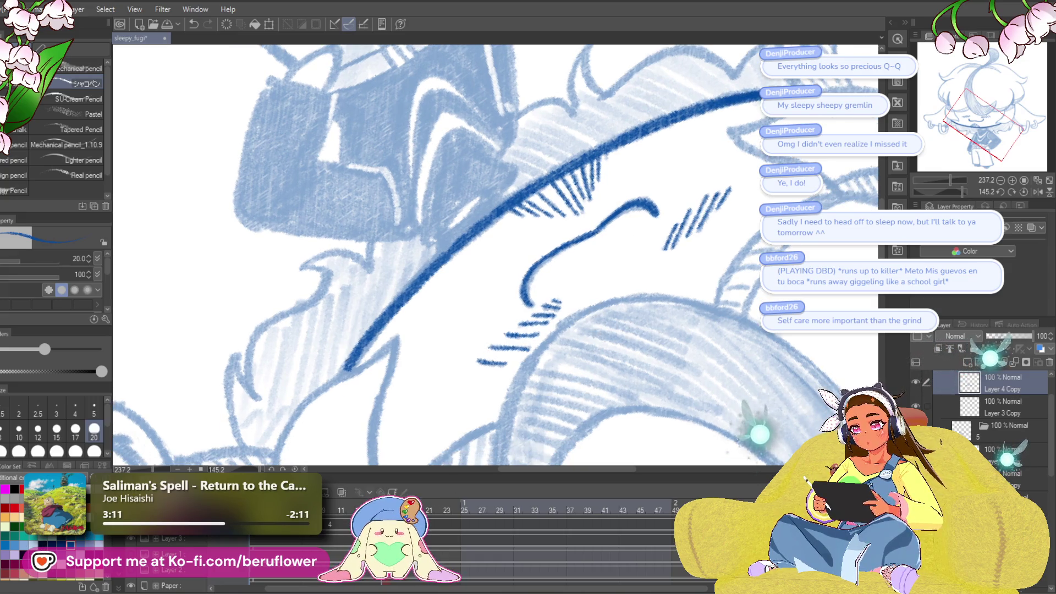
{"action": "left_click", "coordinate": [1023, 192]}
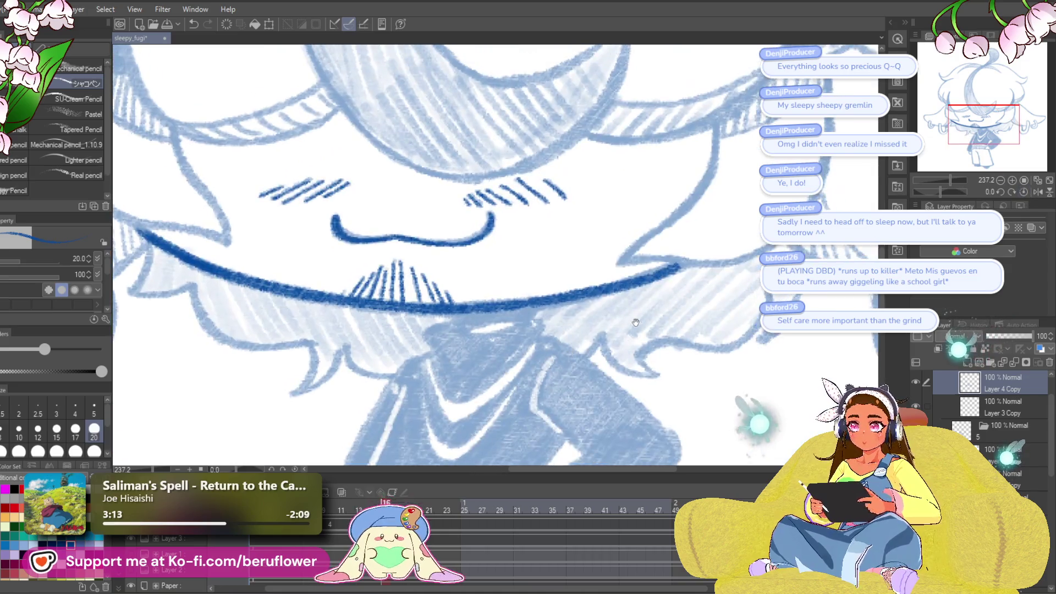
- Extend the dark blue chin line up the right cheek and darken the jaw corner
{"action": "left_click_drag", "start_coordinate": [600, 137], "coordinate": [561, 220]}
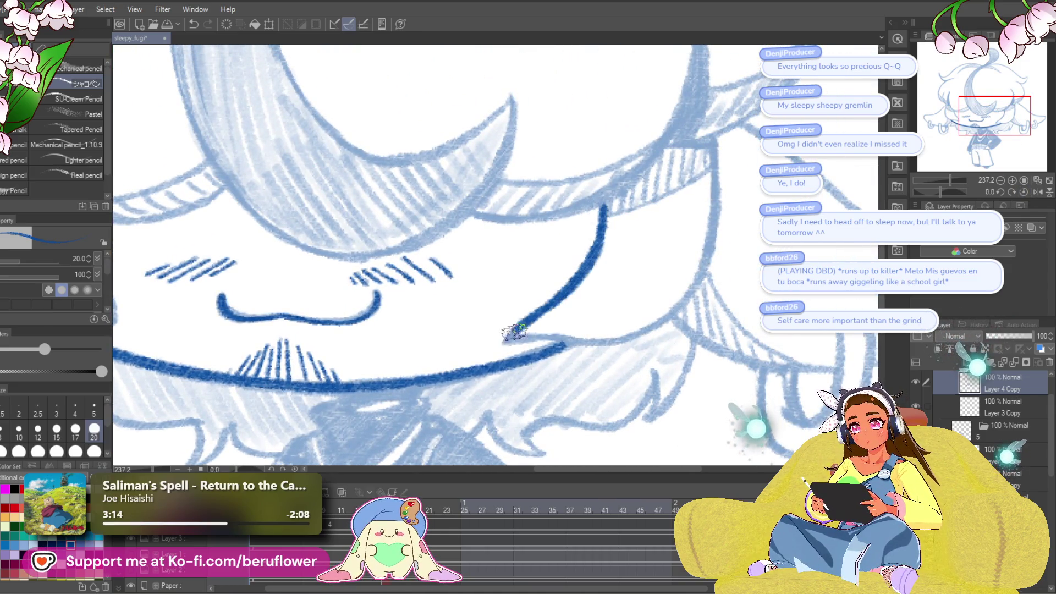
{"action": "left_click_drag", "start_coordinate": [515, 332], "coordinate": [501, 346]}
{"action": "left_click_drag", "start_coordinate": [702, 271], "coordinate": [673, 275]}
{"action": "mouse_move", "coordinate": [685, 165]}
{"action": "left_mouse_down"}
{"action": "mouse_move", "coordinate": [682, 235]}
{"action": "mouse_move", "coordinate": [627, 328]}
{"action": "left_mouse_up"}
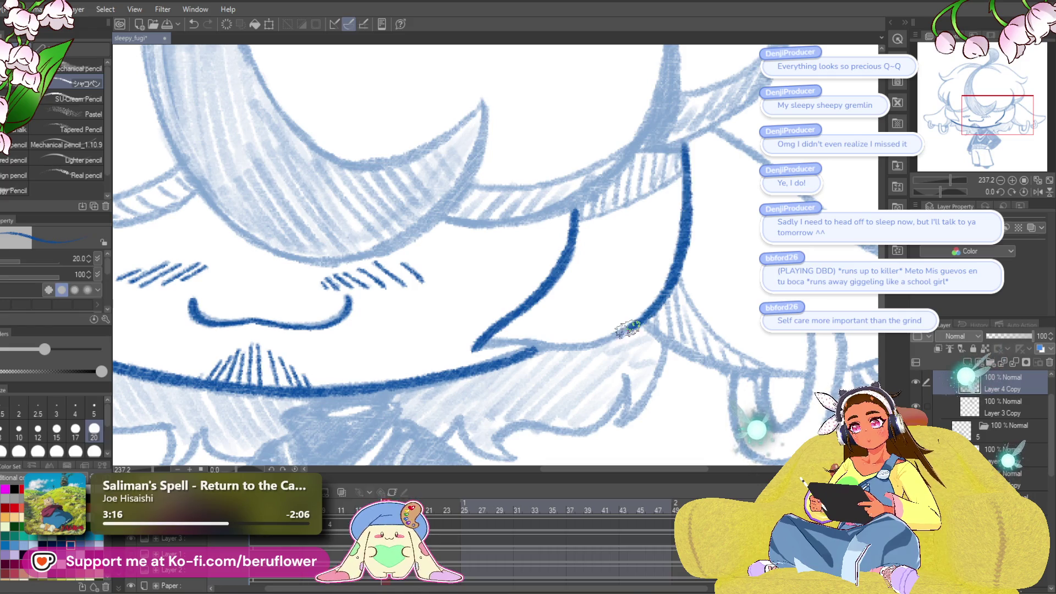
{"action": "mouse_move", "coordinate": [544, 346]}
{"action": "left_mouse_down"}
{"action": "mouse_move", "coordinate": [474, 349]}
{"action": "mouse_move", "coordinate": [724, 302]}
{"action": "mouse_move", "coordinate": [792, 319]}
{"action": "left_mouse_up"}
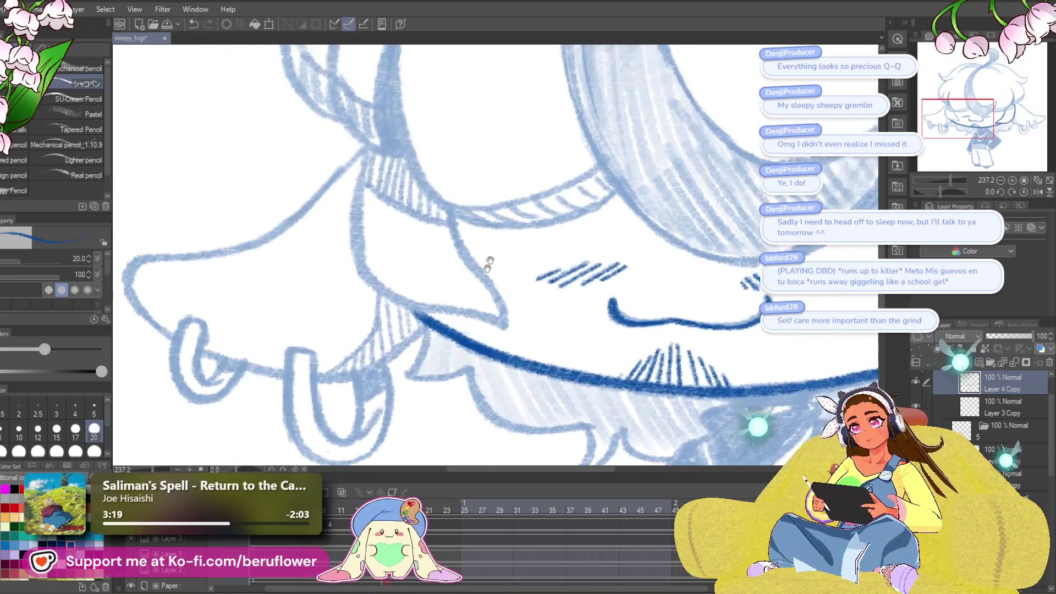
- Ink the left jaw corner and the face's left outline in dark blue
{"action": "left_click_drag", "start_coordinate": [439, 231], "coordinate": [494, 328]}
{"action": "left_click_drag", "start_coordinate": [350, 175], "coordinate": [344, 266]}
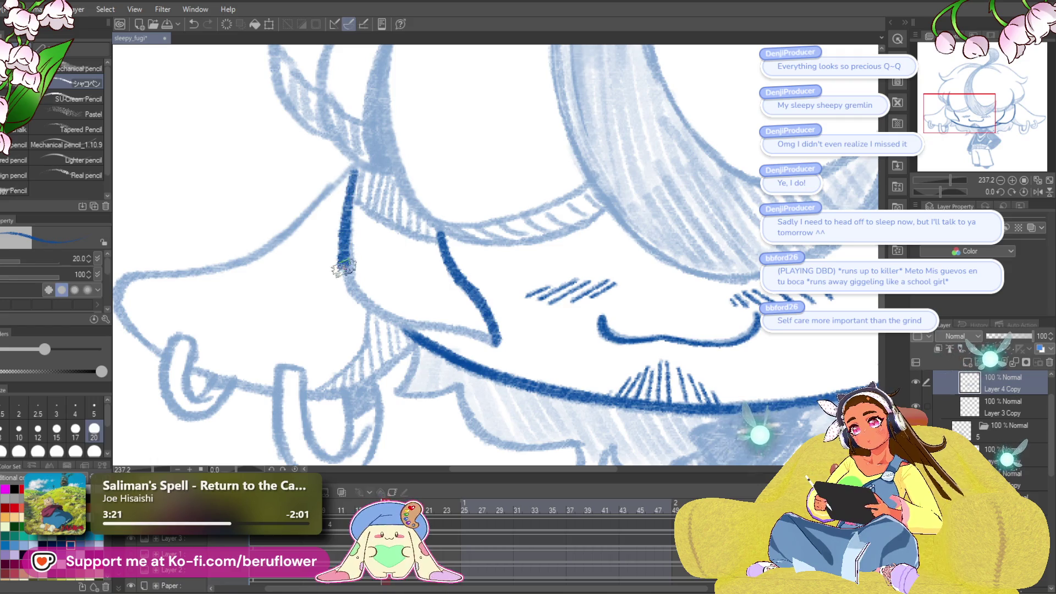
{"action": "left_click_drag", "start_coordinate": [519, 329], "coordinate": [490, 325]}
{"action": "left_click", "coordinate": [472, 341]}
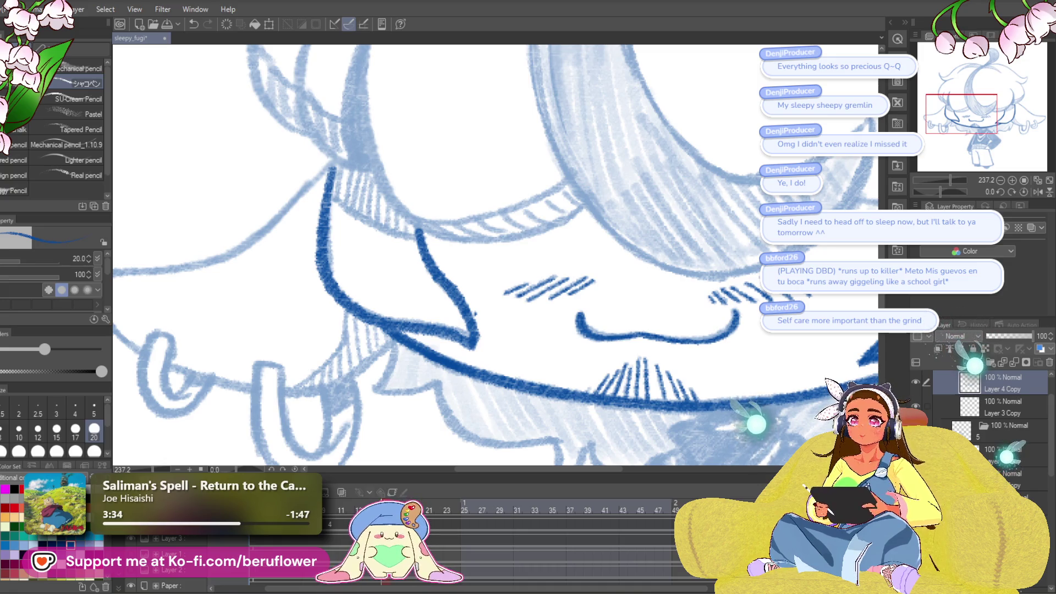
- Zoom out to check the lower-face outline, then center on the top hair curl
{"action": "left_click_drag", "start_coordinate": [639, 416], "coordinate": [560, 342]}
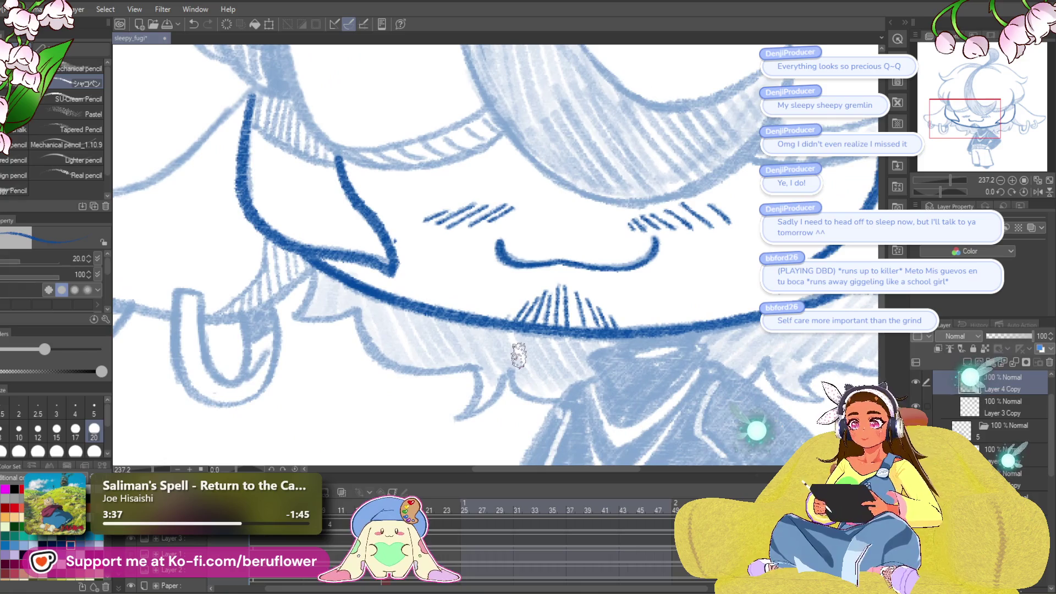
{"action": "scroll", "coordinate": [400, 232], "scroll_direction": "down", "scroll_amount": 3}
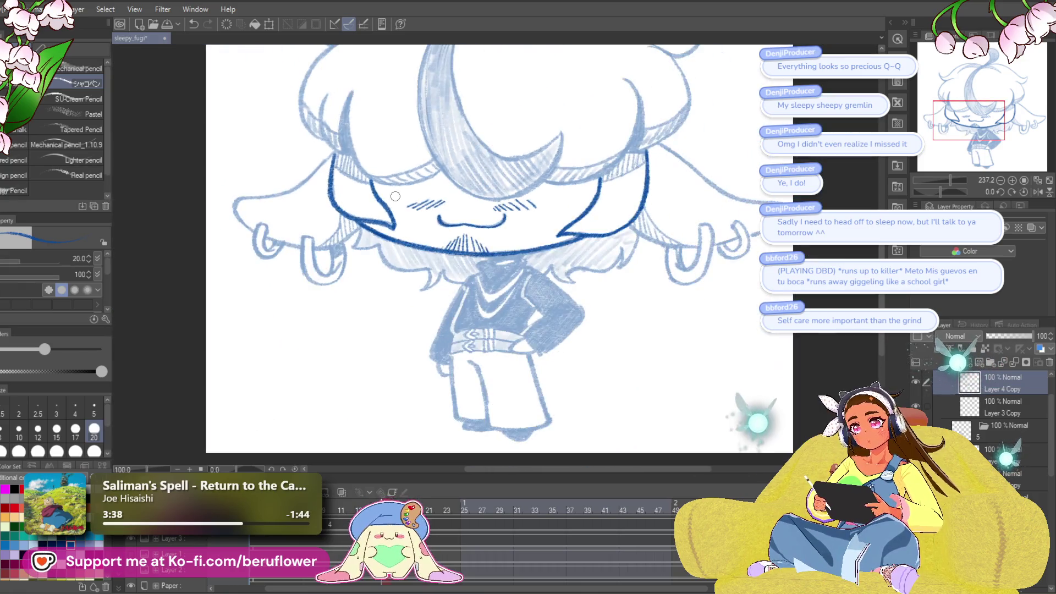
{"action": "mouse_move", "coordinate": [698, 293]}
{"action": "left_mouse_down"}
{"action": "mouse_move", "coordinate": [700, 344]}
{"action": "mouse_move", "coordinate": [647, 320]}
{"action": "mouse_move", "coordinate": [699, 361]}
{"action": "left_mouse_up"}
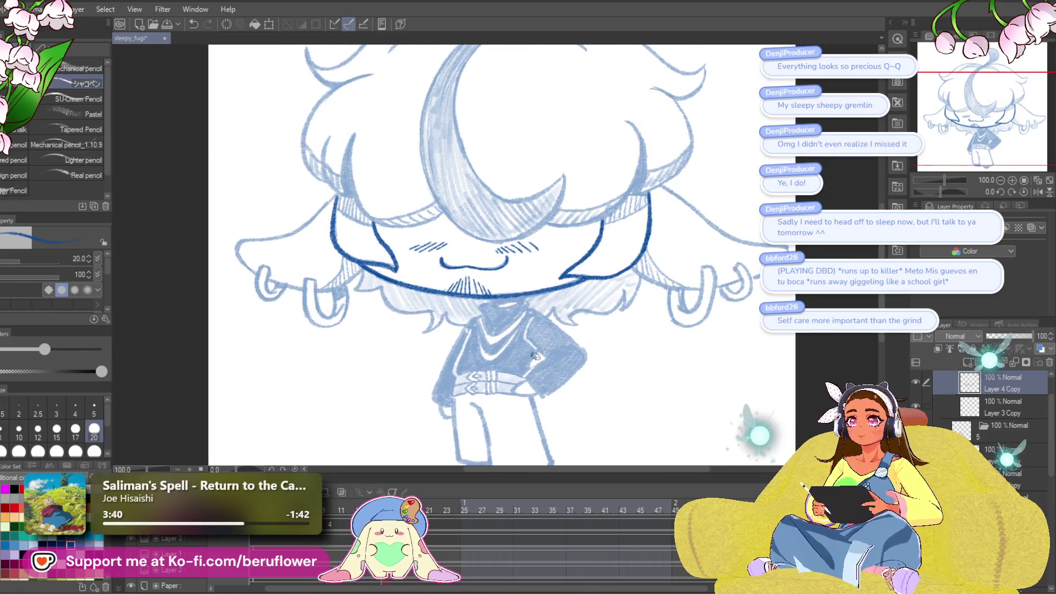
{"action": "left_click_drag", "start_coordinate": [563, 382], "coordinate": [652, 346]}
{"action": "scroll", "coordinate": [511, 267], "scroll_direction": "up", "scroll_amount": 3}
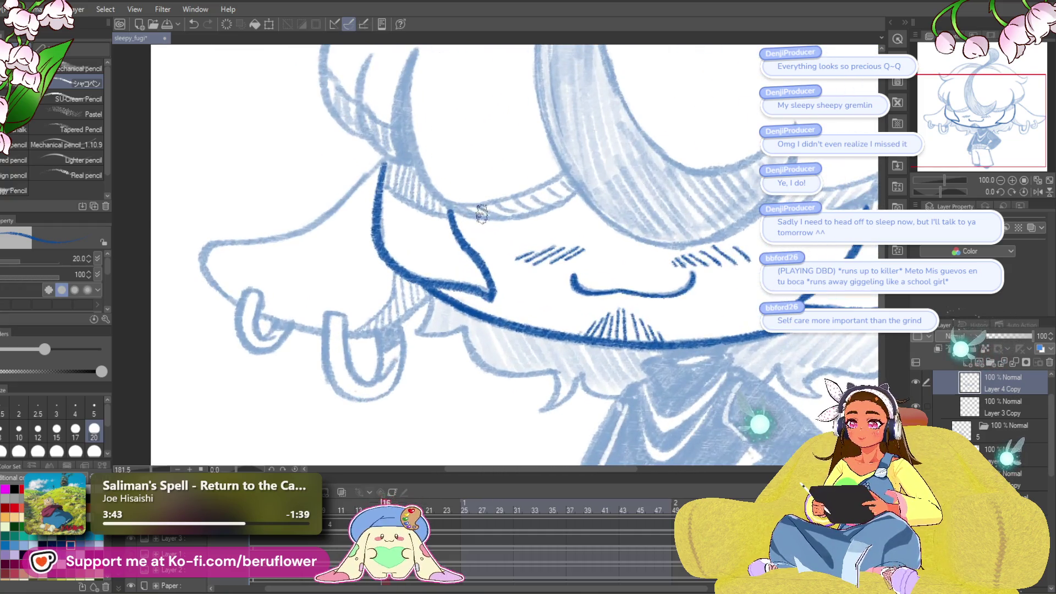
{"action": "mouse_move", "coordinate": [511, 267]}
{"action": "left_mouse_down"}
{"action": "mouse_move", "coordinate": [618, 276]}
{"action": "mouse_move", "coordinate": [698, 302]}
{"action": "mouse_move", "coordinate": [627, 290]}
{"action": "mouse_move", "coordinate": [642, 271]}
{"action": "left_mouse_up"}
- Outline the hair curl's tip, inner, outer and top edges in dark blue
{"action": "scroll", "coordinate": [642, 271], "scroll_direction": "up", "scroll_amount": 5}
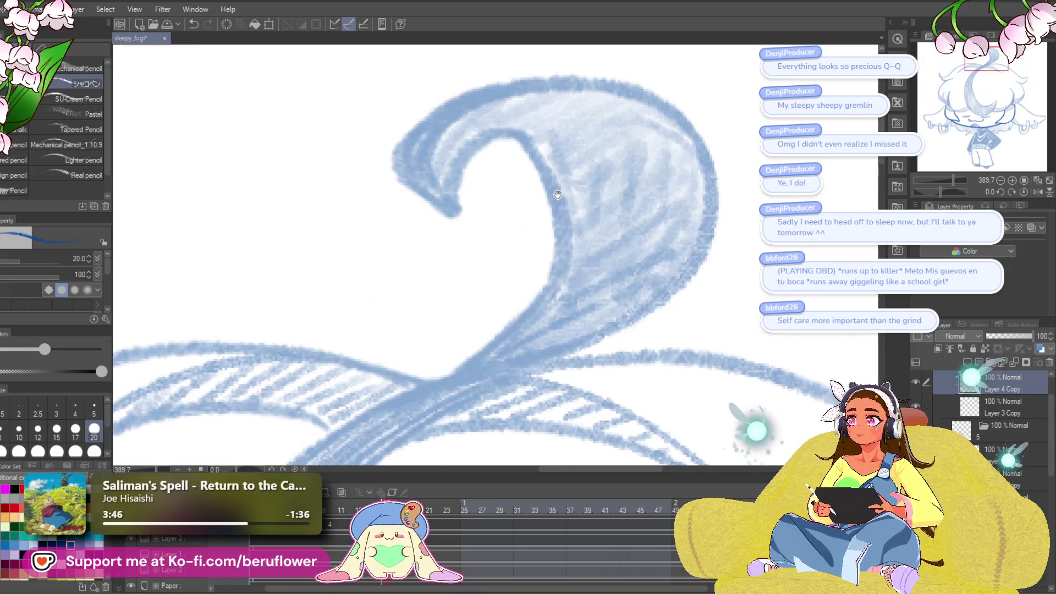
{"action": "mouse_move", "coordinate": [457, 211]}
{"action": "left_mouse_down"}
{"action": "mouse_move", "coordinate": [450, 183]}
{"action": "mouse_move", "coordinate": [504, 142]}
{"action": "mouse_move", "coordinate": [553, 217]}
{"action": "mouse_move", "coordinate": [498, 346]}
{"action": "mouse_move", "coordinate": [642, 396]}
{"action": "left_mouse_up"}
{"action": "mouse_move", "coordinate": [465, 259]}
{"action": "left_mouse_down"}
{"action": "mouse_move", "coordinate": [436, 266]}
{"action": "mouse_move", "coordinate": [479, 154]}
{"action": "mouse_move", "coordinate": [566, 130]}
{"action": "left_mouse_up"}
{"action": "left_click_drag", "start_coordinate": [723, 180], "coordinate": [647, 180]}
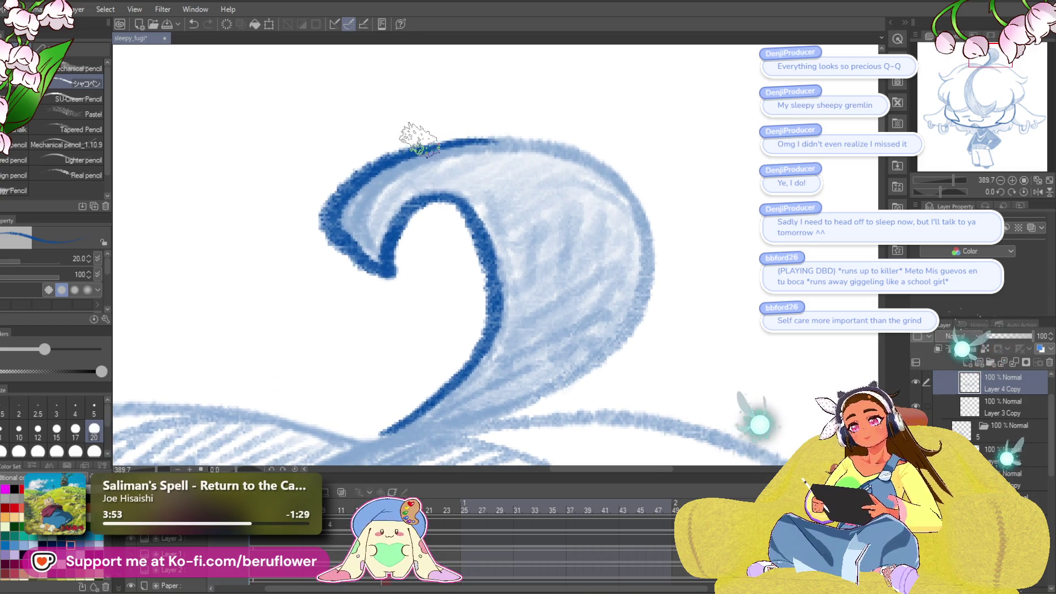
{"action": "mouse_move", "coordinate": [440, 143]}
{"action": "left_mouse_down"}
{"action": "mouse_move", "coordinate": [533, 137]}
{"action": "mouse_move", "coordinate": [620, 170]}
{"action": "mouse_move", "coordinate": [651, 302]}
{"action": "mouse_move", "coordinate": [702, 98]}
{"action": "mouse_move", "coordinate": [699, 179]}
{"action": "mouse_move", "coordinate": [529, 294]}
{"action": "mouse_move", "coordinate": [440, 278]}
{"action": "left_mouse_up"}
{"action": "left_click_drag", "start_coordinate": [512, 289], "coordinate": [644, 180]}
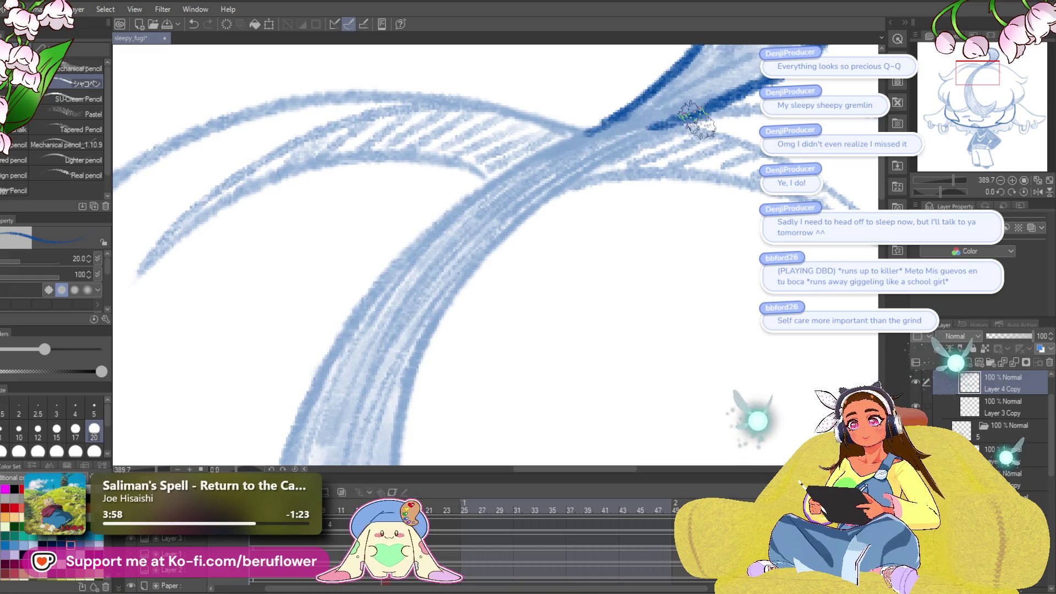
{"action": "scroll", "coordinate": [652, 127], "scroll_direction": "down", "scroll_amount": 5}
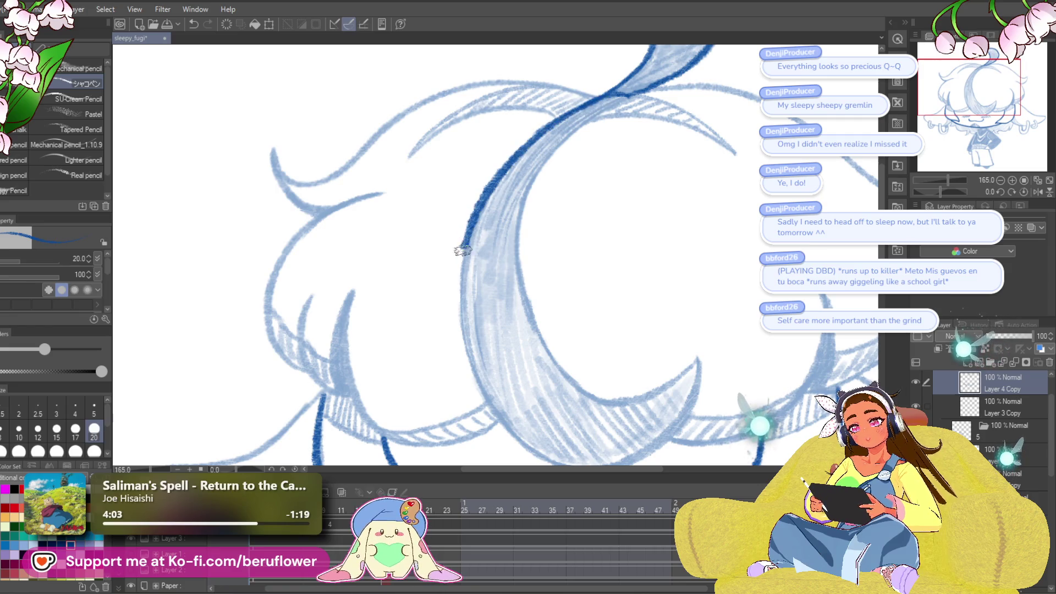
{"action": "left_click_drag", "start_coordinate": [464, 250], "coordinate": [469, 355]}
- Redraw the outline up the curl edge and down the neighbouring hair strand
{"action": "left_click_drag", "start_coordinate": [585, 420], "coordinate": [649, 234]}
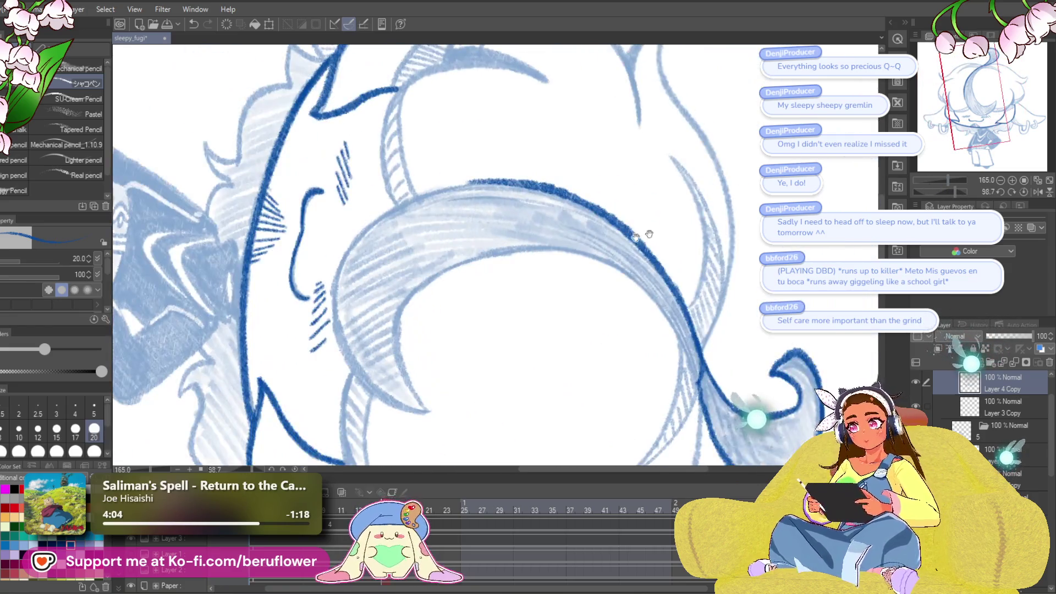
{"action": "scroll", "coordinate": [649, 234], "scroll_direction": "up", "scroll_amount": 5}
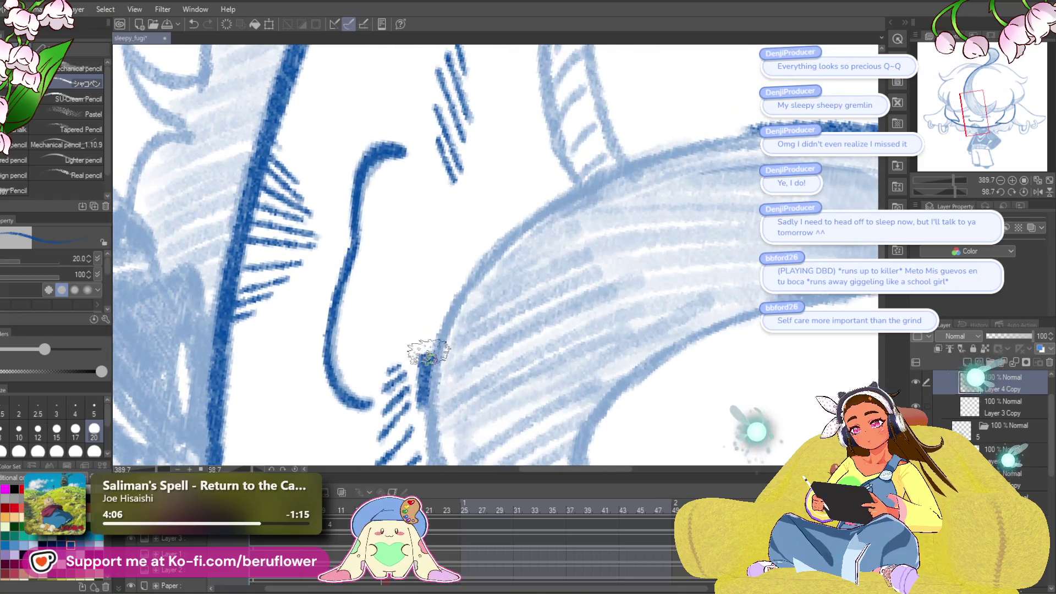
{"action": "left_click_drag", "start_coordinate": [428, 352], "coordinate": [523, 217]}
{"action": "key", "text": "ctrl+z"}
{"action": "mouse_move", "coordinate": [416, 380]}
{"action": "left_mouse_down"}
{"action": "mouse_move", "coordinate": [531, 212]}
{"action": "mouse_move", "coordinate": [758, 120]}
{"action": "left_mouse_up"}
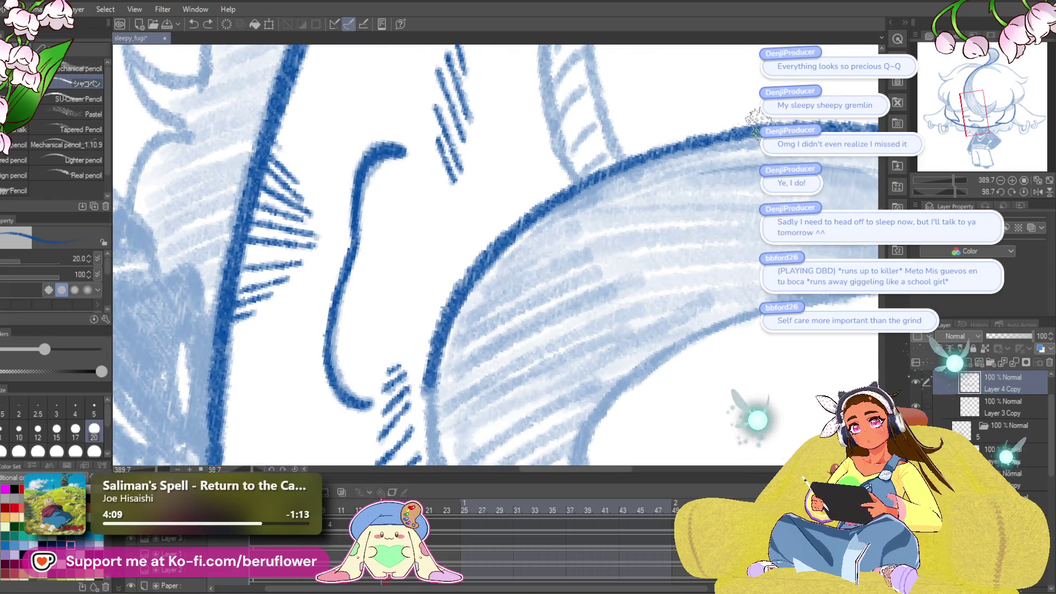
{"action": "left_click_drag", "start_coordinate": [470, 425], "coordinate": [497, 155]}
{"action": "mouse_move", "coordinate": [459, 77]}
{"action": "left_mouse_down"}
{"action": "mouse_move", "coordinate": [465, 194]}
{"action": "mouse_move", "coordinate": [559, 354]}
{"action": "mouse_move", "coordinate": [691, 415]}
{"action": "mouse_move", "coordinate": [502, 393]}
{"action": "mouse_move", "coordinate": [505, 432]}
{"action": "mouse_move", "coordinate": [439, 319]}
{"action": "mouse_move", "coordinate": [561, 89]}
{"action": "mouse_move", "coordinate": [622, 107]}
{"action": "left_mouse_up"}
{"action": "left_click_drag", "start_coordinate": [591, 237], "coordinate": [547, 358]}
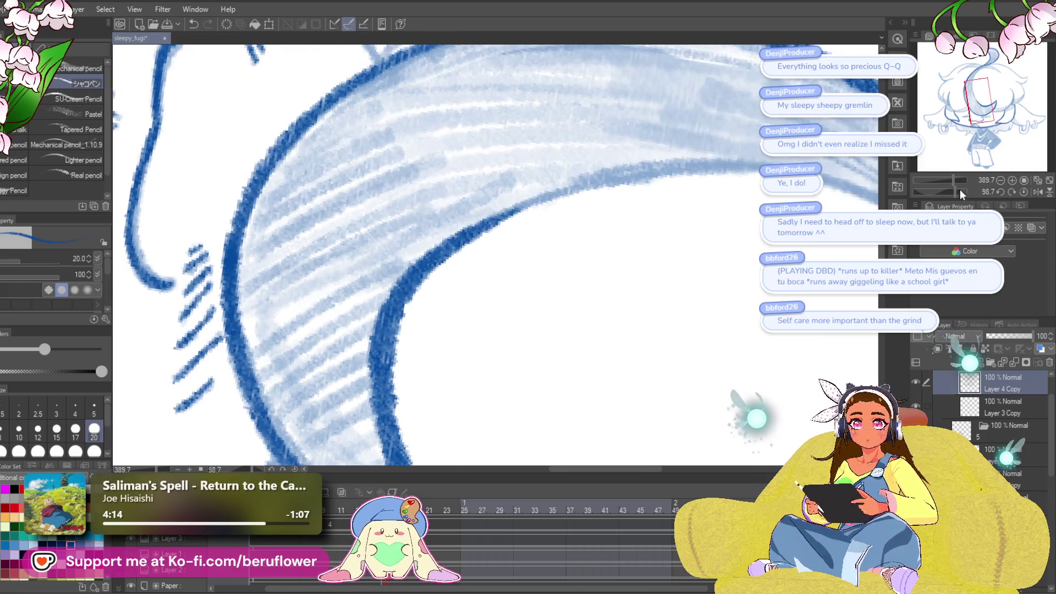
- Redraw and darken the curl's right outline and the strands running up-right from it
{"action": "left_click_drag", "start_coordinate": [959, 189], "coordinate": [946, 189]}
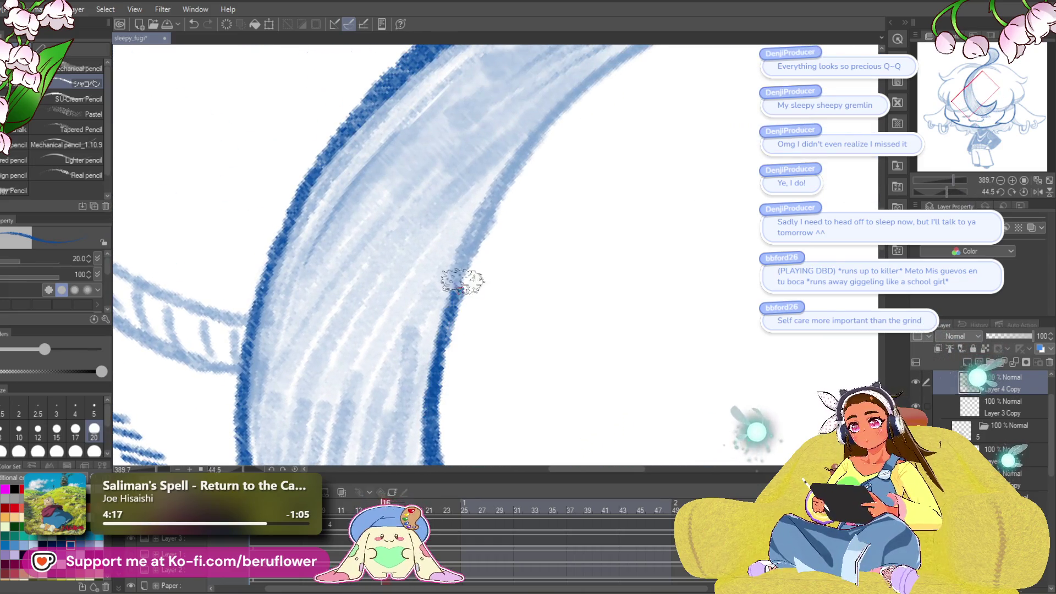
{"action": "left_click_drag", "start_coordinate": [463, 282], "coordinate": [605, 77]}
{"action": "mouse_move", "coordinate": [430, 432]}
{"action": "left_mouse_down"}
{"action": "mouse_move", "coordinate": [413, 449]}
{"action": "mouse_move", "coordinate": [475, 231]}
{"action": "mouse_move", "coordinate": [707, 52]}
{"action": "mouse_move", "coordinate": [751, 281]}
{"action": "left_mouse_up"}
{"action": "left_click_drag", "start_coordinate": [953, 192], "coordinate": [939, 189]}
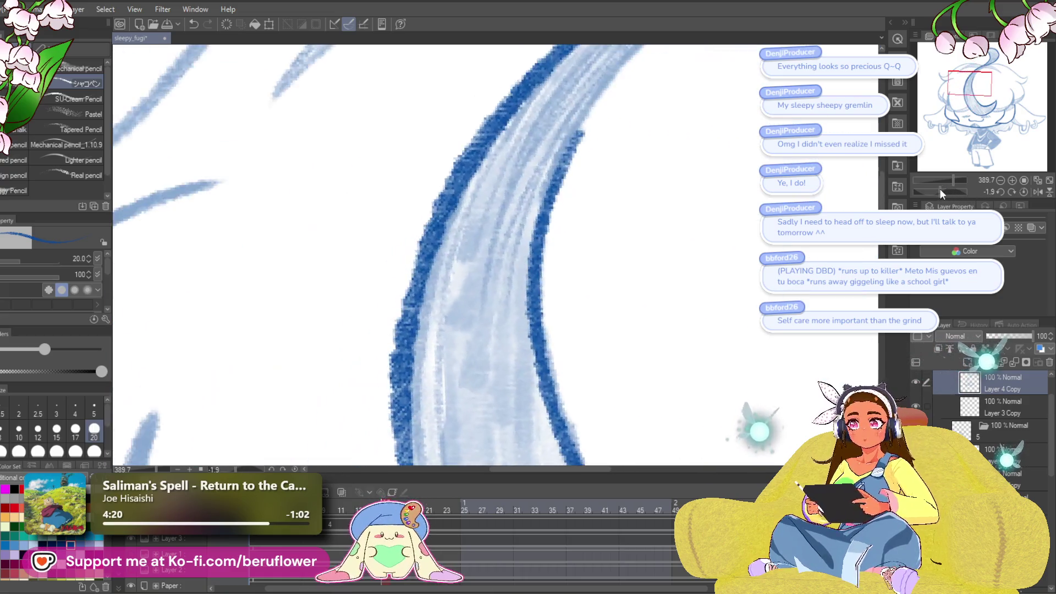
{"action": "mouse_move", "coordinate": [690, 108]}
{"action": "left_mouse_down"}
{"action": "mouse_move", "coordinate": [518, 222]}
{"action": "mouse_move", "coordinate": [435, 352]}
{"action": "left_mouse_up"}
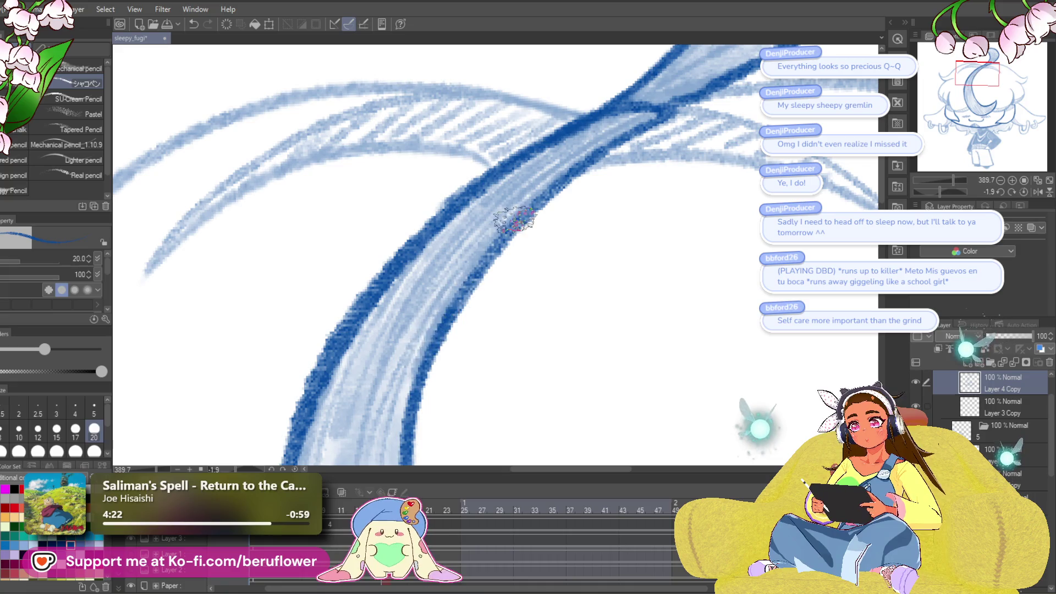
{"action": "mouse_move", "coordinate": [495, 151]}
{"action": "left_mouse_down"}
{"action": "mouse_move", "coordinate": [688, 204]}
{"action": "mouse_move", "coordinate": [490, 235]}
{"action": "mouse_move", "coordinate": [363, 364]}
{"action": "left_mouse_up"}
{"action": "left_click_drag", "start_coordinate": [688, 308], "coordinate": [593, 265]}
{"action": "left_click_drag", "start_coordinate": [940, 190], "coordinate": [930, 184]}
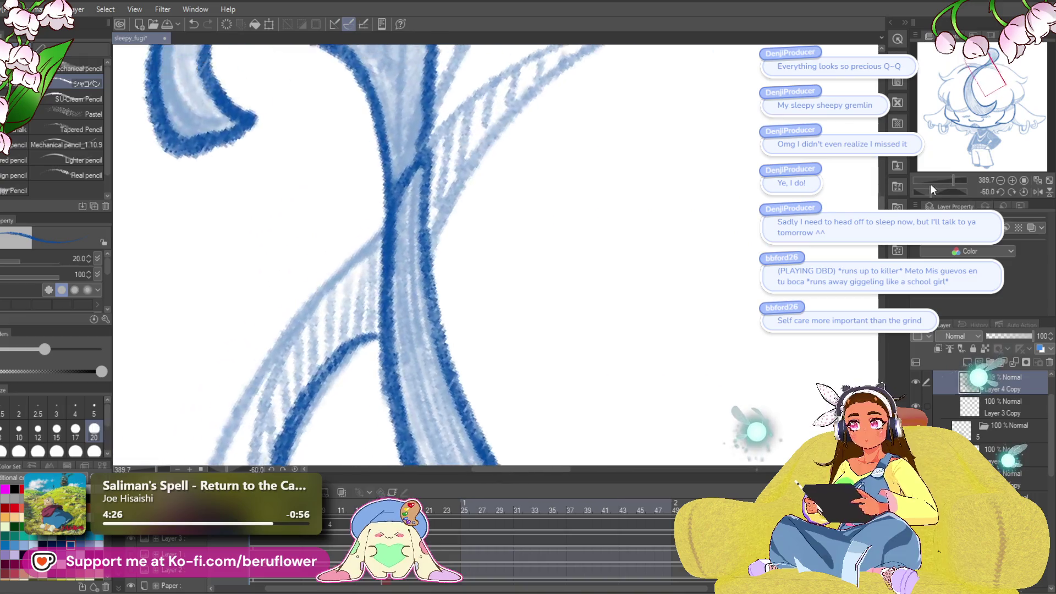
{"action": "mouse_move", "coordinate": [696, 229]}
{"action": "left_mouse_down"}
{"action": "mouse_move", "coordinate": [456, 306]}
{"action": "mouse_move", "coordinate": [586, 201]}
{"action": "mouse_move", "coordinate": [740, 175]}
{"action": "left_mouse_up"}
{"action": "left_click_drag", "start_coordinate": [633, 225], "coordinate": [621, 352]}
{"action": "left_click_drag", "start_coordinate": [446, 336], "coordinate": [762, 141]}
- Draw long dark arcs down the hair and along the strand's underside to the junction
{"action": "left_click_drag", "start_coordinate": [622, 271], "coordinate": [440, 385]}
{"action": "mouse_move", "coordinate": [738, 71]}
{"action": "left_mouse_down"}
{"action": "mouse_move", "coordinate": [566, 200]}
{"action": "mouse_move", "coordinate": [443, 370]}
{"action": "mouse_move", "coordinate": [512, 119]}
{"action": "left_mouse_up"}
{"action": "mouse_move", "coordinate": [536, 49]}
{"action": "left_mouse_down"}
{"action": "mouse_move", "coordinate": [483, 322]}
{"action": "mouse_move", "coordinate": [337, 343]}
{"action": "left_mouse_up"}
{"action": "left_click_drag", "start_coordinate": [327, 290], "coordinate": [293, 191]}
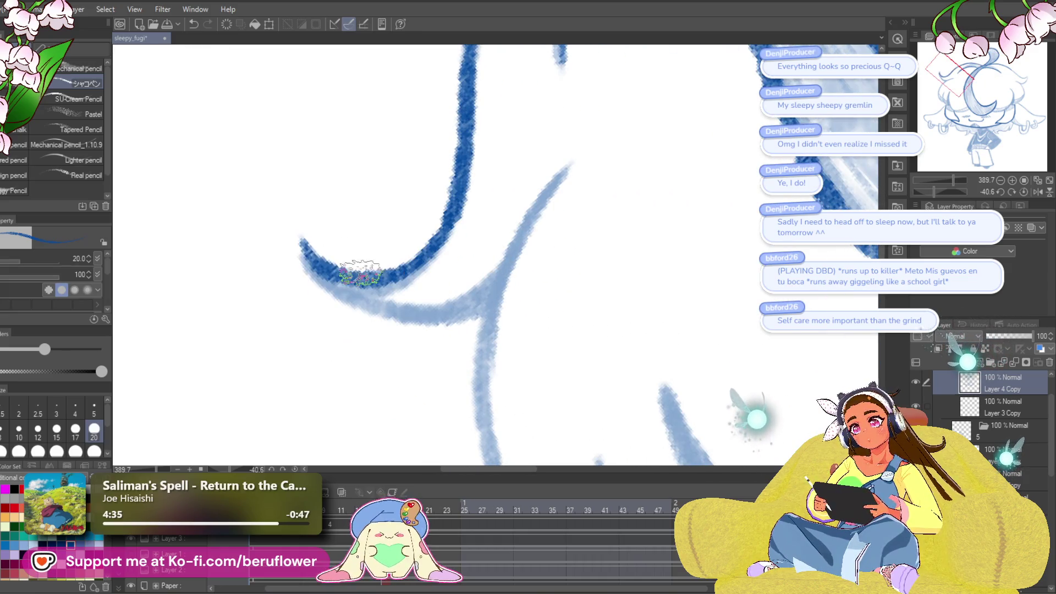
{"action": "mouse_move", "coordinate": [300, 243]}
{"action": "left_mouse_down"}
{"action": "mouse_move", "coordinate": [355, 308]}
{"action": "mouse_move", "coordinate": [719, 228]}
{"action": "mouse_move", "coordinate": [625, 321]}
{"action": "left_mouse_up"}
{"action": "left_click_drag", "start_coordinate": [326, 159], "coordinate": [427, 278]}
{"action": "left_click_drag", "start_coordinate": [550, 315], "coordinate": [649, 205]}
- Trace the light crescent streak curves and darken its left edge, then zoom out
{"action": "mouse_move", "coordinate": [669, 132]}
{"action": "left_mouse_down"}
{"action": "mouse_move", "coordinate": [460, 266]}
{"action": "mouse_move", "coordinate": [418, 352]}
{"action": "left_mouse_up"}
{"action": "key", "text": "ctrl+z"}
{"action": "mouse_move", "coordinate": [667, 111]}
{"action": "left_mouse_down"}
{"action": "mouse_move", "coordinate": [506, 178]}
{"action": "mouse_move", "coordinate": [399, 385]}
{"action": "left_mouse_up"}
{"action": "mouse_move", "coordinate": [413, 313]}
{"action": "left_mouse_down"}
{"action": "mouse_move", "coordinate": [424, 117]}
{"action": "mouse_move", "coordinate": [432, 278]}
{"action": "mouse_move", "coordinate": [520, 357]}
{"action": "left_mouse_up"}
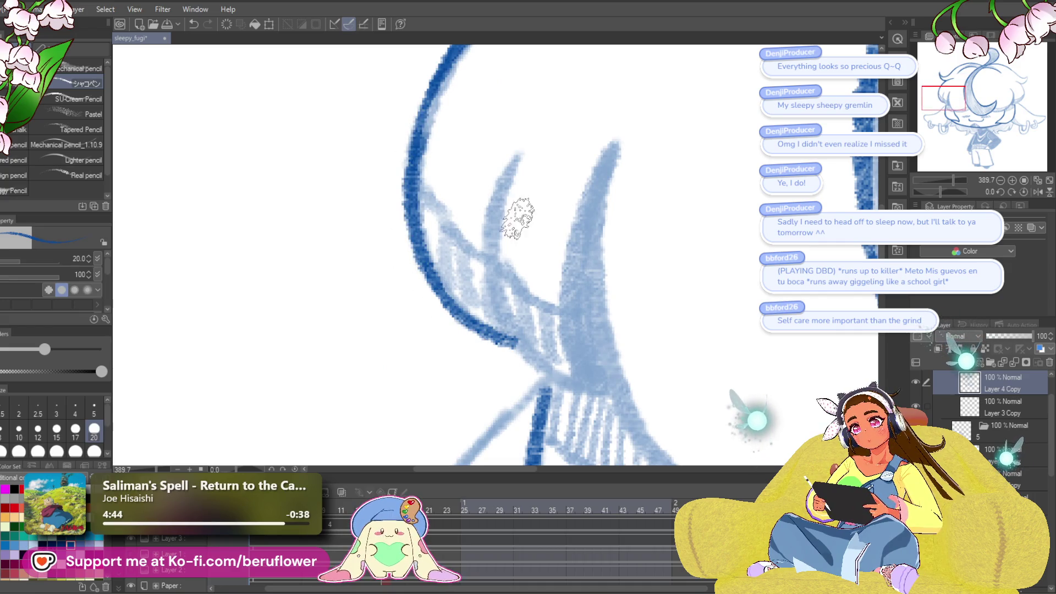
{"action": "mouse_move", "coordinate": [520, 154]}
{"action": "left_mouse_down"}
{"action": "mouse_move", "coordinate": [550, 380]}
{"action": "mouse_move", "coordinate": [611, 396]}
{"action": "left_mouse_up"}
{"action": "left_click_drag", "start_coordinate": [652, 363], "coordinate": [517, 325]}
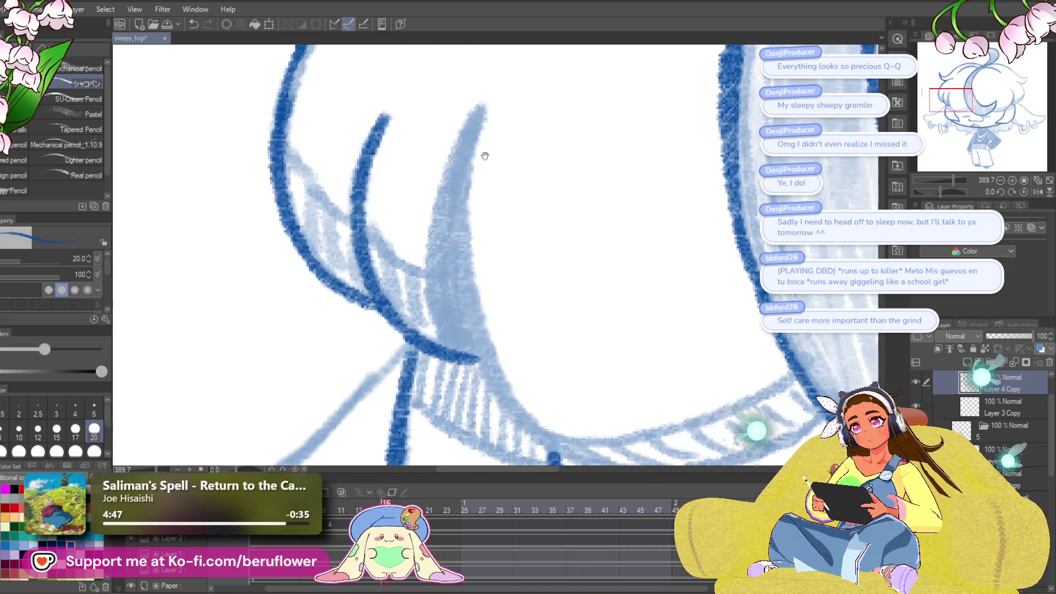
{"action": "mouse_move", "coordinate": [484, 102]}
{"action": "left_mouse_down"}
{"action": "mouse_move", "coordinate": [464, 278]}
{"action": "mouse_move", "coordinate": [588, 438]}
{"action": "left_mouse_up"}
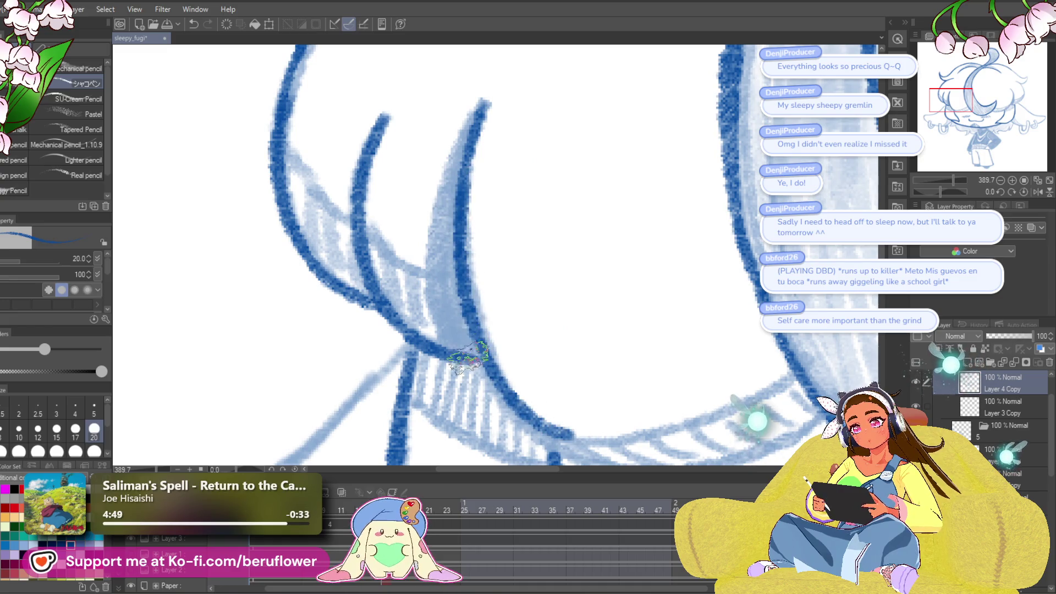
{"action": "mouse_move", "coordinate": [488, 94]}
{"action": "left_mouse_down"}
{"action": "mouse_move", "coordinate": [427, 276]}
{"action": "mouse_move", "coordinate": [429, 357]}
{"action": "left_mouse_up"}
{"action": "left_click_drag", "start_coordinate": [464, 141], "coordinate": [435, 338]}
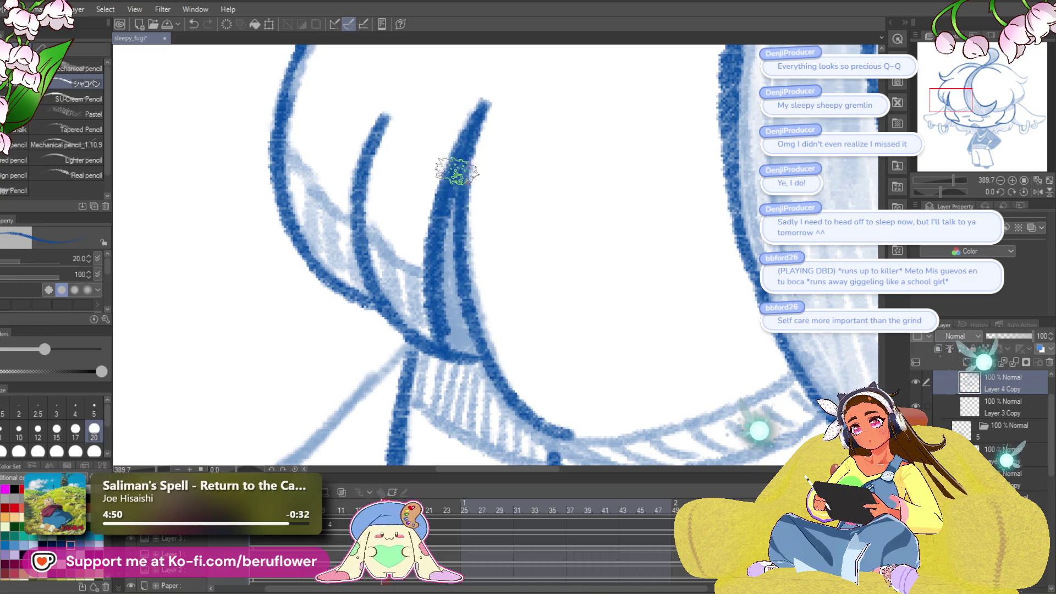
{"action": "mouse_move", "coordinate": [457, 171]}
{"action": "left_mouse_down"}
{"action": "mouse_move", "coordinate": [460, 341]}
{"action": "mouse_move", "coordinate": [448, 335]}
{"action": "mouse_move", "coordinate": [453, 206]}
{"action": "mouse_move", "coordinate": [408, 220]}
{"action": "left_mouse_up"}
{"action": "scroll", "coordinate": [456, 206], "scroll_direction": "down", "scroll_amount": 5}
- Rotate the canvas and ink the inner hair curves in dark blue
{"action": "left_click_drag", "start_coordinate": [941, 190], "coordinate": [954, 190]}
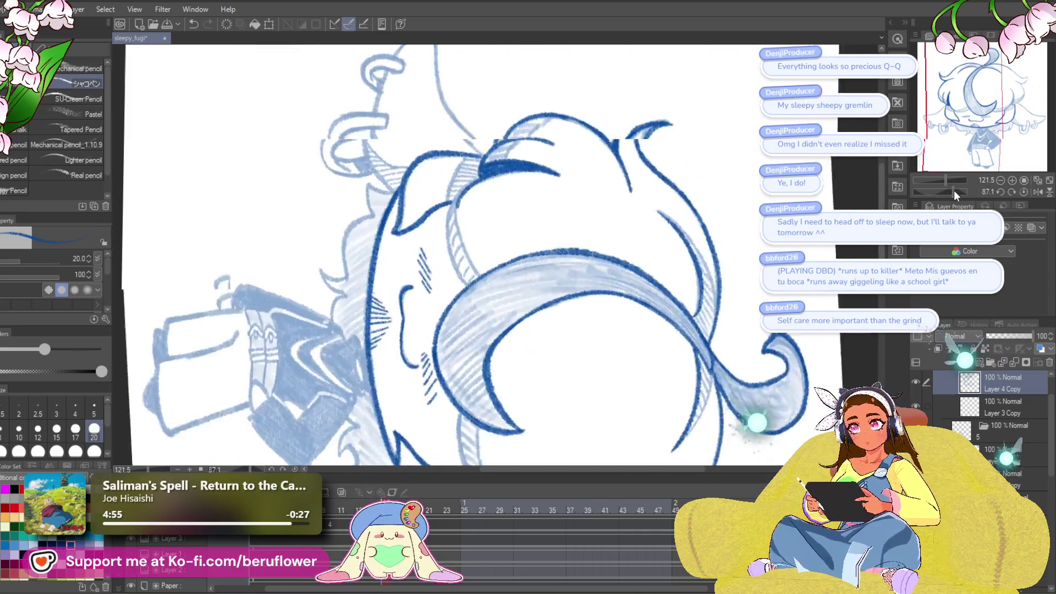
{"action": "scroll", "coordinate": [498, 345], "scroll_direction": "up", "scroll_amount": 3}
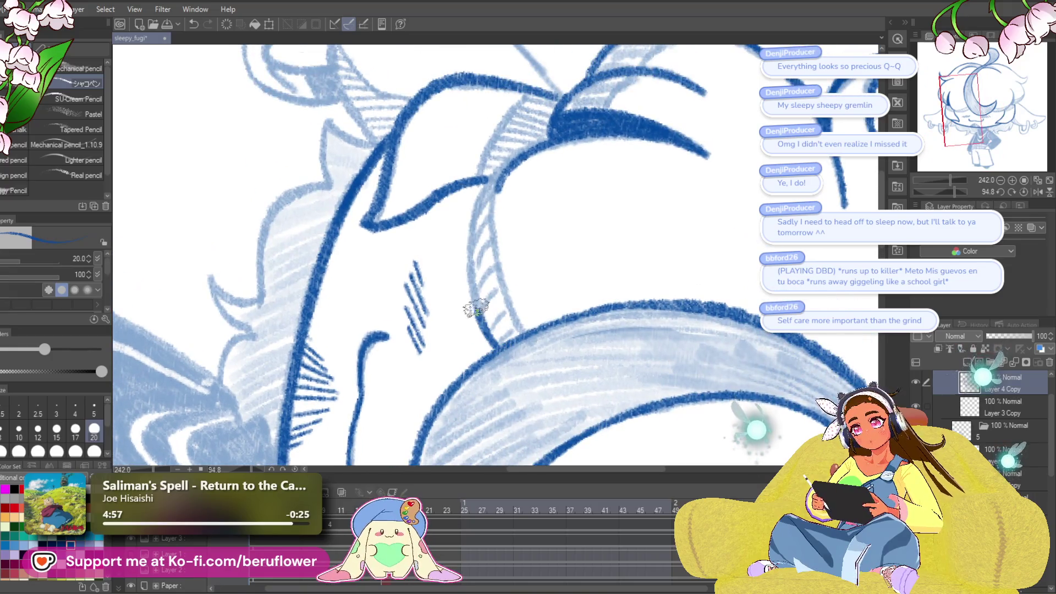
{"action": "mouse_move", "coordinate": [476, 310]}
{"action": "left_mouse_down"}
{"action": "mouse_move", "coordinate": [486, 203]}
{"action": "mouse_move", "coordinate": [562, 134]}
{"action": "left_mouse_up"}
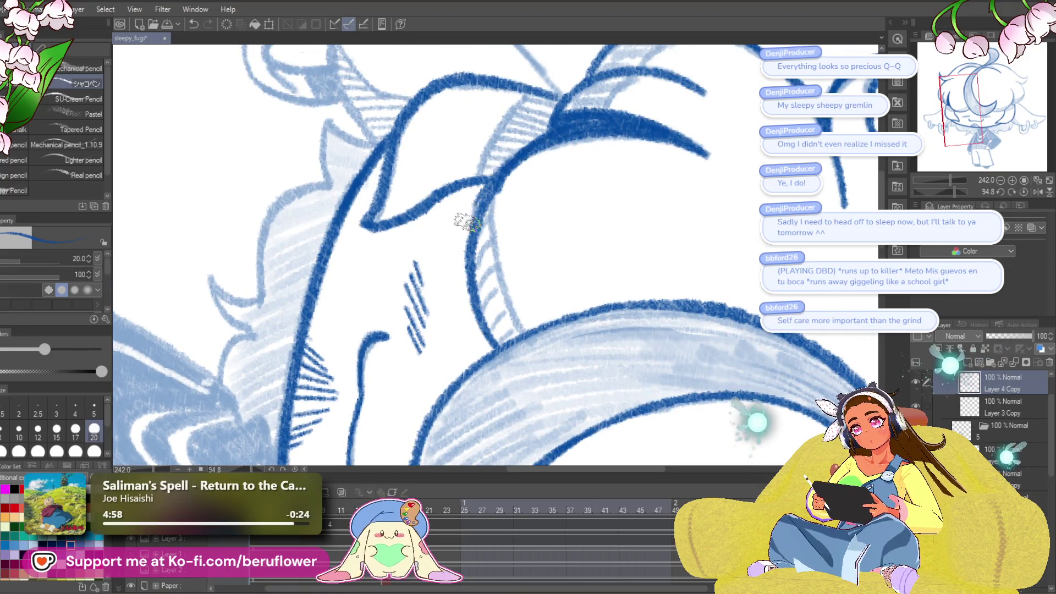
{"action": "left_click_drag", "start_coordinate": [506, 165], "coordinate": [480, 230]}
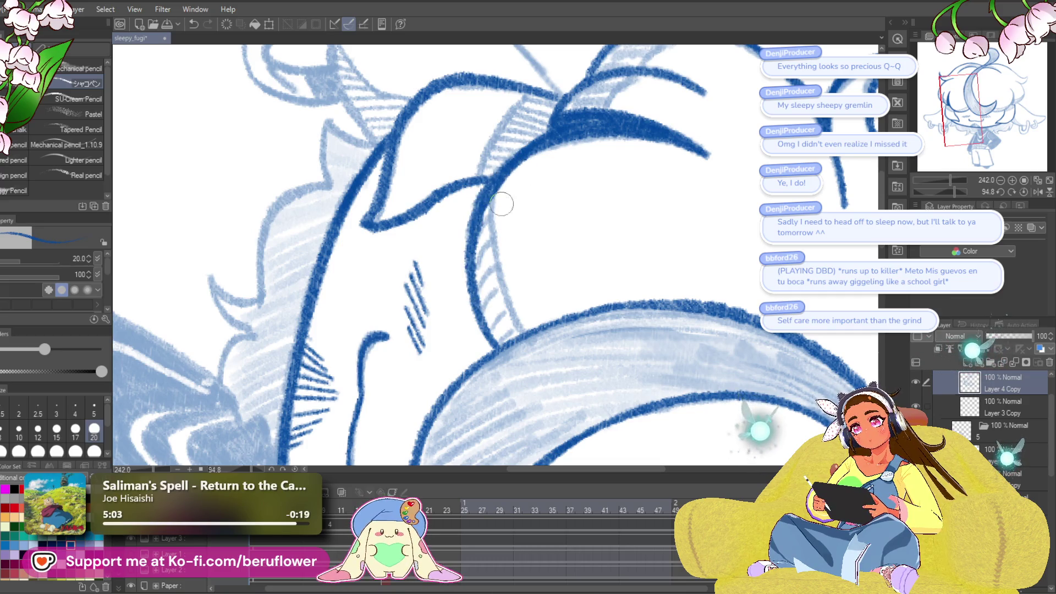
{"action": "left_click_drag", "start_coordinate": [531, 155], "coordinate": [542, 176]}
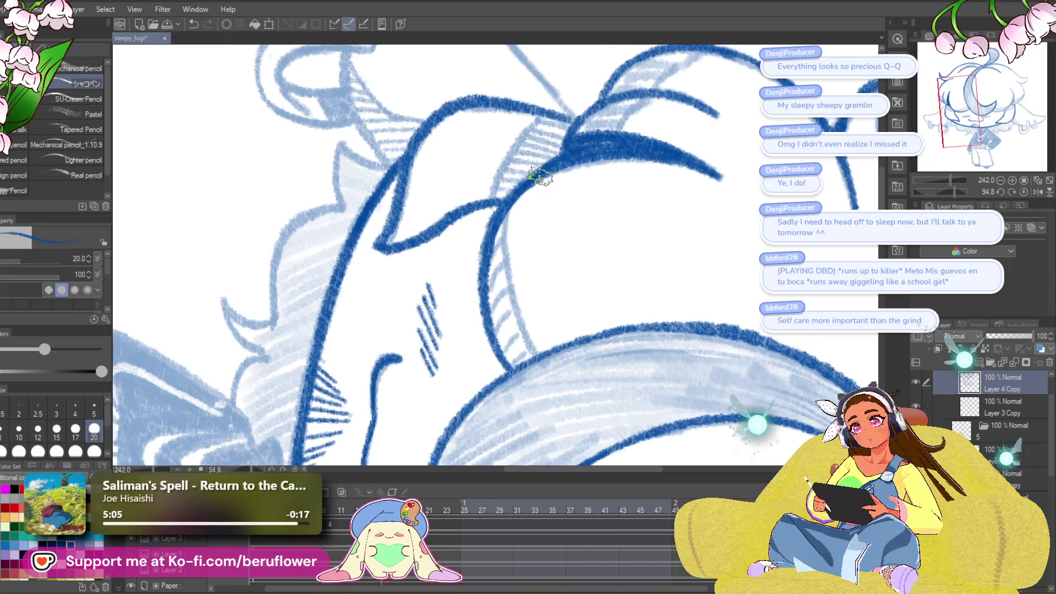
{"action": "mouse_move", "coordinate": [523, 349]}
{"action": "left_mouse_down"}
{"action": "mouse_move", "coordinate": [613, 349]}
{"action": "mouse_move", "coordinate": [594, 295]}
{"action": "mouse_move", "coordinate": [511, 190]}
{"action": "left_mouse_up"}
{"action": "left_click_drag", "start_coordinate": [477, 157], "coordinate": [483, 305]}
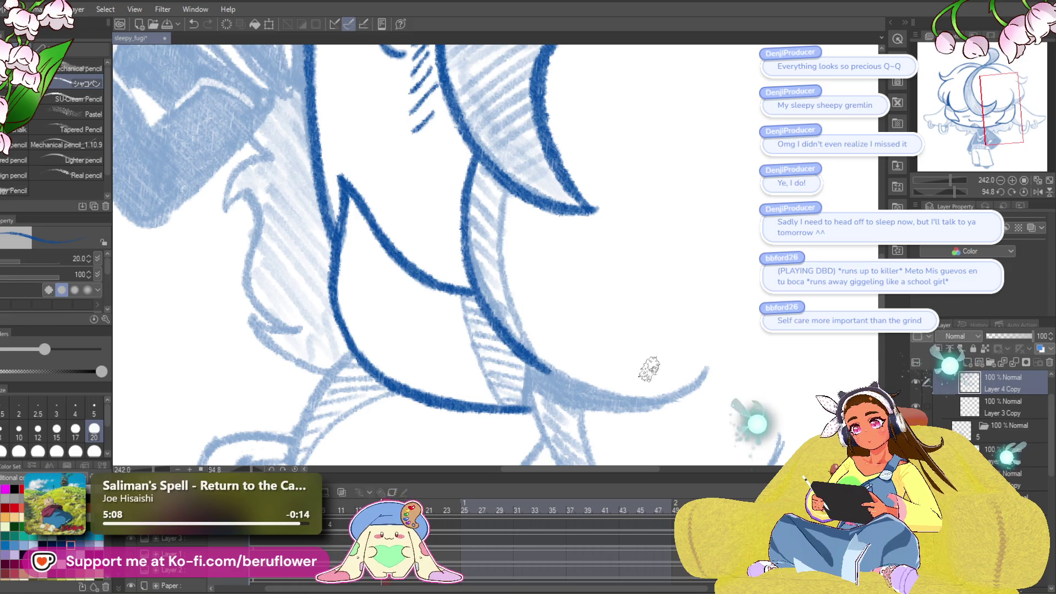
- Extend the dark stroke down the hair curve and the curled tips, then zoom out to center the drawing
{"action": "left_click_drag", "start_coordinate": [954, 190], "coordinate": [942, 190]}
{"action": "left_click_drag", "start_coordinate": [603, 195], "coordinate": [578, 355]}
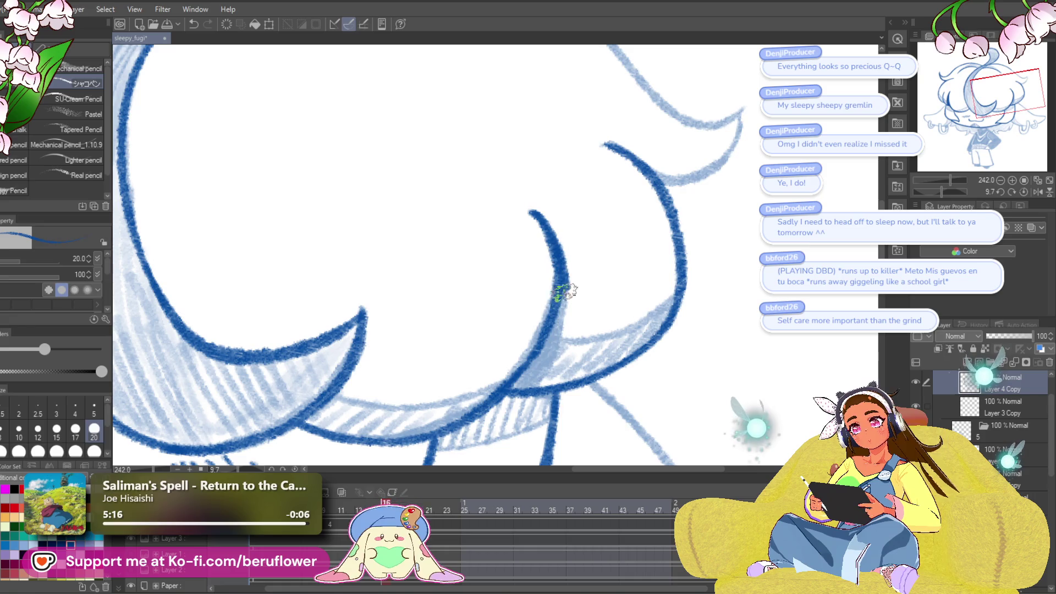
{"action": "mouse_move", "coordinate": [528, 388]}
{"action": "left_mouse_down"}
{"action": "mouse_move", "coordinate": [542, 322]}
{"action": "mouse_move", "coordinate": [682, 359]}
{"action": "mouse_move", "coordinate": [875, 191]}
{"action": "left_mouse_up"}
{"action": "left_click_drag", "start_coordinate": [946, 193], "coordinate": [932, 191]}
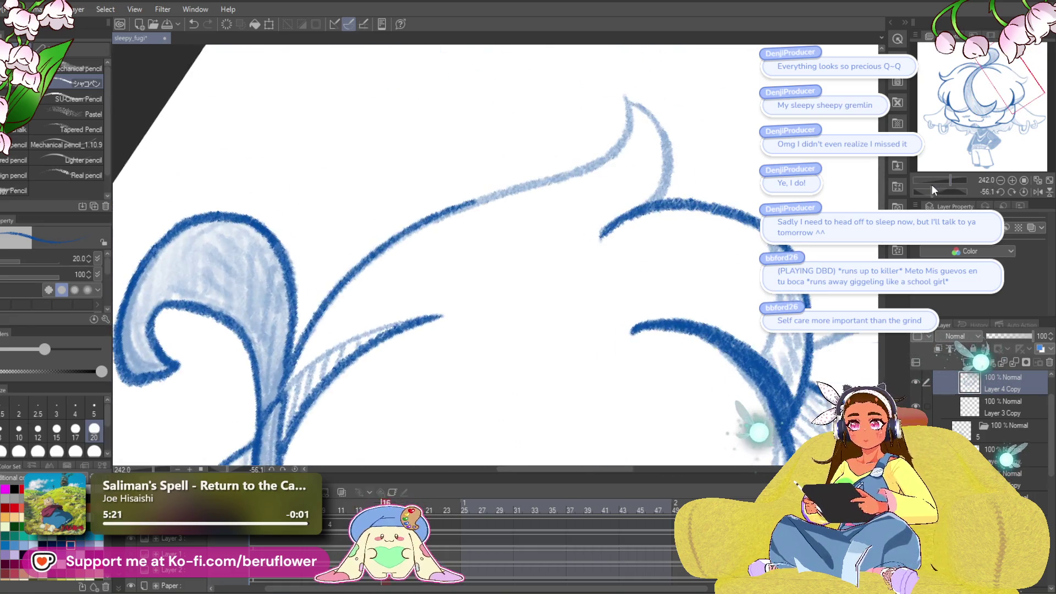
{"action": "left_click_drag", "start_coordinate": [642, 235], "coordinate": [662, 268]}
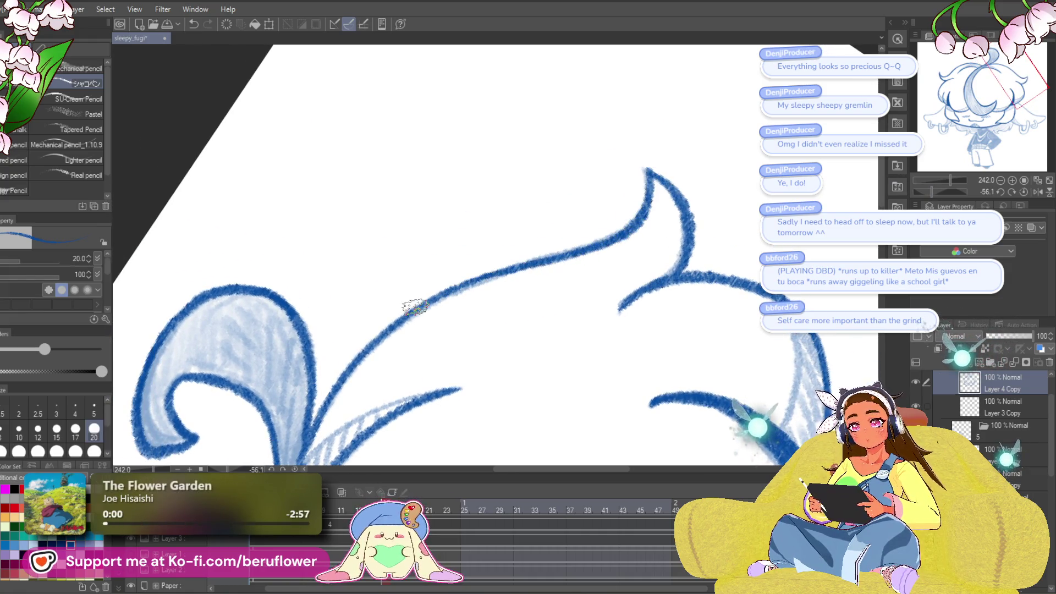
{"action": "scroll", "coordinate": [416, 306], "scroll_direction": "down", "scroll_amount": 5}
{"action": "left_click_drag", "start_coordinate": [416, 307], "coordinate": [449, 136]}
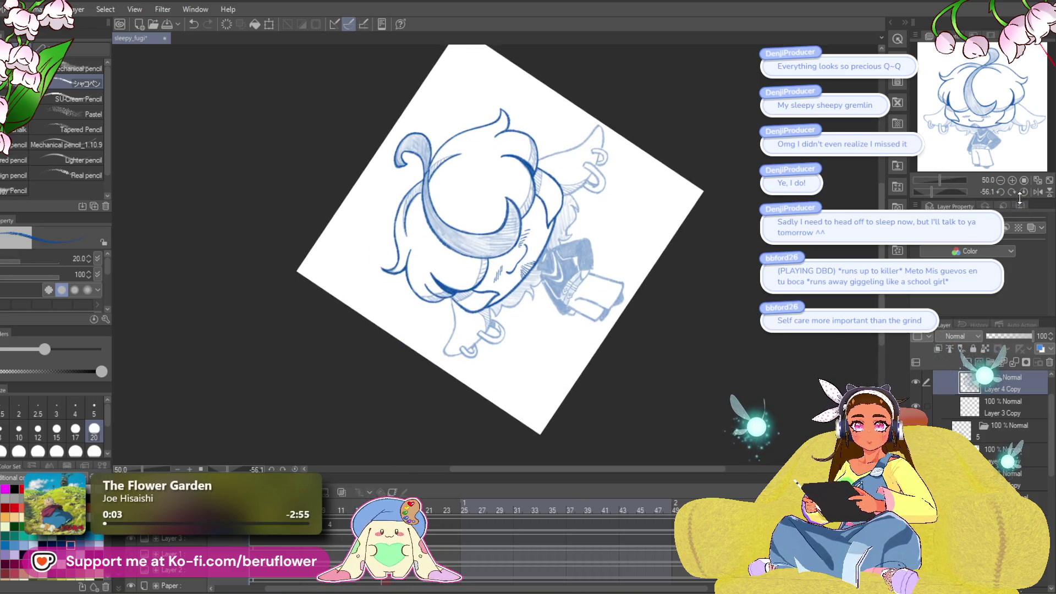
- Reset the rotation, zoom in on the face, and trace the side hair line in dark blue
{"action": "left_click", "coordinate": [1023, 193]}
{"action": "scroll", "coordinate": [467, 318], "scroll_direction": "up", "scroll_amount": 5}
{"action": "left_click_drag", "start_coordinate": [575, 164], "coordinate": [712, 280]}
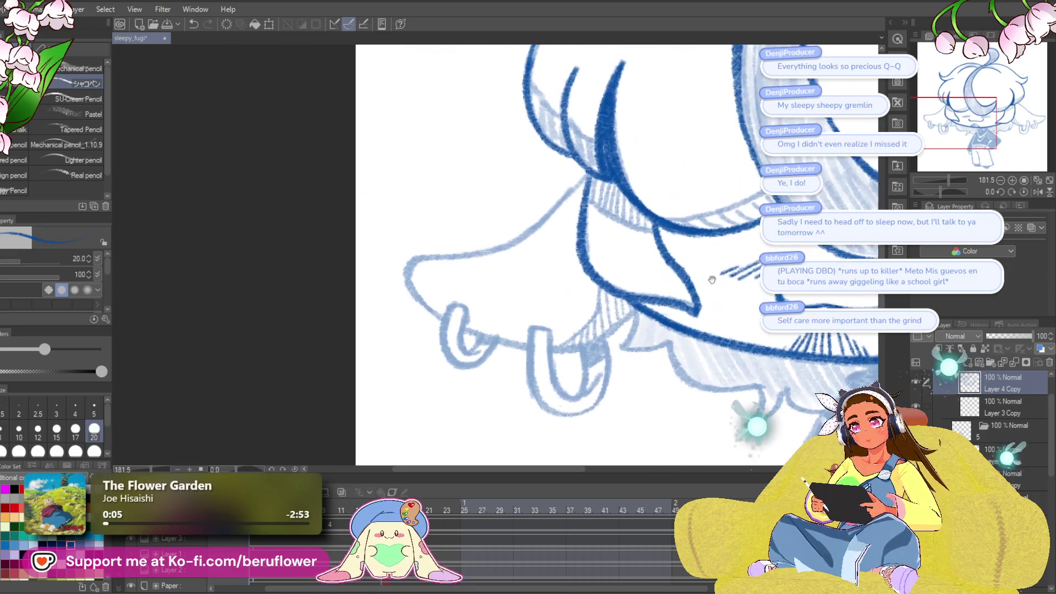
{"action": "left_click_drag", "start_coordinate": [581, 182], "coordinate": [497, 251]}
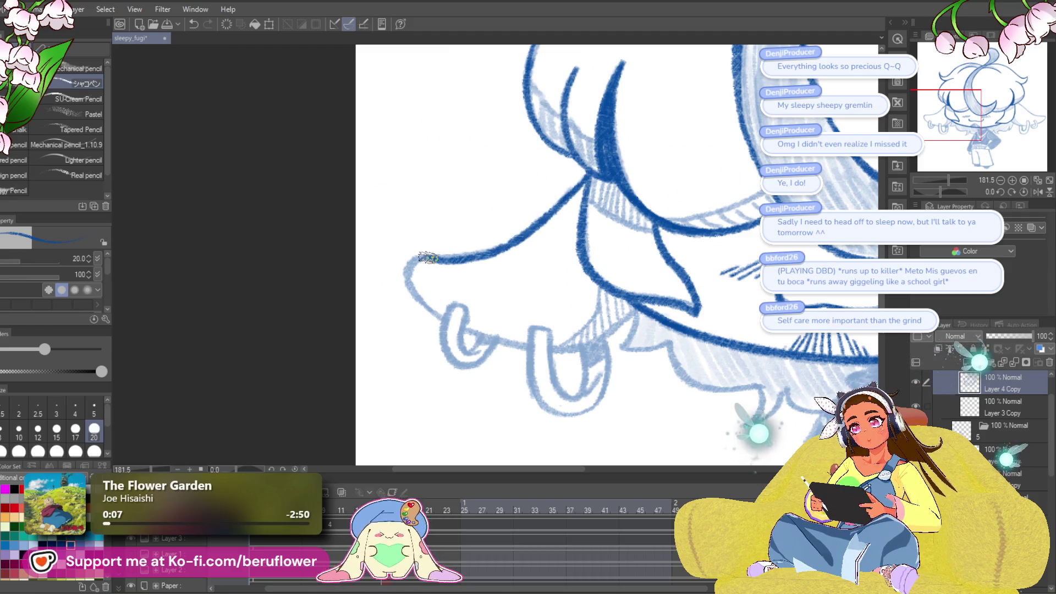
{"action": "left_click_drag", "start_coordinate": [640, 308], "coordinate": [605, 273]}
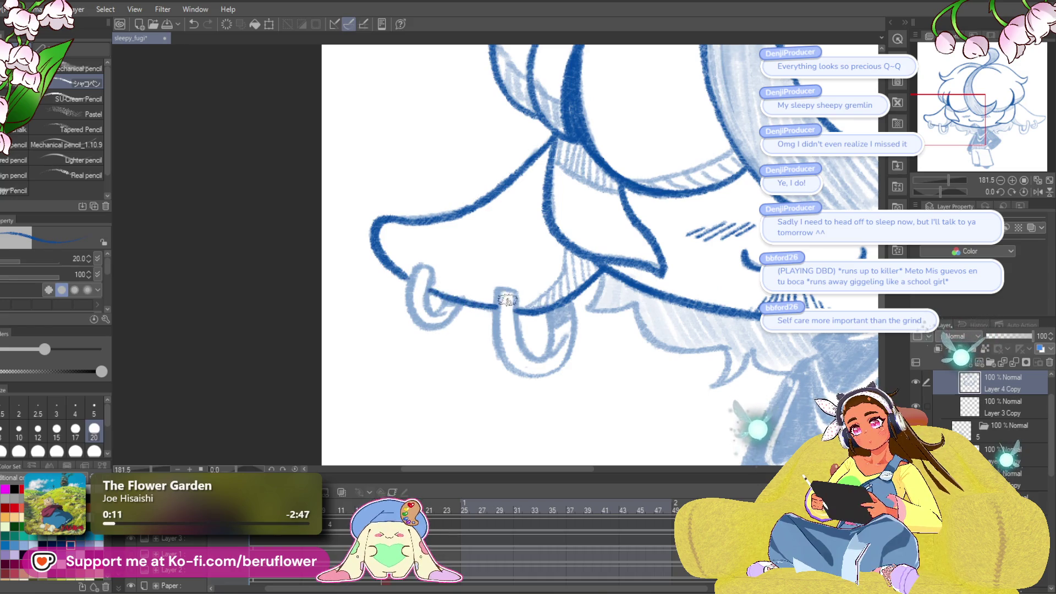
- Ink the left ear hoop inside and out, the hair-tip hook and lower hair edge
{"action": "mouse_move", "coordinate": [508, 300]}
{"action": "left_mouse_down"}
{"action": "mouse_move", "coordinate": [468, 266]}
{"action": "mouse_move", "coordinate": [453, 287]}
{"action": "mouse_move", "coordinate": [496, 345]}
{"action": "left_mouse_up"}
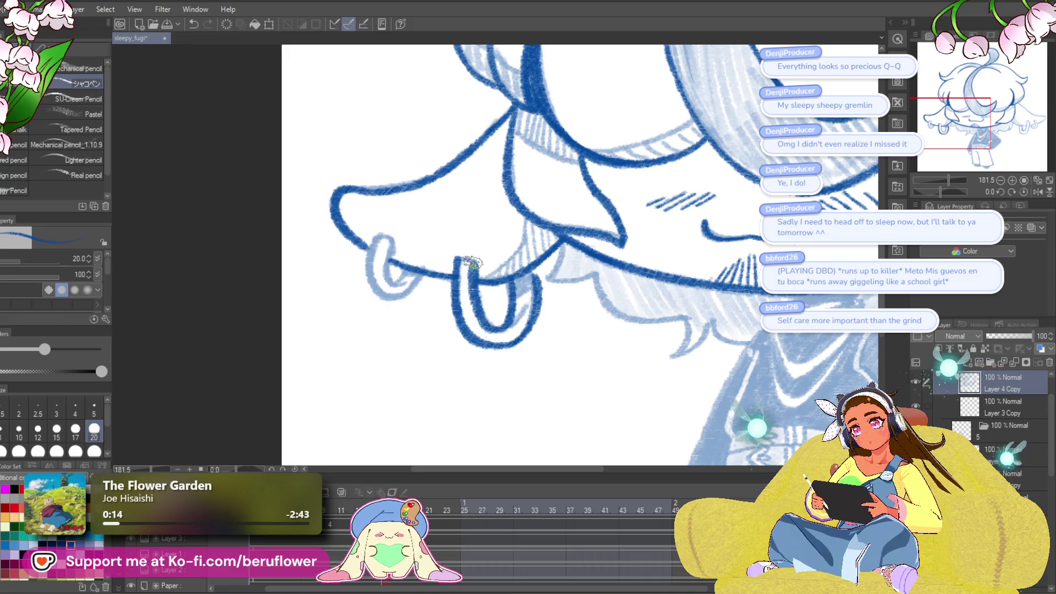
{"action": "left_click_drag", "start_coordinate": [529, 274], "coordinate": [579, 304]}
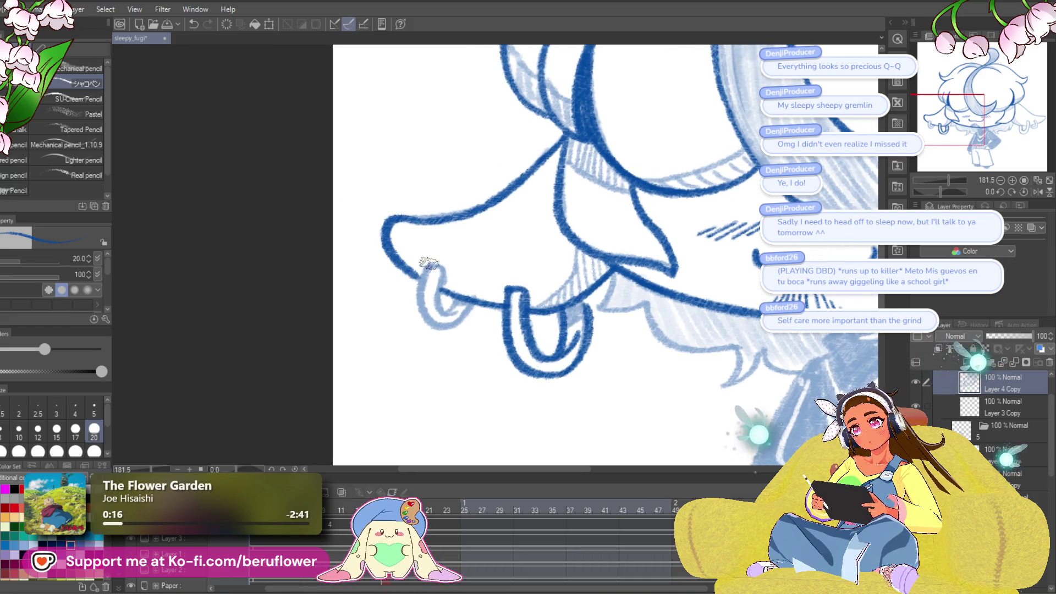
{"action": "mouse_move", "coordinate": [454, 308]}
{"action": "left_mouse_down"}
{"action": "mouse_move", "coordinate": [445, 272]}
{"action": "mouse_move", "coordinate": [427, 306]}
{"action": "mouse_move", "coordinate": [358, 310]}
{"action": "left_mouse_up"}
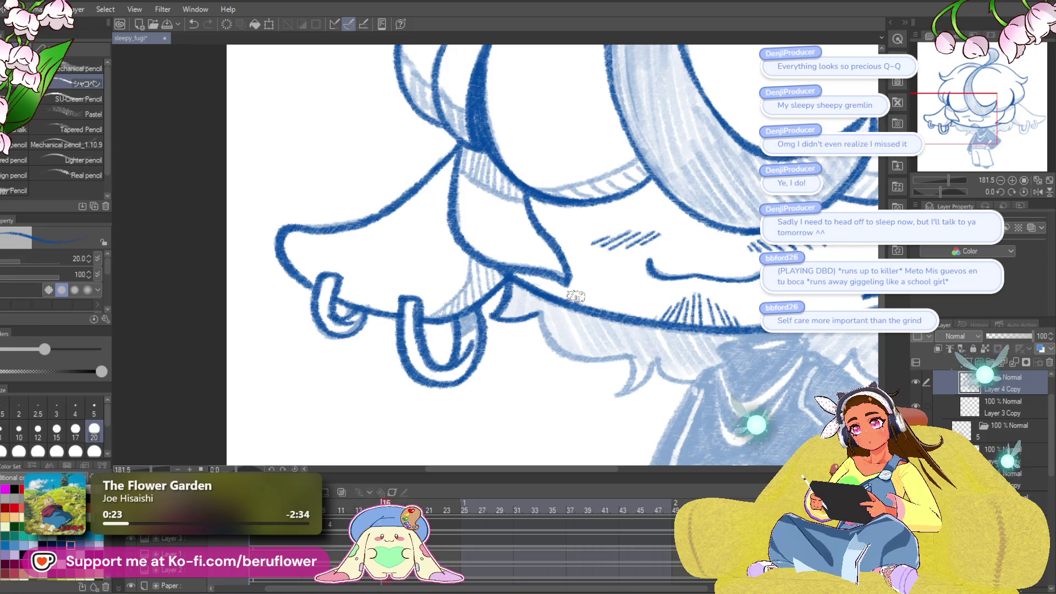
{"action": "mouse_move", "coordinate": [575, 297]}
{"action": "left_mouse_down"}
{"action": "mouse_move", "coordinate": [490, 226]}
{"action": "mouse_move", "coordinate": [544, 311]}
{"action": "mouse_move", "coordinate": [530, 325]}
{"action": "left_mouse_up"}
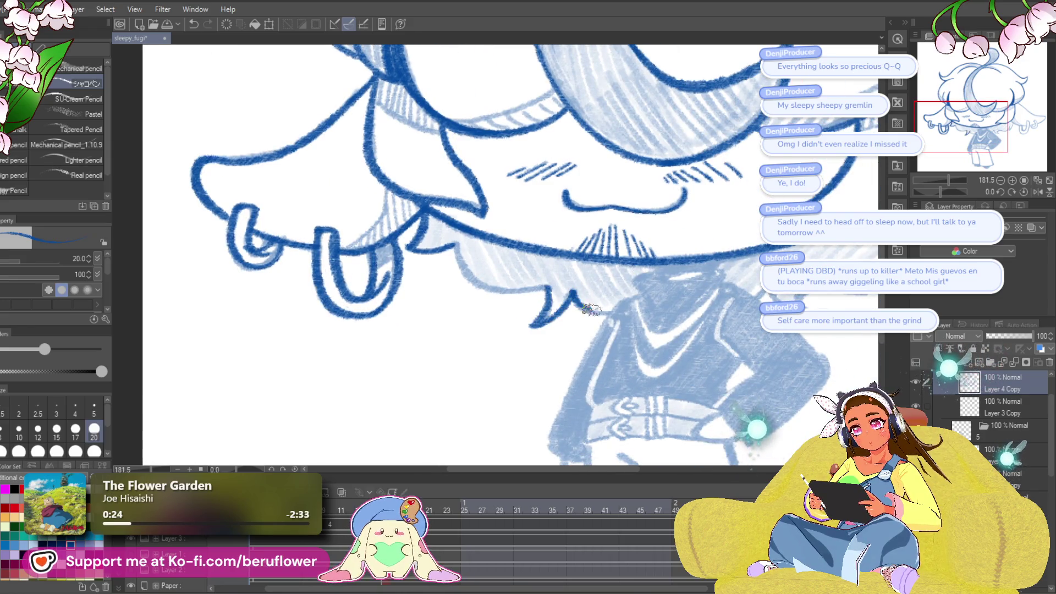
{"action": "left_click_drag", "start_coordinate": [614, 312], "coordinate": [571, 293]}
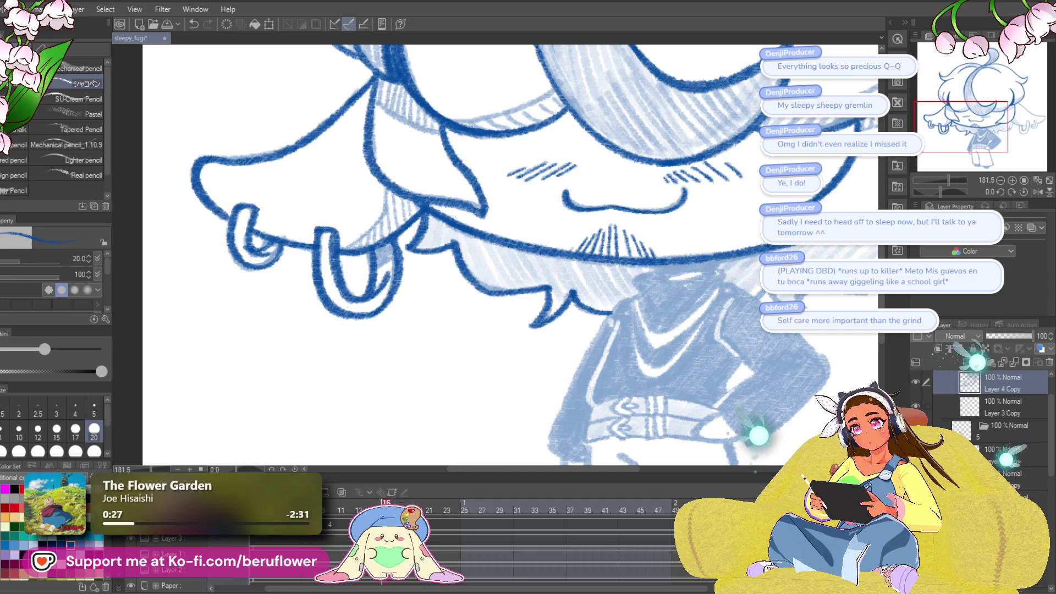
- Ink the hair strands framing the other side of the face
{"action": "left_click_drag", "start_coordinate": [472, 271], "coordinate": [367, 261]}
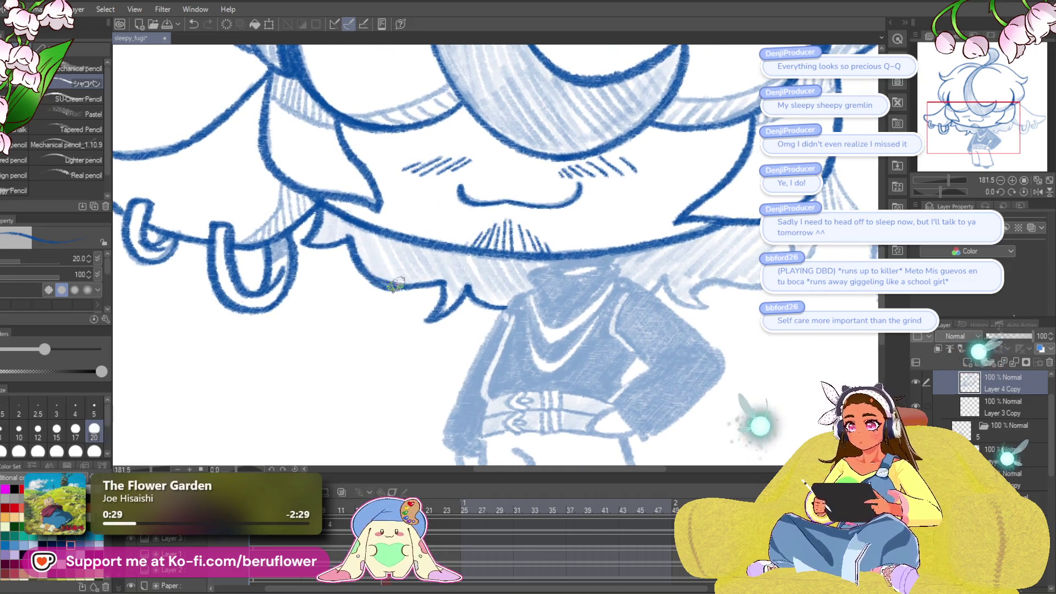
{"action": "mouse_move", "coordinate": [768, 306]}
{"action": "left_mouse_down"}
{"action": "mouse_move", "coordinate": [625, 337]}
{"action": "mouse_move", "coordinate": [579, 367]}
{"action": "left_mouse_up"}
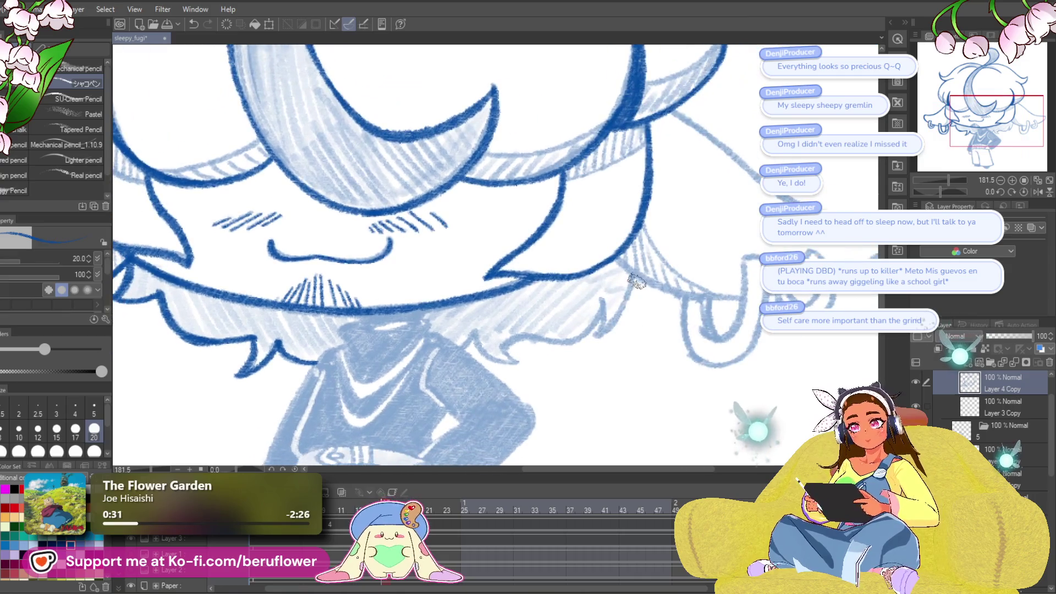
{"action": "left_click_drag", "start_coordinate": [636, 270], "coordinate": [601, 332]}
{"action": "left_click_drag", "start_coordinate": [619, 294], "coordinate": [596, 338]}
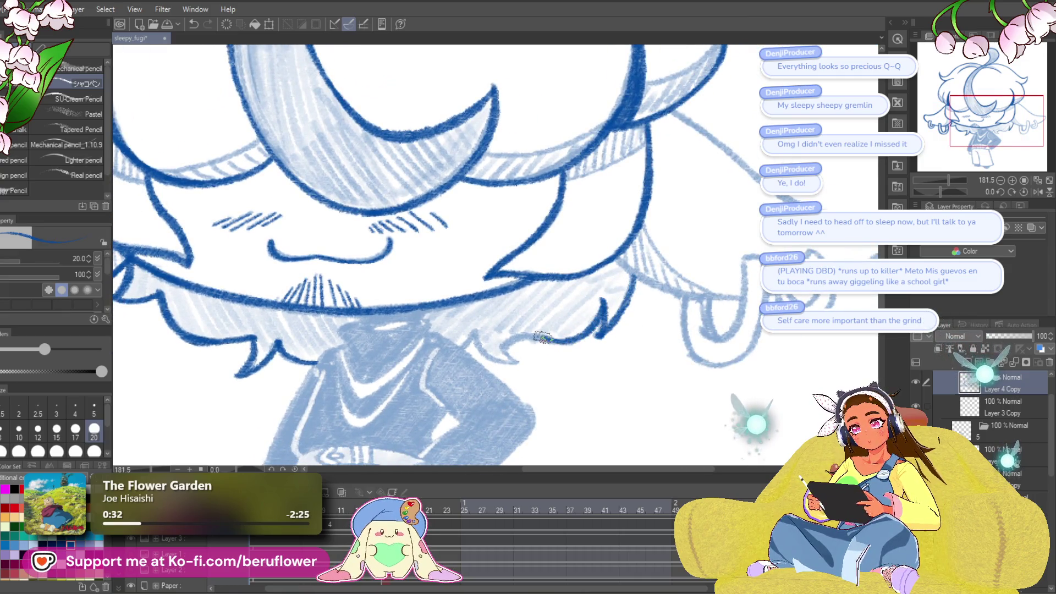
{"action": "mouse_move", "coordinate": [361, 317]}
{"action": "left_mouse_down"}
{"action": "mouse_move", "coordinate": [447, 273]}
{"action": "mouse_move", "coordinate": [435, 310]}
{"action": "left_mouse_up"}
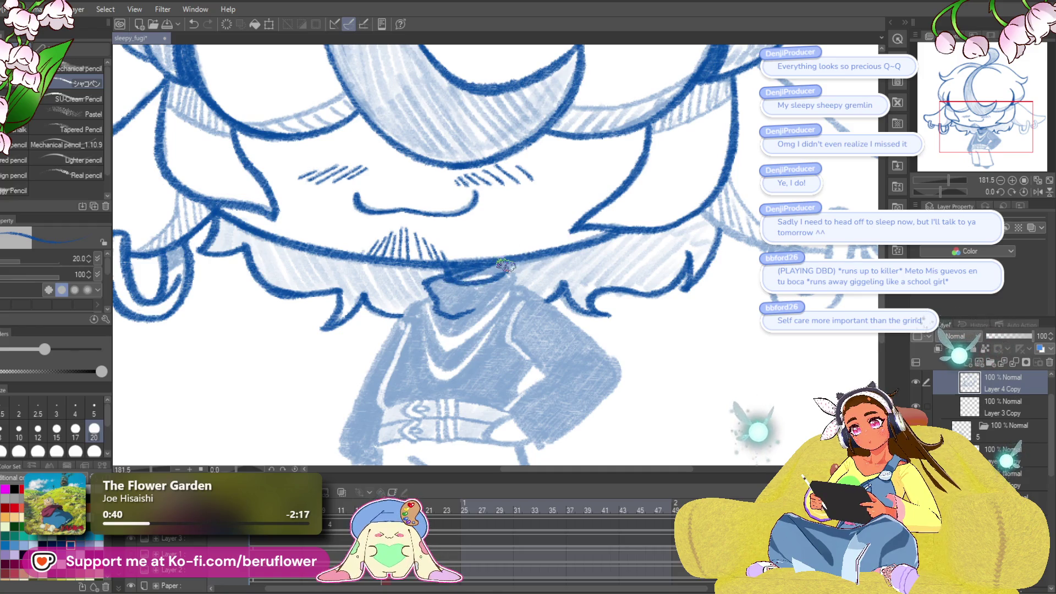
- Ink the sweater collar, left edge and shoulder in dark blue
{"action": "scroll", "coordinate": [509, 271], "scroll_direction": "down", "scroll_amount": 2}
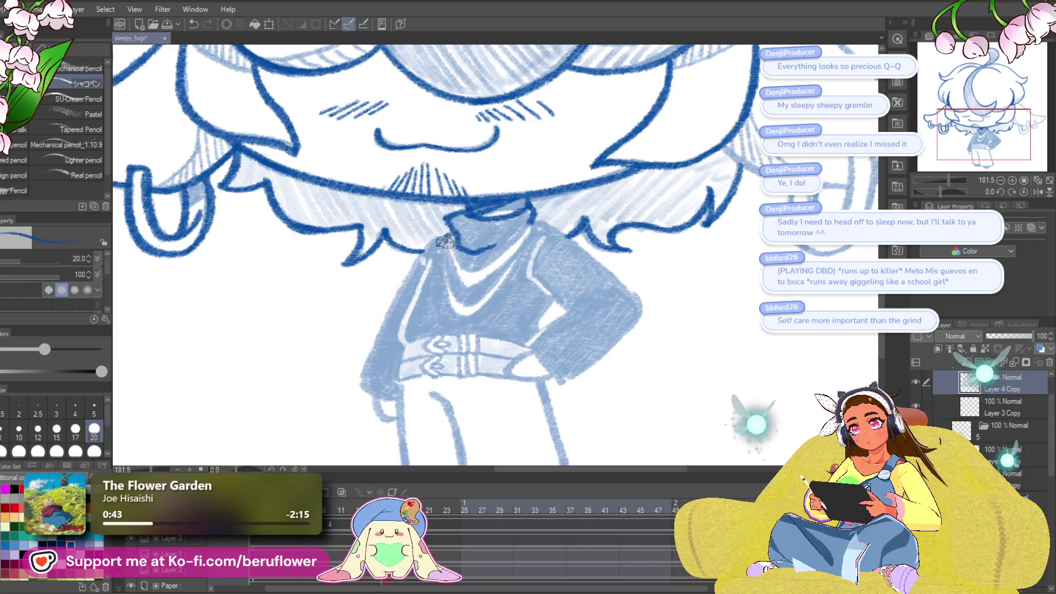
{"action": "left_click_drag", "start_coordinate": [444, 242], "coordinate": [471, 287]}
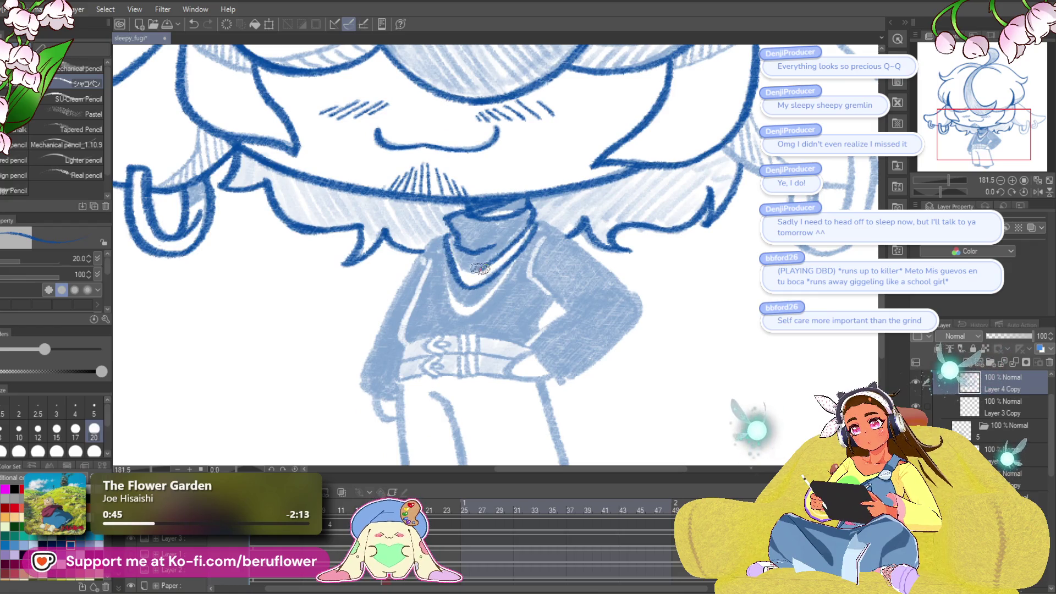
{"action": "left_click_drag", "start_coordinate": [457, 237], "coordinate": [502, 243]}
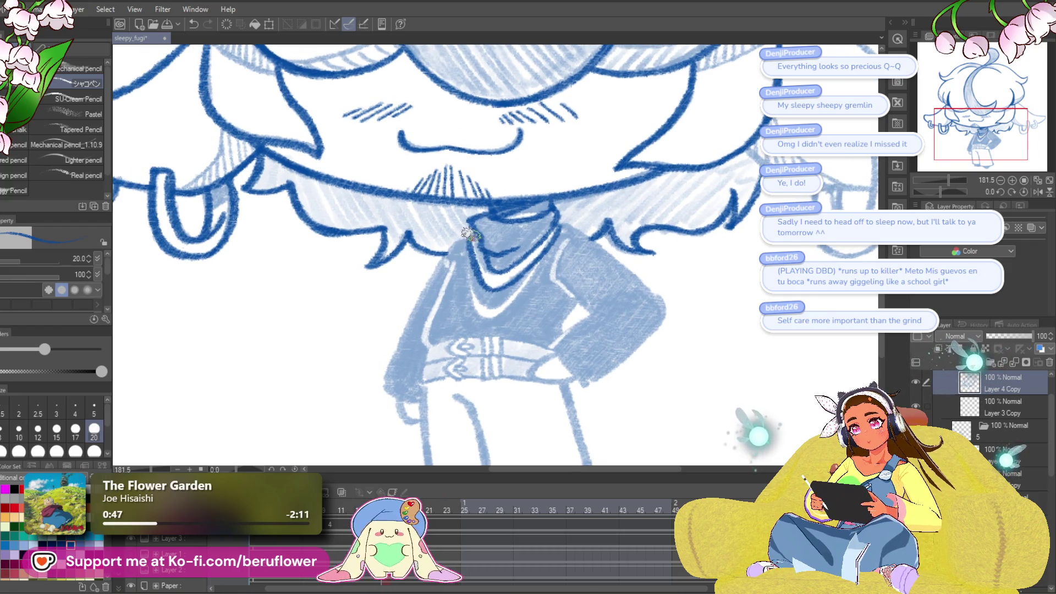
{"action": "left_click_drag", "start_coordinate": [443, 260], "coordinate": [387, 368]}
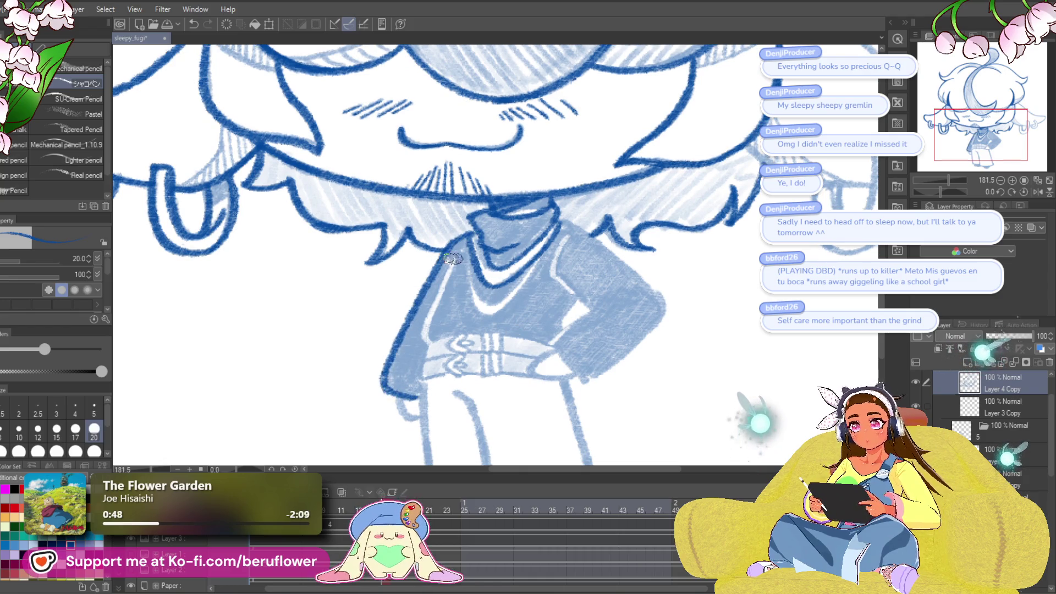
{"action": "left_click_drag", "start_coordinate": [465, 261], "coordinate": [465, 255]}
{"action": "left_click_drag", "start_coordinate": [468, 250], "coordinate": [425, 346]}
{"action": "left_click_drag", "start_coordinate": [630, 275], "coordinate": [597, 257]}
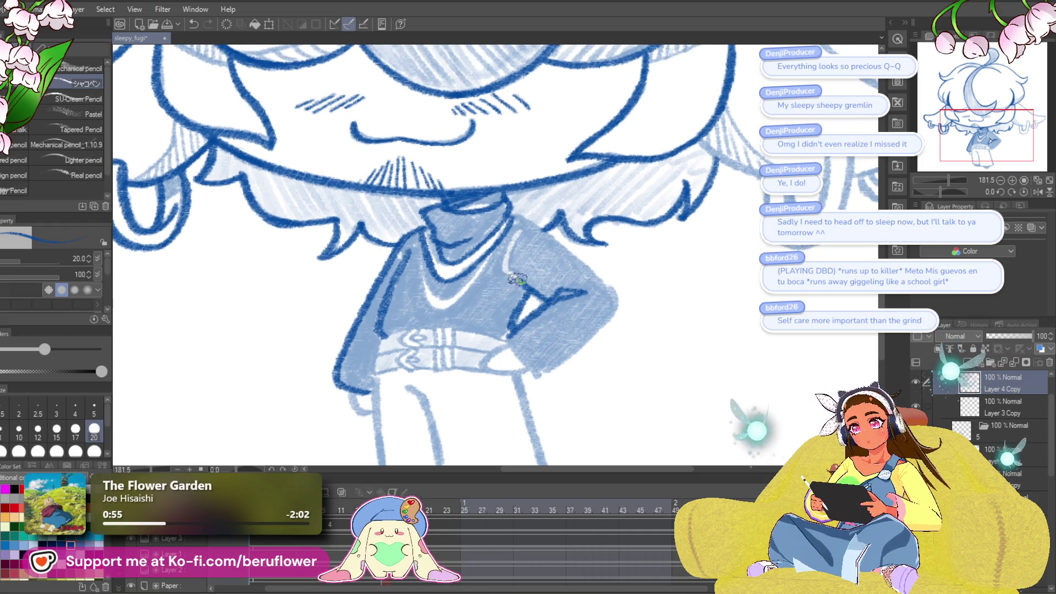
{"action": "left_click_drag", "start_coordinate": [517, 280], "coordinate": [529, 226]}
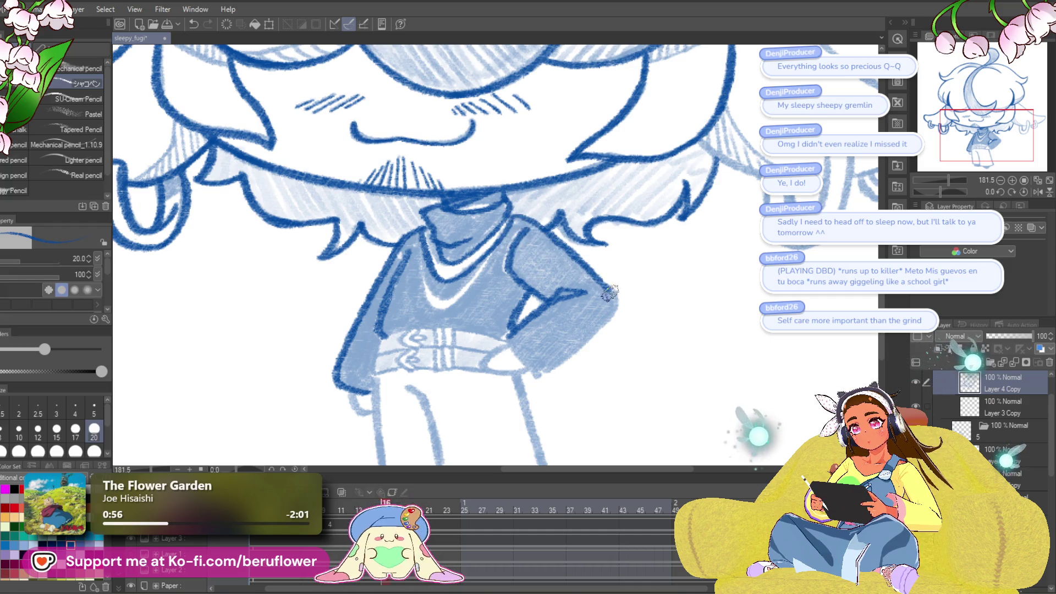
- Outline under the forearm by the belt and the left trouser leg, then reset rotation
{"action": "mouse_move", "coordinate": [610, 293]}
{"action": "left_mouse_down"}
{"action": "mouse_move", "coordinate": [677, 255]}
{"action": "mouse_move", "coordinate": [648, 236]}
{"action": "mouse_move", "coordinate": [650, 245]}
{"action": "left_mouse_up"}
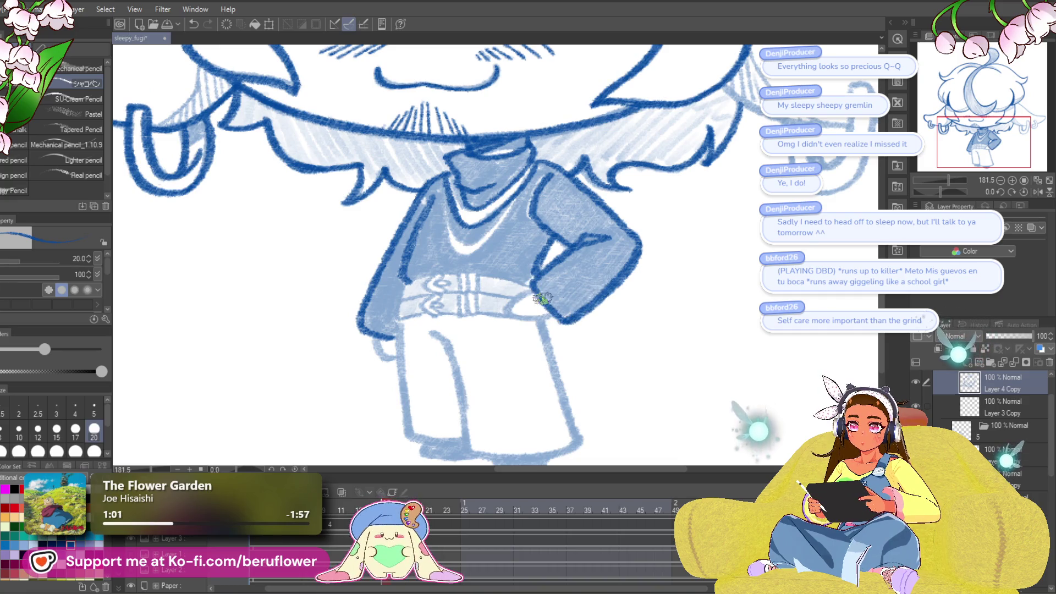
{"action": "mouse_move", "coordinate": [518, 297]}
{"action": "left_mouse_down"}
{"action": "mouse_move", "coordinate": [550, 318]}
{"action": "mouse_move", "coordinate": [573, 314]}
{"action": "left_mouse_up"}
{"action": "left_click_drag", "start_coordinate": [573, 313], "coordinate": [555, 214]}
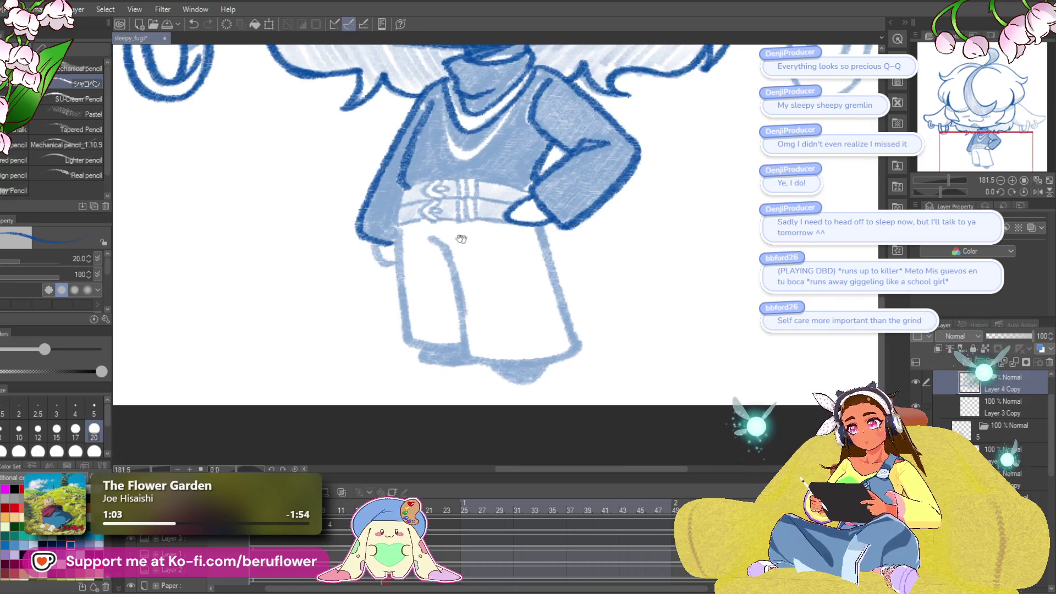
{"action": "mouse_move", "coordinate": [429, 237]}
{"action": "left_mouse_down"}
{"action": "mouse_move", "coordinate": [454, 267]}
{"action": "mouse_move", "coordinate": [471, 354]}
{"action": "left_mouse_up"}
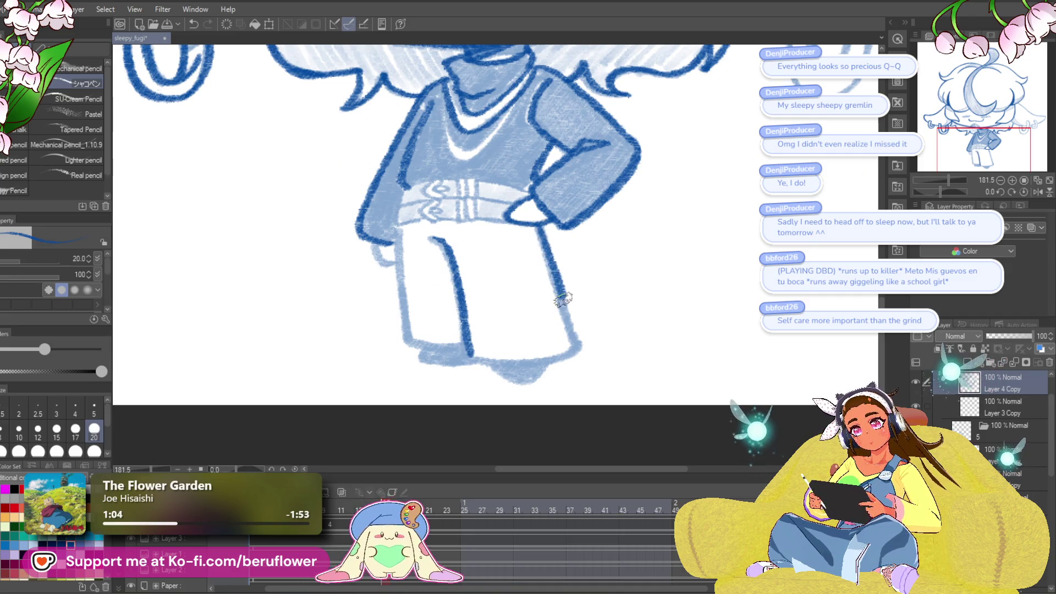
{"action": "mouse_move", "coordinate": [577, 349]}
{"action": "left_mouse_down"}
{"action": "mouse_move", "coordinate": [592, 219]}
{"action": "mouse_move", "coordinate": [578, 298]}
{"action": "left_mouse_up"}
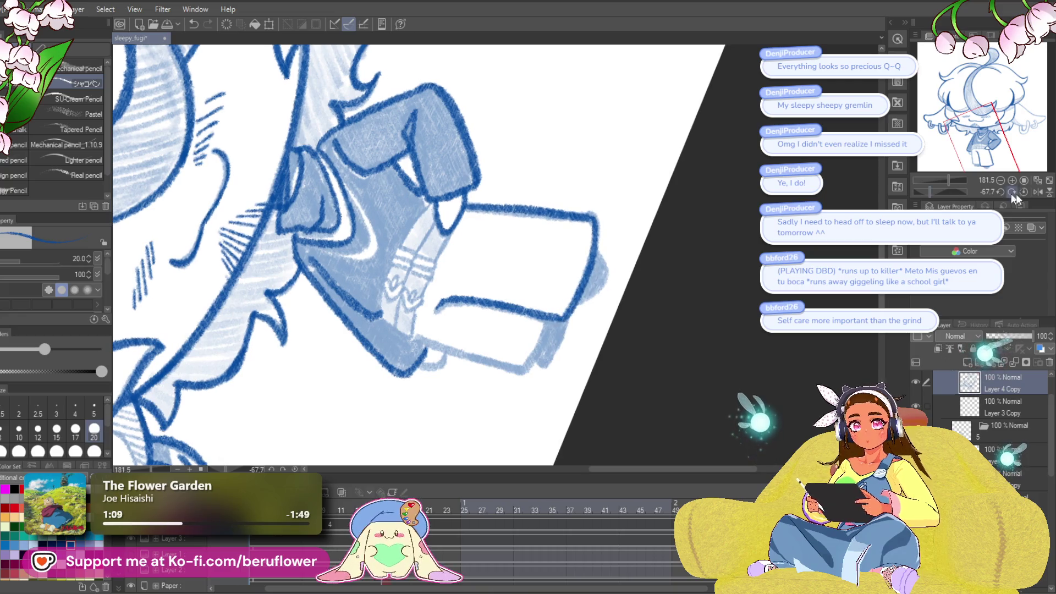
{"action": "left_click", "coordinate": [1024, 192]}
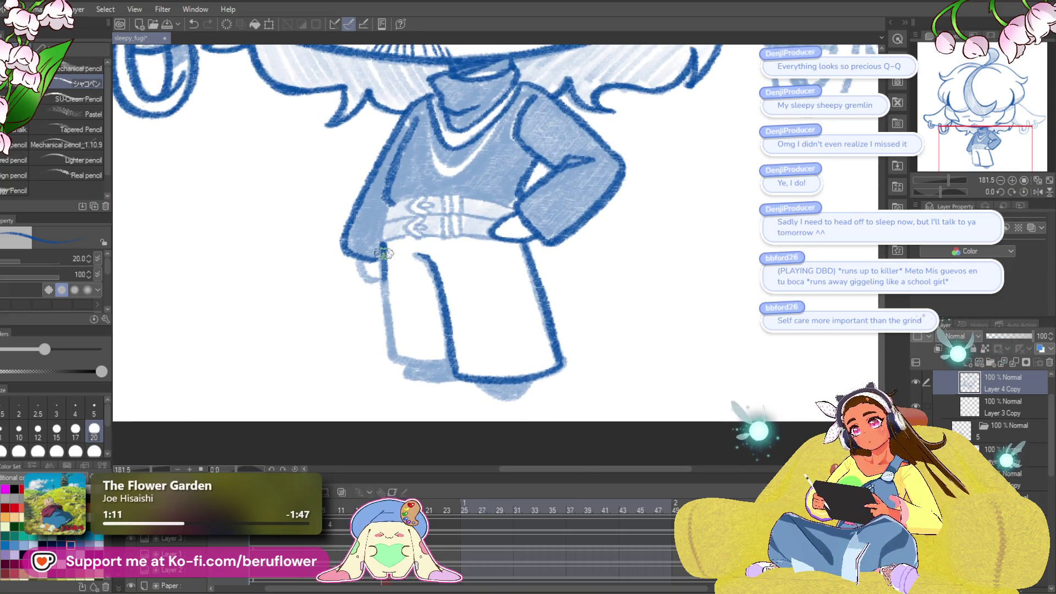
- Ink the trouser hem, then review the sweater and belt and fit the whole drawing in view
{"action": "left_click_drag", "start_coordinate": [483, 342], "coordinate": [472, 292]}
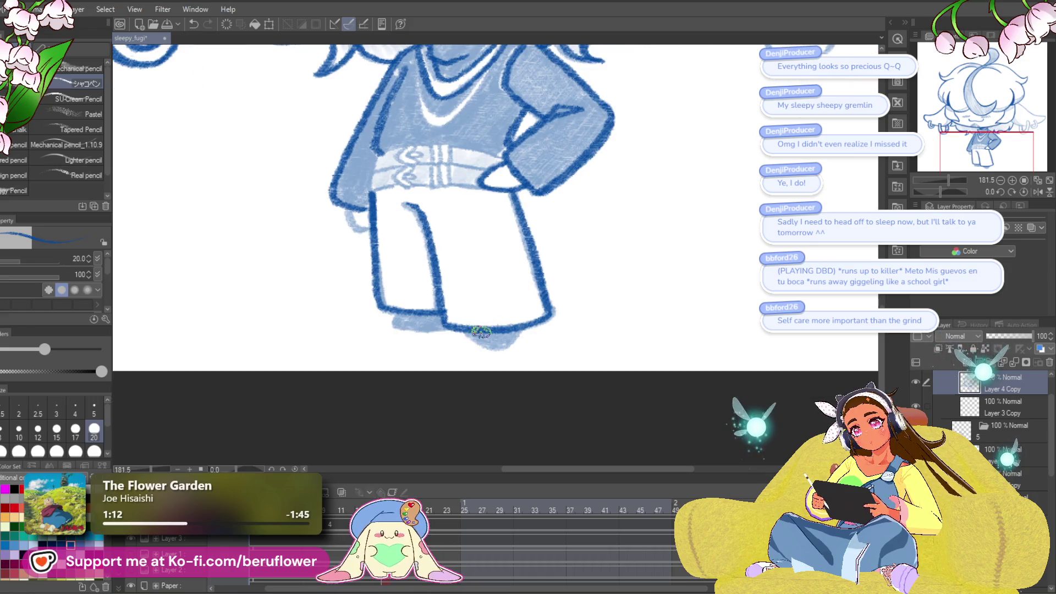
{"action": "mouse_move", "coordinate": [389, 327]}
{"action": "left_mouse_down"}
{"action": "mouse_move", "coordinate": [443, 318]}
{"action": "mouse_move", "coordinate": [501, 349]}
{"action": "mouse_move", "coordinate": [505, 370]}
{"action": "left_mouse_up"}
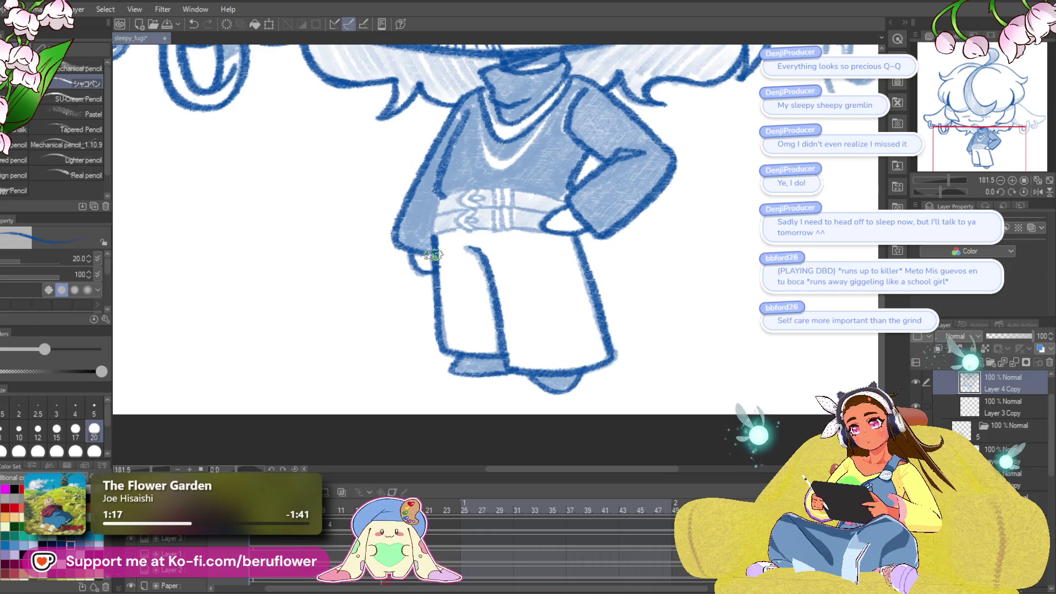
{"action": "mouse_move", "coordinate": [648, 205]}
{"action": "left_mouse_down"}
{"action": "mouse_move", "coordinate": [635, 295]}
{"action": "mouse_move", "coordinate": [659, 365]}
{"action": "left_mouse_up"}
{"action": "mouse_move", "coordinate": [492, 274]}
{"action": "left_mouse_down"}
{"action": "mouse_move", "coordinate": [504, 262]}
{"action": "mouse_move", "coordinate": [497, 206]}
{"action": "mouse_move", "coordinate": [498, 248]}
{"action": "left_mouse_up"}
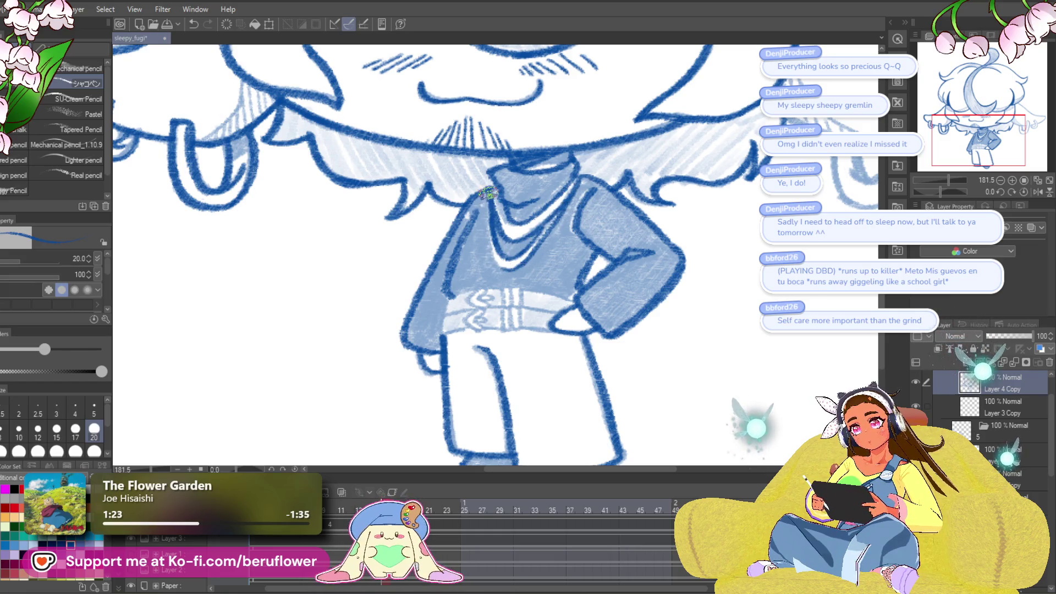
{"action": "left_click_drag", "start_coordinate": [515, 269], "coordinate": [490, 208]}
{"action": "key", "text": "ctrl+0"}
{"action": "scroll", "coordinate": [396, 248], "scroll_direction": "up", "scroll_amount": 5}
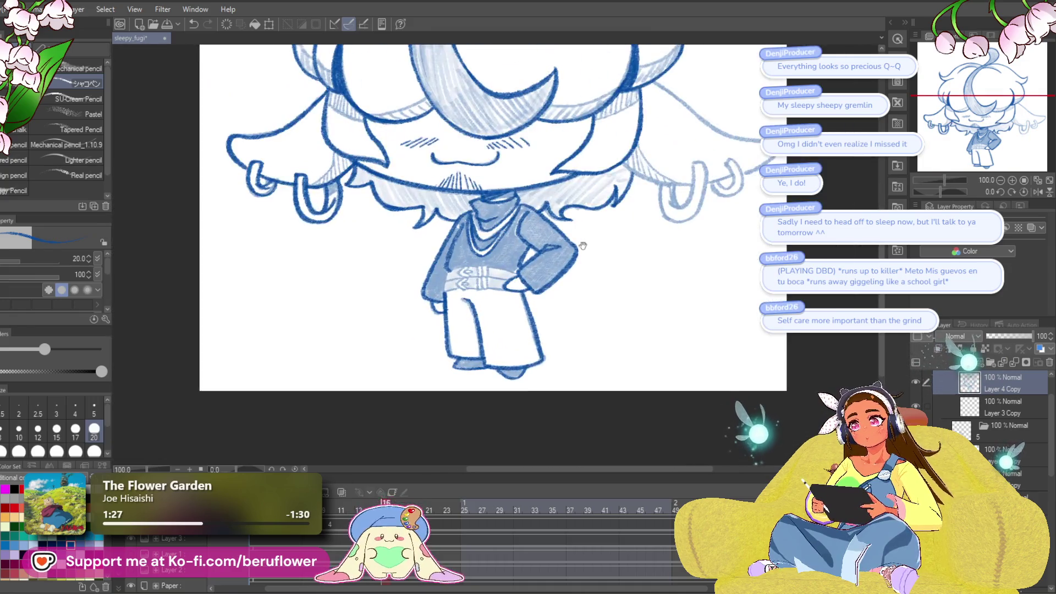
- Tilt the canvas and ink the right-hand hanging hair lock in dark blue
{"action": "mouse_move", "coordinate": [605, 418]}
{"action": "left_mouse_down"}
{"action": "mouse_move", "coordinate": [677, 396]}
{"action": "mouse_move", "coordinate": [555, 222]}
{"action": "left_mouse_up"}
{"action": "scroll", "coordinate": [555, 221], "scroll_direction": "up", "scroll_amount": 3}
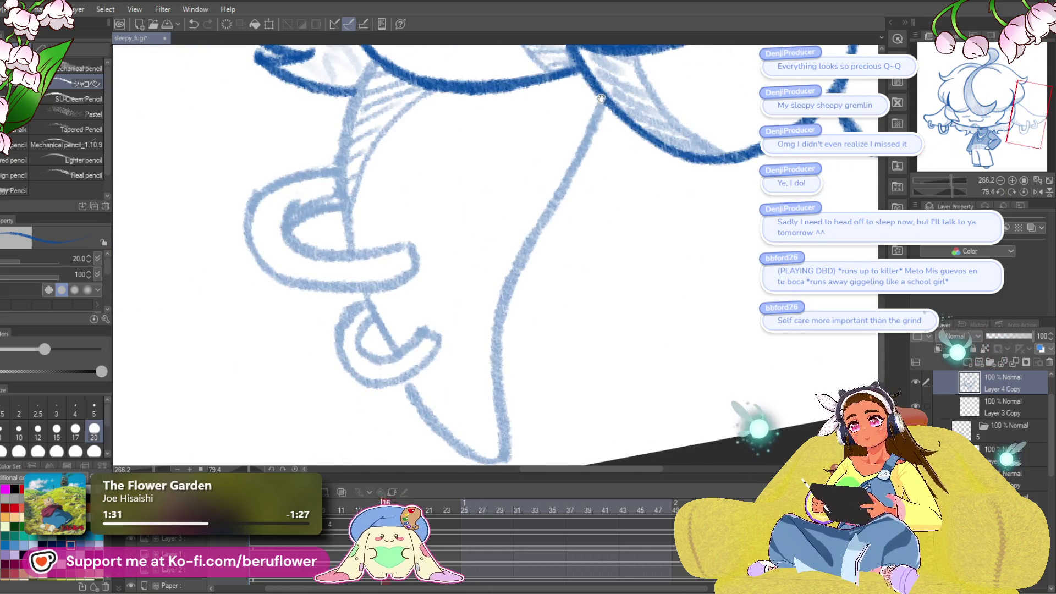
{"action": "mouse_move", "coordinate": [608, 80]}
{"action": "left_mouse_down"}
{"action": "mouse_move", "coordinate": [504, 254]}
{"action": "mouse_move", "coordinate": [504, 439]}
{"action": "left_mouse_up"}
{"action": "left_click_drag", "start_coordinate": [449, 328], "coordinate": [514, 398]}
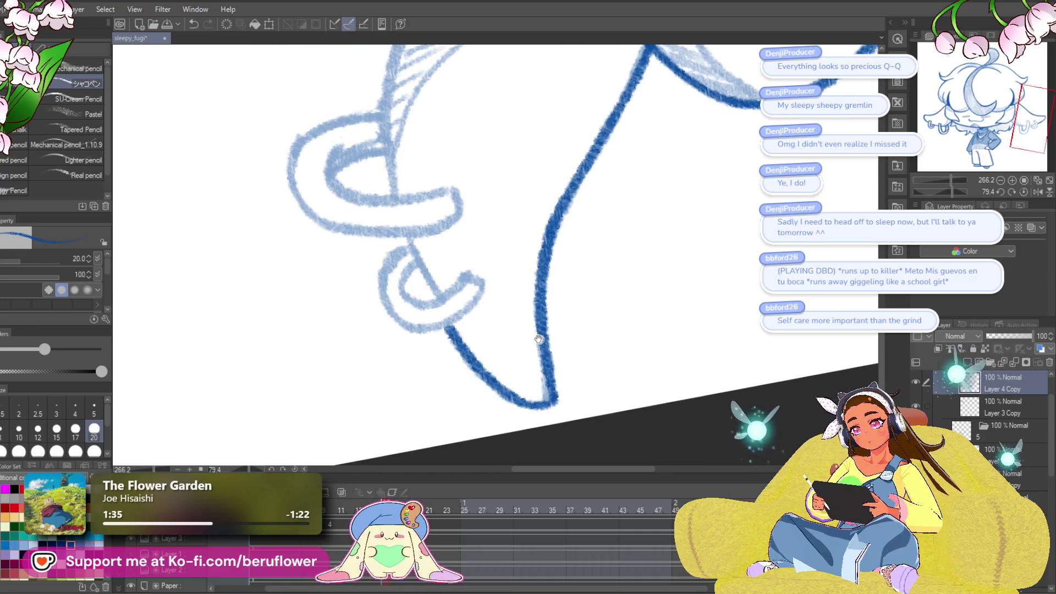
{"action": "left_click_drag", "start_coordinate": [539, 339], "coordinate": [622, 473]}
{"action": "mouse_move", "coordinate": [498, 139]}
{"action": "left_mouse_down"}
{"action": "mouse_move", "coordinate": [484, 165]}
{"action": "mouse_move", "coordinate": [466, 317]}
{"action": "mouse_move", "coordinate": [495, 347]}
{"action": "left_mouse_up"}
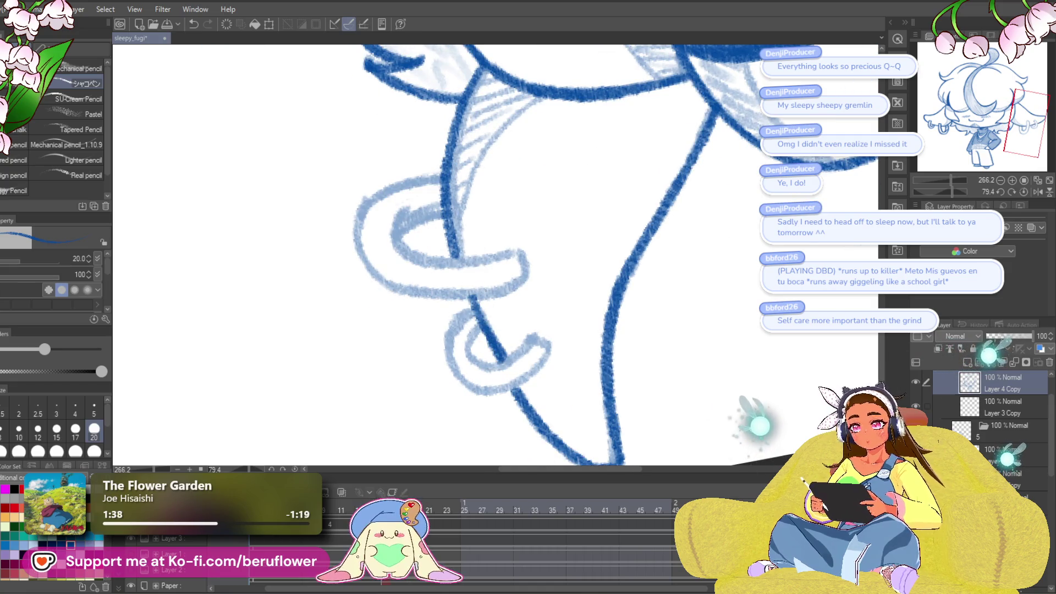
- Straighten the canvas and trace the outer and middle hoop earrings in dark blue
{"action": "left_click", "coordinate": [1025, 193]}
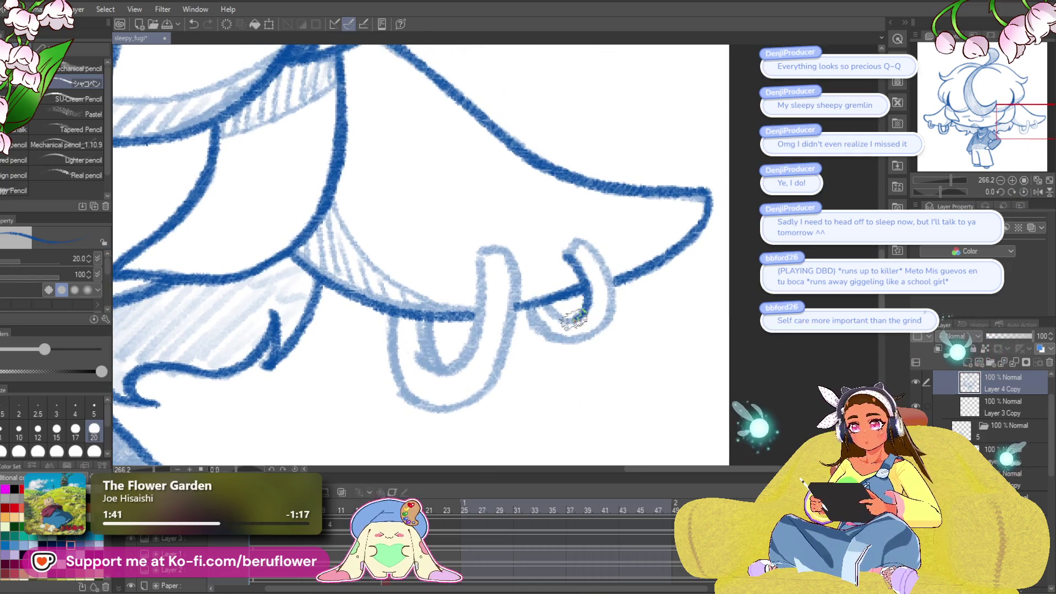
{"action": "mouse_move", "coordinate": [526, 304]}
{"action": "left_mouse_down"}
{"action": "mouse_move", "coordinate": [594, 331]}
{"action": "mouse_move", "coordinate": [609, 267]}
{"action": "mouse_move", "coordinate": [559, 246]}
{"action": "mouse_move", "coordinate": [545, 304]}
{"action": "left_mouse_up"}
{"action": "mouse_move", "coordinate": [475, 266]}
{"action": "left_mouse_down"}
{"action": "mouse_move", "coordinate": [514, 235]}
{"action": "mouse_move", "coordinate": [509, 319]}
{"action": "mouse_move", "coordinate": [458, 291]}
{"action": "mouse_move", "coordinate": [473, 341]}
{"action": "mouse_move", "coordinate": [429, 342]}
{"action": "mouse_move", "coordinate": [498, 376]}
{"action": "left_mouse_up"}
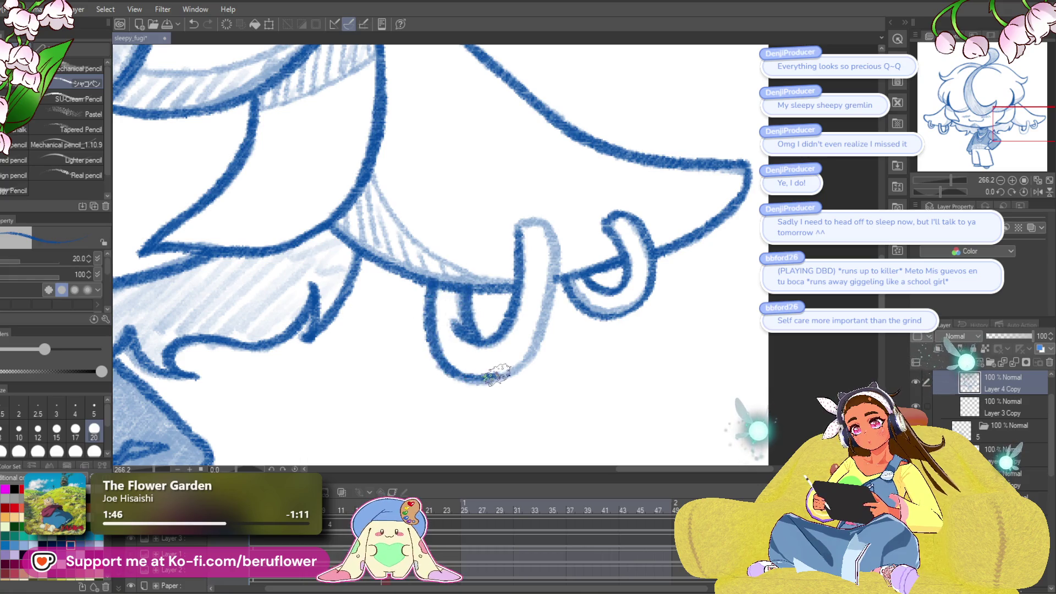
{"action": "mouse_move", "coordinate": [546, 322]}
{"action": "left_mouse_down"}
{"action": "mouse_move", "coordinate": [542, 243]}
{"action": "mouse_move", "coordinate": [504, 216]}
{"action": "left_mouse_up"}
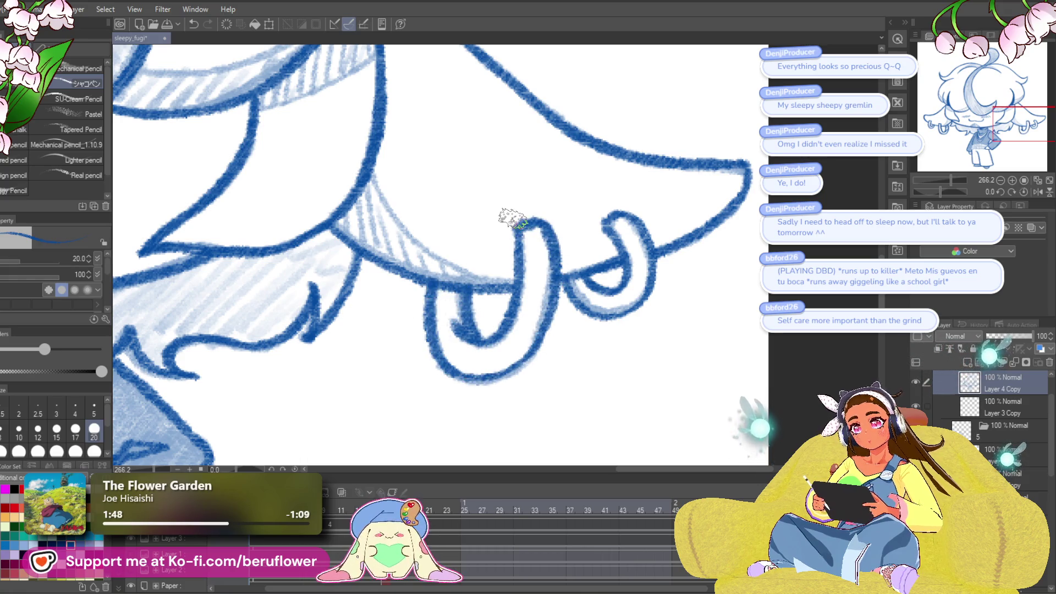
{"action": "scroll", "coordinate": [504, 217], "scroll_direction": "down", "scroll_amount": 5}
{"action": "scroll", "coordinate": [513, 219], "scroll_direction": "up", "scroll_amount": 5}
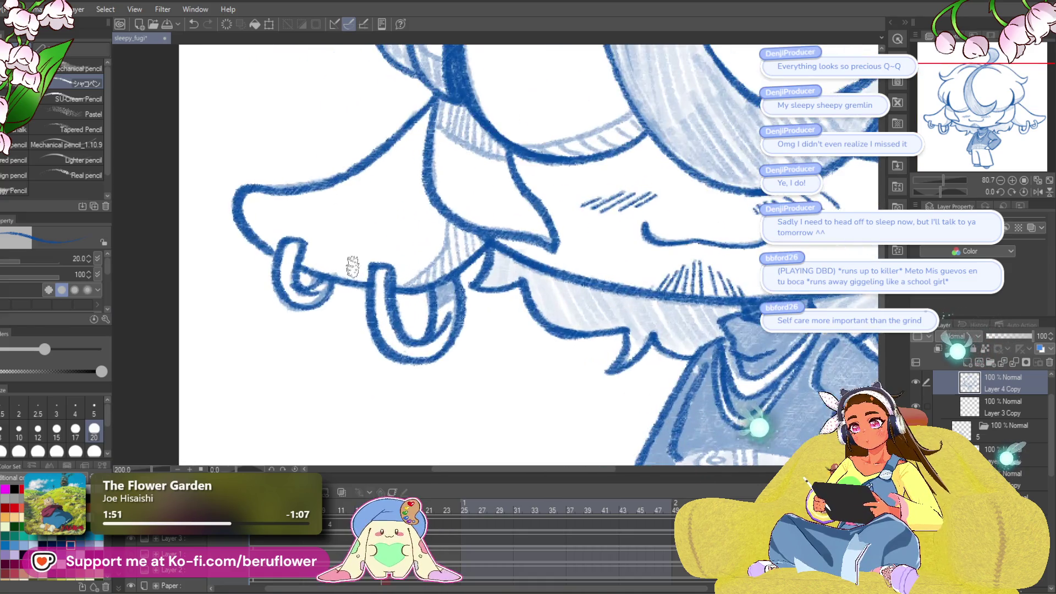
{"action": "left_click_drag", "start_coordinate": [452, 263], "coordinate": [468, 260]}
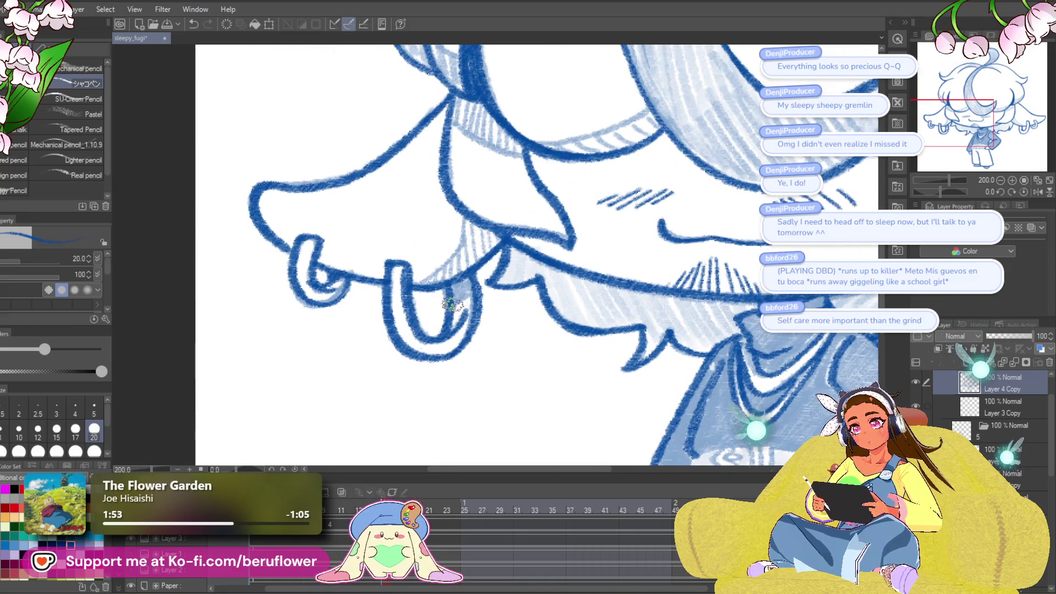
{"action": "scroll", "coordinate": [467, 283], "scroll_direction": "down", "scroll_amount": 5}
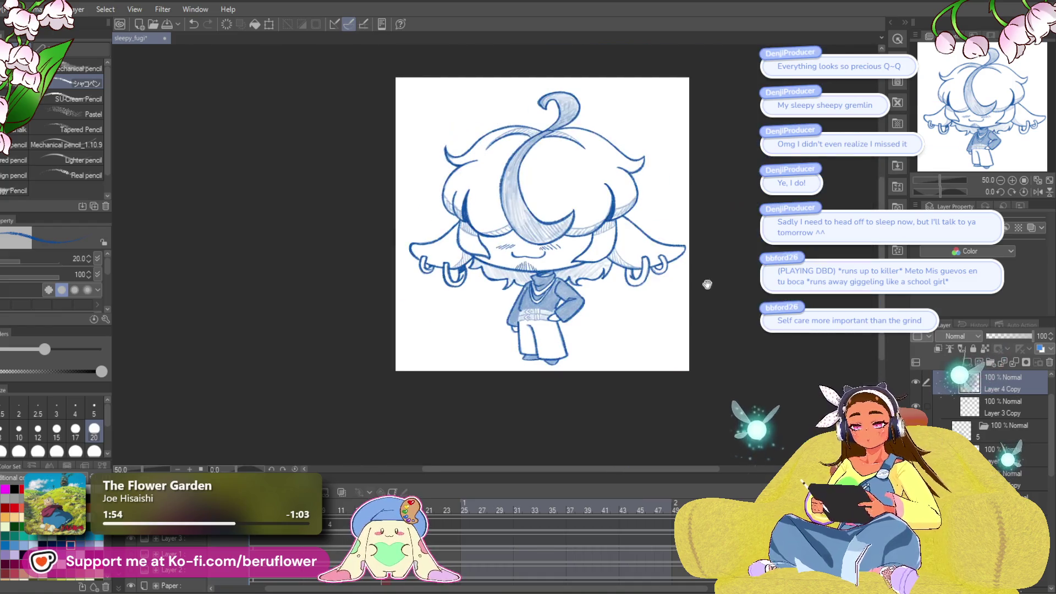
- Zoom in on the trouser hem and shade the small shape beneath it dark blue
{"action": "left_click_drag", "start_coordinate": [707, 284], "coordinate": [539, 338]}
{"action": "scroll", "coordinate": [539, 337], "scroll_direction": "up", "scroll_amount": 3}
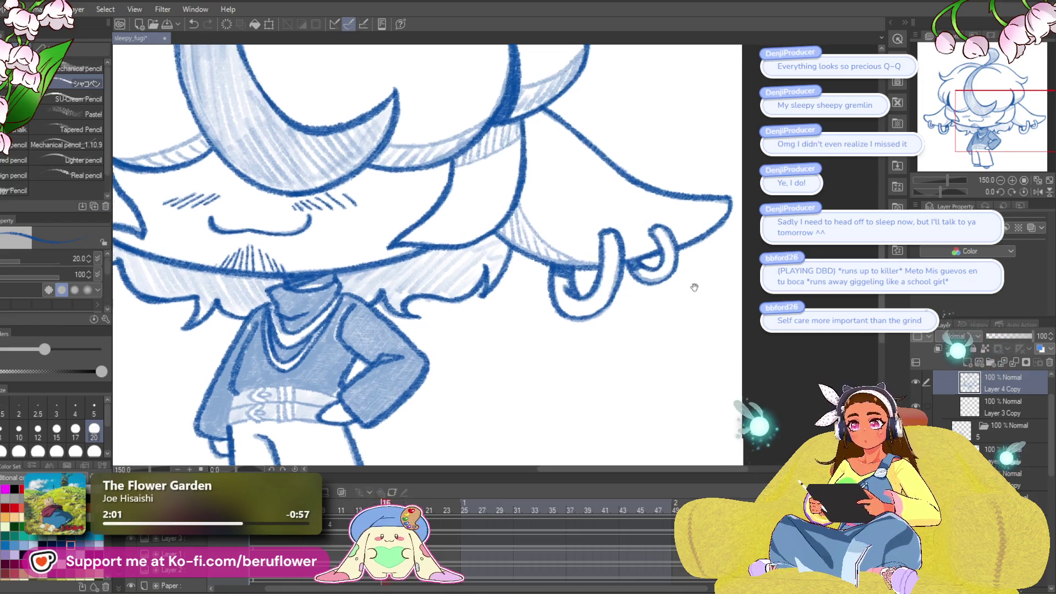
{"action": "scroll", "coordinate": [692, 284], "scroll_direction": "down", "scroll_amount": 4}
{"action": "scroll", "coordinate": [691, 283], "scroll_direction": "left", "scroll_amount": 6}
{"action": "scroll", "coordinate": [549, 341], "scroll_direction": "down", "scroll_amount": 3}
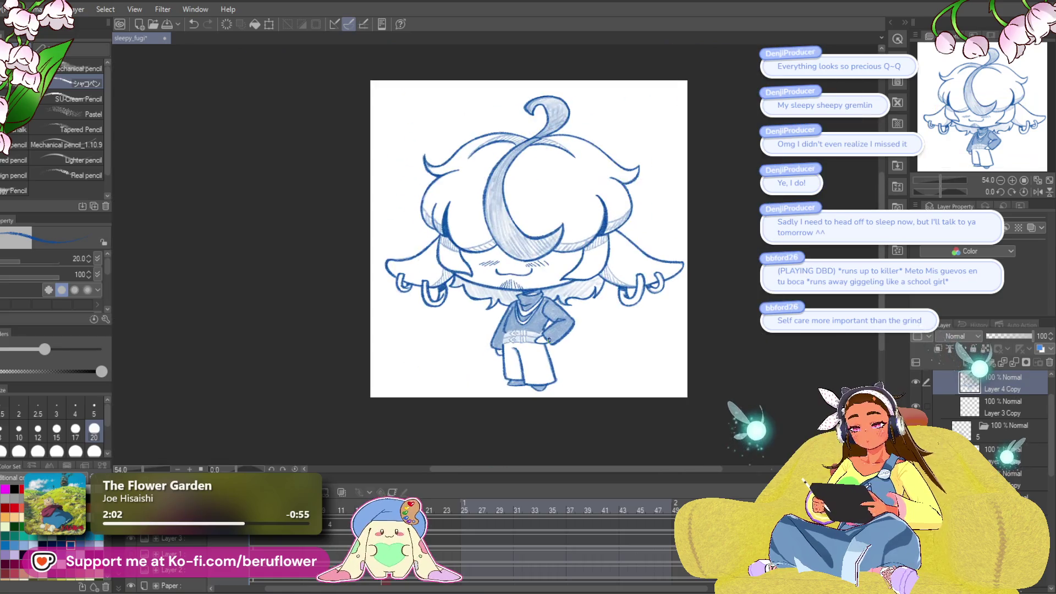
{"action": "scroll", "coordinate": [483, 319], "scroll_direction": "up", "scroll_amount": 6}
{"action": "mouse_move", "coordinate": [482, 318]}
{"action": "left_mouse_down"}
{"action": "mouse_move", "coordinate": [490, 306]}
{"action": "mouse_move", "coordinate": [507, 330]}
{"action": "mouse_move", "coordinate": [528, 325]}
{"action": "left_mouse_up"}
{"action": "mouse_move", "coordinate": [458, 300]}
{"action": "left_mouse_down"}
{"action": "mouse_move", "coordinate": [568, 305]}
{"action": "mouse_move", "coordinate": [431, 300]}
{"action": "mouse_move", "coordinate": [450, 273]}
{"action": "left_mouse_up"}
{"action": "scroll", "coordinate": [450, 273], "scroll_direction": "down", "scroll_amount": 3}
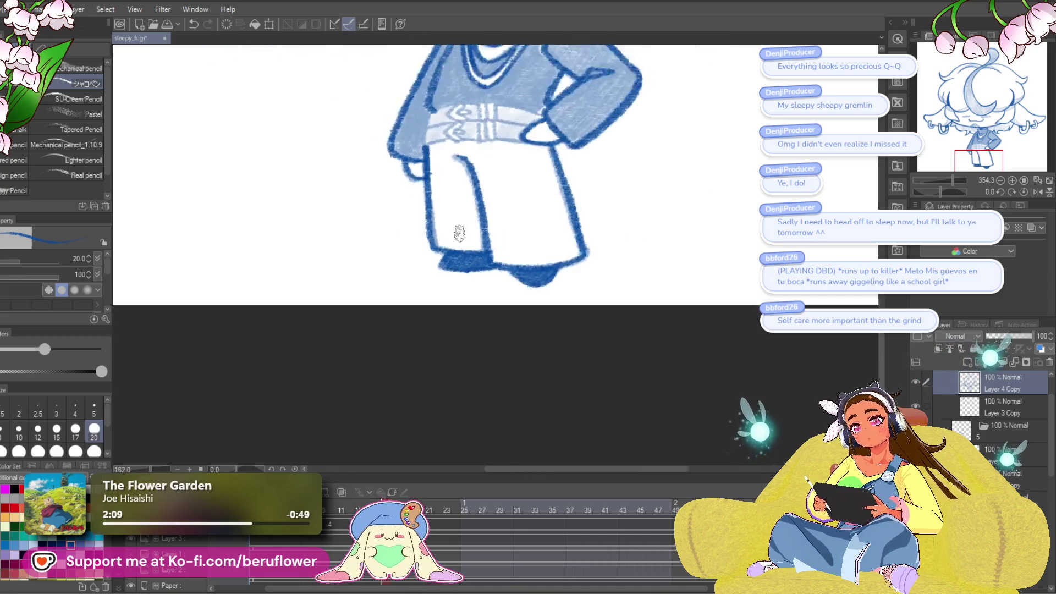
{"action": "scroll", "coordinate": [638, 357], "scroll_direction": "up", "scroll_amount": 3}
{"action": "left_click_drag", "start_coordinate": [640, 360], "coordinate": [639, 248]}
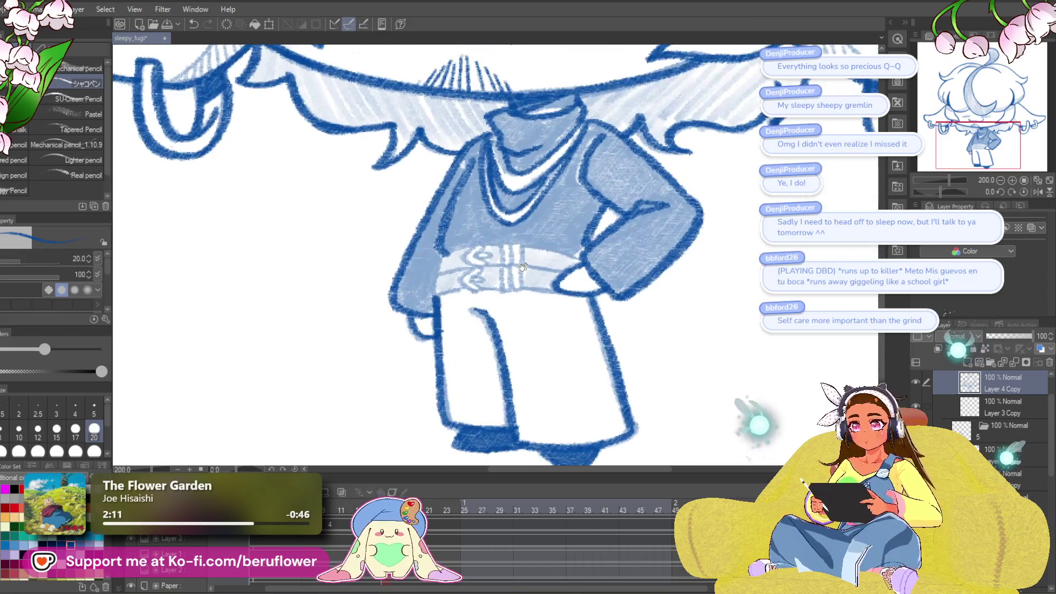
{"action": "scroll", "coordinate": [515, 268], "scroll_direction": "up", "scroll_amount": 5}
- With a smaller brush, outline both belt loops and the buckle ring oval in dark blue
{"action": "key", "text": "bracketleft"}
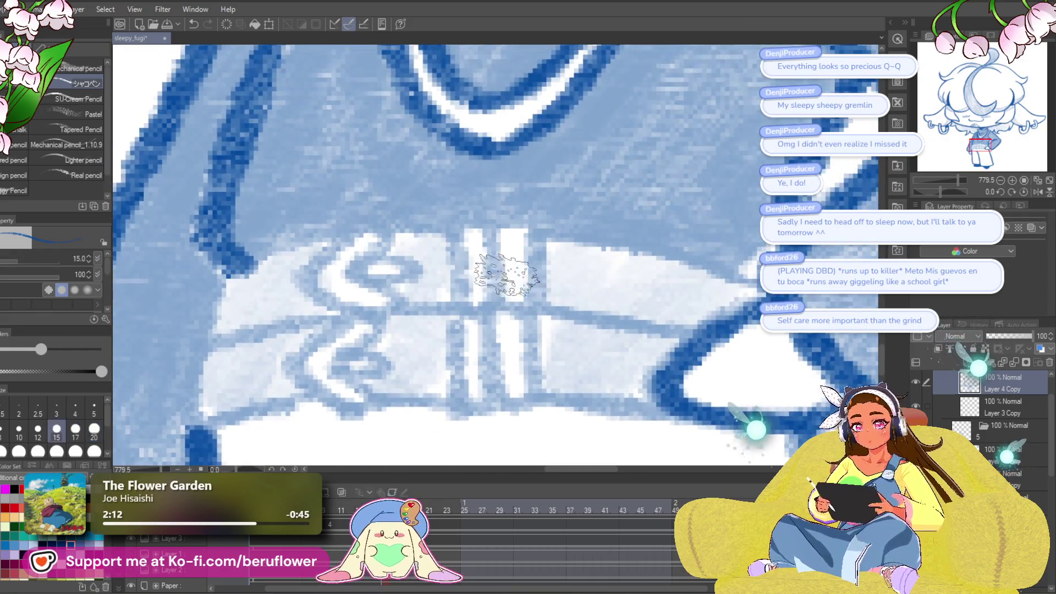
{"action": "mouse_move", "coordinate": [484, 277]}
{"action": "left_mouse_down"}
{"action": "mouse_move", "coordinate": [460, 242]}
{"action": "mouse_move", "coordinate": [471, 219]}
{"action": "mouse_move", "coordinate": [486, 309]}
{"action": "left_mouse_up"}
{"action": "mouse_move", "coordinate": [483, 223]}
{"action": "left_mouse_down"}
{"action": "mouse_move", "coordinate": [537, 226]}
{"action": "mouse_move", "coordinate": [544, 310]}
{"action": "mouse_move", "coordinate": [484, 313]}
{"action": "left_mouse_up"}
{"action": "left_click_drag", "start_coordinate": [484, 314], "coordinate": [548, 266]}
{"action": "mouse_move", "coordinate": [429, 214]}
{"action": "left_mouse_down"}
{"action": "mouse_move", "coordinate": [461, 236]}
{"action": "mouse_move", "coordinate": [407, 261]}
{"action": "mouse_move", "coordinate": [437, 237]}
{"action": "mouse_move", "coordinate": [457, 259]}
{"action": "mouse_move", "coordinate": [490, 217]}
{"action": "mouse_move", "coordinate": [418, 253]}
{"action": "mouse_move", "coordinate": [569, 276]}
{"action": "left_mouse_up"}
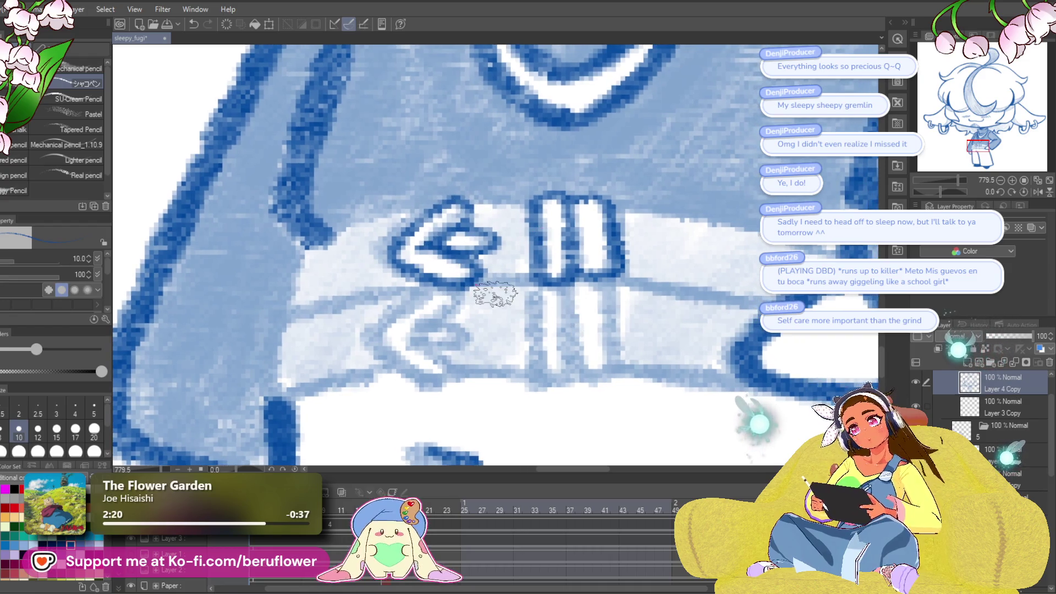
- Ink the lower buckle as a chevron with dark blue bars, redoing one misplaced stroke
{"action": "left_click_drag", "start_coordinate": [521, 312], "coordinate": [521, 218]}
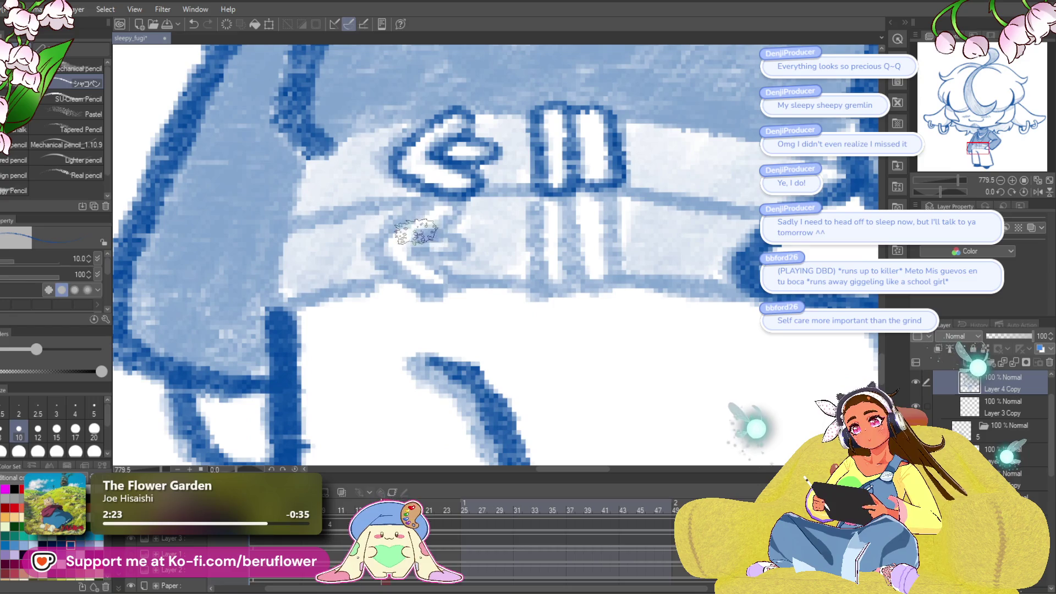
{"action": "left_click_drag", "start_coordinate": [418, 240], "coordinate": [473, 250]}
{"action": "key", "text": "ctrl+z"}
{"action": "mouse_move", "coordinate": [427, 182]}
{"action": "left_mouse_down"}
{"action": "mouse_move", "coordinate": [474, 209]}
{"action": "mouse_move", "coordinate": [366, 244]}
{"action": "left_mouse_up"}
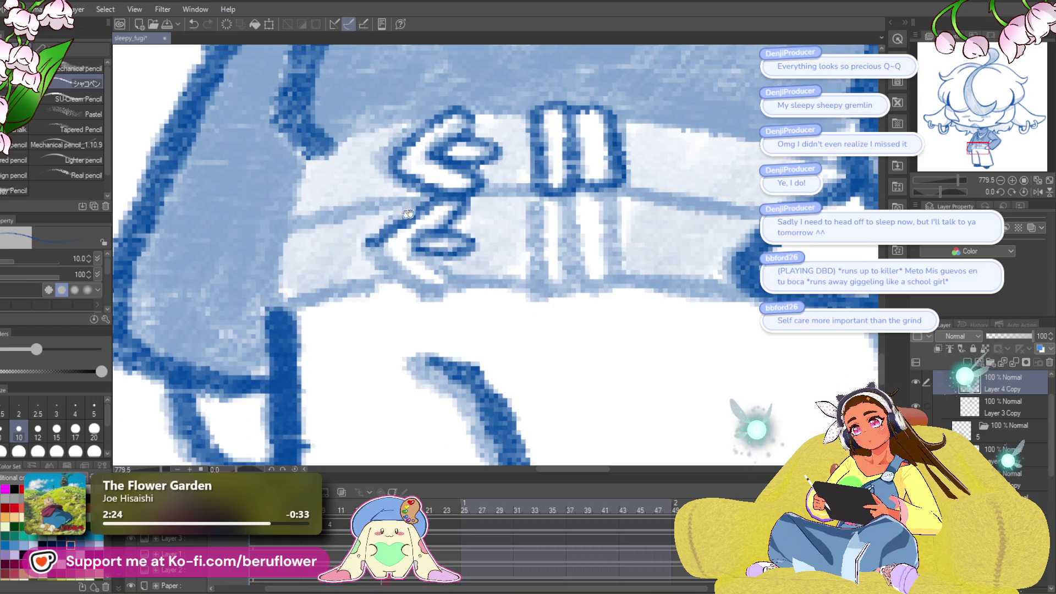
{"action": "mouse_move", "coordinate": [407, 215]}
{"action": "left_mouse_down"}
{"action": "mouse_move", "coordinate": [363, 245]}
{"action": "mouse_move", "coordinate": [434, 286]}
{"action": "mouse_move", "coordinate": [467, 264]}
{"action": "left_mouse_up"}
{"action": "mouse_move", "coordinate": [536, 208]}
{"action": "left_mouse_down"}
{"action": "mouse_move", "coordinate": [487, 223]}
{"action": "mouse_move", "coordinate": [485, 308]}
{"action": "mouse_move", "coordinate": [542, 314]}
{"action": "left_mouse_up"}
{"action": "mouse_move", "coordinate": [495, 217]}
{"action": "left_mouse_down"}
{"action": "mouse_move", "coordinate": [561, 223]}
{"action": "mouse_move", "coordinate": [550, 308]}
{"action": "mouse_move", "coordinate": [479, 275]}
{"action": "left_mouse_up"}
{"action": "left_click_drag", "start_coordinate": [959, 180], "coordinate": [933, 191]}
- Pan around the belt, then reset the canvas rotation and zoom out to 100% to see the whole chibi
{"action": "scroll", "coordinate": [495, 254], "scroll_direction": "up", "scroll_amount": 3}
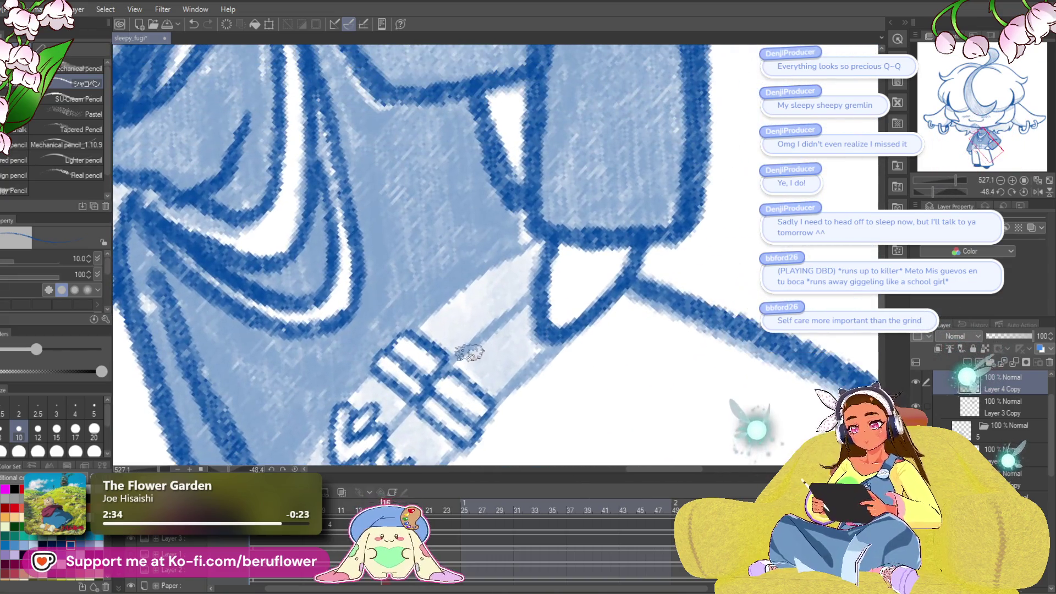
{"action": "left_click_drag", "start_coordinate": [507, 302], "coordinate": [620, 182]}
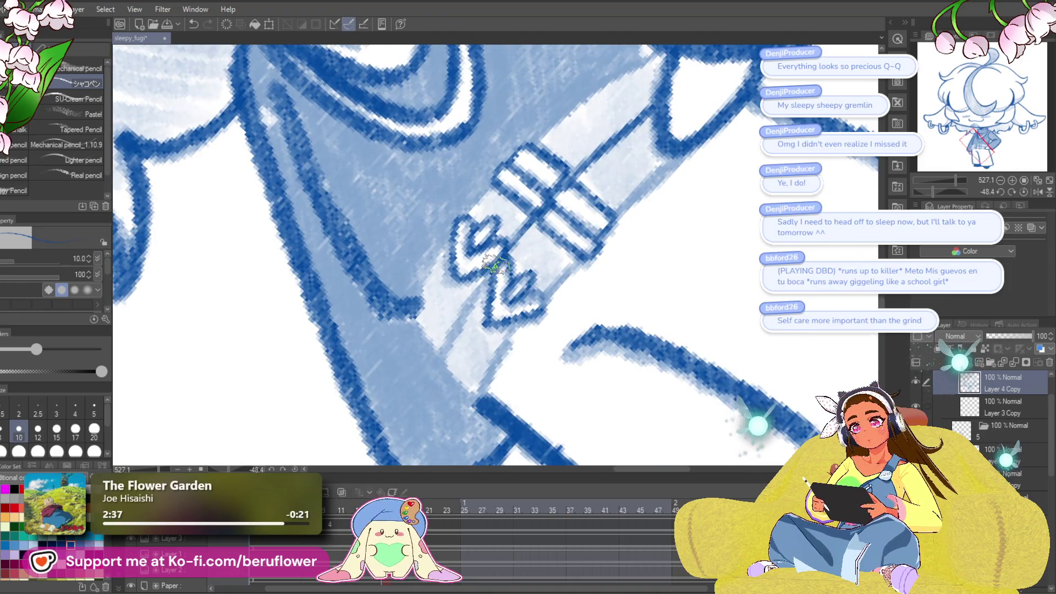
{"action": "left_click_drag", "start_coordinate": [528, 324], "coordinate": [489, 377]}
{"action": "left_click_drag", "start_coordinate": [550, 298], "coordinate": [543, 333]}
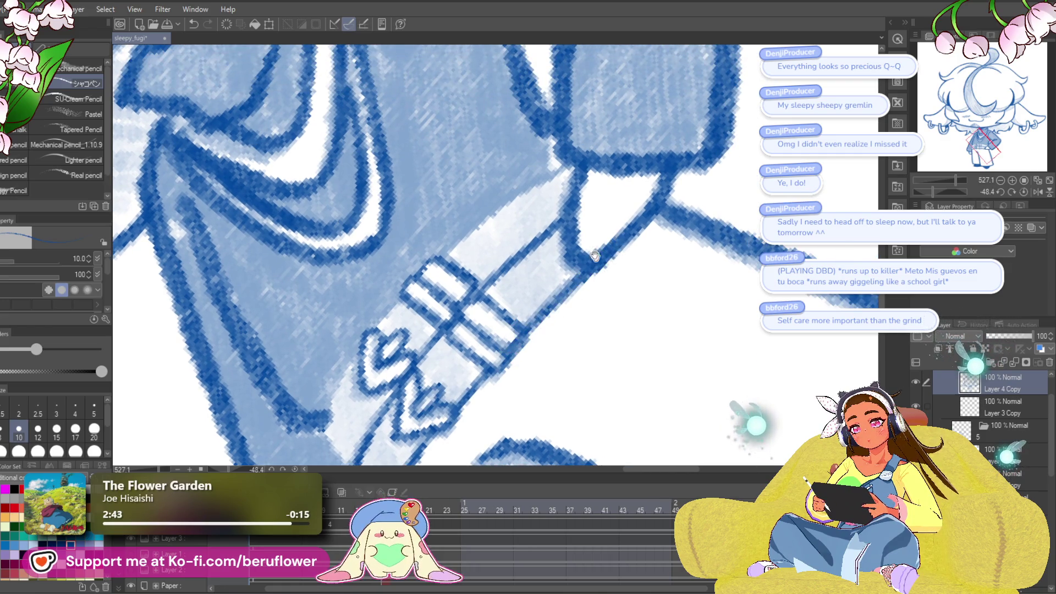
{"action": "mouse_move", "coordinate": [441, 262]}
{"action": "left_mouse_down"}
{"action": "mouse_move", "coordinate": [474, 306]}
{"action": "mouse_move", "coordinate": [534, 254]}
{"action": "left_mouse_up"}
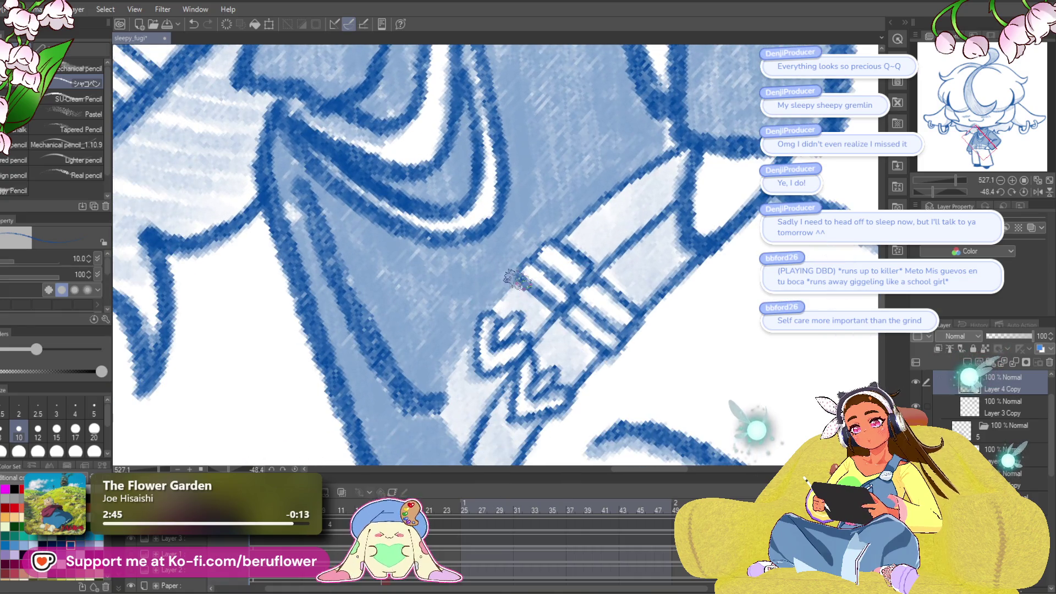
{"action": "left_click_drag", "start_coordinate": [458, 378], "coordinate": [498, 310]}
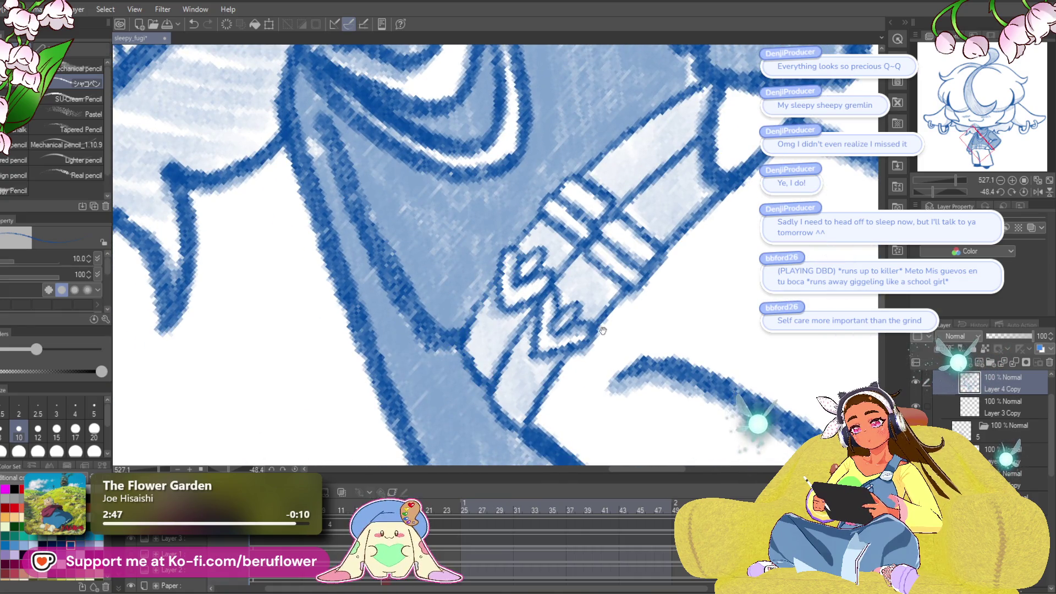
{"action": "mouse_move", "coordinate": [603, 330]}
{"action": "left_mouse_down"}
{"action": "mouse_move", "coordinate": [422, 393]}
{"action": "mouse_move", "coordinate": [405, 484]}
{"action": "left_mouse_up"}
{"action": "left_click", "coordinate": [1025, 189]}
{"action": "scroll", "coordinate": [480, 312], "scroll_direction": "down", "scroll_amount": 5}
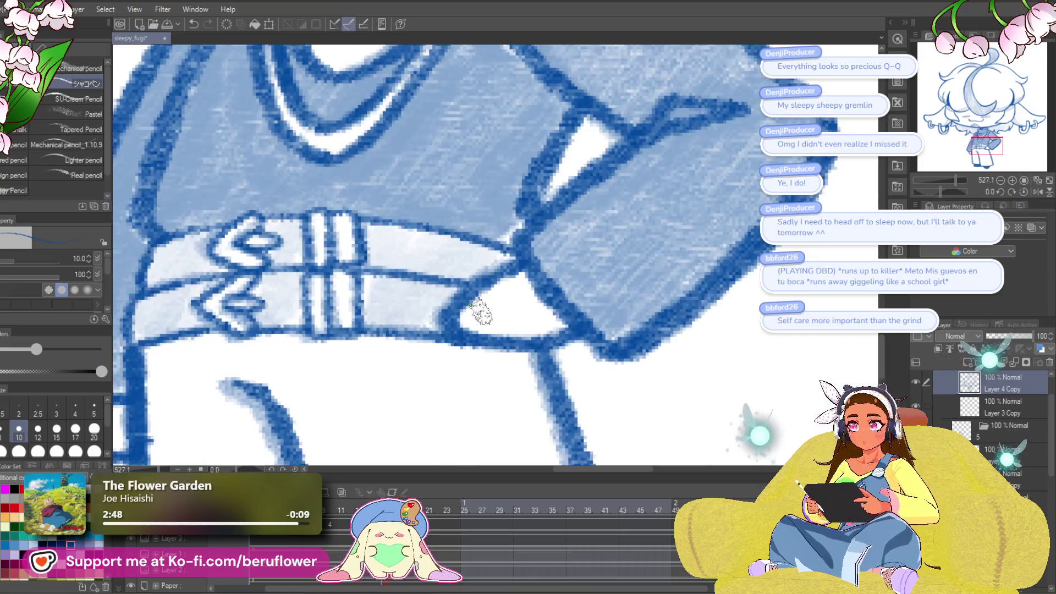
{"action": "mouse_move", "coordinate": [481, 312]}
{"action": "left_mouse_down"}
{"action": "mouse_move", "coordinate": [671, 394]}
{"action": "mouse_move", "coordinate": [685, 383]}
{"action": "left_mouse_up"}
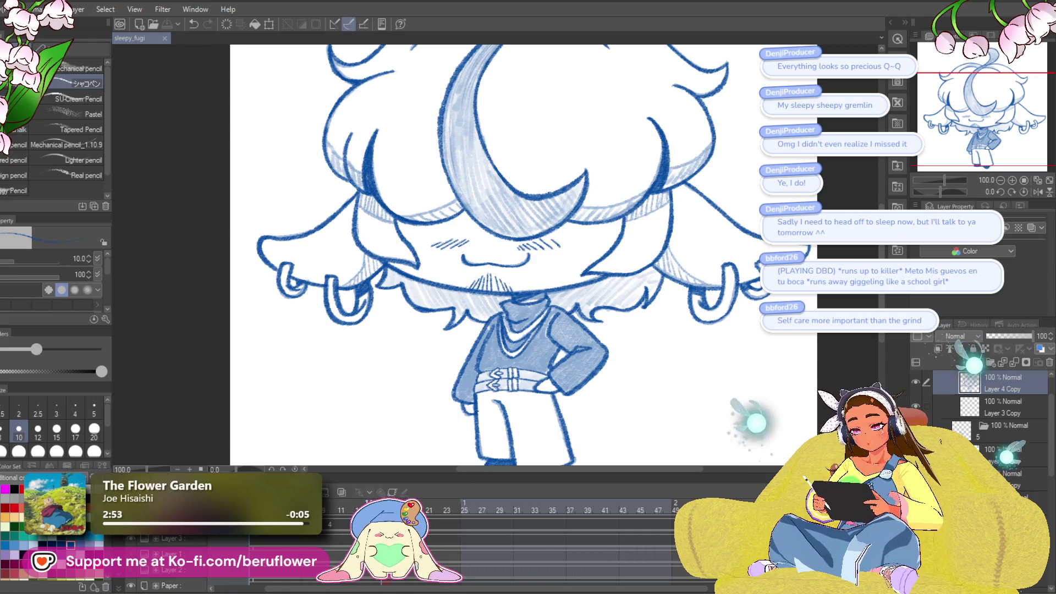
- Ink the buckle's vertical bars, a diagonal above the upper loop, and a < shape replacing the lower loop
{"action": "scroll", "coordinate": [514, 365], "scroll_direction": "up", "scroll_amount": 6}
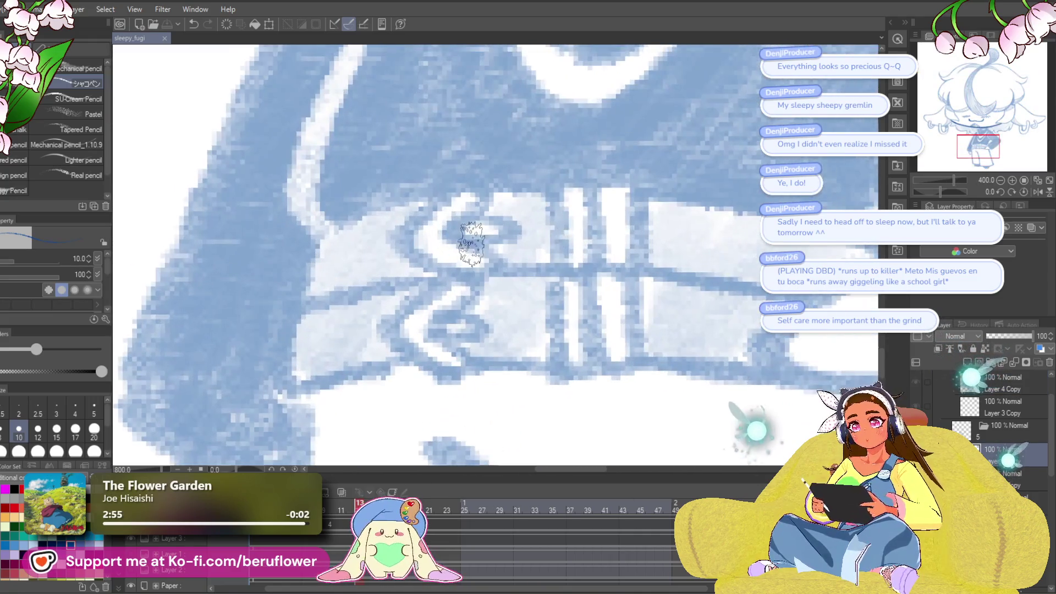
{"action": "left_click_drag", "start_coordinate": [557, 186], "coordinate": [557, 265]}
{"action": "mouse_move", "coordinate": [594, 186]}
{"action": "left_mouse_down"}
{"action": "mouse_move", "coordinate": [636, 264]}
{"action": "mouse_move", "coordinate": [608, 215]}
{"action": "mouse_move", "coordinate": [605, 302]}
{"action": "left_mouse_up"}
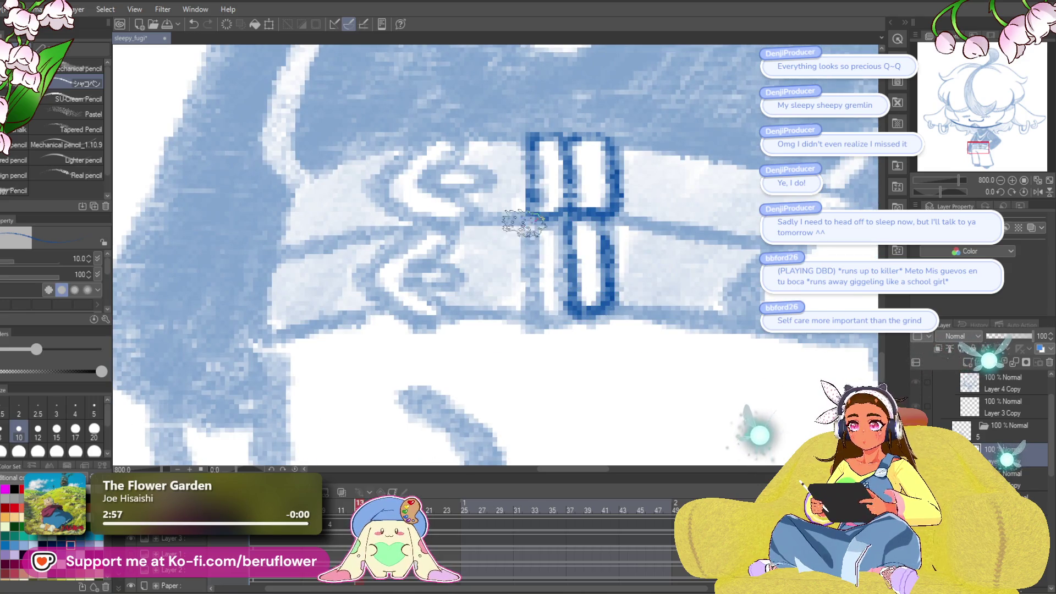
{"action": "left_click_drag", "start_coordinate": [452, 265], "coordinate": [554, 275]}
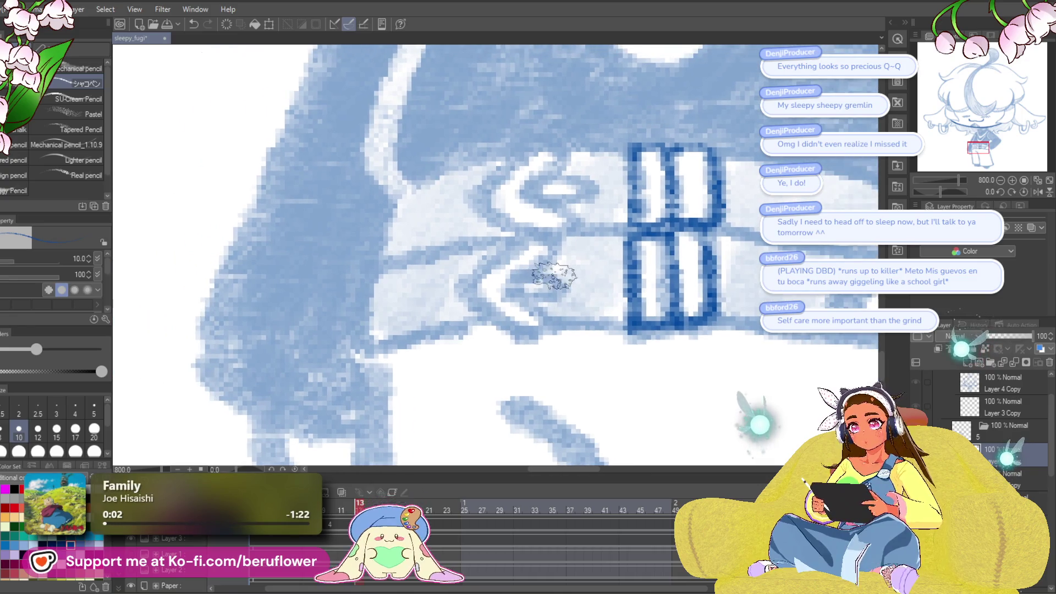
{"action": "left_click_drag", "start_coordinate": [540, 186], "coordinate": [550, 208]}
{"action": "left_click_drag", "start_coordinate": [614, 220], "coordinate": [615, 226]}
{"action": "left_click_drag", "start_coordinate": [551, 175], "coordinate": [503, 217]}
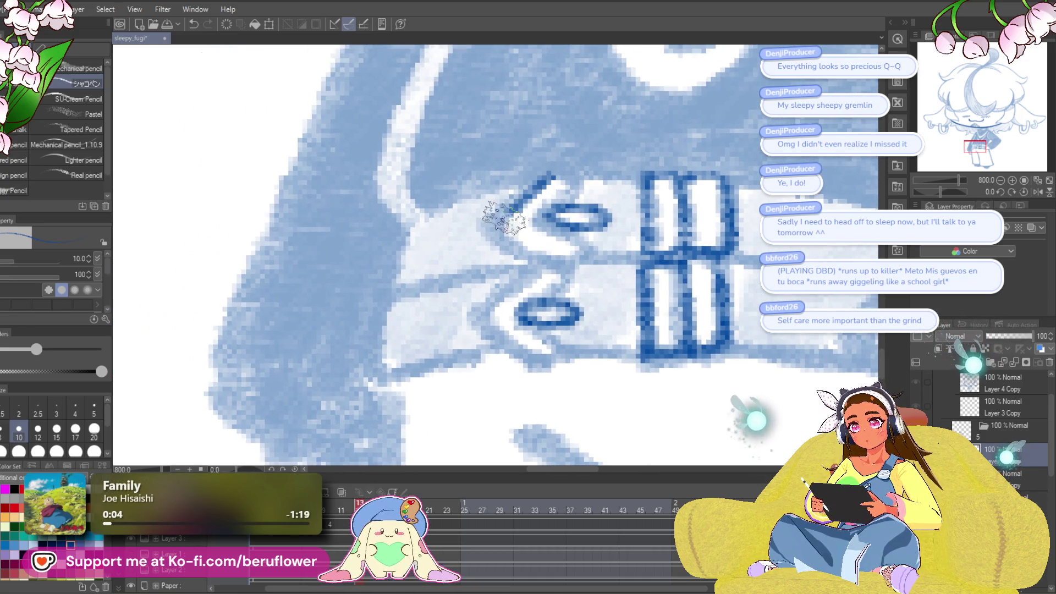
{"action": "left_click_drag", "start_coordinate": [566, 176], "coordinate": [561, 135]}
{"action": "mouse_move", "coordinate": [542, 231]}
{"action": "left_mouse_down"}
{"action": "mouse_move", "coordinate": [478, 273]}
{"action": "mouse_move", "coordinate": [544, 316]}
{"action": "left_mouse_up"}
- Follow the tilted strap to the second buckle on frame 10 and ink its vertical bar and top edge
{"action": "mouse_move", "coordinate": [542, 258]}
{"action": "left_mouse_down"}
{"action": "mouse_move", "coordinate": [465, 287]}
{"action": "mouse_move", "coordinate": [512, 297]}
{"action": "mouse_move", "coordinate": [305, 325]}
{"action": "left_mouse_up"}
{"action": "left_click_drag", "start_coordinate": [941, 191], "coordinate": [933, 192]}
{"action": "mouse_move", "coordinate": [498, 287]}
{"action": "left_mouse_down"}
{"action": "mouse_move", "coordinate": [540, 295]}
{"action": "mouse_move", "coordinate": [550, 259]}
{"action": "mouse_move", "coordinate": [537, 270]}
{"action": "mouse_move", "coordinate": [538, 218]}
{"action": "left_mouse_up"}
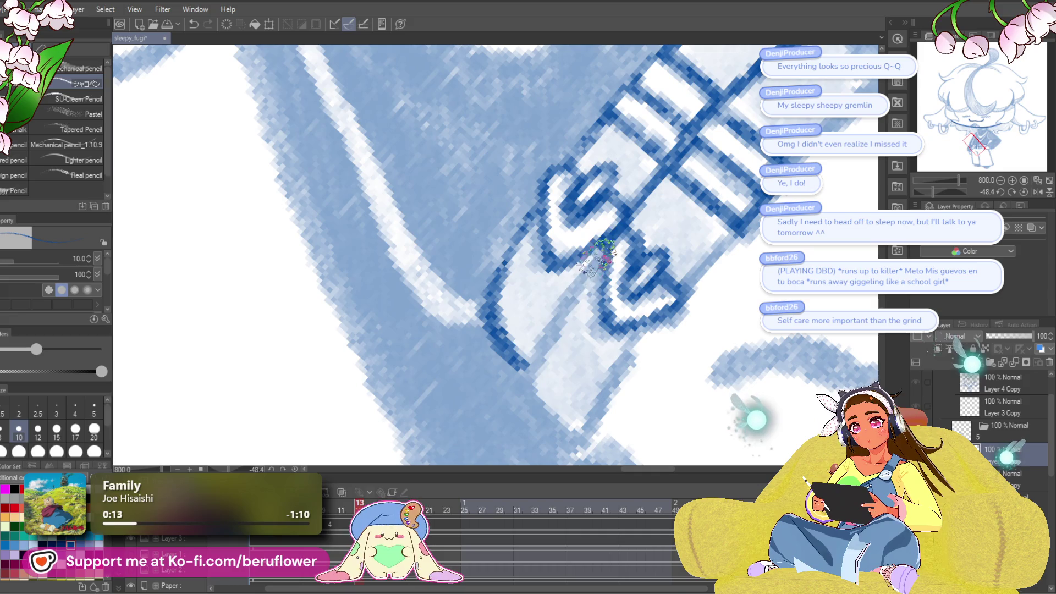
{"action": "left_click_drag", "start_coordinate": [548, 341], "coordinate": [502, 261]}
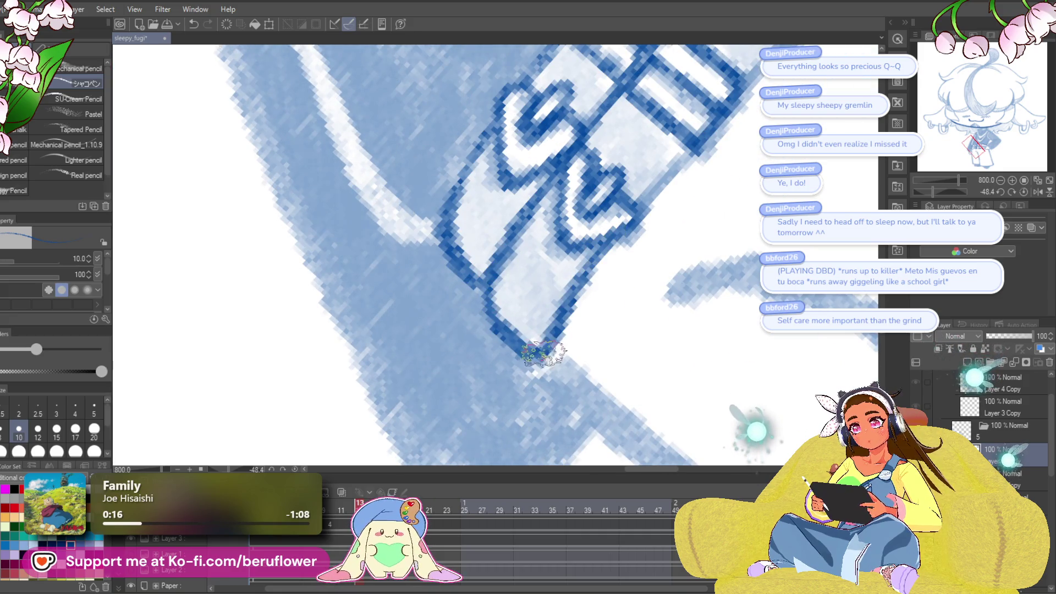
{"action": "mouse_move", "coordinate": [597, 288]}
{"action": "left_mouse_down"}
{"action": "mouse_move", "coordinate": [550, 319]}
{"action": "mouse_move", "coordinate": [534, 350]}
{"action": "mouse_move", "coordinate": [608, 286]}
{"action": "mouse_move", "coordinate": [583, 237]}
{"action": "mouse_move", "coordinate": [550, 215]}
{"action": "left_mouse_up"}
{"action": "left_click", "coordinate": [327, 530]}
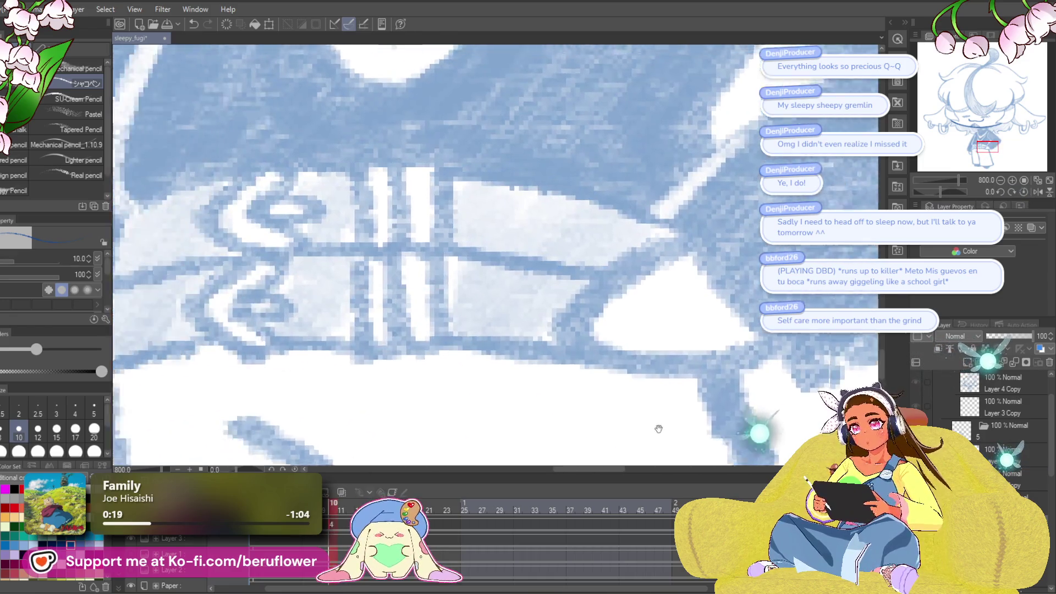
{"action": "left_click_drag", "start_coordinate": [498, 159], "coordinate": [498, 234]}
{"action": "left_click_drag", "start_coordinate": [528, 152], "coordinate": [582, 188]}
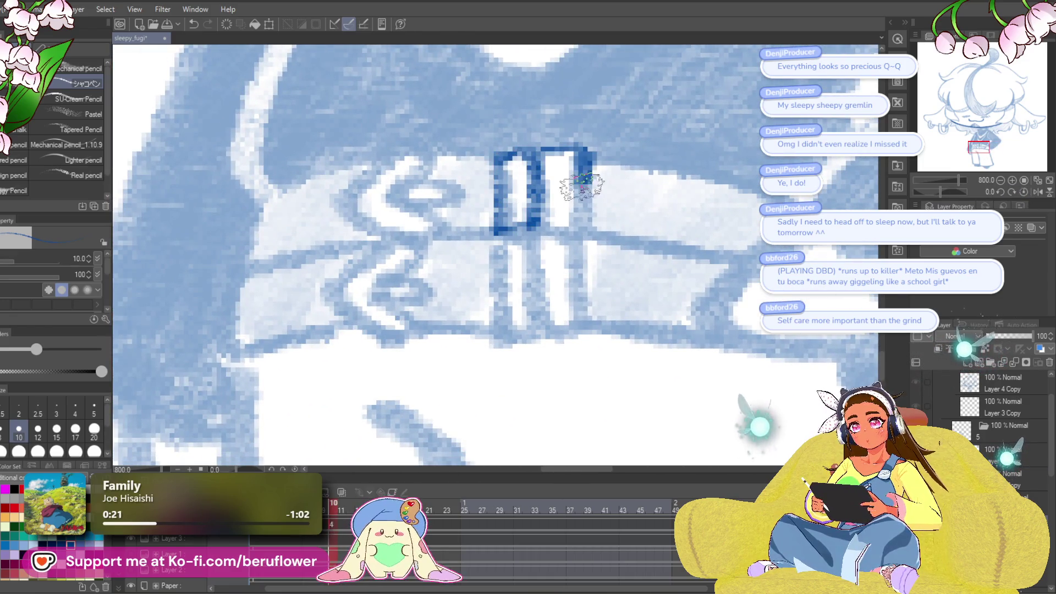
- Ink the buckle's inner bar, loop, zigzag and right bars in dark blue
{"action": "left_click_drag", "start_coordinate": [563, 240], "coordinate": [635, 287]}
{"action": "left_click_drag", "start_coordinate": [473, 241], "coordinate": [501, 250]}
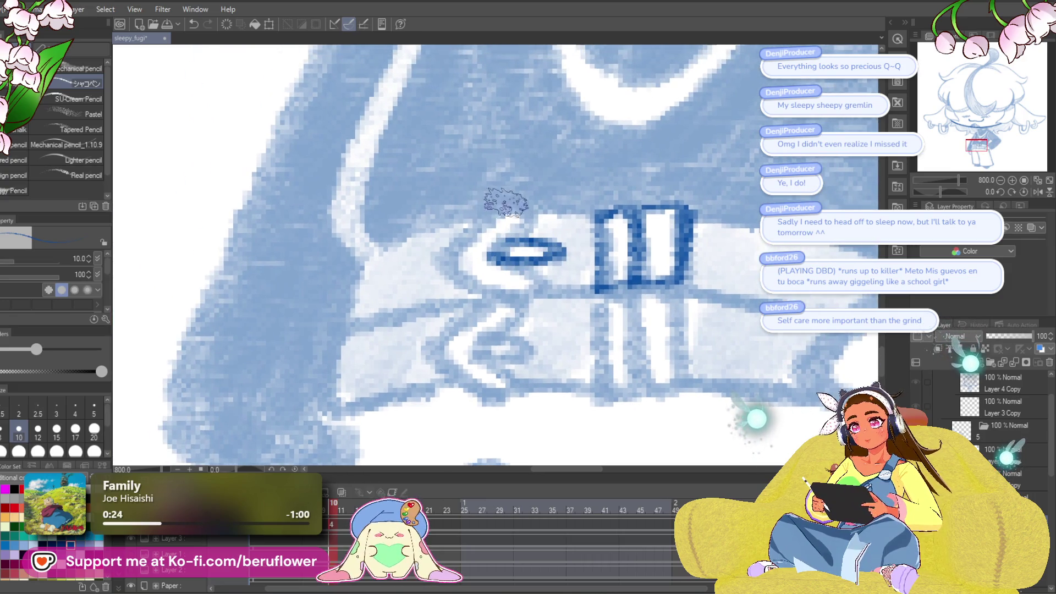
{"action": "mouse_move", "coordinate": [520, 296]}
{"action": "left_mouse_down"}
{"action": "mouse_move", "coordinate": [500, 257]}
{"action": "mouse_move", "coordinate": [519, 207]}
{"action": "left_mouse_up"}
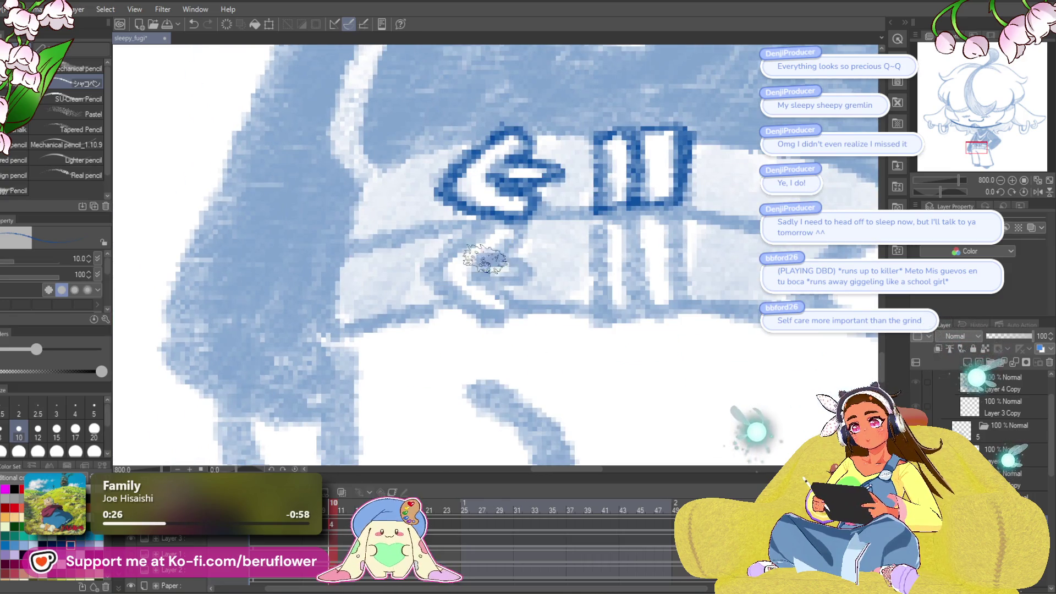
{"action": "mouse_move", "coordinate": [496, 263]}
{"action": "left_mouse_down"}
{"action": "mouse_move", "coordinate": [522, 277]}
{"action": "mouse_move", "coordinate": [496, 269]}
{"action": "left_mouse_up"}
{"action": "mouse_move", "coordinate": [517, 206]}
{"action": "left_mouse_down"}
{"action": "mouse_move", "coordinate": [473, 314]}
{"action": "mouse_move", "coordinate": [533, 300]}
{"action": "mouse_move", "coordinate": [463, 342]}
{"action": "left_mouse_up"}
{"action": "mouse_move", "coordinate": [509, 259]}
{"action": "left_mouse_down"}
{"action": "mouse_move", "coordinate": [523, 286]}
{"action": "mouse_move", "coordinate": [572, 264]}
{"action": "mouse_move", "coordinate": [563, 313]}
{"action": "mouse_move", "coordinate": [619, 253]}
{"action": "left_mouse_up"}
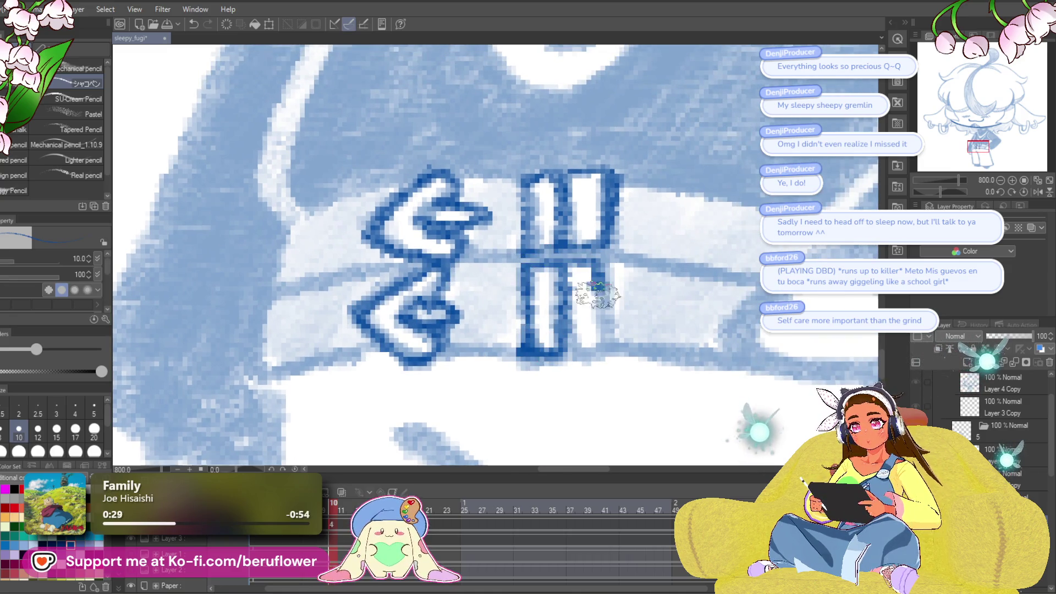
{"action": "left_click_drag", "start_coordinate": [567, 284], "coordinate": [616, 363]}
{"action": "left_click_drag", "start_coordinate": [965, 193], "coordinate": [922, 192]}
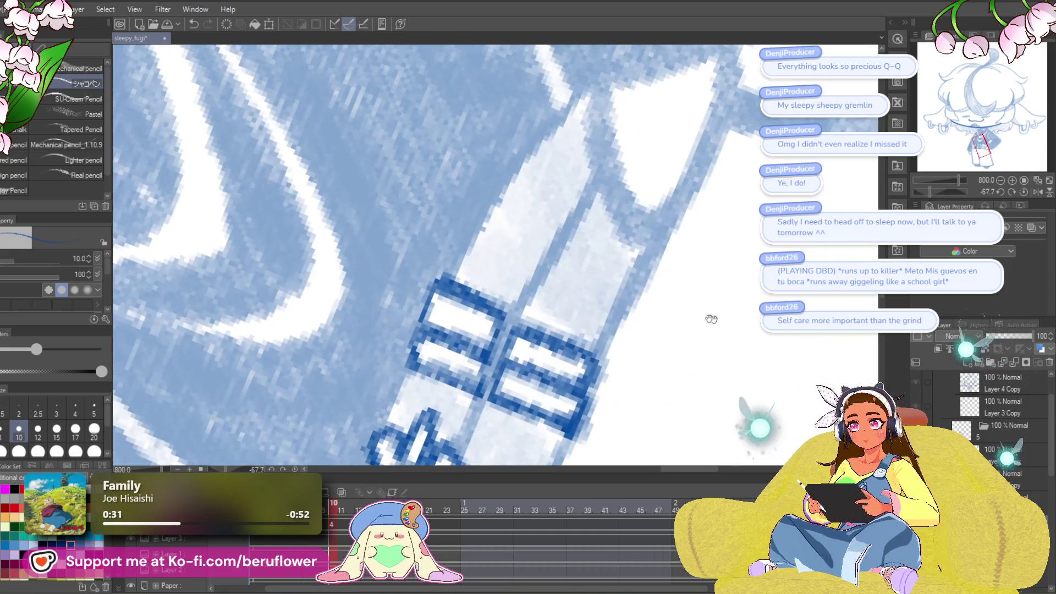
- Outline the strap end and its lower and right edges in dark blue
{"action": "mouse_move", "coordinate": [495, 325]}
{"action": "left_mouse_down"}
{"action": "mouse_move", "coordinate": [561, 261]}
{"action": "mouse_move", "coordinate": [638, 140]}
{"action": "left_mouse_up"}
{"action": "mouse_move", "coordinate": [401, 374]}
{"action": "left_mouse_down"}
{"action": "mouse_move", "coordinate": [498, 228]}
{"action": "mouse_move", "coordinate": [573, 197]}
{"action": "left_mouse_up"}
{"action": "mouse_move", "coordinate": [505, 252]}
{"action": "left_mouse_down"}
{"action": "mouse_move", "coordinate": [472, 352]}
{"action": "mouse_move", "coordinate": [487, 380]}
{"action": "left_mouse_up"}
{"action": "mouse_move", "coordinate": [569, 226]}
{"action": "left_mouse_down"}
{"action": "mouse_move", "coordinate": [531, 399]}
{"action": "mouse_move", "coordinate": [461, 327]}
{"action": "mouse_move", "coordinate": [531, 388]}
{"action": "left_mouse_up"}
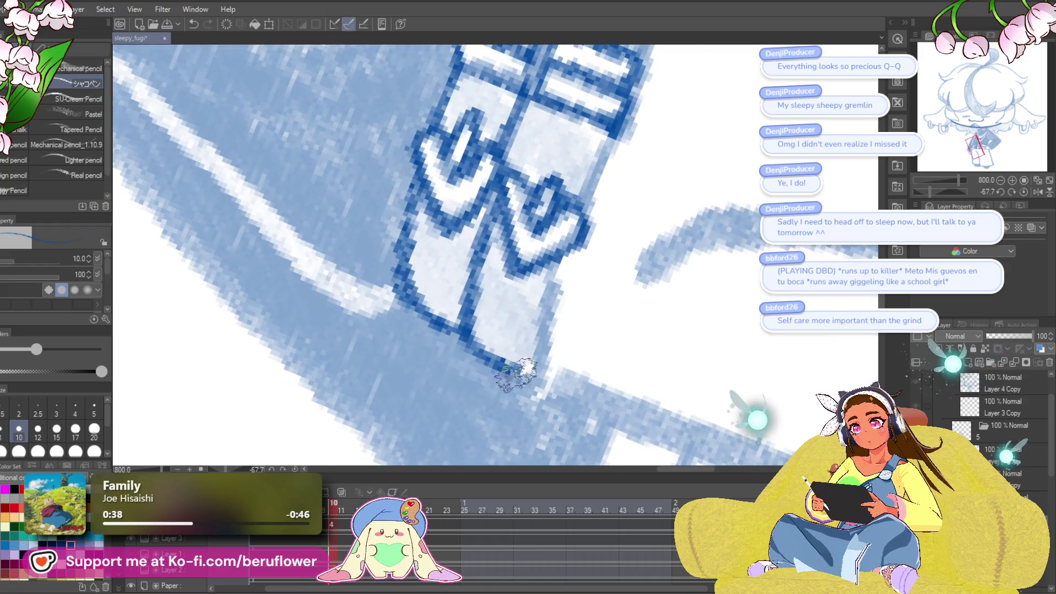
{"action": "left_click_drag", "start_coordinate": [577, 225], "coordinate": [528, 385]}
{"action": "left_click_drag", "start_coordinate": [578, 219], "coordinate": [479, 379]}
{"action": "left_click_drag", "start_coordinate": [507, 311], "coordinate": [472, 391]}
{"action": "left_click_drag", "start_coordinate": [496, 275], "coordinate": [432, 441]}
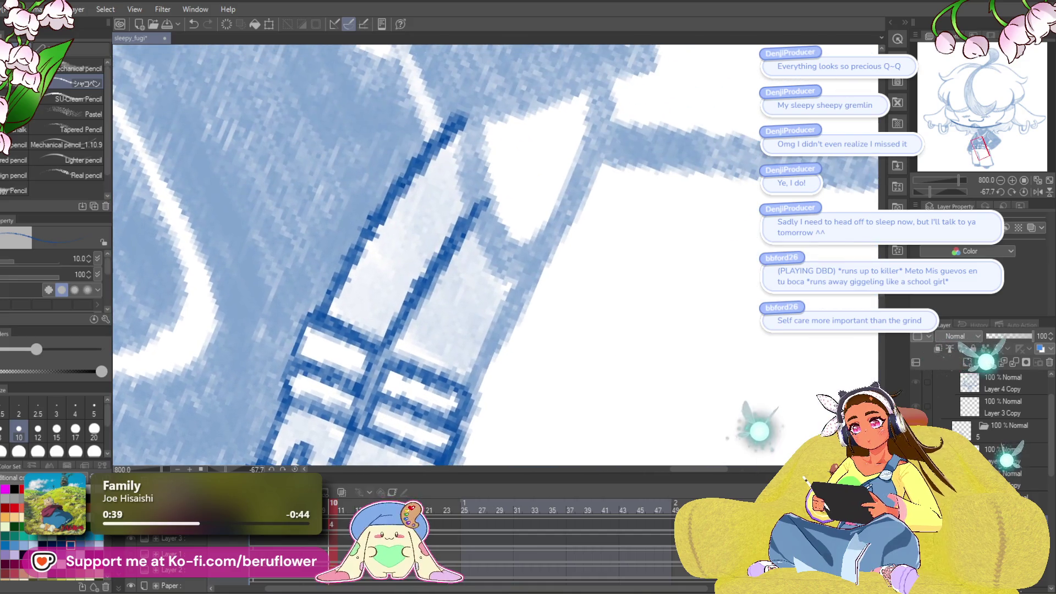
{"action": "left_click_drag", "start_coordinate": [517, 306], "coordinate": [454, 410]}
{"action": "left_click_drag", "start_coordinate": [561, 252], "coordinate": [516, 283]}
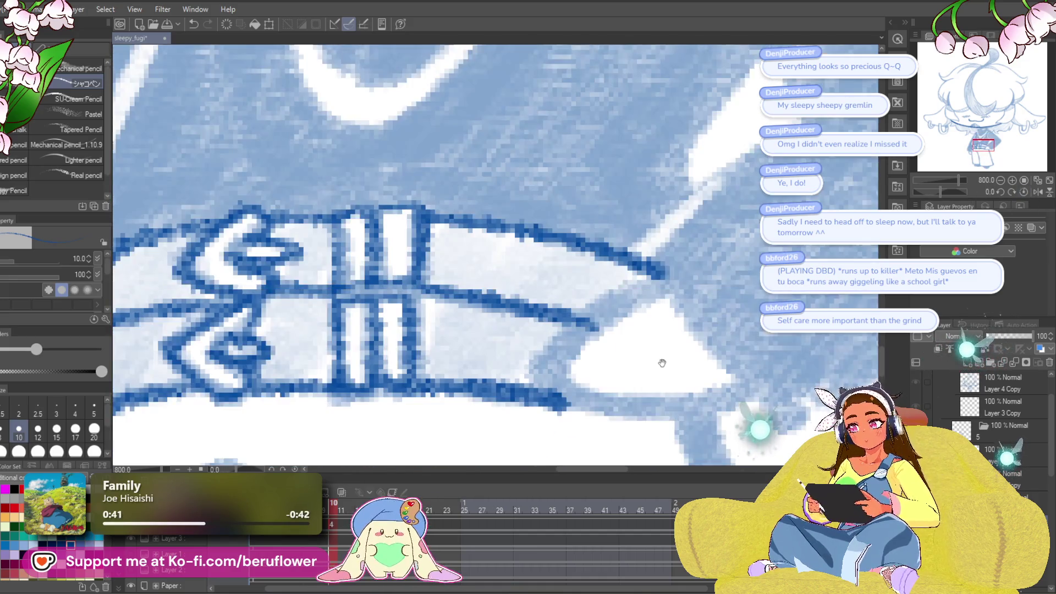
{"action": "left_click_drag", "start_coordinate": [660, 361], "coordinate": [689, 331]}
- Re-ink the buckle's vertical bar and draw a second bar beside it
{"action": "mouse_move", "coordinate": [547, 413]}
{"action": "left_mouse_down"}
{"action": "mouse_move", "coordinate": [535, 306]}
{"action": "mouse_move", "coordinate": [464, 239]}
{"action": "mouse_move", "coordinate": [454, 319]}
{"action": "left_mouse_up"}
{"action": "left_click_drag", "start_coordinate": [450, 231], "coordinate": [487, 319]}
{"action": "mouse_move", "coordinate": [496, 223]}
{"action": "left_mouse_down"}
{"action": "mouse_move", "coordinate": [495, 319]}
{"action": "mouse_move", "coordinate": [462, 321]}
{"action": "left_mouse_up"}
{"action": "mouse_move", "coordinate": [484, 247]}
{"action": "left_mouse_down"}
{"action": "mouse_move", "coordinate": [484, 322]}
{"action": "mouse_move", "coordinate": [457, 201]}
{"action": "mouse_move", "coordinate": [484, 287]}
{"action": "left_mouse_up"}
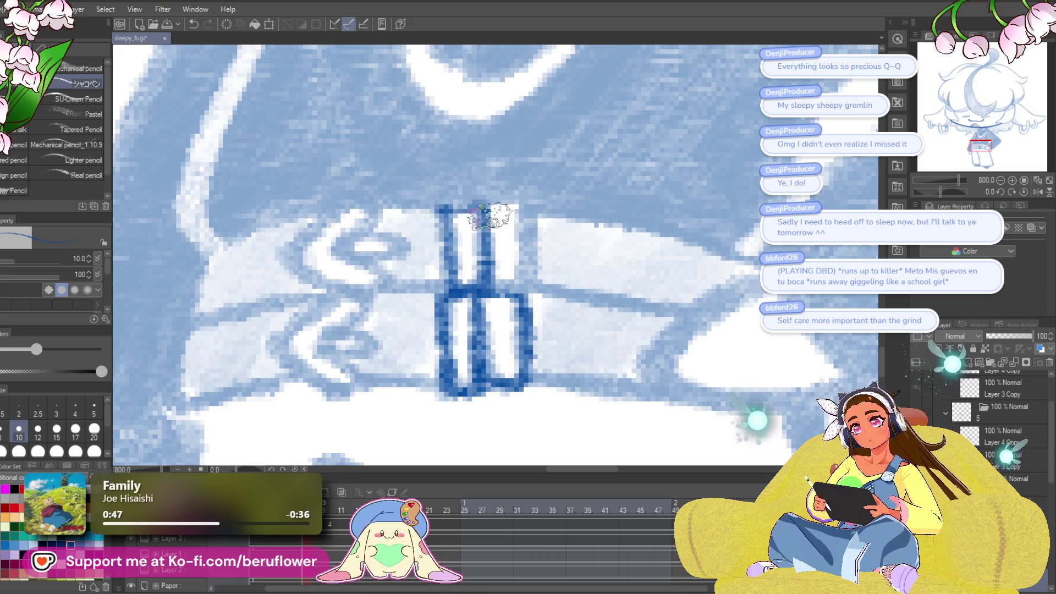
{"action": "left_click_drag", "start_coordinate": [507, 209], "coordinate": [517, 291]}
{"action": "left_click_drag", "start_coordinate": [941, 192], "coordinate": [932, 186]}
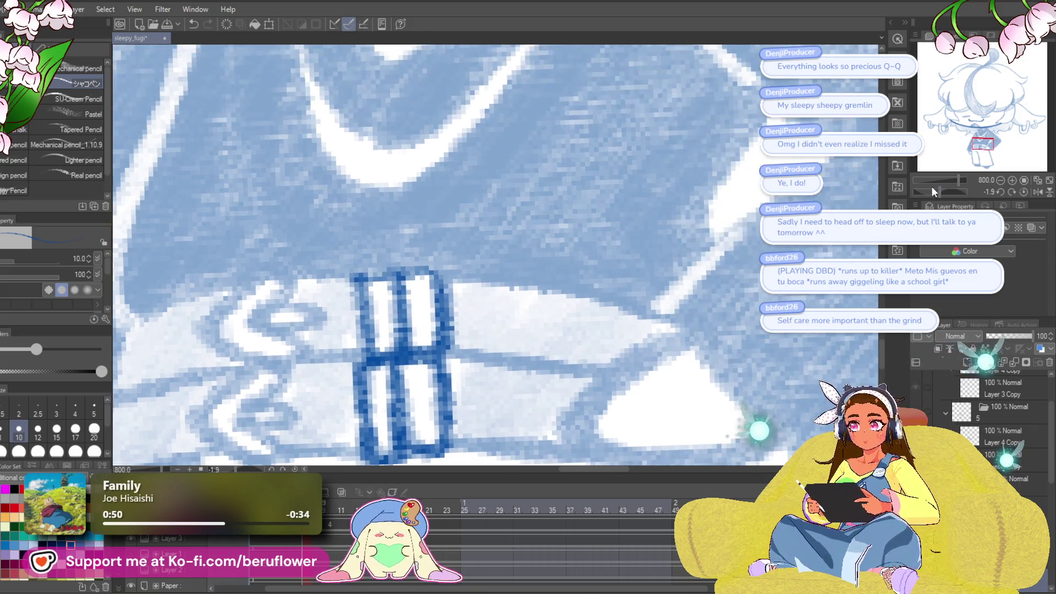
- Ink the small belt oval and lower < shape, and reshape the upper oval into a curled <
{"action": "mouse_move", "coordinate": [286, 316]}
{"action": "left_mouse_down"}
{"action": "mouse_move", "coordinate": [561, 226]}
{"action": "mouse_move", "coordinate": [531, 237]}
{"action": "mouse_move", "coordinate": [600, 226]}
{"action": "left_mouse_up"}
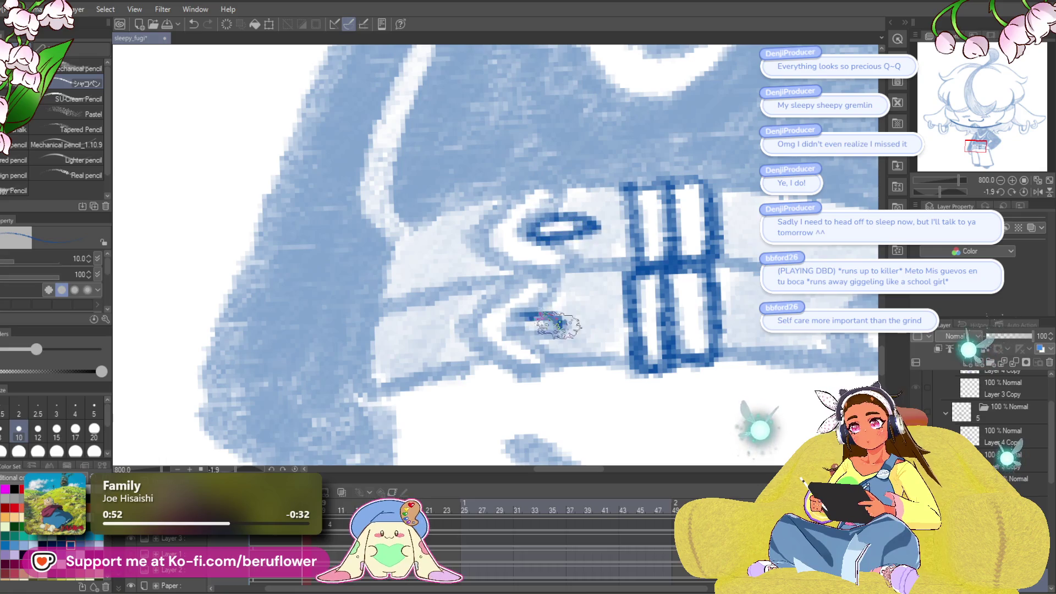
{"action": "left_click_drag", "start_coordinate": [559, 325], "coordinate": [528, 330]}
{"action": "left_click_drag", "start_coordinate": [528, 330], "coordinate": [514, 332]}
{"action": "mouse_move", "coordinate": [515, 275]}
{"action": "left_mouse_down"}
{"action": "mouse_move", "coordinate": [455, 325]}
{"action": "mouse_move", "coordinate": [506, 371]}
{"action": "left_mouse_up"}
{"action": "left_click_drag", "start_coordinate": [550, 325], "coordinate": [506, 337]}
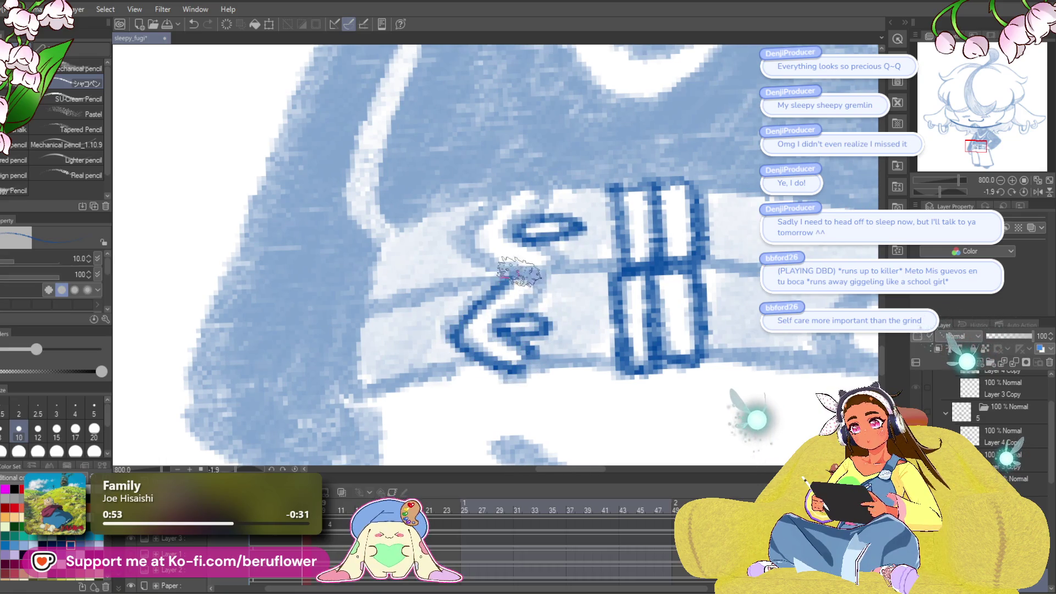
{"action": "left_click_drag", "start_coordinate": [563, 296], "coordinate": [557, 329]}
{"action": "left_click_drag", "start_coordinate": [575, 270], "coordinate": [528, 311]}
{"action": "left_click_drag", "start_coordinate": [537, 217], "coordinate": [528, 300]}
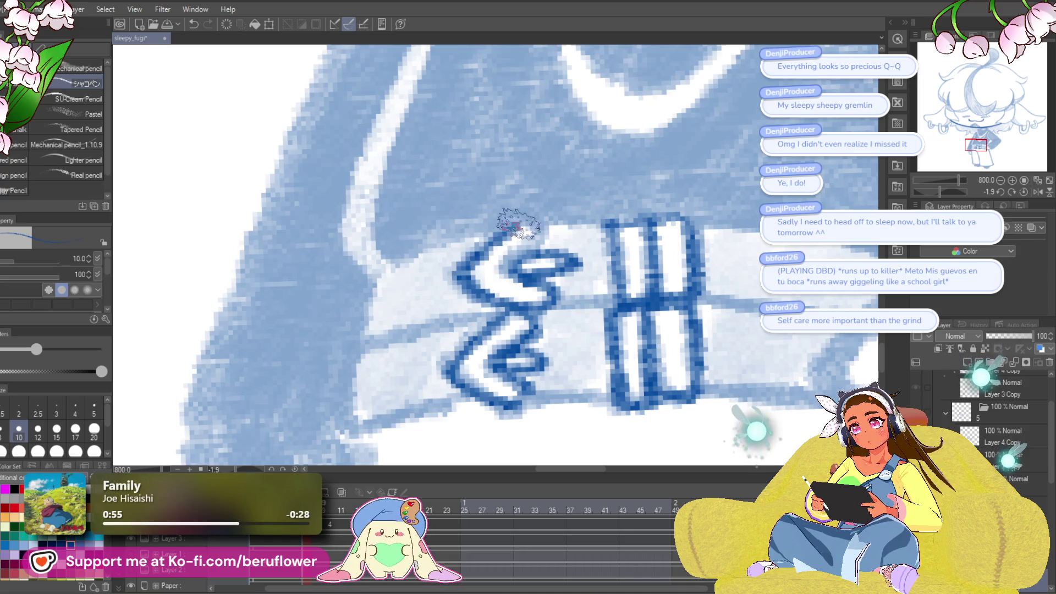
{"action": "left_click_drag", "start_coordinate": [512, 258], "coordinate": [577, 262]}
- Ink the belt's upper-left edge, middle seams and the lower band's left and bottom edges
{"action": "left_click_drag", "start_coordinate": [535, 297], "coordinate": [662, 272]}
{"action": "left_click_drag", "start_coordinate": [627, 197], "coordinate": [490, 286]}
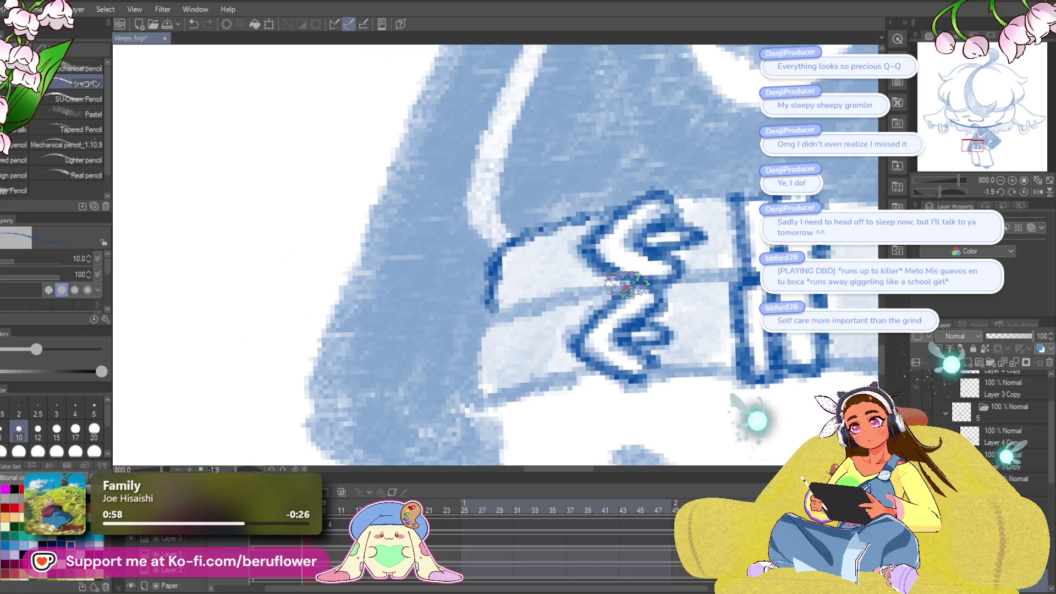
{"action": "left_click_drag", "start_coordinate": [628, 278], "coordinate": [484, 316]}
{"action": "left_click_drag", "start_coordinate": [598, 397], "coordinate": [552, 364]}
{"action": "left_click_drag", "start_coordinate": [659, 244], "coordinate": [662, 278]}
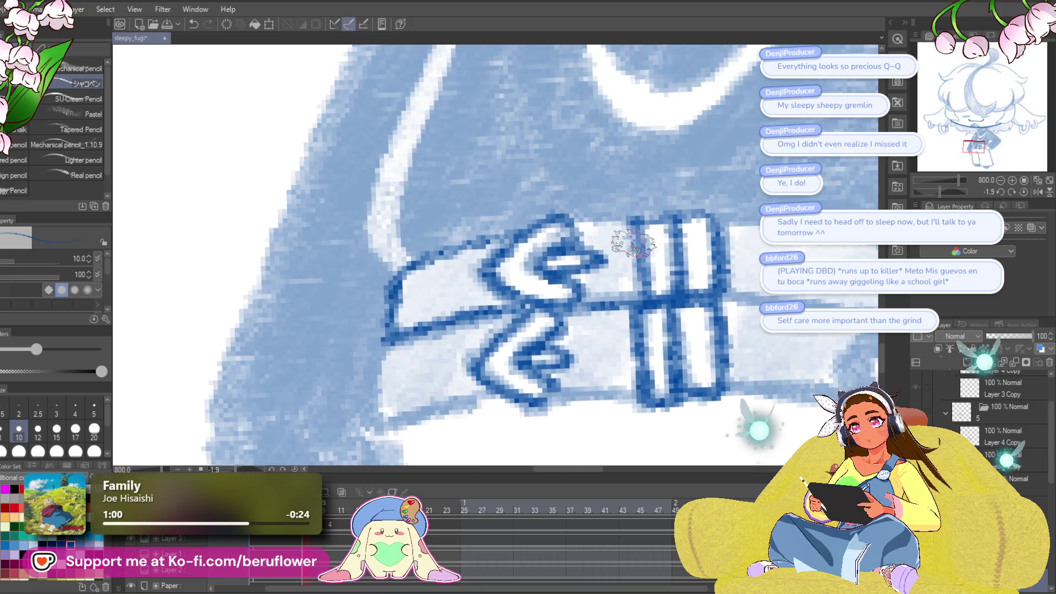
{"action": "left_click_drag", "start_coordinate": [663, 206], "coordinate": [550, 239]}
{"action": "mouse_move", "coordinate": [555, 275]}
{"action": "left_mouse_down"}
{"action": "mouse_move", "coordinate": [627, 220]}
{"action": "mouse_move", "coordinate": [549, 236]}
{"action": "mouse_move", "coordinate": [495, 338]}
{"action": "left_mouse_up"}
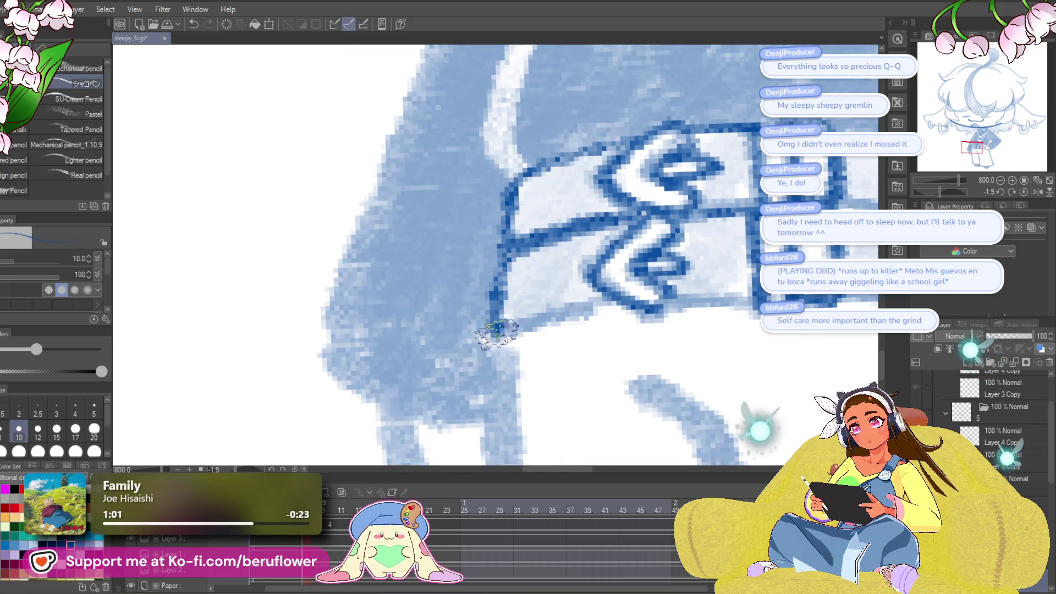
{"action": "mouse_move", "coordinate": [649, 275]}
{"action": "left_mouse_down"}
{"action": "mouse_move", "coordinate": [611, 305]}
{"action": "mouse_move", "coordinate": [503, 336]}
{"action": "left_mouse_up"}
{"action": "left_click_drag", "start_coordinate": [743, 278], "coordinate": [481, 376]}
{"action": "left_click_drag", "start_coordinate": [396, 410], "coordinate": [495, 398]}
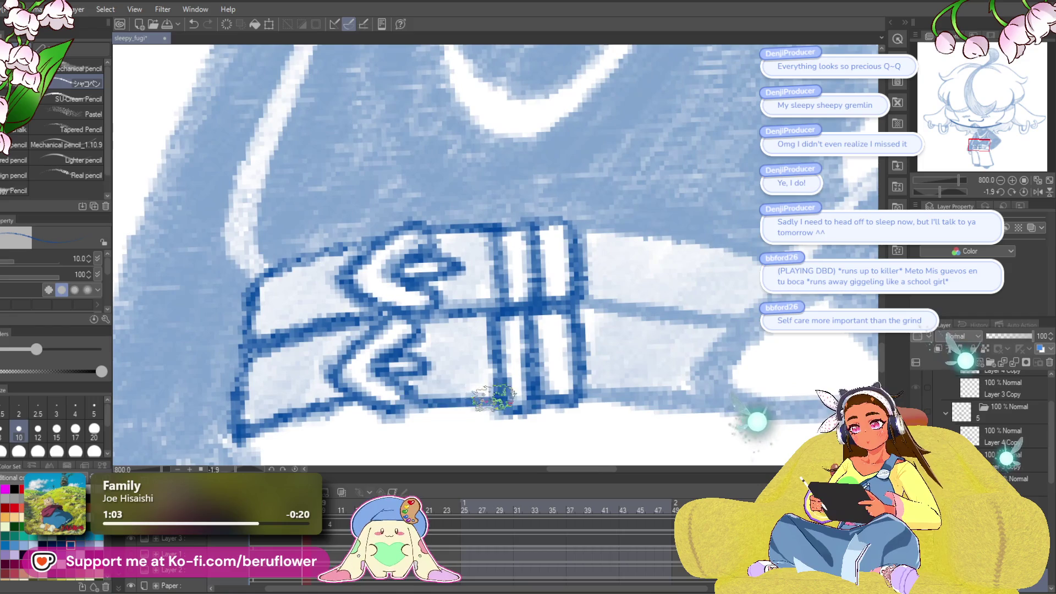
- Outline the strap running up-right with parallel dark lines, redoing the first strokes
{"action": "mouse_move", "coordinate": [410, 398]}
{"action": "left_mouse_down"}
{"action": "mouse_move", "coordinate": [364, 407]}
{"action": "mouse_move", "coordinate": [385, 385]}
{"action": "mouse_move", "coordinate": [478, 353]}
{"action": "mouse_move", "coordinate": [625, 250]}
{"action": "mouse_move", "coordinate": [401, 352]}
{"action": "mouse_move", "coordinate": [594, 229]}
{"action": "left_mouse_up"}
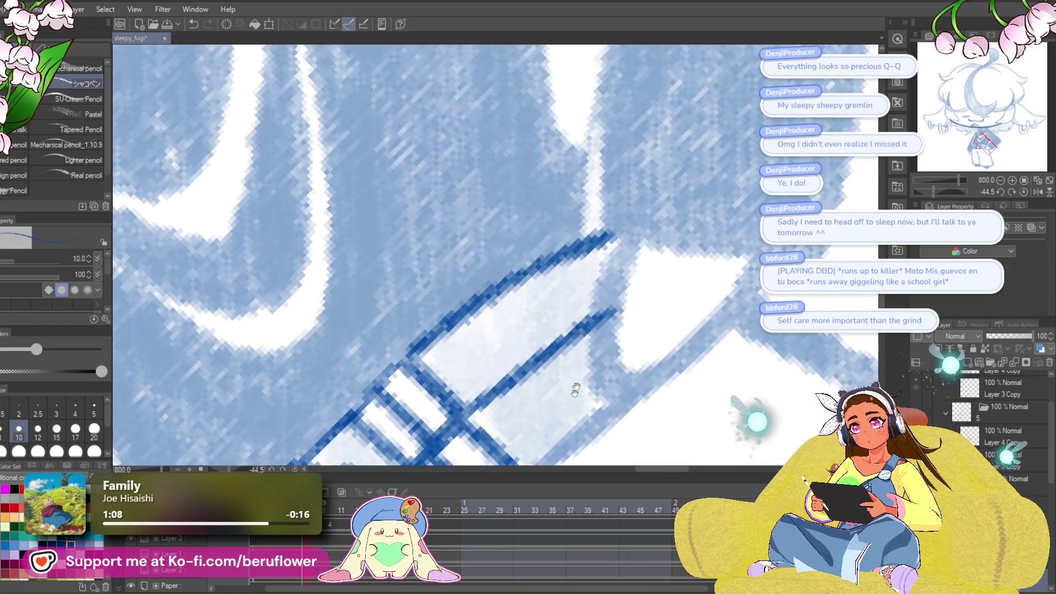
{"action": "mouse_move", "coordinate": [572, 275]}
{"action": "left_mouse_down"}
{"action": "mouse_move", "coordinate": [542, 297]}
{"action": "mouse_move", "coordinate": [596, 266]}
{"action": "left_mouse_up"}
{"action": "key", "text": "Delete"}
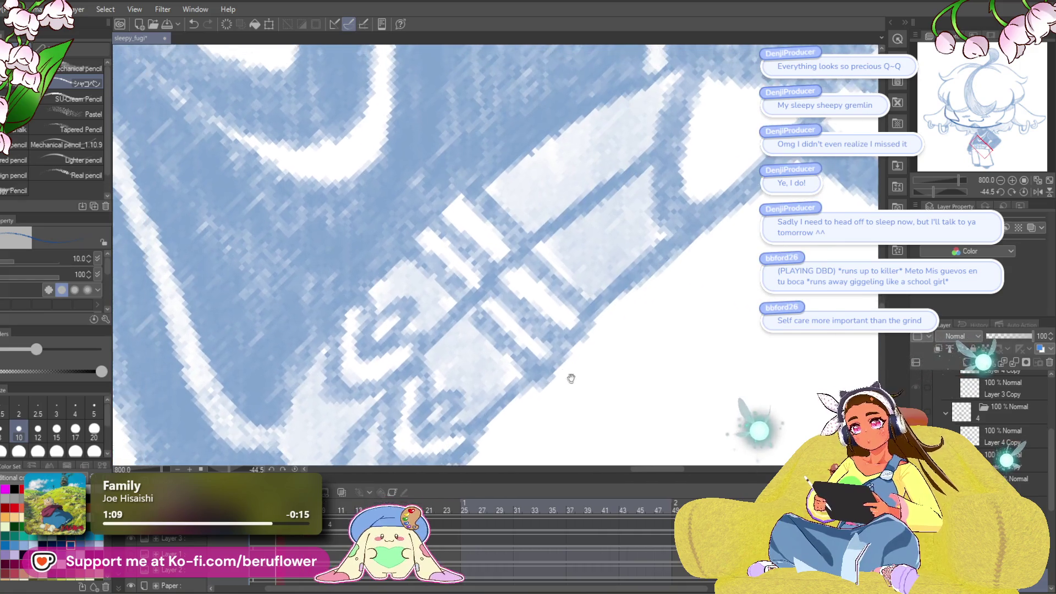
{"action": "left_click_drag", "start_coordinate": [474, 311], "coordinate": [538, 372]}
{"action": "left_click_drag", "start_coordinate": [495, 286], "coordinate": [575, 349]}
{"action": "left_click_drag", "start_coordinate": [531, 262], "coordinate": [598, 319]}
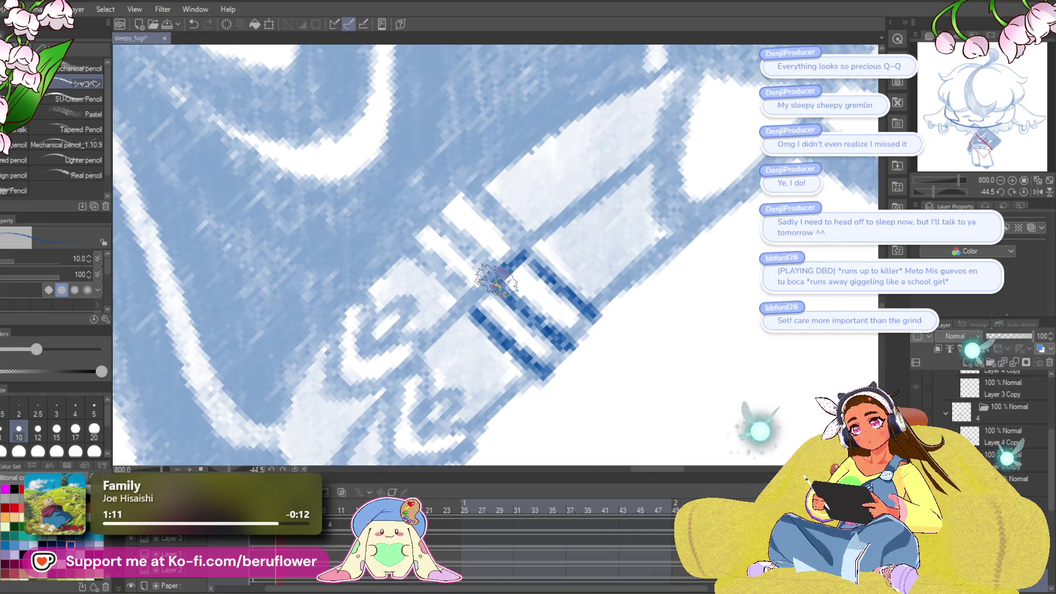
{"action": "mouse_move", "coordinate": [522, 297]}
{"action": "left_mouse_down"}
{"action": "mouse_move", "coordinate": [582, 349]}
{"action": "mouse_move", "coordinate": [584, 385]}
{"action": "left_mouse_up"}
{"action": "mouse_move", "coordinate": [460, 283]}
{"action": "left_mouse_down"}
{"action": "mouse_move", "coordinate": [468, 319]}
{"action": "mouse_move", "coordinate": [502, 358]}
{"action": "left_mouse_up"}
- Ink the strap's diagonal line, lower-left edge, small oval and lower loop
{"action": "left_click_drag", "start_coordinate": [504, 255], "coordinate": [541, 299]}
{"action": "mouse_move", "coordinate": [474, 263]}
{"action": "left_mouse_down"}
{"action": "mouse_move", "coordinate": [434, 311]}
{"action": "mouse_move", "coordinate": [542, 190]}
{"action": "left_mouse_up"}
{"action": "mouse_move", "coordinate": [517, 245]}
{"action": "left_mouse_down"}
{"action": "mouse_move", "coordinate": [556, 220]}
{"action": "mouse_move", "coordinate": [495, 259]}
{"action": "left_mouse_up"}
{"action": "mouse_move", "coordinate": [572, 336]}
{"action": "left_mouse_down"}
{"action": "mouse_move", "coordinate": [539, 327]}
{"action": "mouse_move", "coordinate": [530, 299]}
{"action": "mouse_move", "coordinate": [503, 330]}
{"action": "left_mouse_up"}
{"action": "mouse_move", "coordinate": [498, 283]}
{"action": "left_mouse_down"}
{"action": "mouse_move", "coordinate": [484, 358]}
{"action": "mouse_move", "coordinate": [533, 324]}
{"action": "left_mouse_up"}
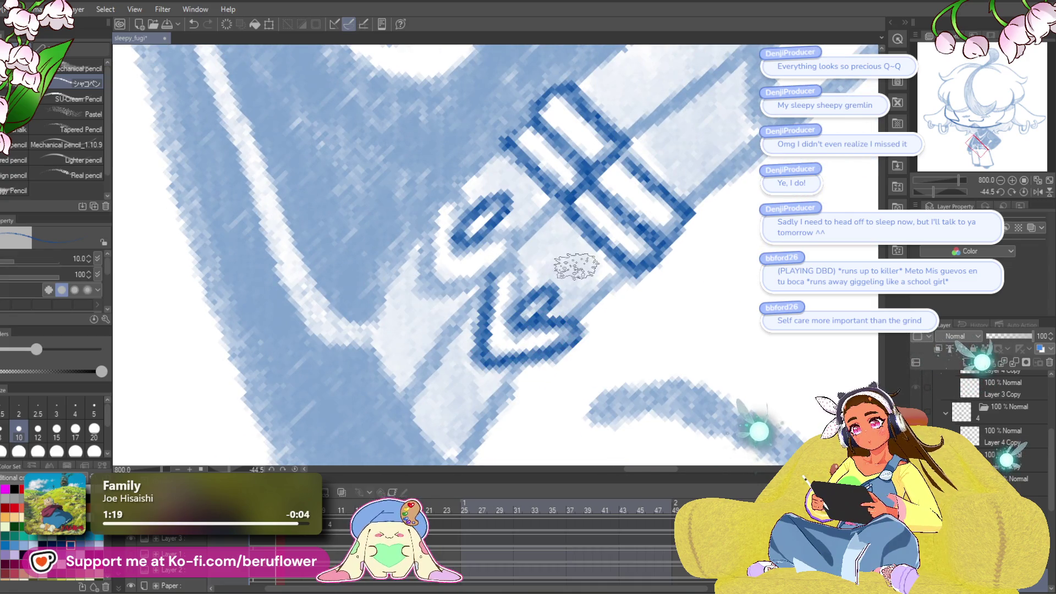
- Pan along the rest of the belt strap, reset the canvas rotation and zoom out to 180%
{"action": "left_click_drag", "start_coordinate": [514, 268], "coordinate": [549, 295]}
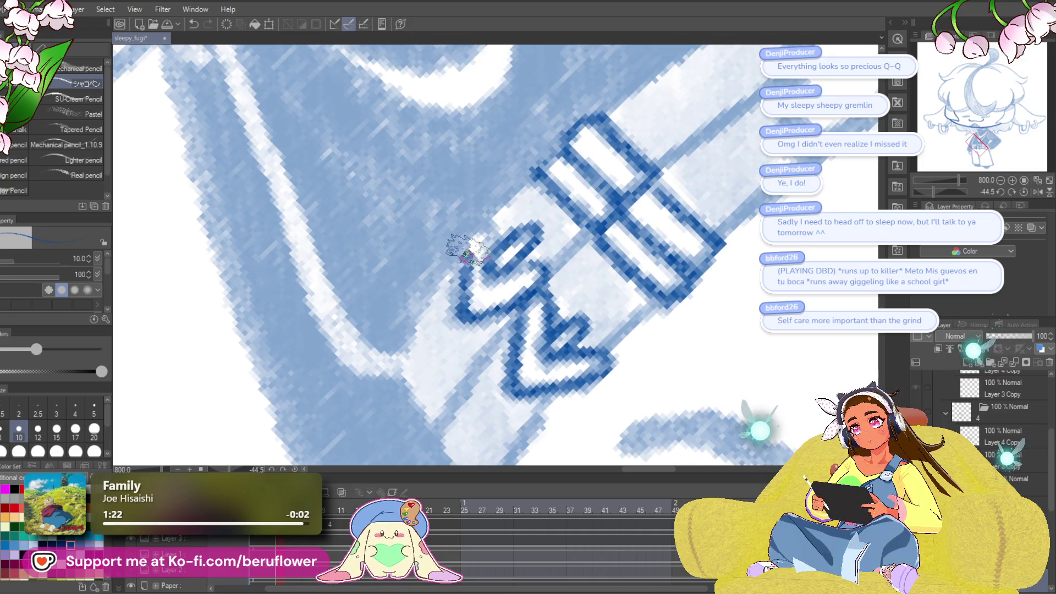
{"action": "scroll", "coordinate": [468, 253], "scroll_direction": "down", "scroll_amount": 2}
{"action": "scroll", "coordinate": [537, 226], "scroll_direction": "up", "scroll_amount": 2}
{"action": "scroll", "coordinate": [522, 319], "scroll_direction": "down", "scroll_amount": 2}
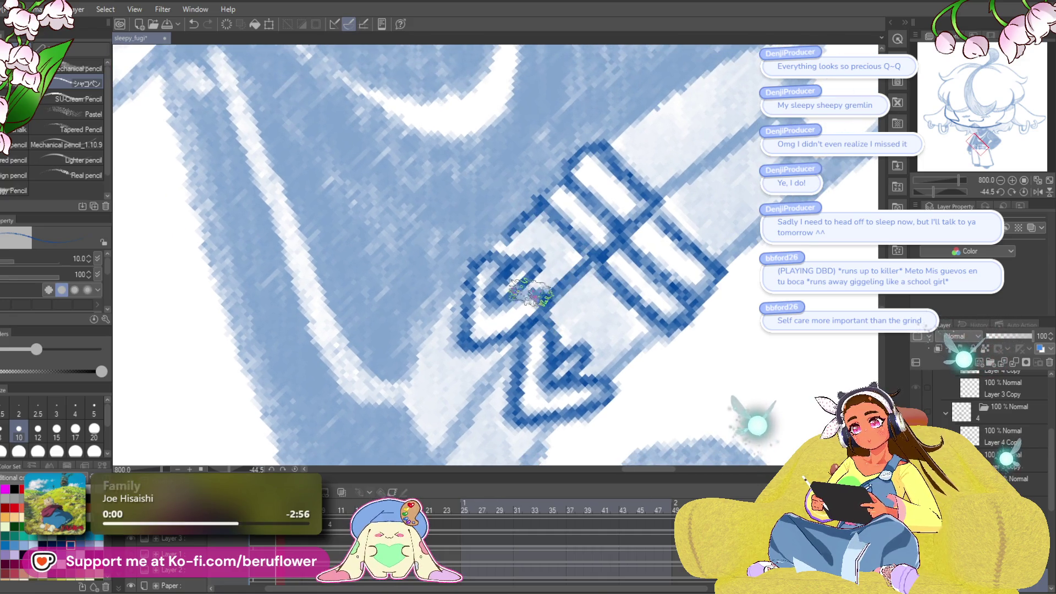
{"action": "scroll", "coordinate": [549, 359], "scroll_direction": "up", "scroll_amount": 2}
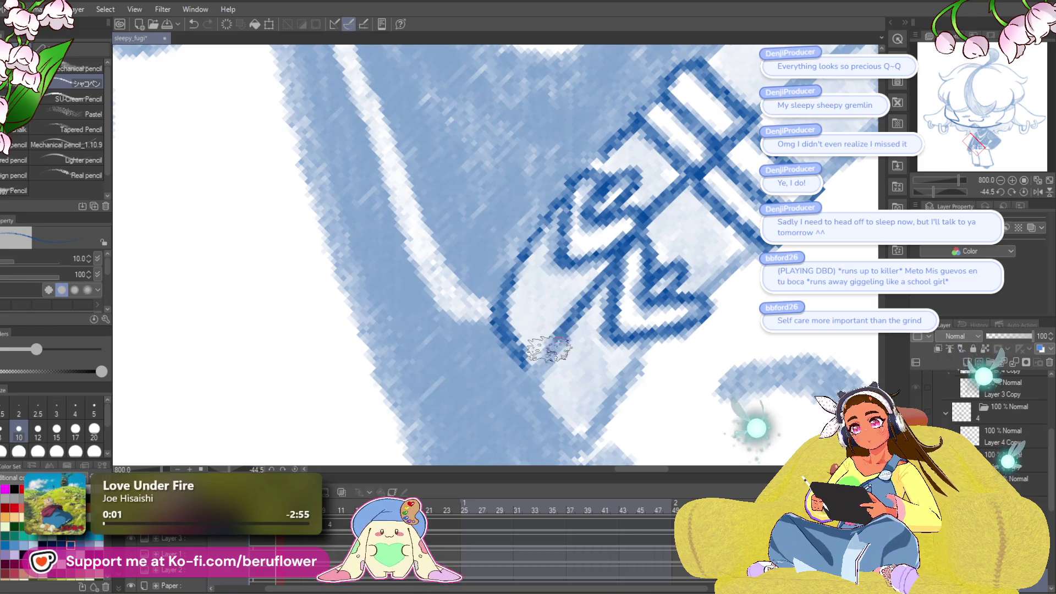
{"action": "scroll", "coordinate": [536, 352], "scroll_direction": "down", "scroll_amount": 2}
{"action": "scroll", "coordinate": [550, 352], "scroll_direction": "up", "scroll_amount": 2}
{"action": "scroll", "coordinate": [588, 288], "scroll_direction": "down", "scroll_amount": 2}
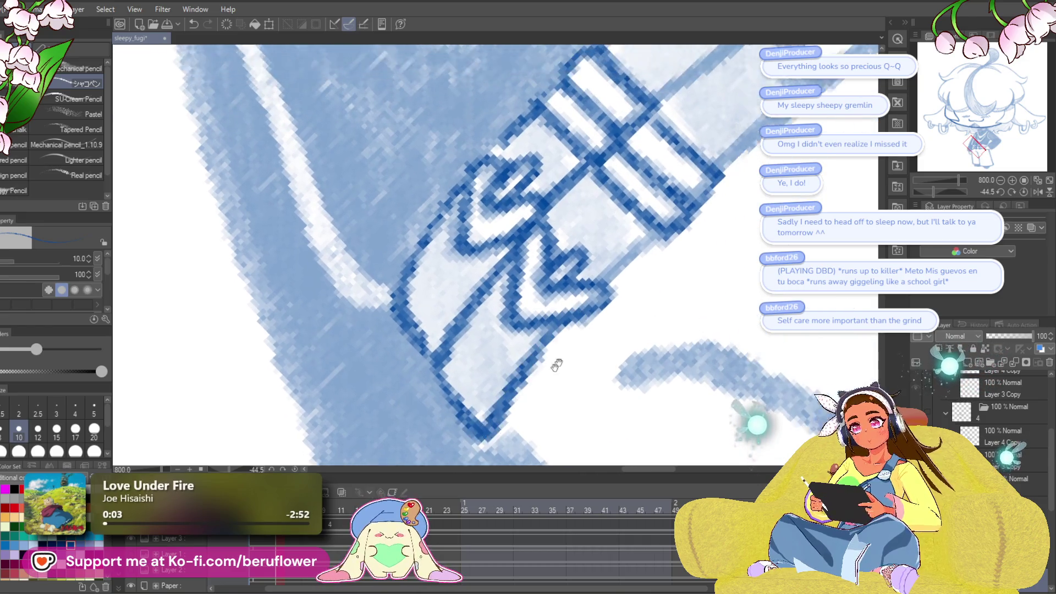
{"action": "scroll", "coordinate": [511, 386], "scroll_direction": "up", "scroll_amount": 2}
{"action": "left_click_drag", "start_coordinate": [556, 250], "coordinate": [455, 343]}
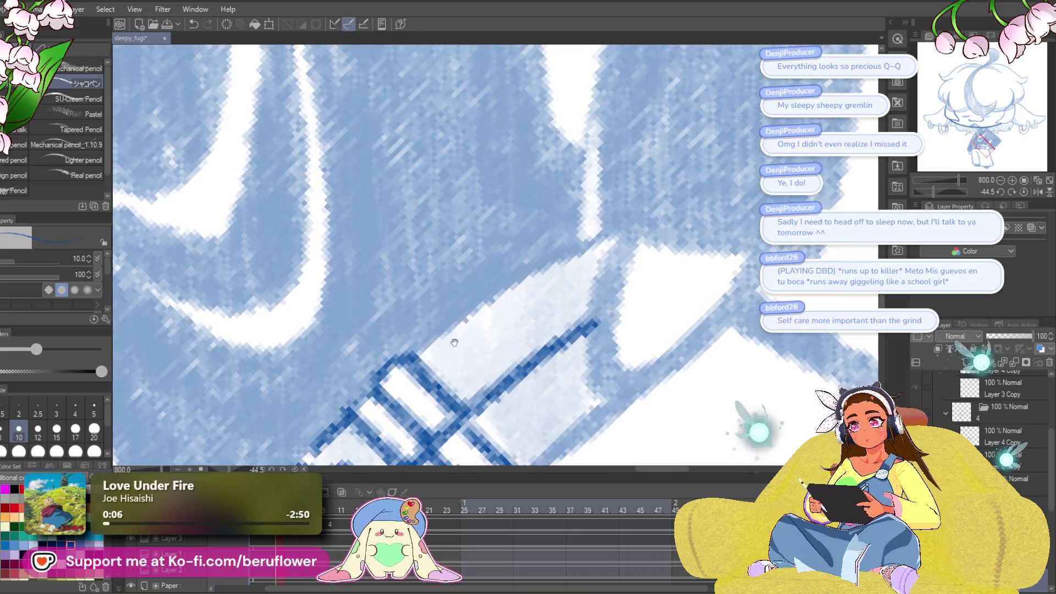
{"action": "scroll", "coordinate": [601, 236], "scroll_direction": "down", "scroll_amount": 2}
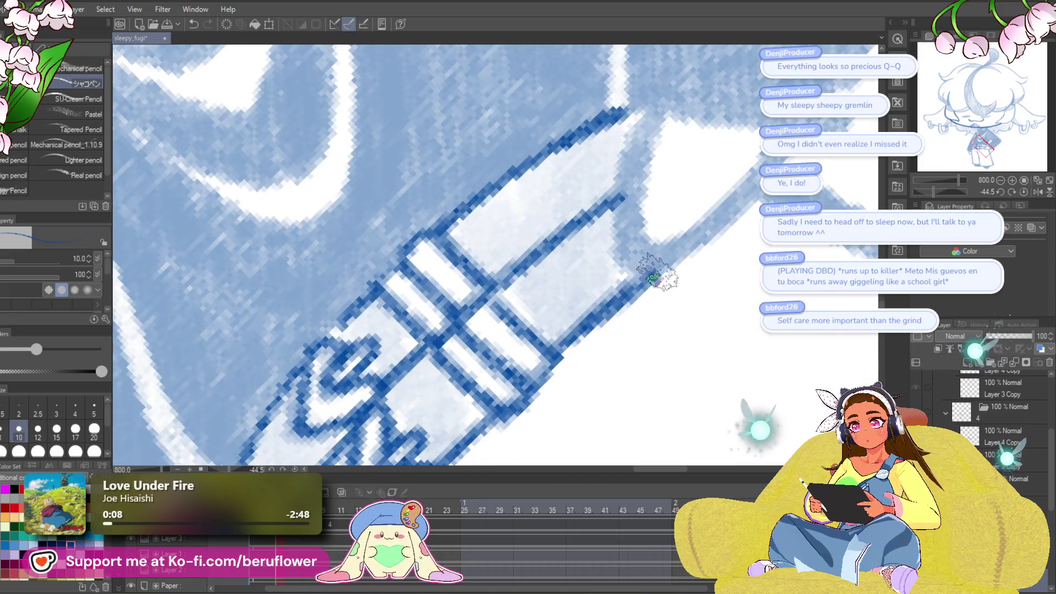
{"action": "scroll", "coordinate": [661, 279], "scroll_direction": "up", "scroll_amount": 2}
{"action": "left_click", "coordinate": [1024, 192]}
{"action": "scroll", "coordinate": [540, 369], "scroll_direction": "down", "scroll_amount": 8}
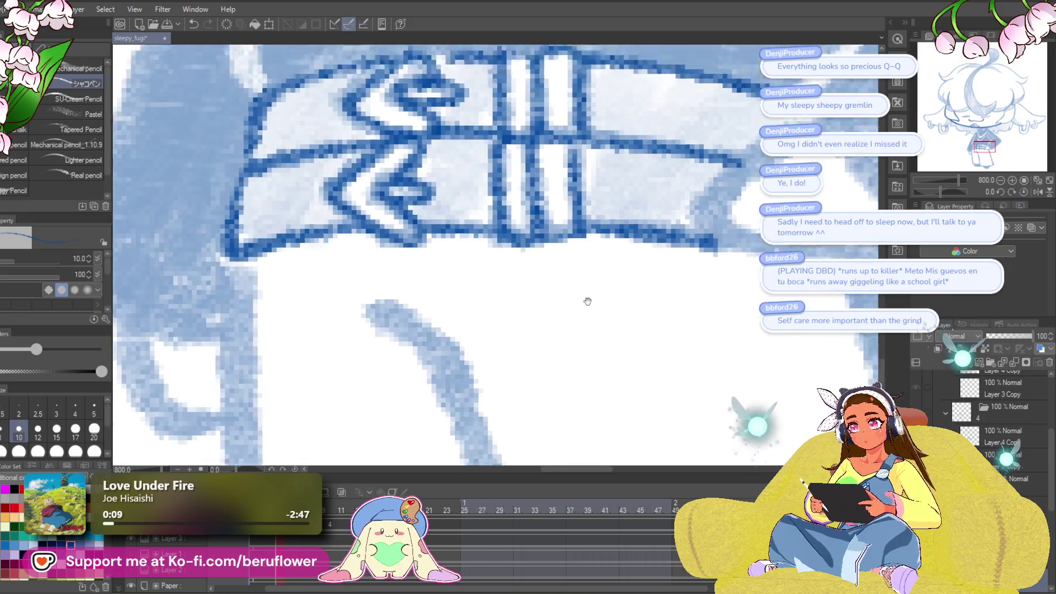
- Flip between animation frames to compare the line art, then tilt and zoom in on the pants
{"action": "mouse_move", "coordinate": [588, 357]}
{"action": "left_mouse_down"}
{"action": "mouse_move", "coordinate": [593, 465]}
{"action": "mouse_move", "coordinate": [596, 372]}
{"action": "left_mouse_up"}
{"action": "key", "text": "Left"}
{"action": "key", "text": "Right"}
{"action": "key", "text": "Left"}
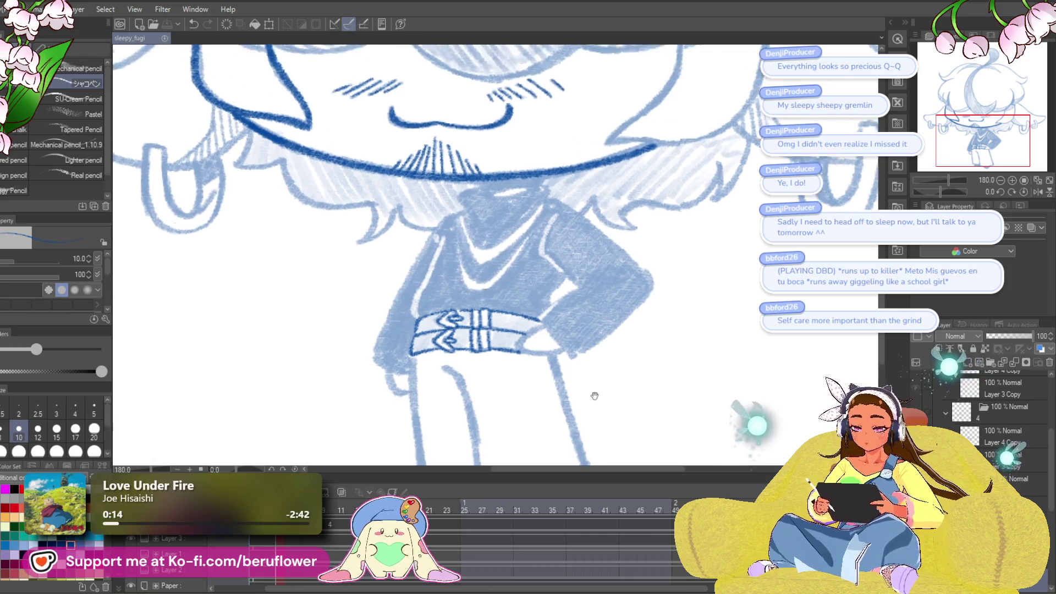
{"action": "key", "text": "Right"}
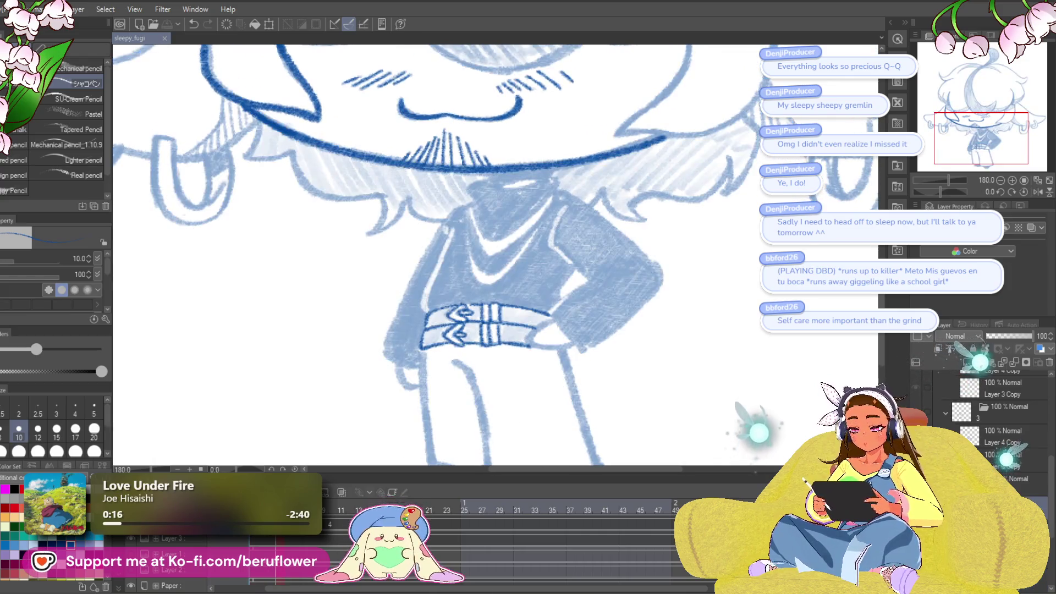
{"action": "mouse_move", "coordinate": [505, 394]}
{"action": "left_mouse_down"}
{"action": "mouse_move", "coordinate": [608, 325]}
{"action": "mouse_move", "coordinate": [601, 370]}
{"action": "mouse_move", "coordinate": [413, 451]}
{"action": "left_mouse_up"}
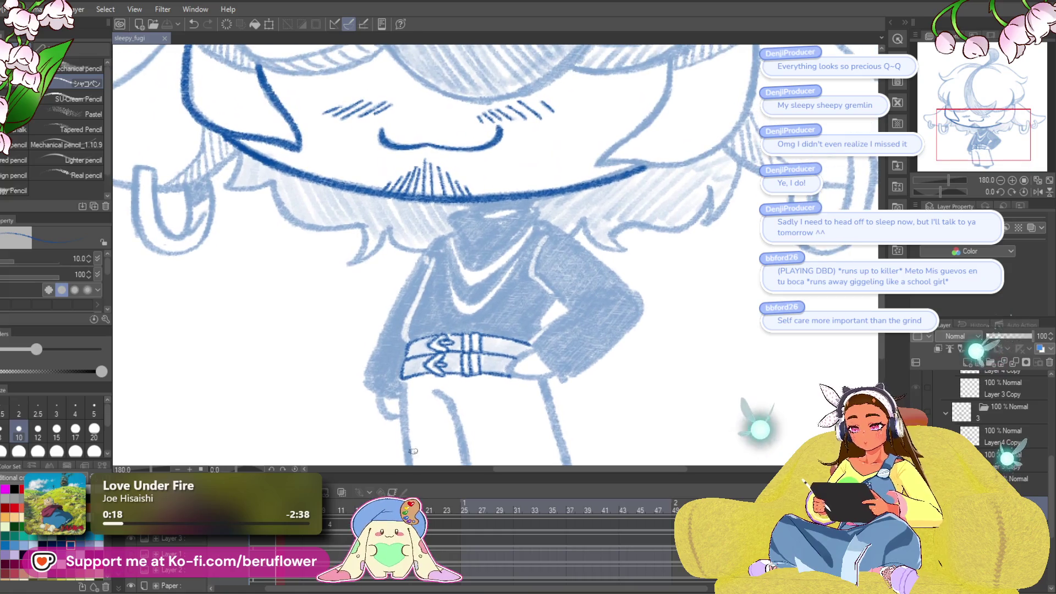
{"action": "key", "text": "Right"}
{"action": "key", "text": "Left"}
{"action": "key", "text": "Right"}
{"action": "key", "text": "Left"}
{"action": "key", "text": "Right"}
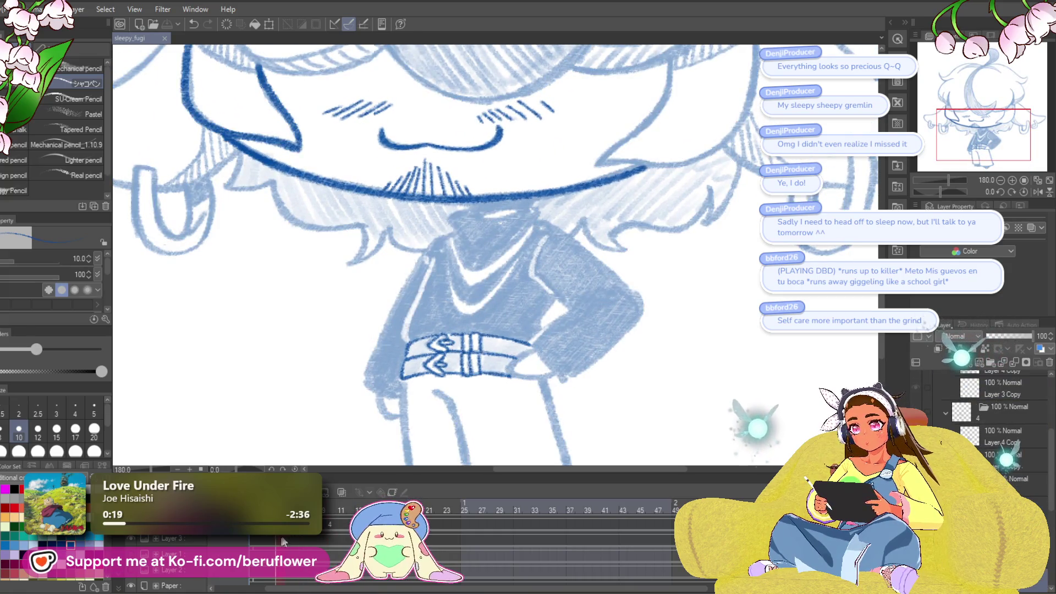
{"action": "left_click_drag", "start_coordinate": [537, 456], "coordinate": [520, 295]}
{"action": "left_click_drag", "start_coordinate": [938, 191], "coordinate": [945, 193]}
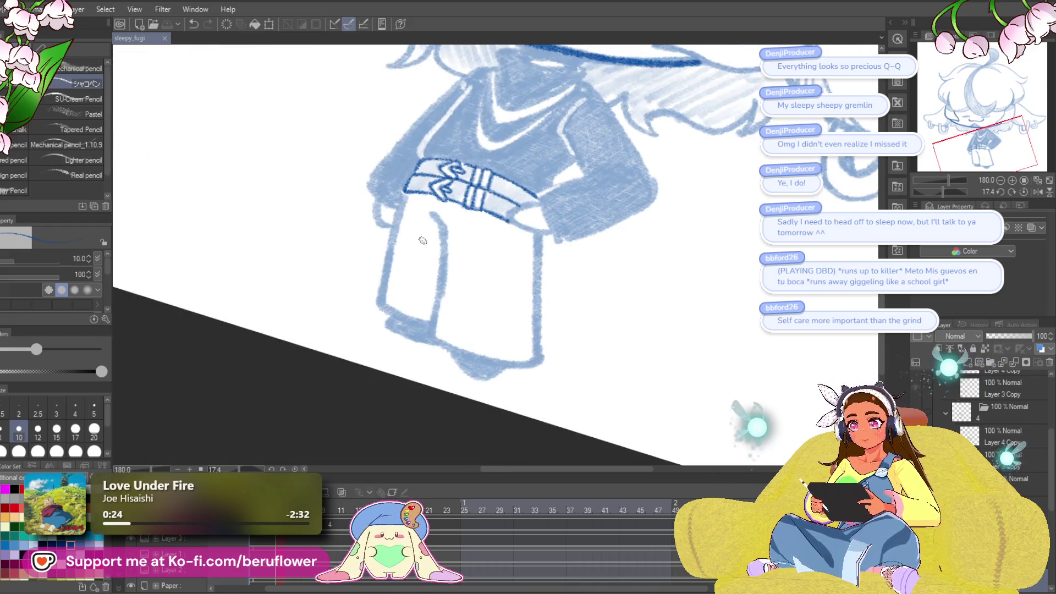
{"action": "scroll", "coordinate": [423, 241], "scroll_direction": "up", "scroll_amount": 5}
- Ink the pants' inner leg line and the right corner of the hem in dark blue
{"action": "mouse_move", "coordinate": [426, 71]}
{"action": "left_mouse_down"}
{"action": "mouse_move", "coordinate": [468, 121]}
{"action": "mouse_move", "coordinate": [446, 349]}
{"action": "mouse_move", "coordinate": [470, 182]}
{"action": "mouse_move", "coordinate": [460, 264]}
{"action": "mouse_move", "coordinate": [545, 335]}
{"action": "mouse_move", "coordinate": [641, 360]}
{"action": "left_mouse_up"}
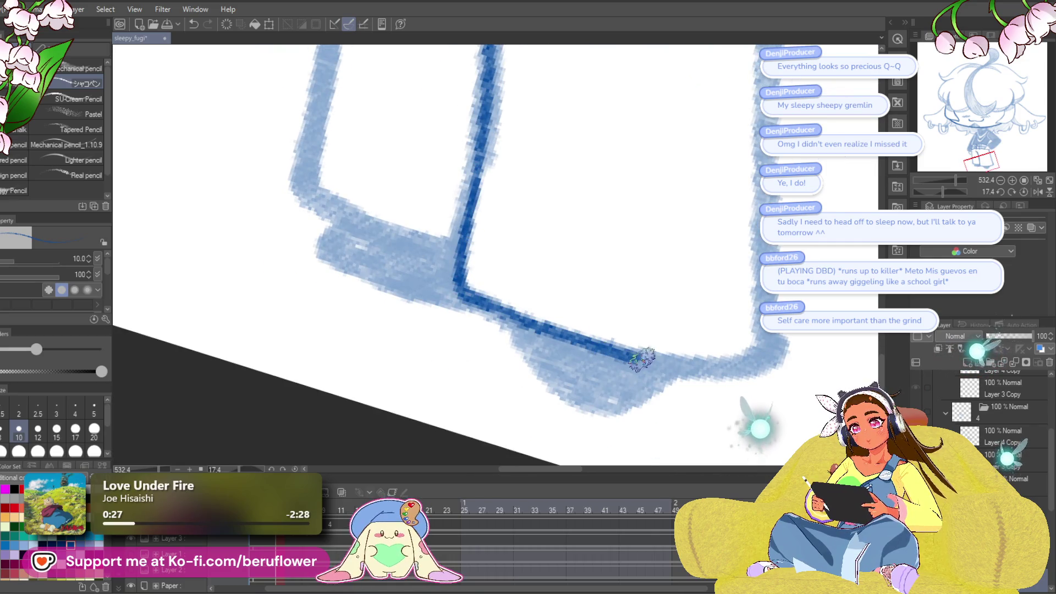
{"action": "left_click_drag", "start_coordinate": [942, 192], "coordinate": [934, 192]}
{"action": "left_click_drag", "start_coordinate": [763, 272], "coordinate": [713, 283]}
{"action": "left_click_drag", "start_coordinate": [679, 234], "coordinate": [638, 300]}
{"action": "mouse_move", "coordinate": [682, 231]}
{"action": "left_mouse_down"}
{"action": "mouse_move", "coordinate": [658, 278]}
{"action": "mouse_move", "coordinate": [511, 402]}
{"action": "left_mouse_up"}
- Ink the hem's top, bottom and left edges and darken the shoe under the left leg
{"action": "mouse_move", "coordinate": [935, 191]}
{"action": "left_mouse_down"}
{"action": "mouse_move", "coordinate": [952, 193]}
{"action": "mouse_move", "coordinate": [925, 191]}
{"action": "left_mouse_up"}
{"action": "left_click_drag", "start_coordinate": [685, 107], "coordinate": [380, 325]}
{"action": "mouse_move", "coordinate": [515, 288]}
{"action": "left_mouse_down"}
{"action": "mouse_move", "coordinate": [643, 297]}
{"action": "mouse_move", "coordinate": [601, 260]}
{"action": "mouse_move", "coordinate": [573, 341]}
{"action": "left_mouse_up"}
{"action": "mouse_move", "coordinate": [341, 98]}
{"action": "left_mouse_down"}
{"action": "mouse_move", "coordinate": [330, 295]}
{"action": "mouse_move", "coordinate": [352, 429]}
{"action": "left_mouse_up"}
{"action": "mouse_move", "coordinate": [353, 429]}
{"action": "left_mouse_down"}
{"action": "mouse_move", "coordinate": [377, 358]}
{"action": "mouse_move", "coordinate": [338, 308]}
{"action": "mouse_move", "coordinate": [528, 327]}
{"action": "left_mouse_up"}
{"action": "mouse_move", "coordinate": [595, 385]}
{"action": "left_mouse_down"}
{"action": "mouse_move", "coordinate": [484, 303]}
{"action": "mouse_move", "coordinate": [523, 330]}
{"action": "mouse_move", "coordinate": [594, 342]}
{"action": "mouse_move", "coordinate": [632, 283]}
{"action": "mouse_move", "coordinate": [617, 352]}
{"action": "mouse_move", "coordinate": [638, 319]}
{"action": "mouse_move", "coordinate": [636, 290]}
{"action": "mouse_move", "coordinate": [523, 302]}
{"action": "mouse_move", "coordinate": [531, 334]}
{"action": "mouse_move", "coordinate": [431, 358]}
{"action": "mouse_move", "coordinate": [468, 257]}
{"action": "left_mouse_up"}
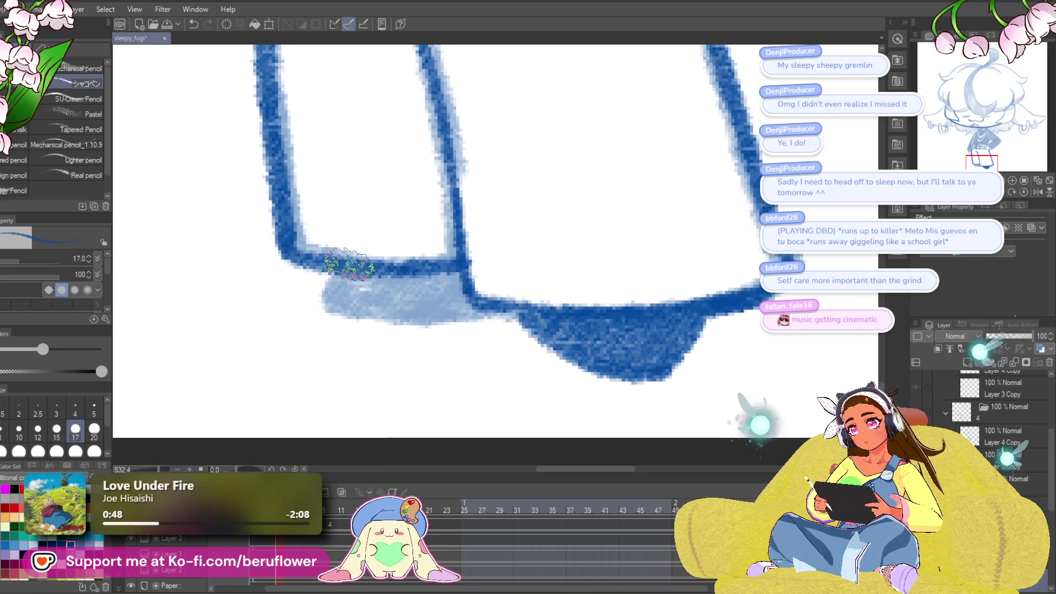
{"action": "mouse_move", "coordinate": [349, 264]}
{"action": "left_mouse_down"}
{"action": "mouse_move", "coordinate": [332, 302]}
{"action": "mouse_move", "coordinate": [498, 306]}
{"action": "mouse_move", "coordinate": [438, 300]}
{"action": "mouse_move", "coordinate": [436, 276]}
{"action": "mouse_move", "coordinate": [361, 302]}
{"action": "mouse_move", "coordinate": [364, 269]}
{"action": "mouse_move", "coordinate": [495, 286]}
{"action": "left_mouse_up"}
{"action": "scroll", "coordinate": [363, 268], "scroll_direction": "down", "scroll_amount": 2}
- On another frame, ink the inner trouser leg and the right edge down to the corner
{"action": "key", "text": "ctrl+z"}
{"action": "scroll", "coordinate": [560, 313], "scroll_direction": "up", "scroll_amount": 3}
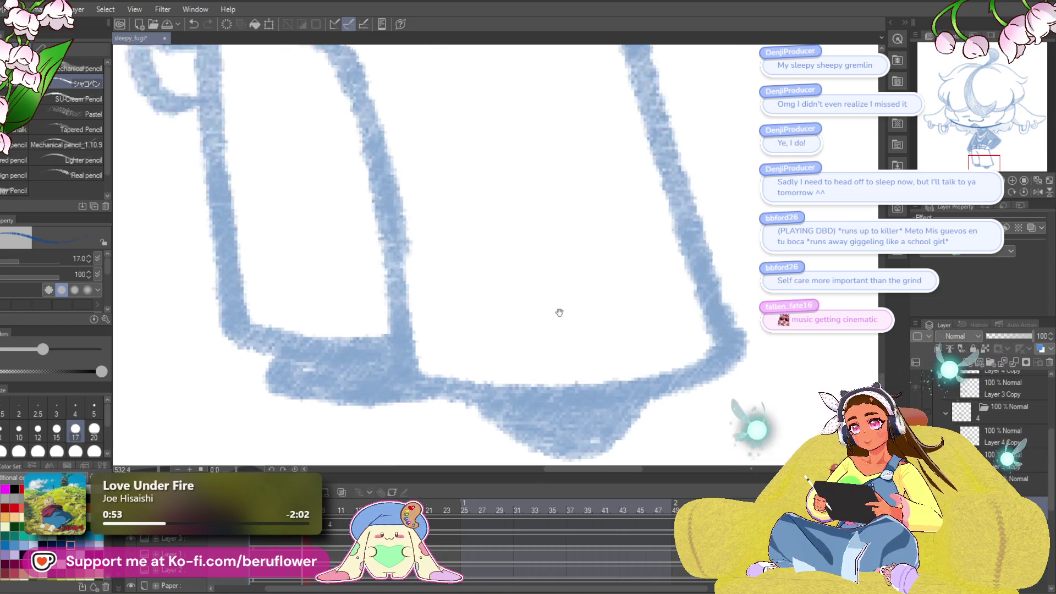
{"action": "scroll", "coordinate": [559, 312], "scroll_direction": "down", "scroll_amount": 5}
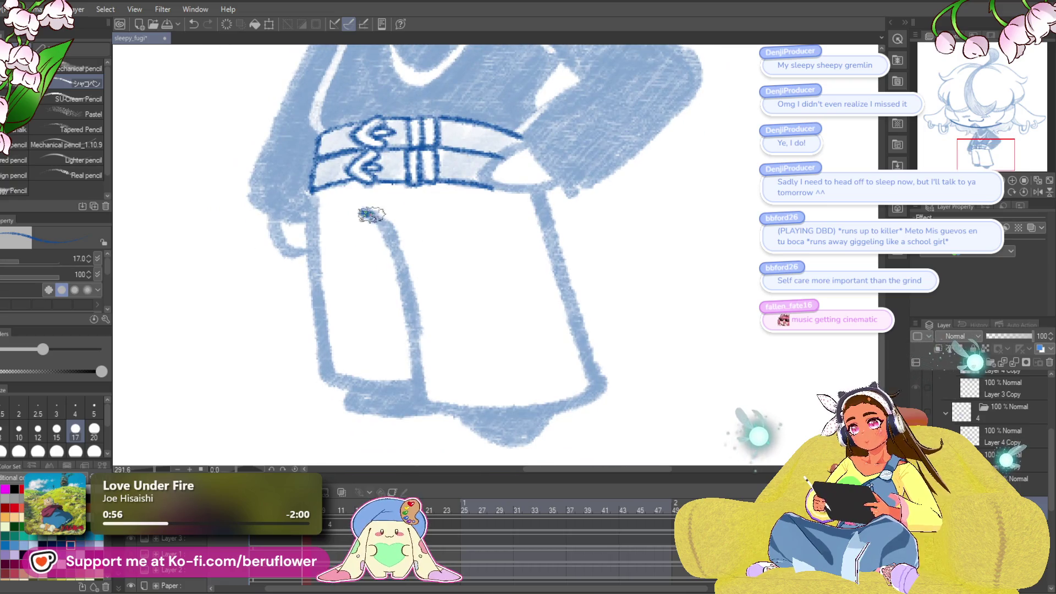
{"action": "mouse_move", "coordinate": [362, 212]}
{"action": "left_mouse_down"}
{"action": "mouse_move", "coordinate": [427, 393]}
{"action": "mouse_move", "coordinate": [441, 390]}
{"action": "left_mouse_up"}
{"action": "mouse_move", "coordinate": [526, 192]}
{"action": "left_mouse_down"}
{"action": "mouse_move", "coordinate": [592, 379]}
{"action": "mouse_move", "coordinate": [575, 218]}
{"action": "left_mouse_up"}
{"action": "mouse_move", "coordinate": [580, 278]}
{"action": "left_mouse_down"}
{"action": "mouse_move", "coordinate": [495, 382]}
{"action": "mouse_move", "coordinate": [571, 271]}
{"action": "mouse_move", "coordinate": [504, 335]}
{"action": "left_mouse_up"}
- With the canvas upright, ink the left trouser edge and darken the shoe under the left leg
{"action": "left_click", "coordinate": [1024, 192]}
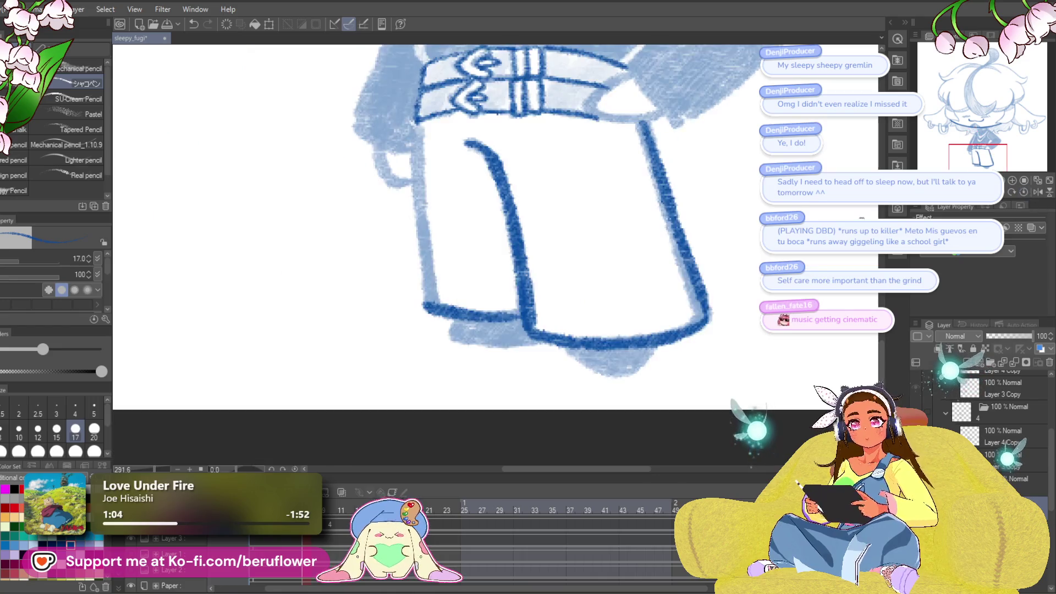
{"action": "mouse_move", "coordinate": [390, 154]}
{"action": "left_mouse_down"}
{"action": "mouse_move", "coordinate": [399, 307]}
{"action": "mouse_move", "coordinate": [468, 326]}
{"action": "left_mouse_up"}
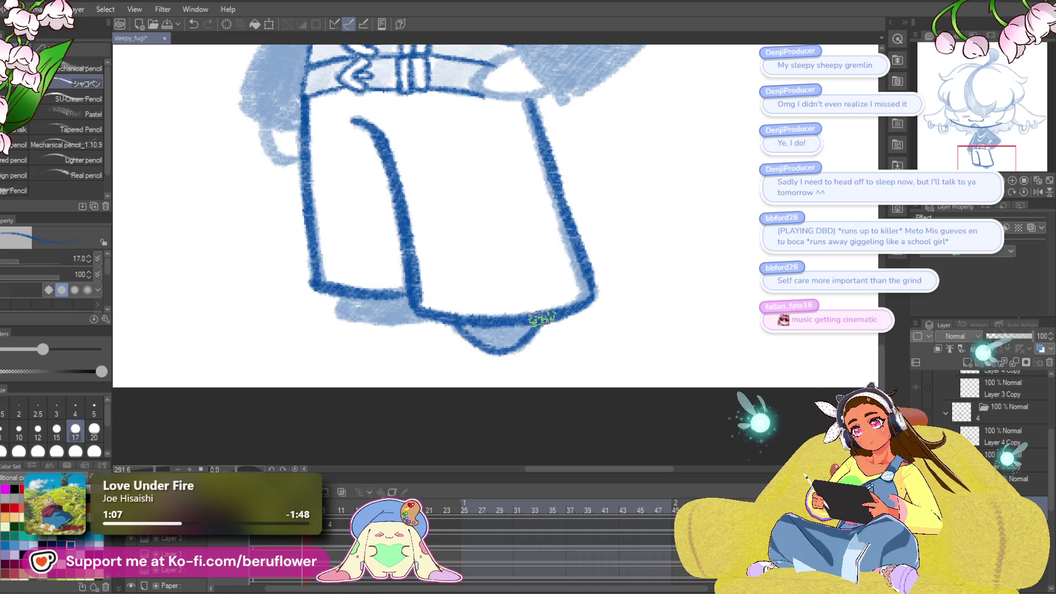
{"action": "left_click_drag", "start_coordinate": [337, 310], "coordinate": [430, 296]}
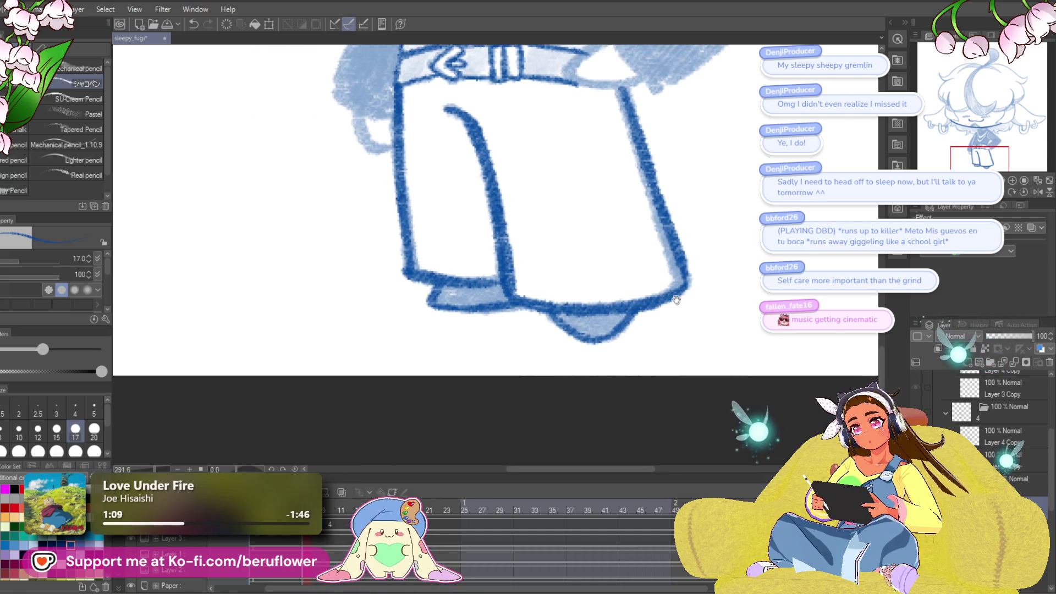
{"action": "mouse_move", "coordinate": [561, 313]}
{"action": "left_mouse_down"}
{"action": "mouse_move", "coordinate": [539, 313]}
{"action": "mouse_move", "coordinate": [634, 328]}
{"action": "left_mouse_up"}
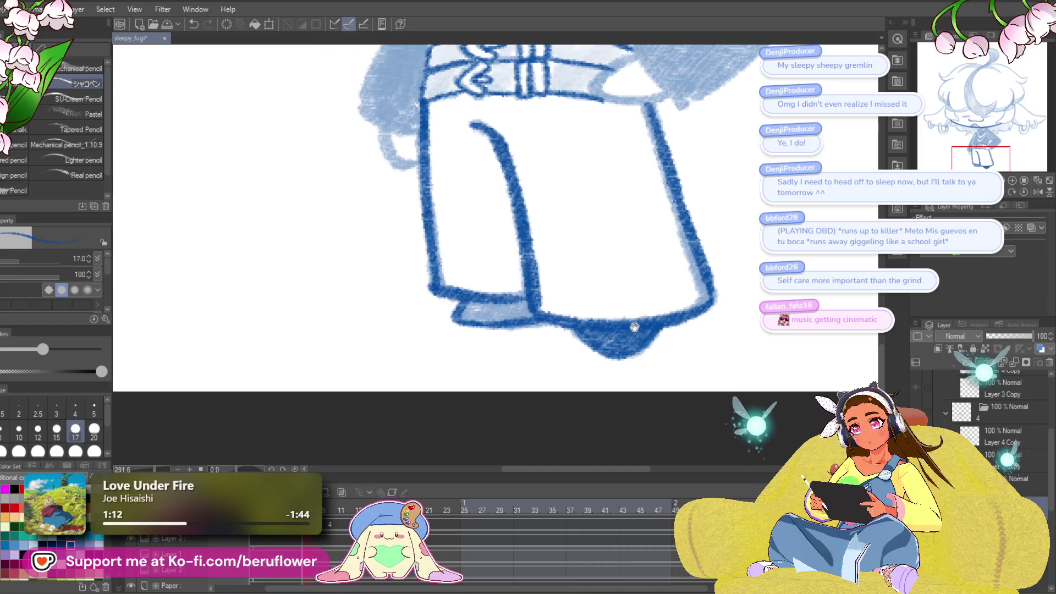
{"action": "left_click_drag", "start_coordinate": [531, 300], "coordinate": [471, 321]}
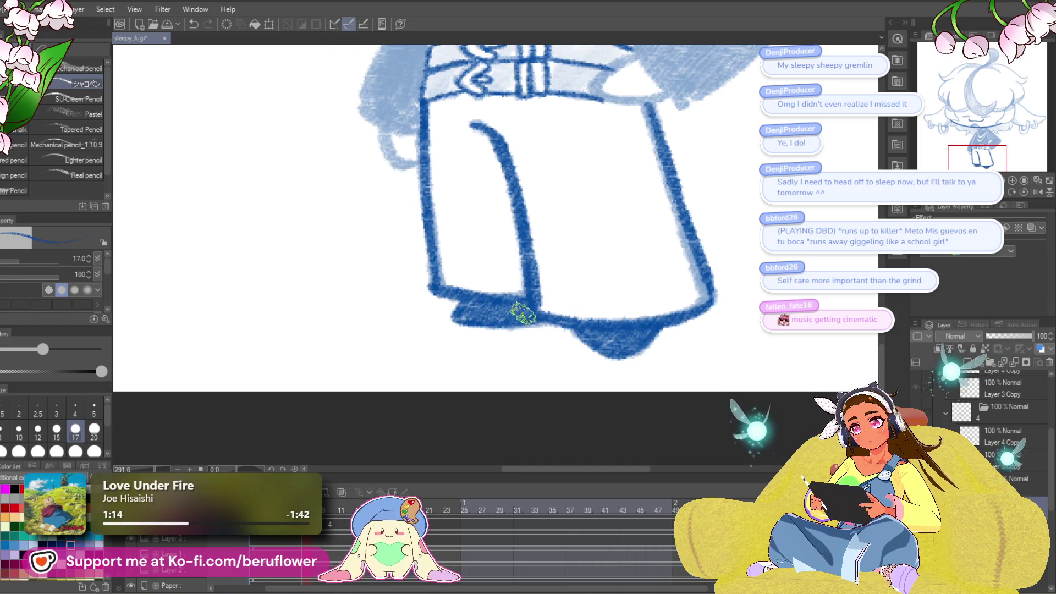
- On a new frame, ink the right trouser edge down to the hem
{"action": "left_click_drag", "start_coordinate": [499, 369], "coordinate": [496, 415]}
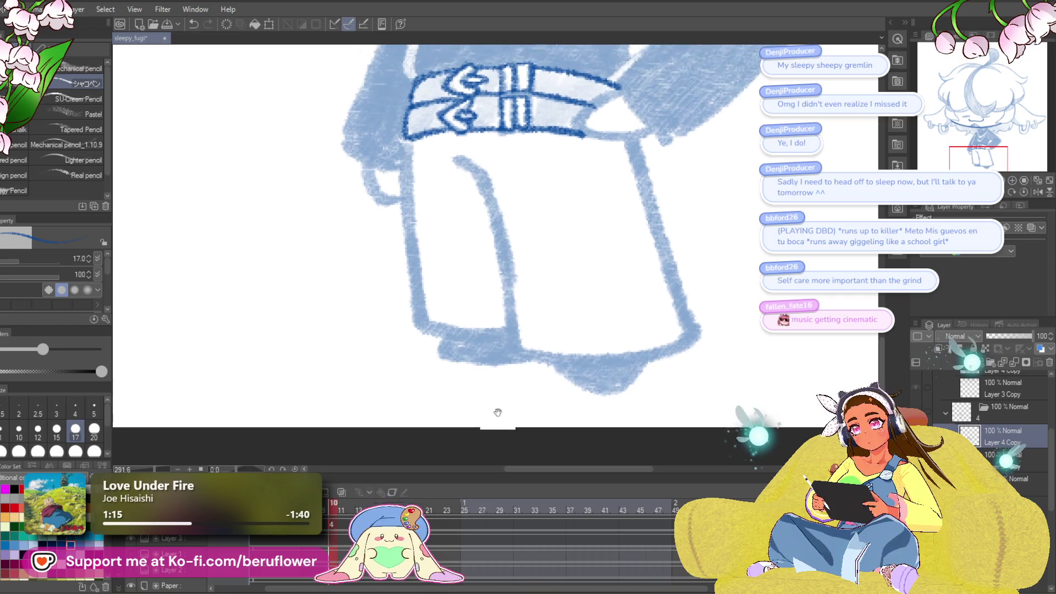
{"action": "left_click_drag", "start_coordinate": [640, 220], "coordinate": [613, 240]}
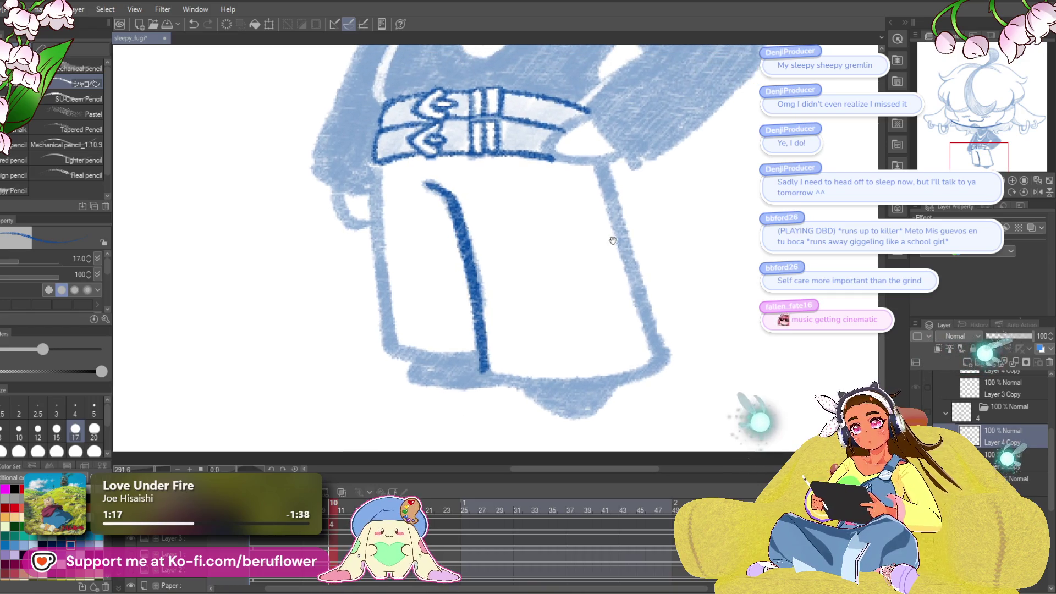
{"action": "mouse_move", "coordinate": [598, 166]}
{"action": "left_mouse_down"}
{"action": "mouse_move", "coordinate": [662, 357]}
{"action": "mouse_move", "coordinate": [615, 193]}
{"action": "left_mouse_up"}
{"action": "left_click_drag", "start_coordinate": [624, 234], "coordinate": [539, 353]}
{"action": "left_click_drag", "start_coordinate": [529, 345], "coordinate": [640, 268]}
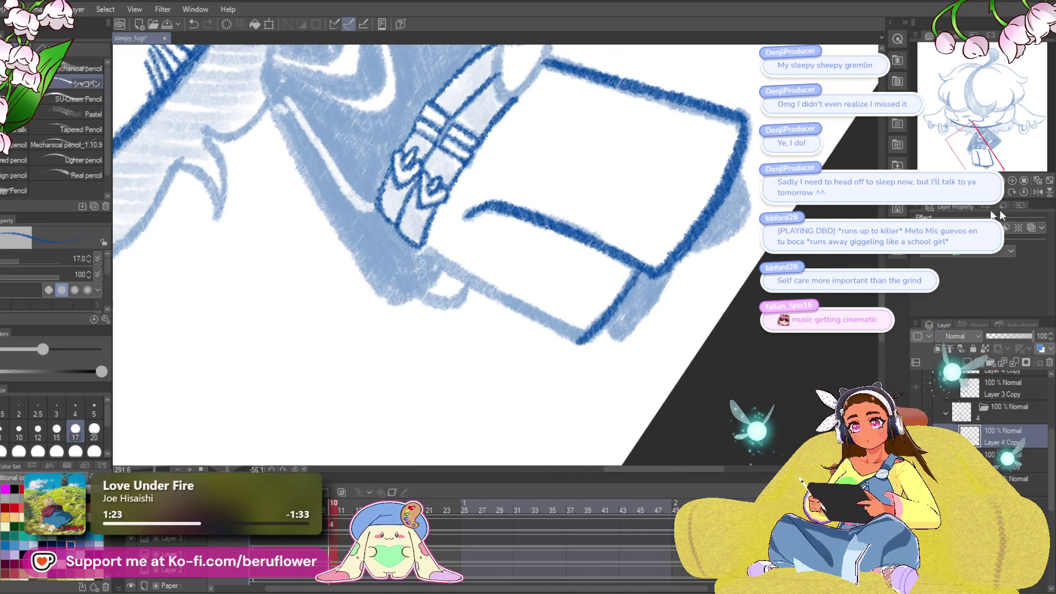
- With the canvas upright, ink the left trouser edge from the belt and frame the hem and right shoe
{"action": "left_click", "coordinate": [1024, 192]}
{"action": "left_click_drag", "start_coordinate": [435, 203], "coordinate": [445, 356]}
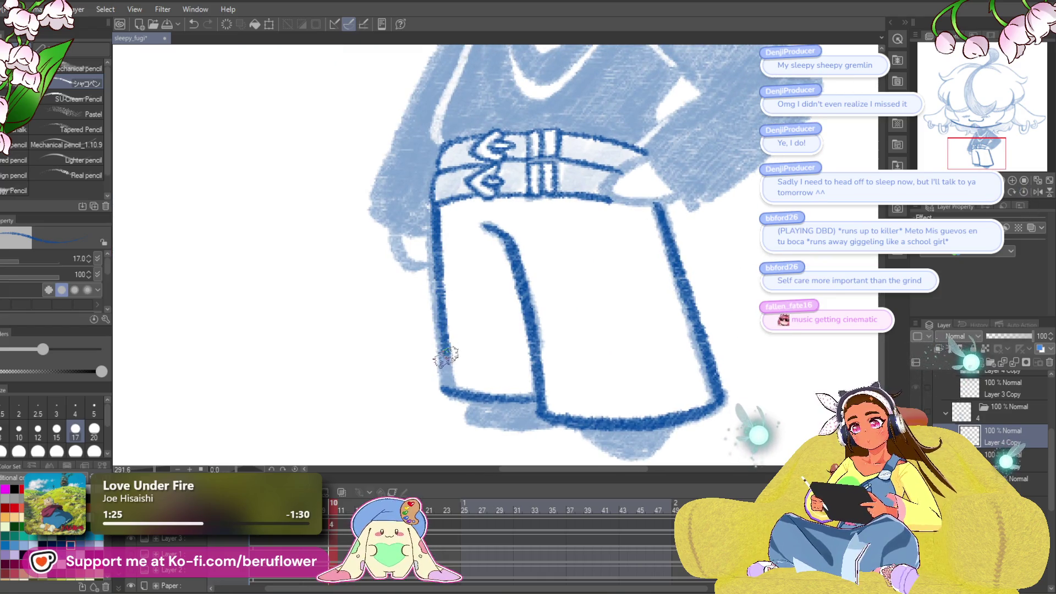
{"action": "left_click_drag", "start_coordinate": [679, 358], "coordinate": [530, 282]}
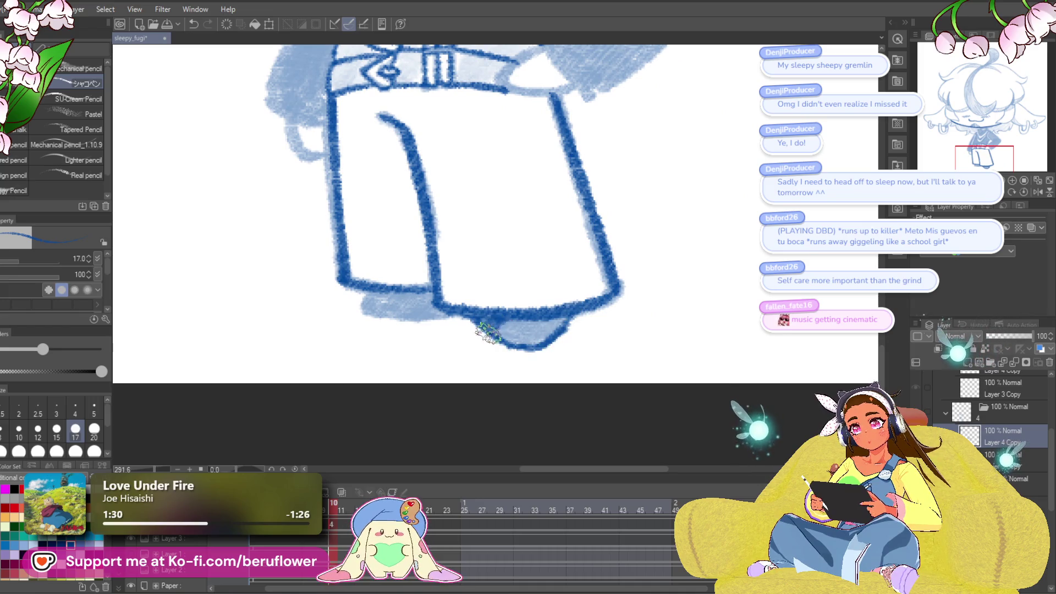
{"action": "left_click_drag", "start_coordinate": [435, 288], "coordinate": [622, 263]}
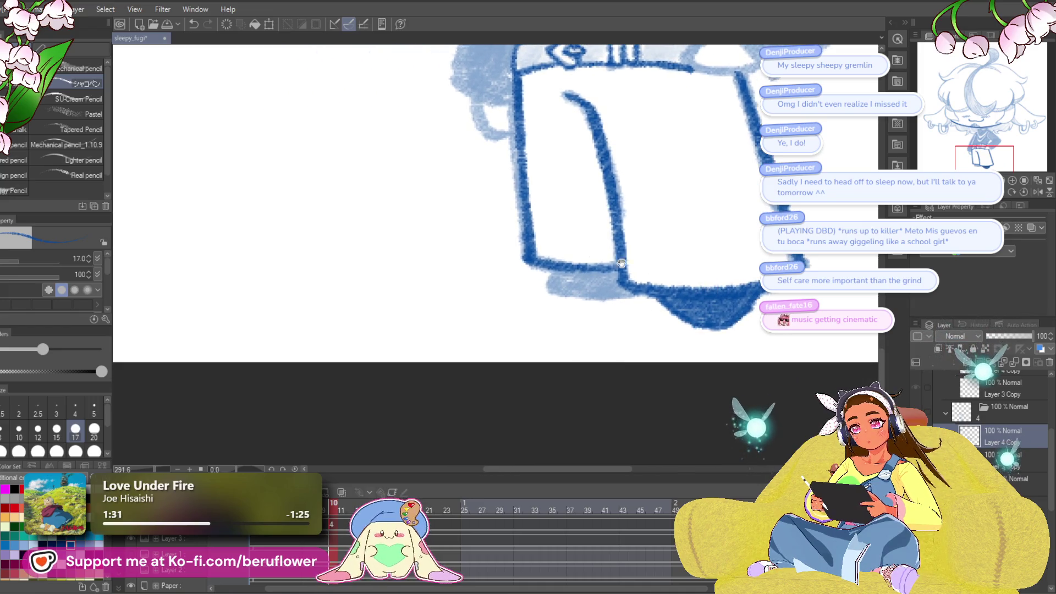
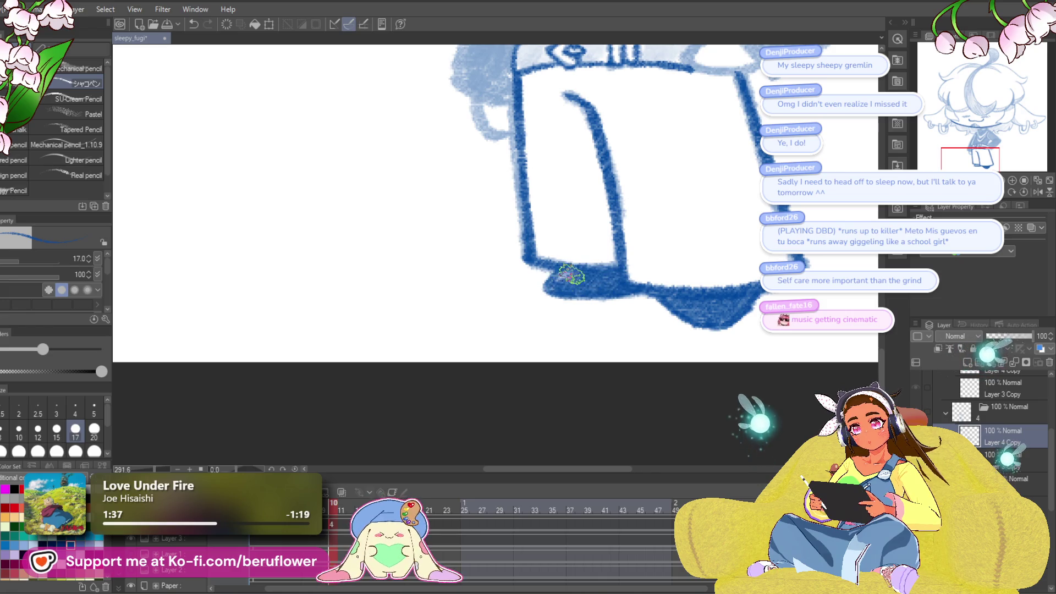
- Rotate the canvas, ink the right trouser-leg edge in dark blue, then set it upright again
{"action": "left_click_drag", "start_coordinate": [575, 92], "coordinate": [443, 156]}
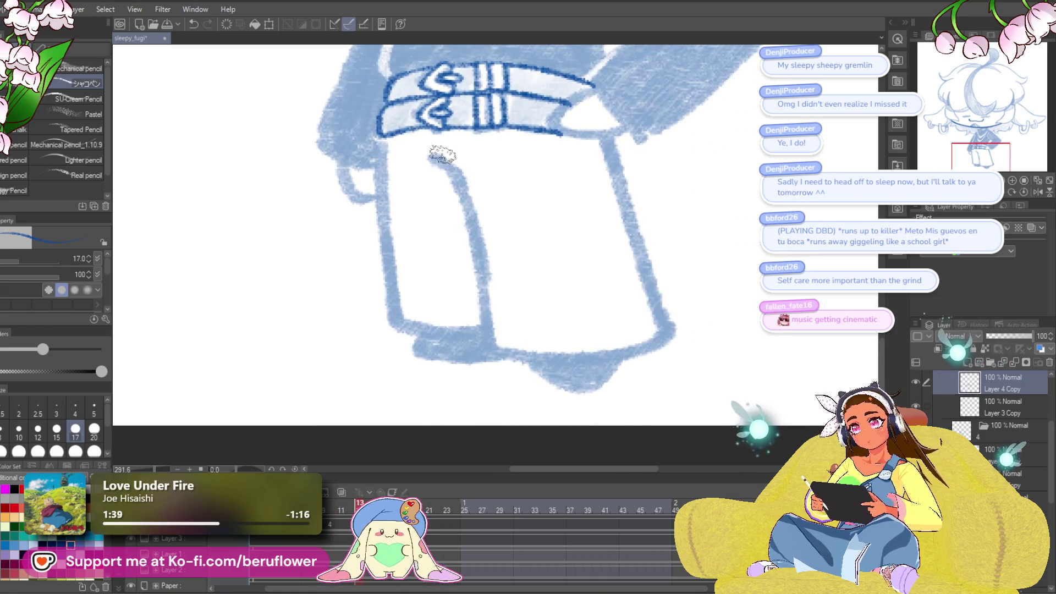
{"action": "mouse_move", "coordinate": [532, 314]}
{"action": "left_mouse_down"}
{"action": "mouse_move", "coordinate": [594, 167]}
{"action": "mouse_move", "coordinate": [612, 332]}
{"action": "left_mouse_up"}
{"action": "mouse_move", "coordinate": [968, 211]}
{"action": "left_mouse_down"}
{"action": "mouse_move", "coordinate": [715, 165]}
{"action": "mouse_move", "coordinate": [684, 251]}
{"action": "left_mouse_up"}
{"action": "left_click_drag", "start_coordinate": [631, 223], "coordinate": [539, 360]}
{"action": "mouse_move", "coordinate": [554, 357]}
{"action": "left_mouse_down"}
{"action": "mouse_move", "coordinate": [603, 297]}
{"action": "mouse_move", "coordinate": [520, 364]}
{"action": "left_mouse_up"}
{"action": "left_click", "coordinate": [1025, 194]}
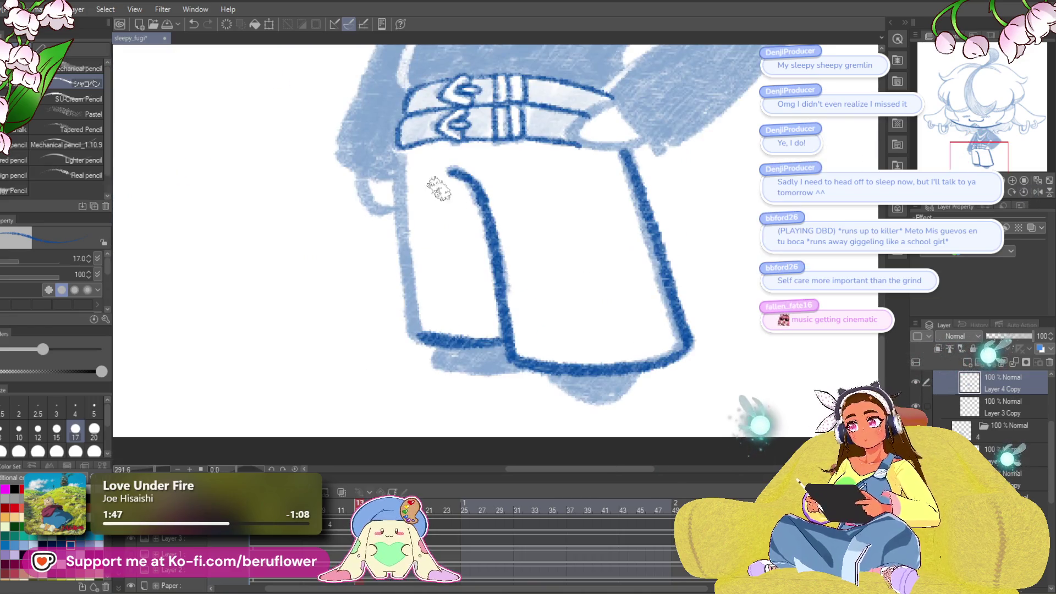
- Ink the left trouser-leg edge and draw the small closing V beneath the trousers
{"action": "left_click_drag", "start_coordinate": [398, 156], "coordinate": [415, 313]}
{"action": "left_click_drag", "start_coordinate": [665, 340], "coordinate": [624, 315]}
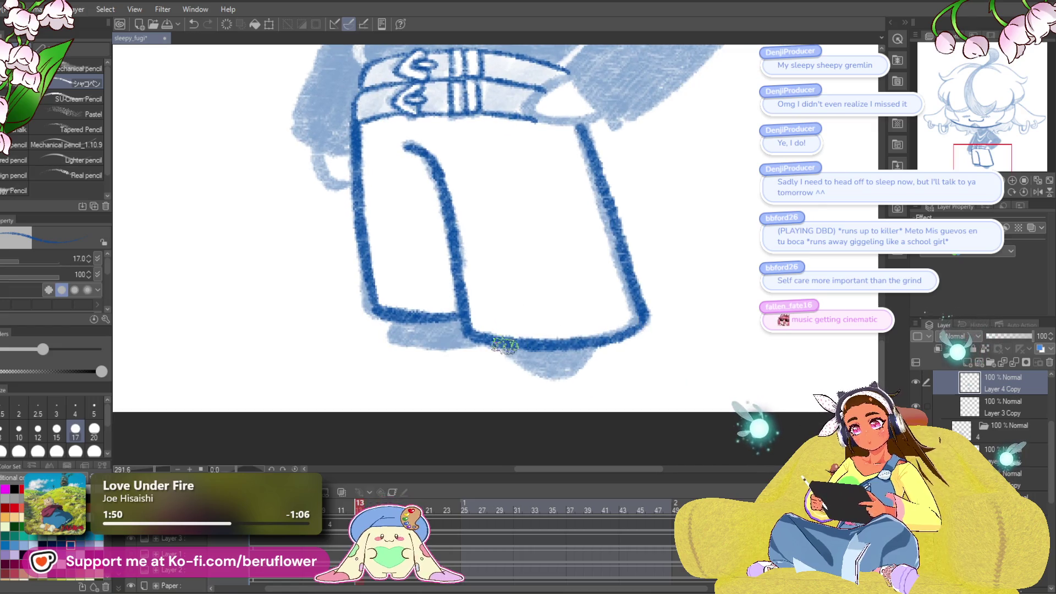
{"action": "mouse_move", "coordinate": [504, 348]}
{"action": "left_mouse_down"}
{"action": "mouse_move", "coordinate": [547, 379]}
{"action": "mouse_move", "coordinate": [592, 349]}
{"action": "left_mouse_up"}
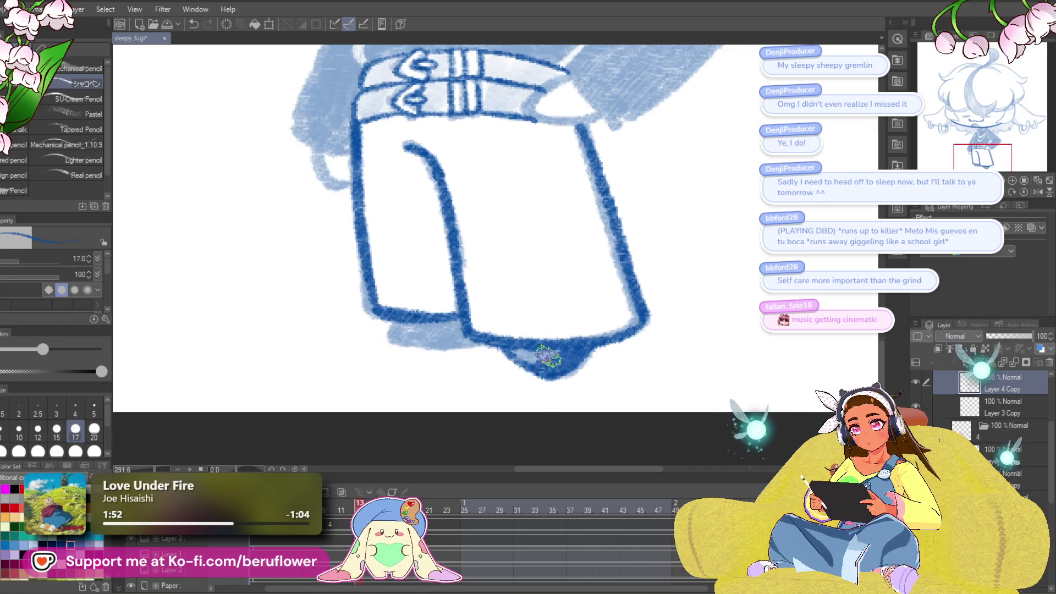
{"action": "scroll", "coordinate": [509, 319], "scroll_direction": "left", "scroll_amount": 3}
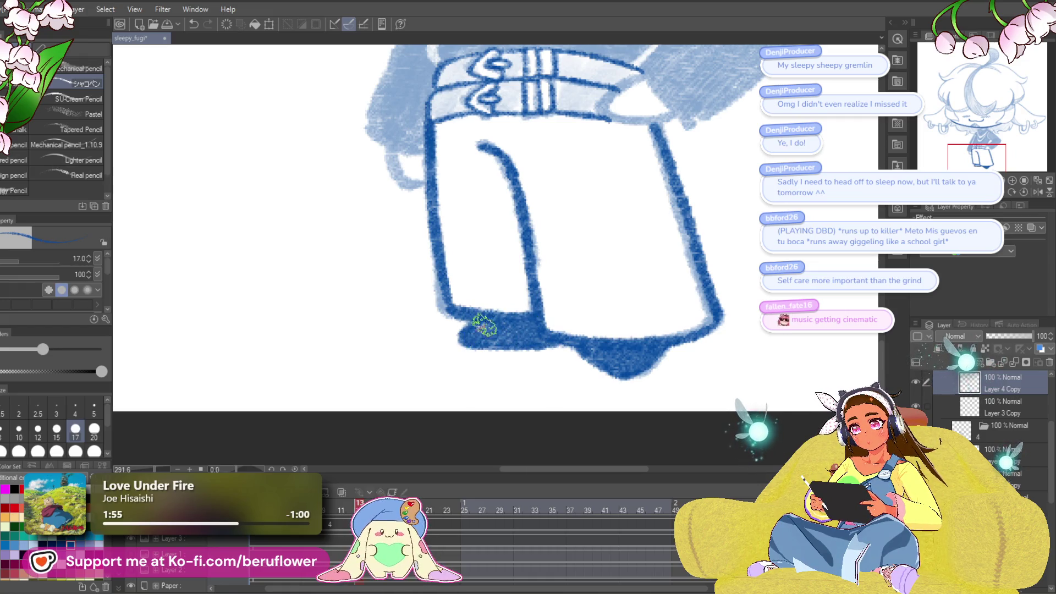
{"action": "scroll", "coordinate": [485, 326], "scroll_direction": "down", "scroll_amount": 5}
{"action": "scroll", "coordinate": [607, 297], "scroll_direction": "up", "scroll_amount": 3}
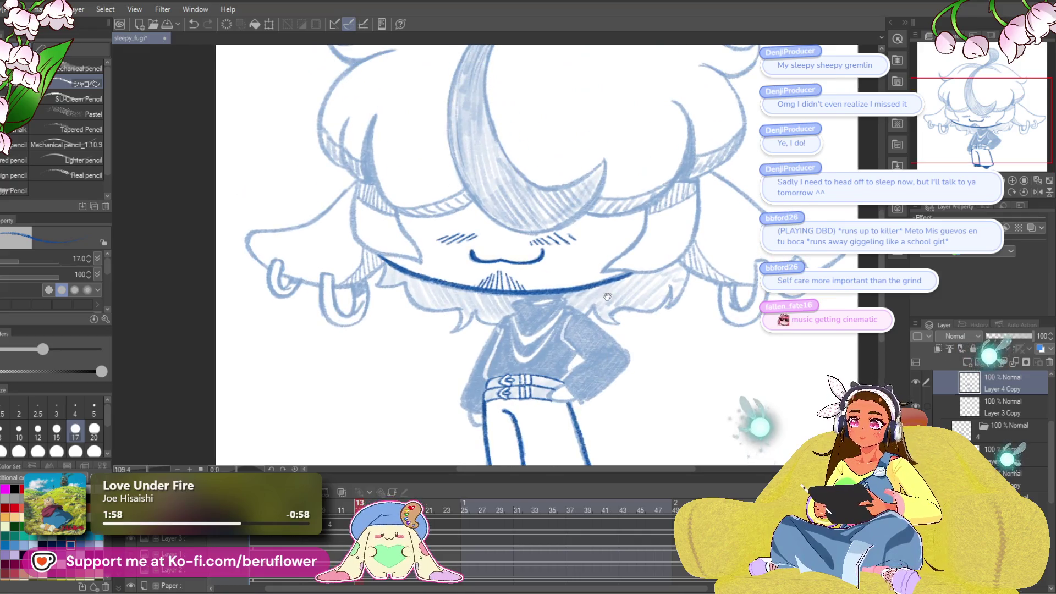
- Ink the shirt above the belt on the right and the collar edge, undoing a stray arm stroke
{"action": "scroll", "coordinate": [607, 298], "scroll_direction": "down", "scroll_amount": 3}
{"action": "scroll", "coordinate": [661, 223], "scroll_direction": "up", "scroll_amount": 4}
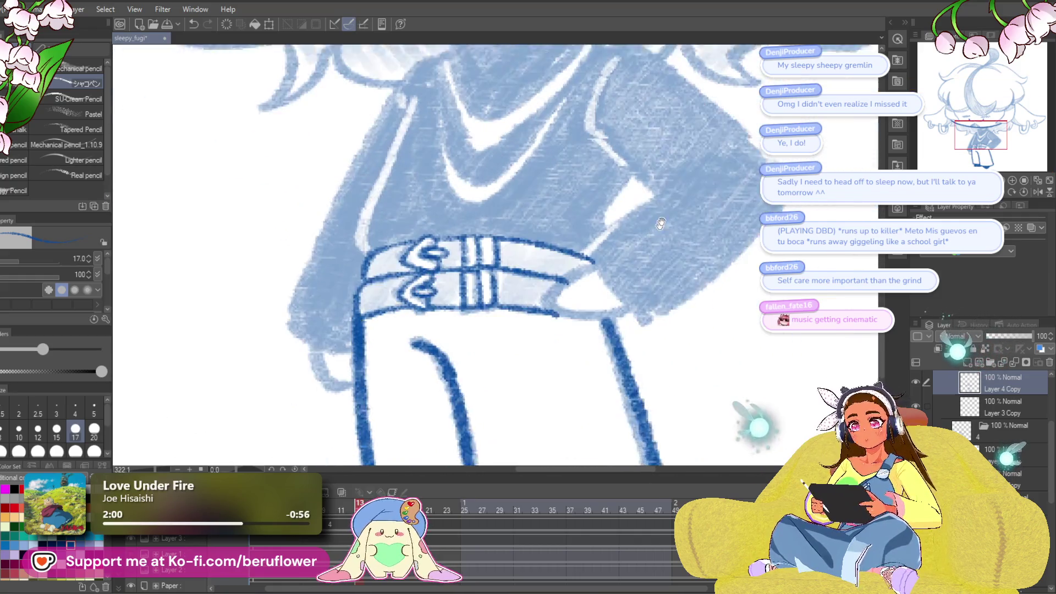
{"action": "left_click_drag", "start_coordinate": [660, 224], "coordinate": [654, 250]}
{"action": "mouse_move", "coordinate": [608, 200]}
{"action": "left_mouse_down"}
{"action": "mouse_move", "coordinate": [558, 297]}
{"action": "mouse_move", "coordinate": [619, 358]}
{"action": "left_mouse_up"}
{"action": "left_click_drag", "start_coordinate": [638, 290], "coordinate": [622, 327]}
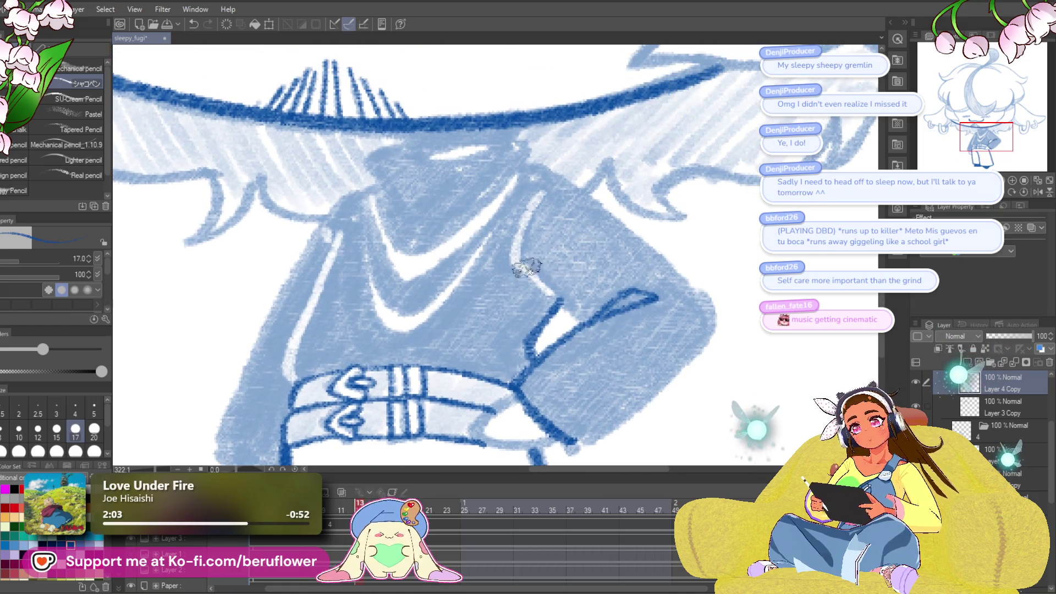
{"action": "left_click_drag", "start_coordinate": [525, 267], "coordinate": [539, 281]}
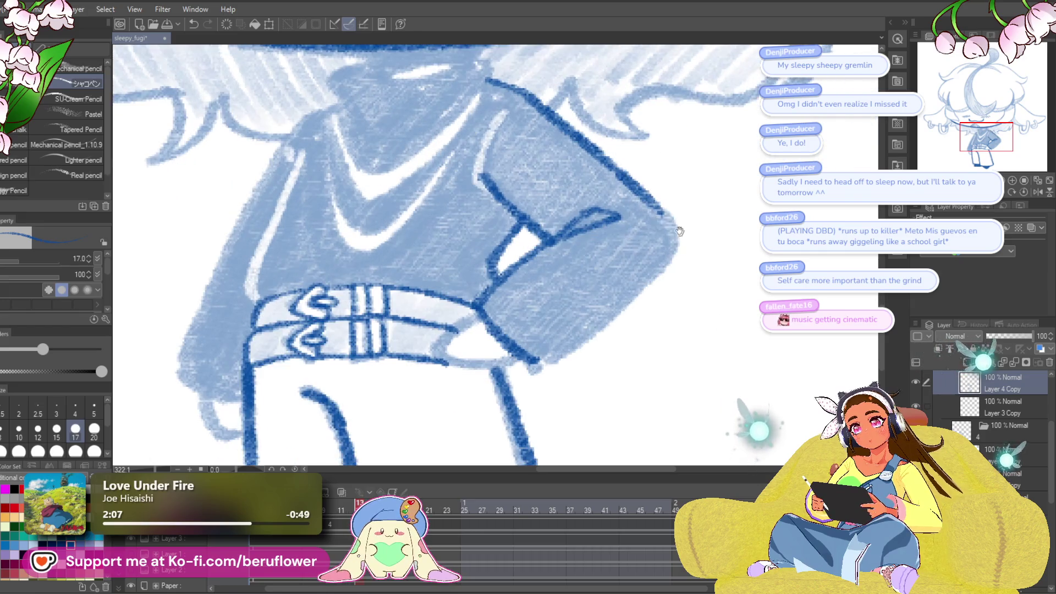
{"action": "mouse_move", "coordinate": [643, 196]}
{"action": "left_mouse_down"}
{"action": "mouse_move", "coordinate": [672, 231]}
{"action": "mouse_move", "coordinate": [572, 358]}
{"action": "mouse_move", "coordinate": [584, 268]}
{"action": "left_mouse_up"}
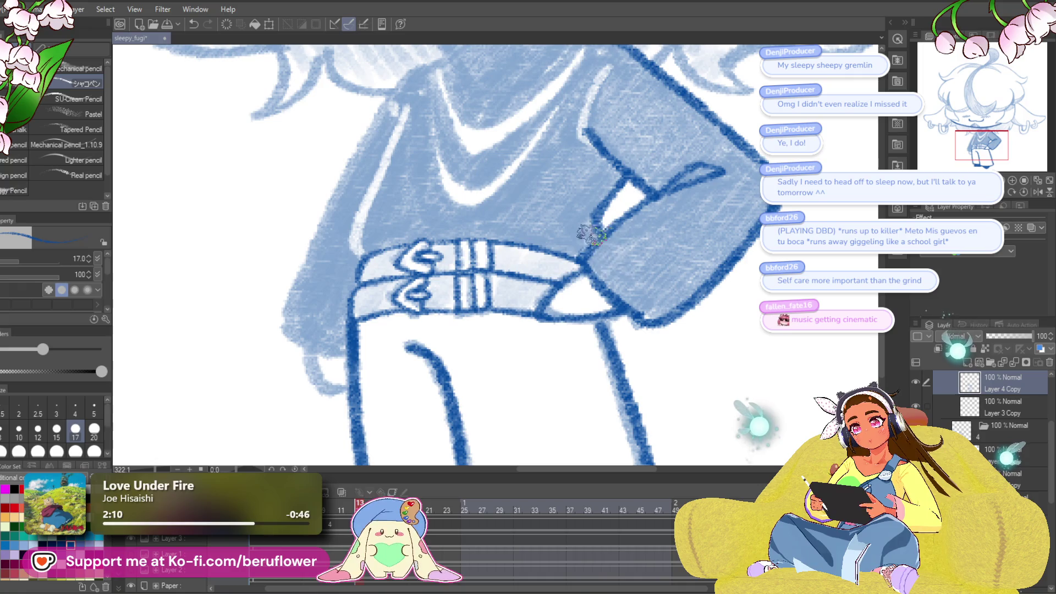
{"action": "key", "text": "ctrl+z"}
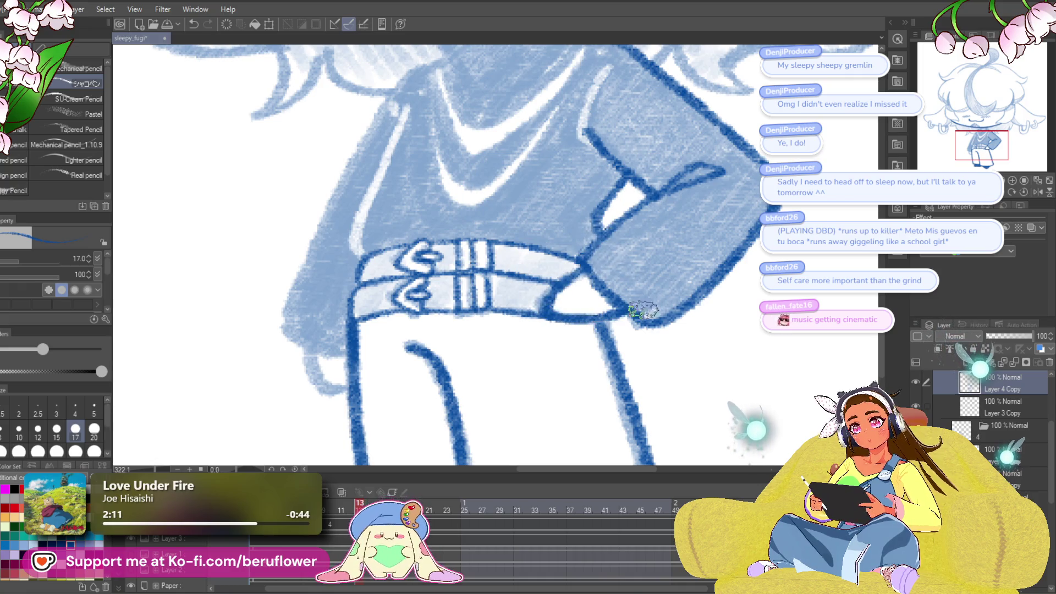
- Ink the sweater's left edge down to the cuff, redrawing the first attempt
{"action": "left_click_drag", "start_coordinate": [663, 322], "coordinate": [751, 402]}
{"action": "mouse_move", "coordinate": [498, 179]}
{"action": "left_mouse_down"}
{"action": "mouse_move", "coordinate": [443, 330]}
{"action": "mouse_move", "coordinate": [474, 334]}
{"action": "left_mouse_up"}
{"action": "key", "text": "ctrl+z"}
{"action": "left_click_drag", "start_coordinate": [512, 216], "coordinate": [446, 369]}
{"action": "left_click_drag", "start_coordinate": [488, 311], "coordinate": [487, 319]}
{"action": "mouse_move", "coordinate": [525, 182]}
{"action": "left_mouse_down"}
{"action": "mouse_move", "coordinate": [453, 271]}
{"action": "mouse_move", "coordinate": [394, 405]}
{"action": "left_mouse_up"}
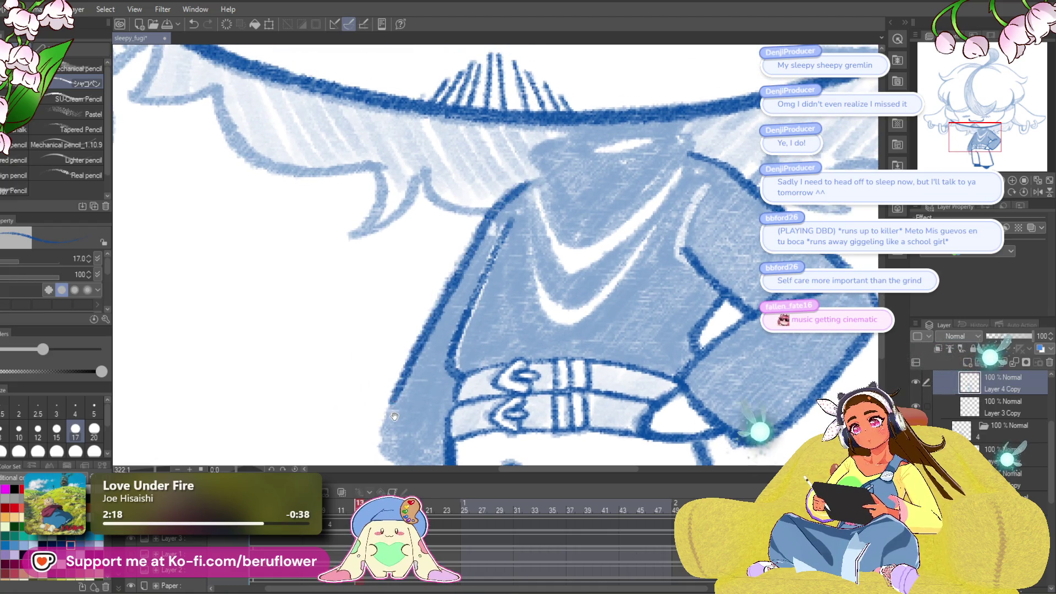
{"action": "mouse_move", "coordinate": [409, 362]}
{"action": "left_mouse_down"}
{"action": "mouse_move", "coordinate": [448, 208]}
{"action": "mouse_move", "coordinate": [462, 325]}
{"action": "mouse_move", "coordinate": [484, 366]}
{"action": "left_mouse_up"}
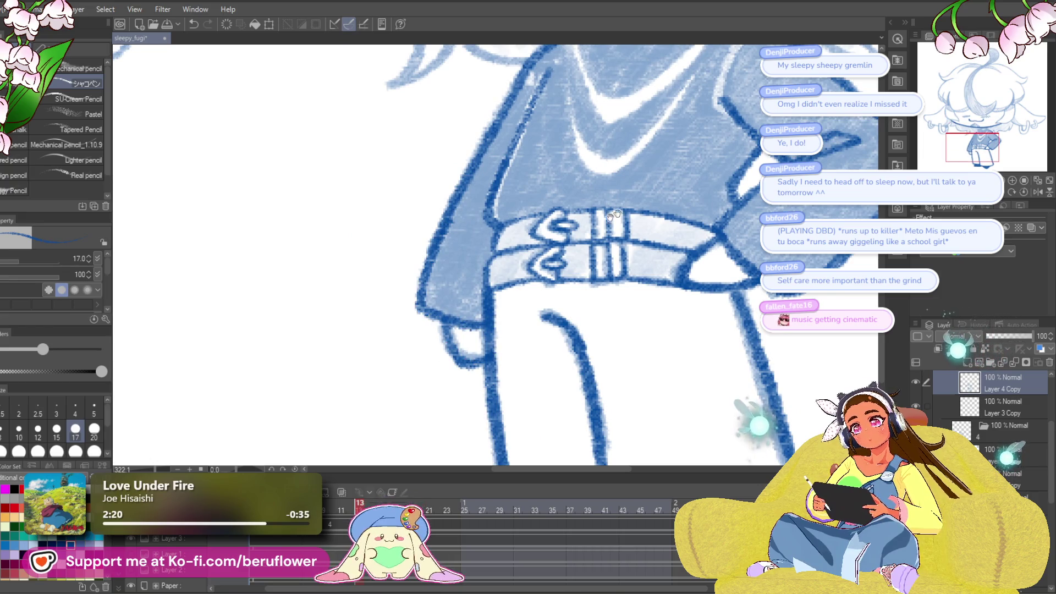
{"action": "scroll", "coordinate": [560, 253], "scroll_direction": "up", "scroll_amount": 5}
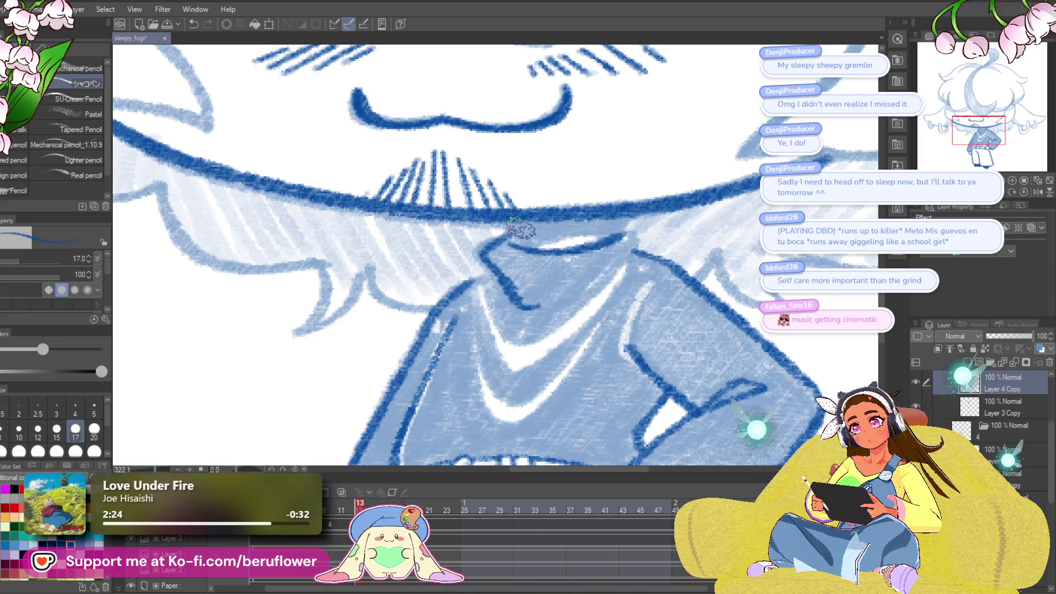
- Hatch the shadow under the hat brim in dark blue
{"action": "mouse_move", "coordinate": [614, 215]}
{"action": "left_mouse_down"}
{"action": "mouse_move", "coordinate": [526, 219]}
{"action": "mouse_move", "coordinate": [533, 230]}
{"action": "mouse_move", "coordinate": [555, 209]}
{"action": "left_mouse_up"}
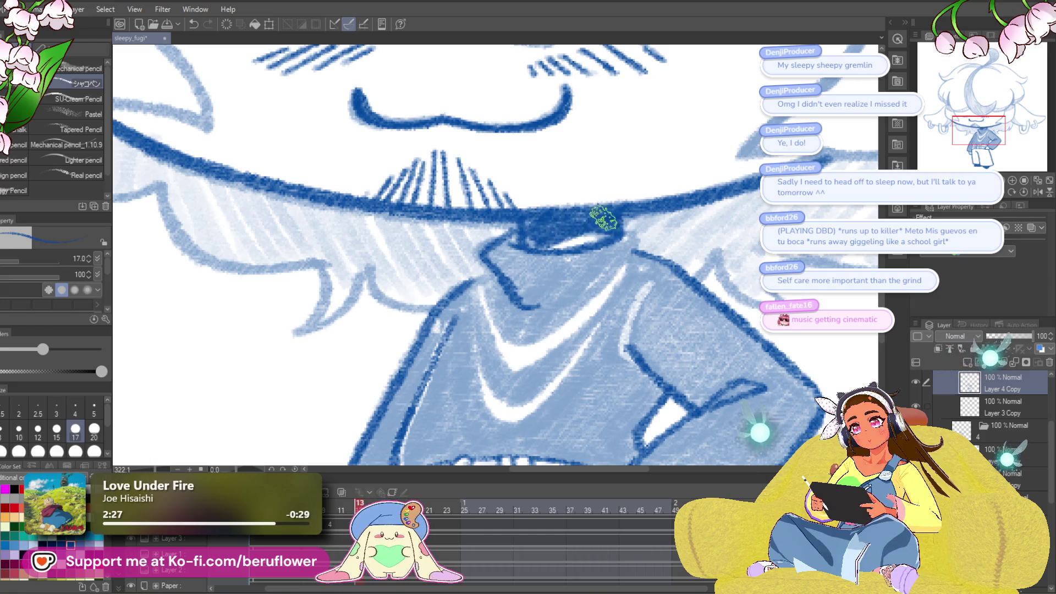
{"action": "scroll", "coordinate": [531, 205], "scroll_direction": "down", "scroll_amount": 5}
{"action": "scroll", "coordinate": [614, 238], "scroll_direction": "up", "scroll_amount": 4}
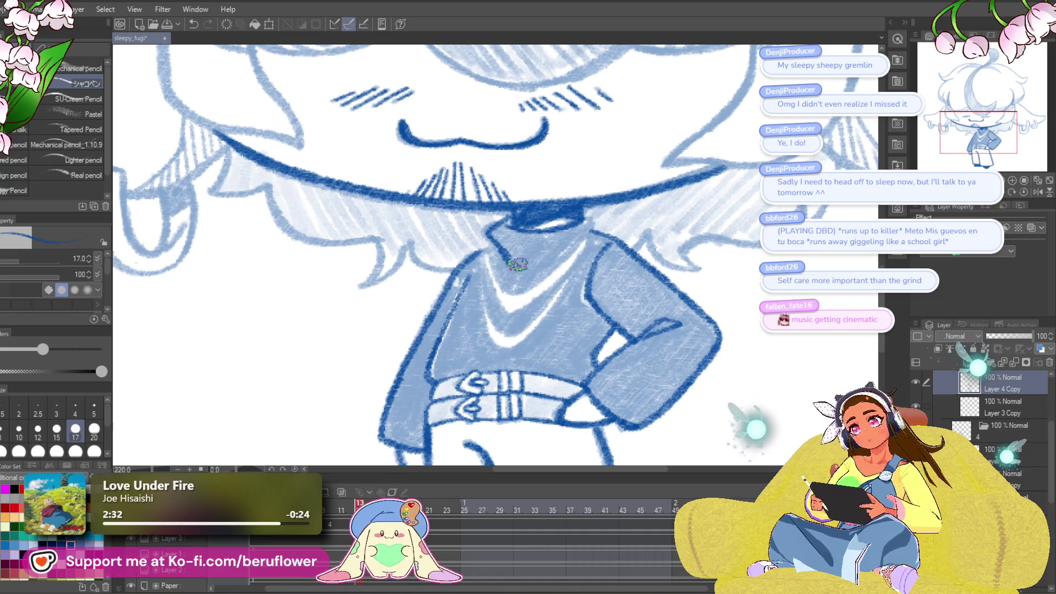
- Ink both sides of the sweater's V-neck collar and save the drawing
{"action": "mouse_move", "coordinate": [489, 249]}
{"action": "left_mouse_down"}
{"action": "mouse_move", "coordinate": [512, 295]}
{"action": "mouse_move", "coordinate": [597, 220]}
{"action": "mouse_move", "coordinate": [505, 304]}
{"action": "mouse_move", "coordinate": [520, 335]}
{"action": "left_mouse_up"}
{"action": "mouse_move", "coordinate": [492, 252]}
{"action": "left_mouse_down"}
{"action": "mouse_move", "coordinate": [485, 301]}
{"action": "mouse_move", "coordinate": [504, 333]}
{"action": "left_mouse_up"}
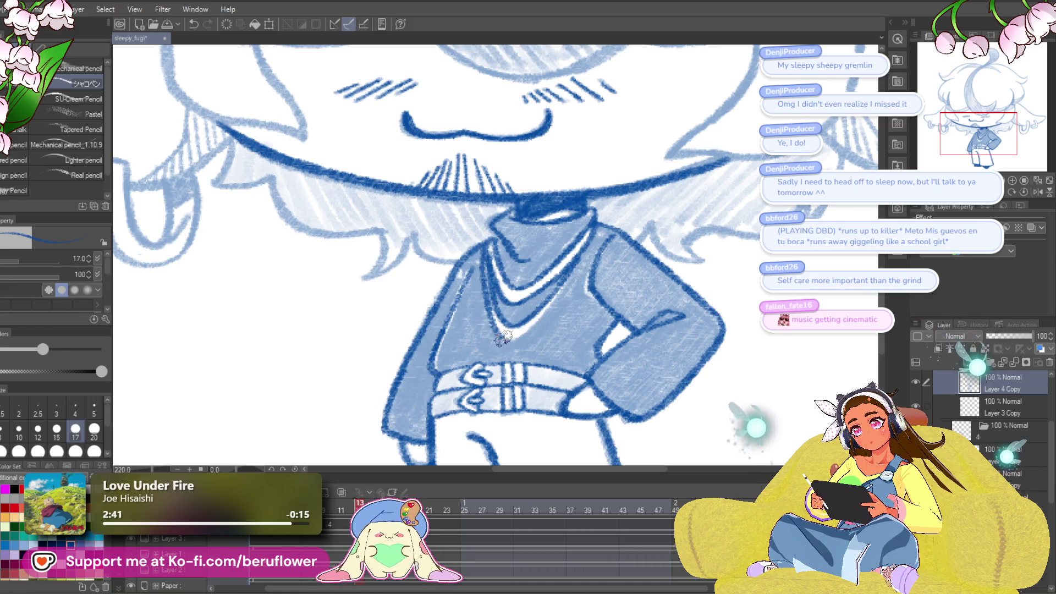
{"action": "mouse_move", "coordinate": [594, 234]}
{"action": "left_mouse_down"}
{"action": "mouse_move", "coordinate": [528, 333]}
{"action": "mouse_move", "coordinate": [576, 239]}
{"action": "left_mouse_up"}
{"action": "key", "text": "ctrl+s"}
{"action": "mouse_move", "coordinate": [554, 157]}
{"action": "left_mouse_down"}
{"action": "mouse_move", "coordinate": [528, 168]}
{"action": "mouse_move", "coordinate": [499, 217]}
{"action": "mouse_move", "coordinate": [525, 273]}
{"action": "mouse_move", "coordinate": [598, 223]}
{"action": "left_mouse_up"}
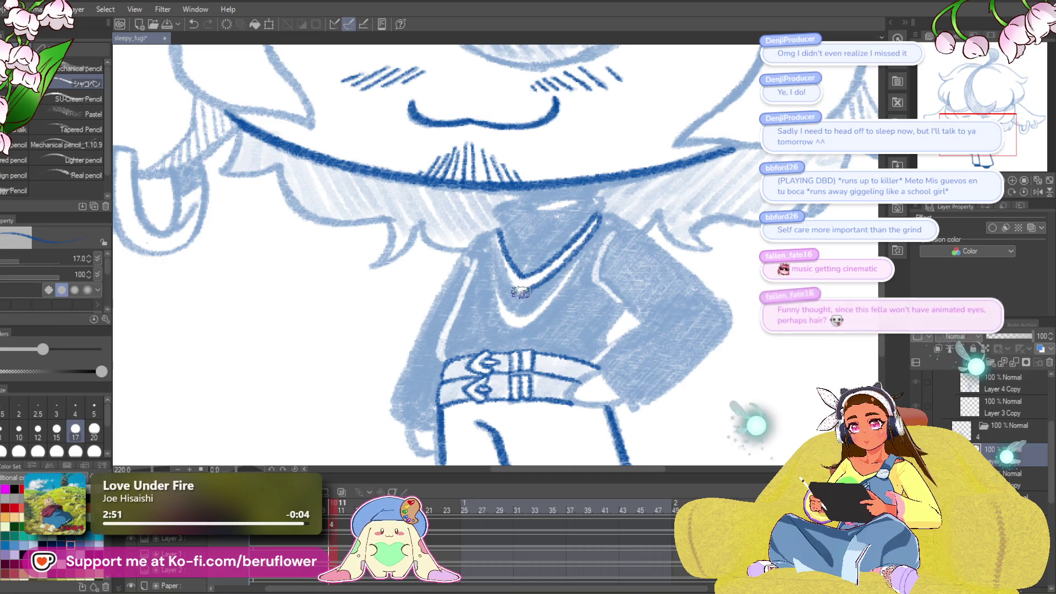
- Thicken the V-neck's left side and try a doubled line on its right arm
{"action": "mouse_move", "coordinate": [486, 228]}
{"action": "left_mouse_down"}
{"action": "mouse_move", "coordinate": [511, 242]}
{"action": "mouse_move", "coordinate": [531, 297]}
{"action": "left_mouse_up"}
{"action": "left_click_drag", "start_coordinate": [586, 304], "coordinate": [602, 274]}
{"action": "scroll", "coordinate": [602, 274], "scroll_direction": "up", "scroll_amount": 3}
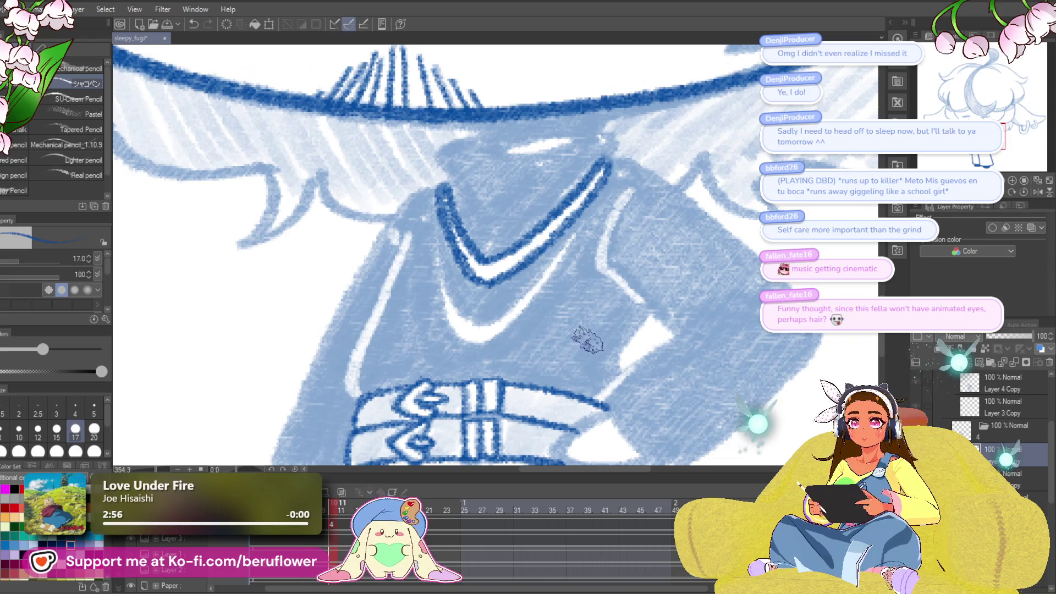
{"action": "left_click_drag", "start_coordinate": [586, 337], "coordinate": [591, 350]}
{"action": "mouse_move", "coordinate": [610, 183]}
{"action": "left_mouse_down"}
{"action": "mouse_move", "coordinate": [531, 311]}
{"action": "mouse_move", "coordinate": [509, 306]}
{"action": "left_mouse_up"}
{"action": "key", "text": "ctrl+z"}
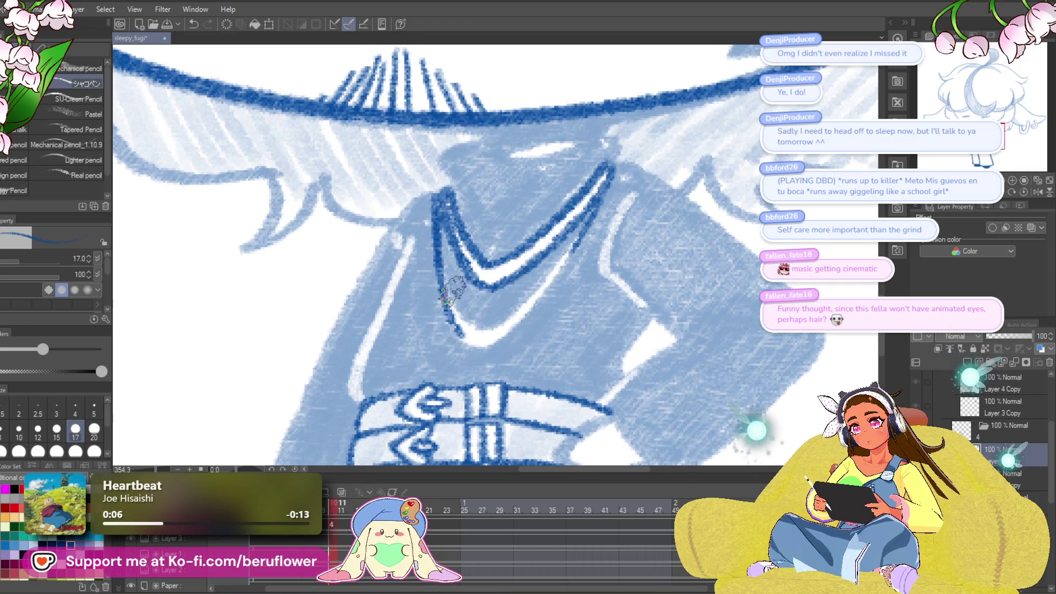
- Retry the second parallel lines on the V-neck's left and right arms, undoing rejected strokes
{"action": "left_click_drag", "start_coordinate": [432, 196], "coordinate": [446, 327]}
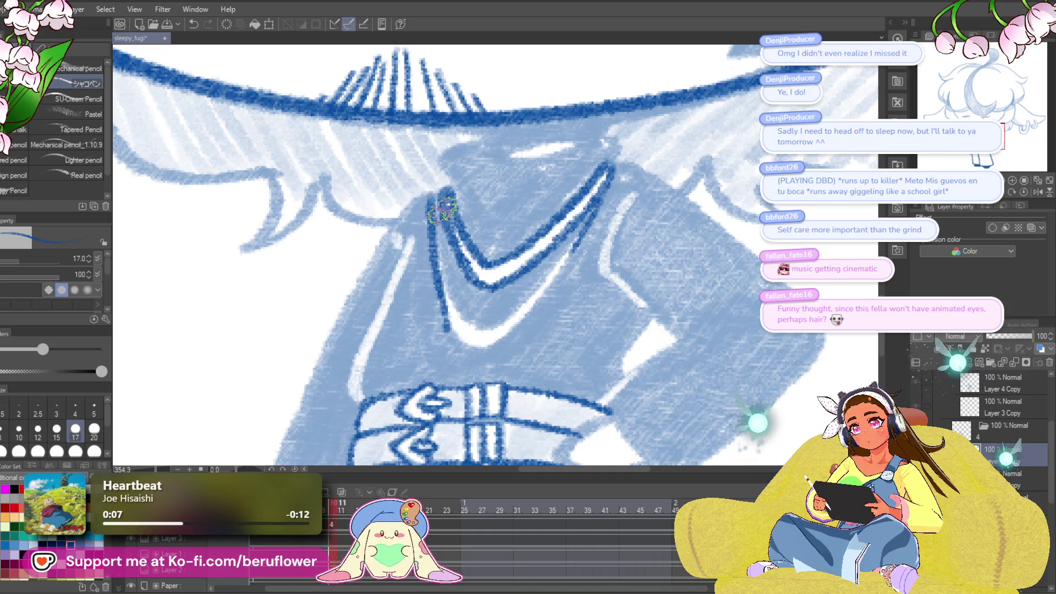
{"action": "key", "text": "ctrl+z"}
{"action": "mouse_move", "coordinate": [433, 186]}
{"action": "left_mouse_down"}
{"action": "mouse_move", "coordinate": [456, 342]}
{"action": "mouse_move", "coordinate": [453, 319]}
{"action": "mouse_move", "coordinate": [485, 329]}
{"action": "left_mouse_up"}
{"action": "key", "text": "ctrl+z"}
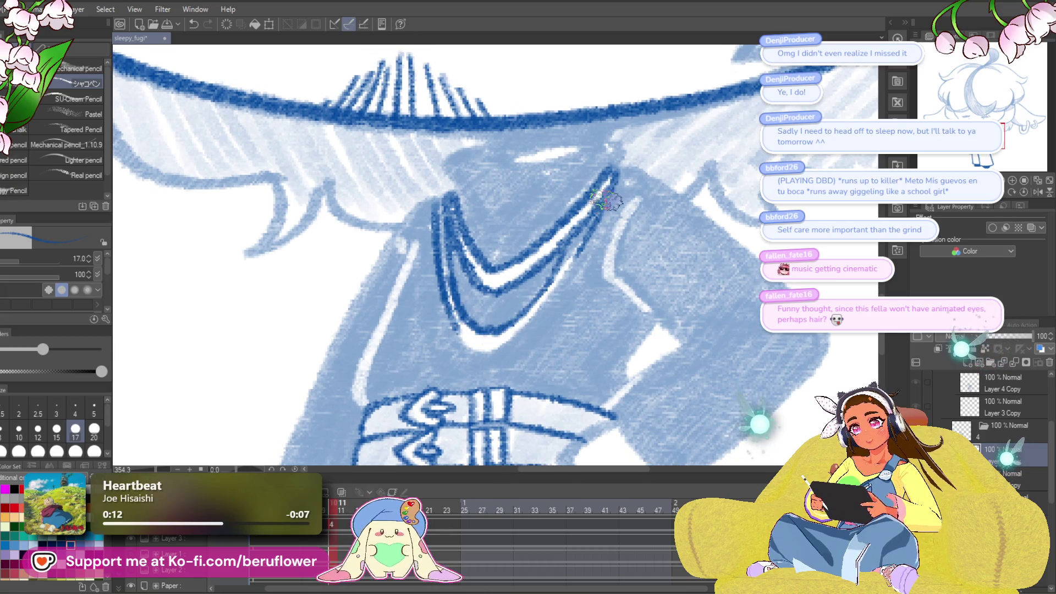
{"action": "left_click_drag", "start_coordinate": [606, 201], "coordinate": [587, 224]}
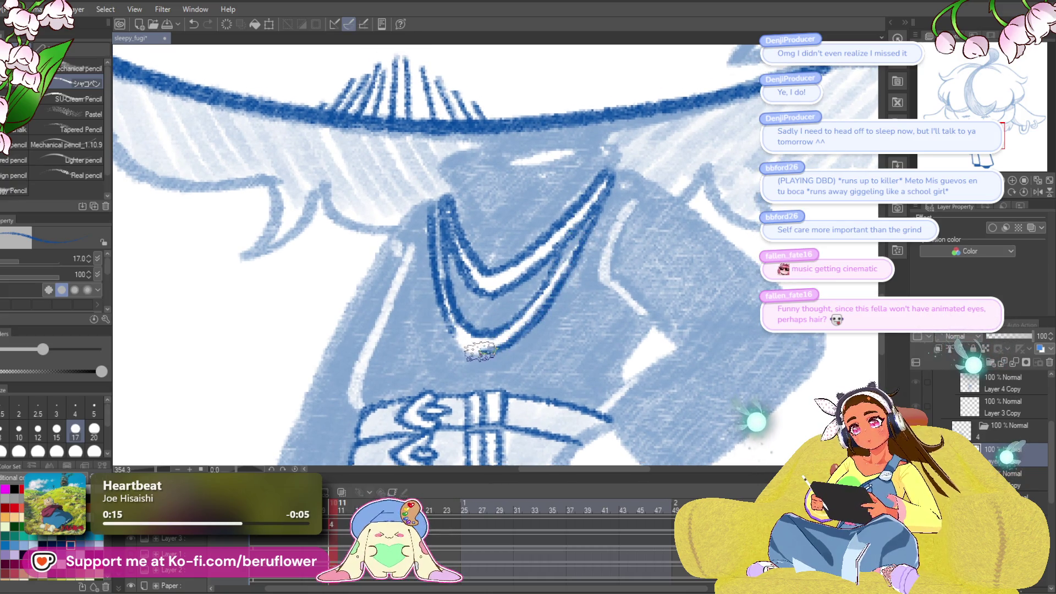
{"action": "key", "text": "ctrl+z"}
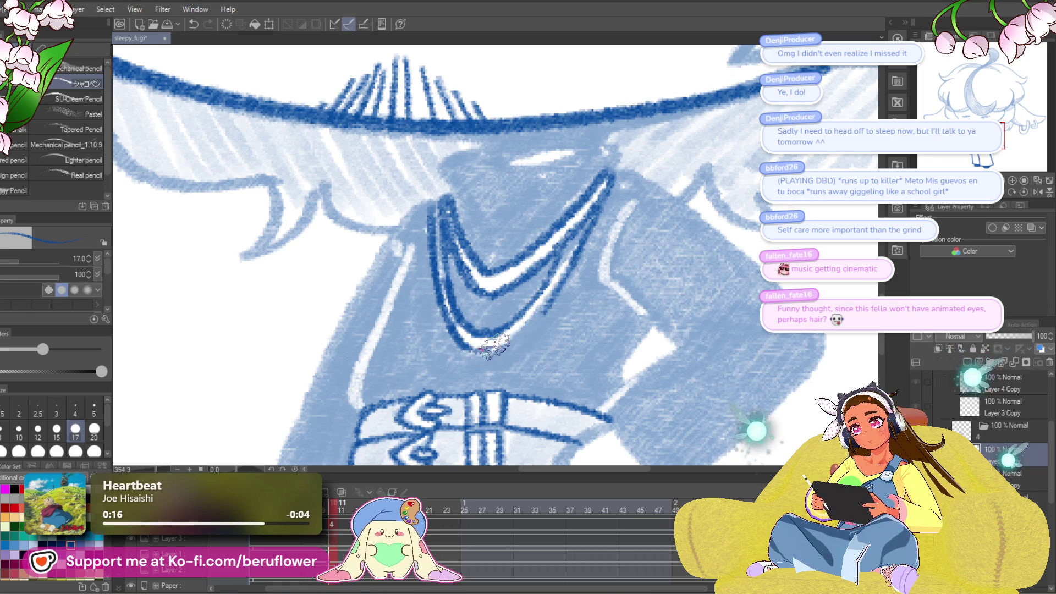
{"action": "left_click_drag", "start_coordinate": [477, 249], "coordinate": [479, 245]}
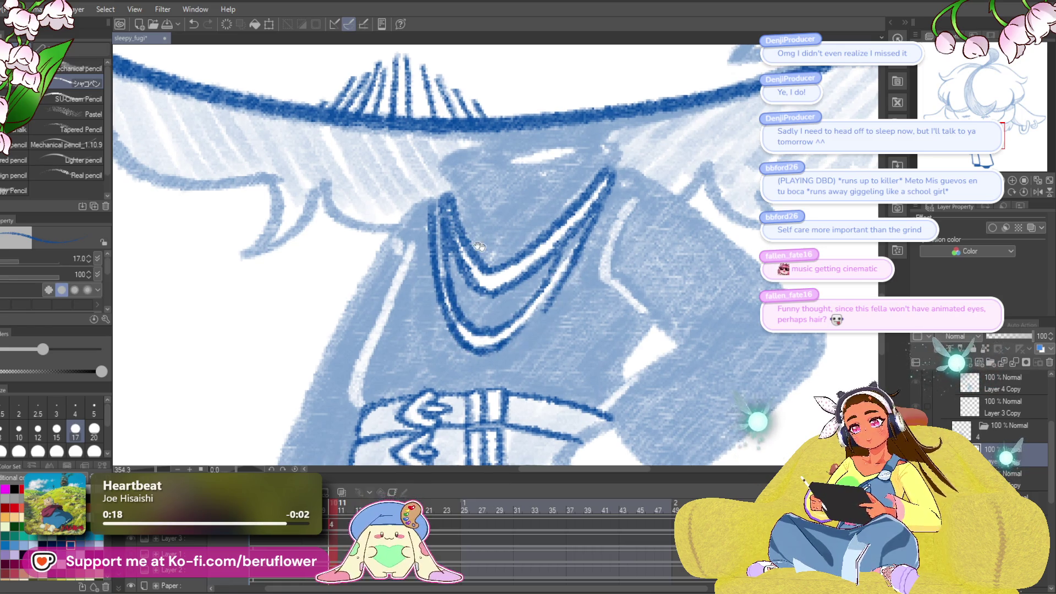
{"action": "left_click_drag", "start_coordinate": [451, 157], "coordinate": [536, 141]}
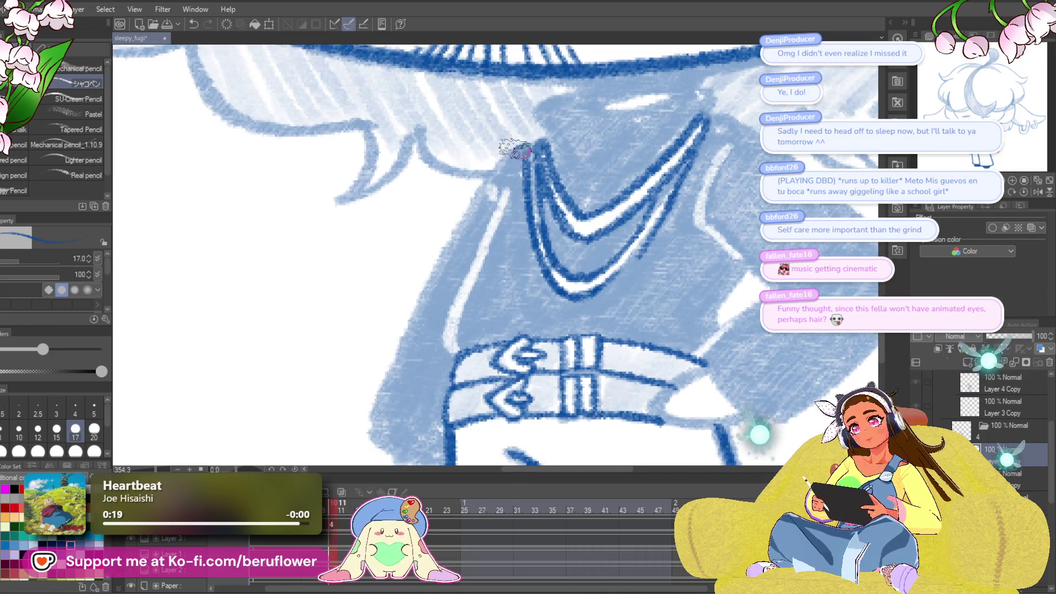
{"action": "mouse_move", "coordinate": [424, 330]}
{"action": "left_mouse_down"}
{"action": "mouse_move", "coordinate": [451, 181]}
{"action": "mouse_move", "coordinate": [418, 234]}
{"action": "left_mouse_up"}
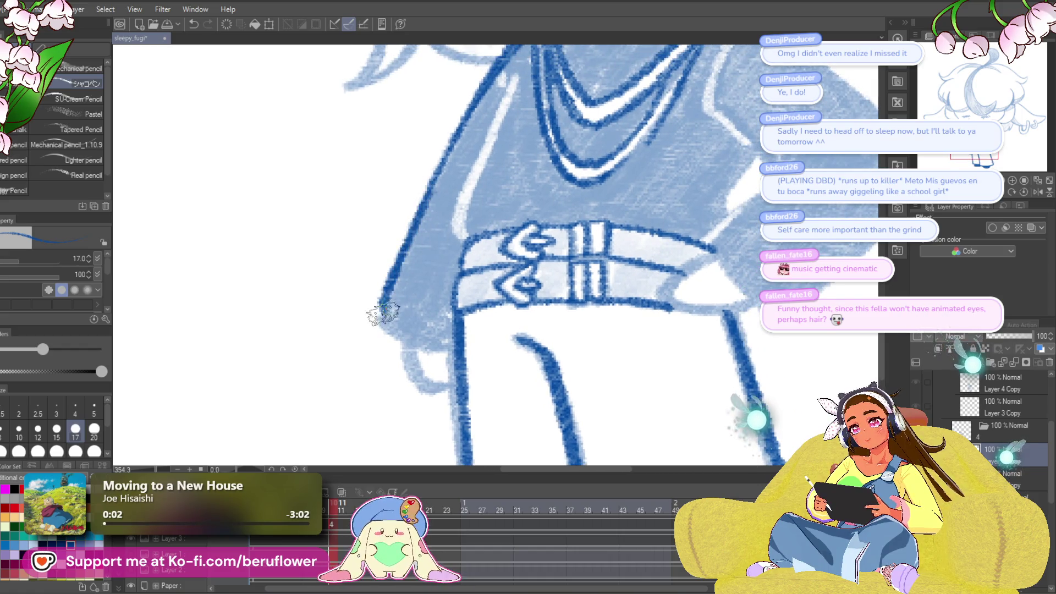
- Paint dark blue over the white highlight on the body's left and along its edge
{"action": "left_click_drag", "start_coordinate": [439, 350], "coordinate": [476, 259]}
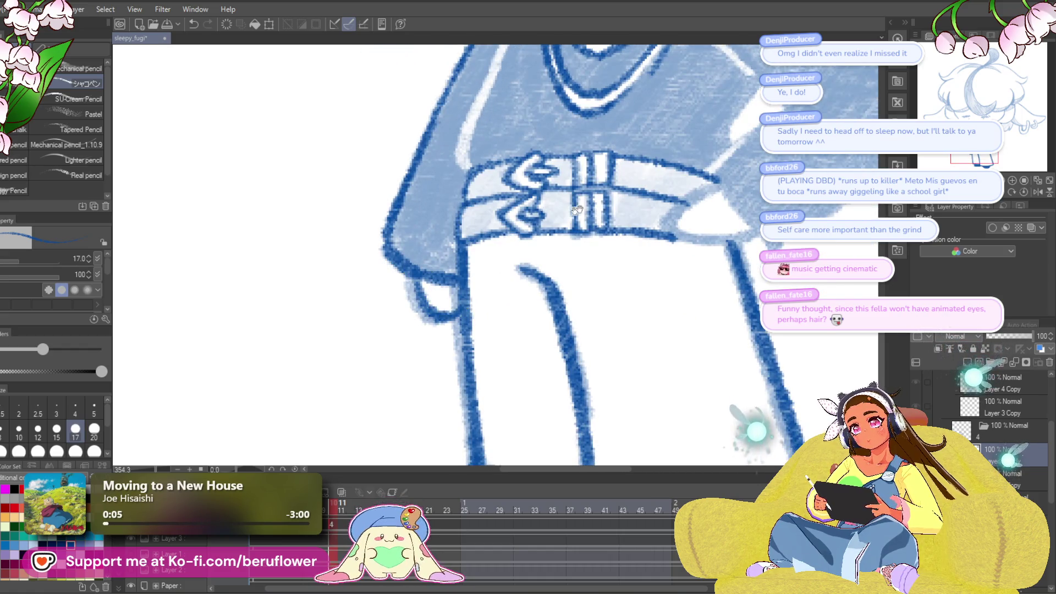
{"action": "left_click_drag", "start_coordinate": [576, 209], "coordinate": [519, 407]}
{"action": "left_click_drag", "start_coordinate": [437, 256], "coordinate": [403, 366]}
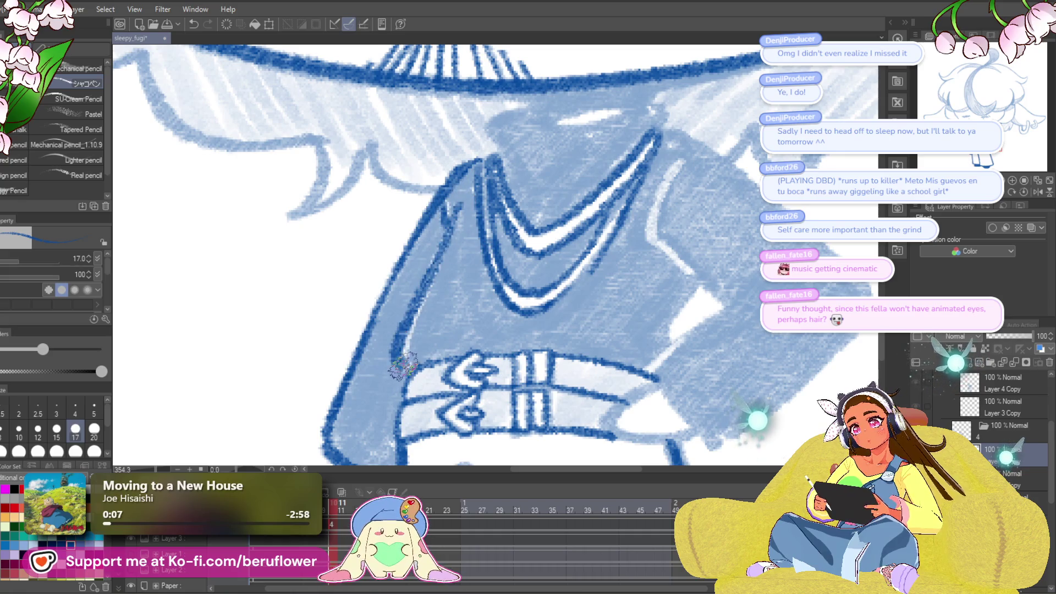
{"action": "left_click_drag", "start_coordinate": [649, 148], "coordinate": [490, 171]}
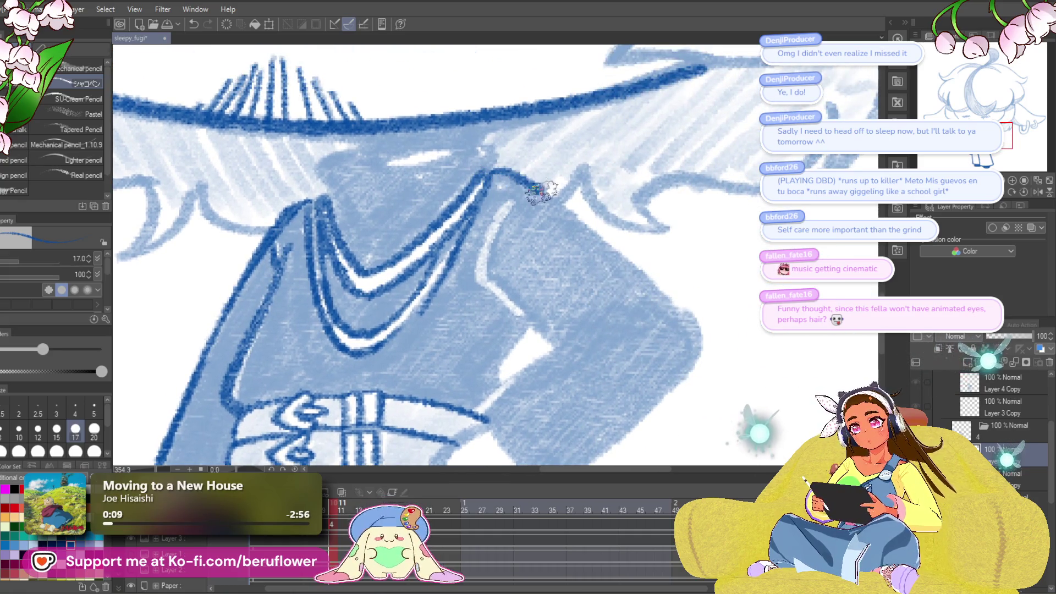
{"action": "left_click_drag", "start_coordinate": [671, 302], "coordinate": [637, 236]}
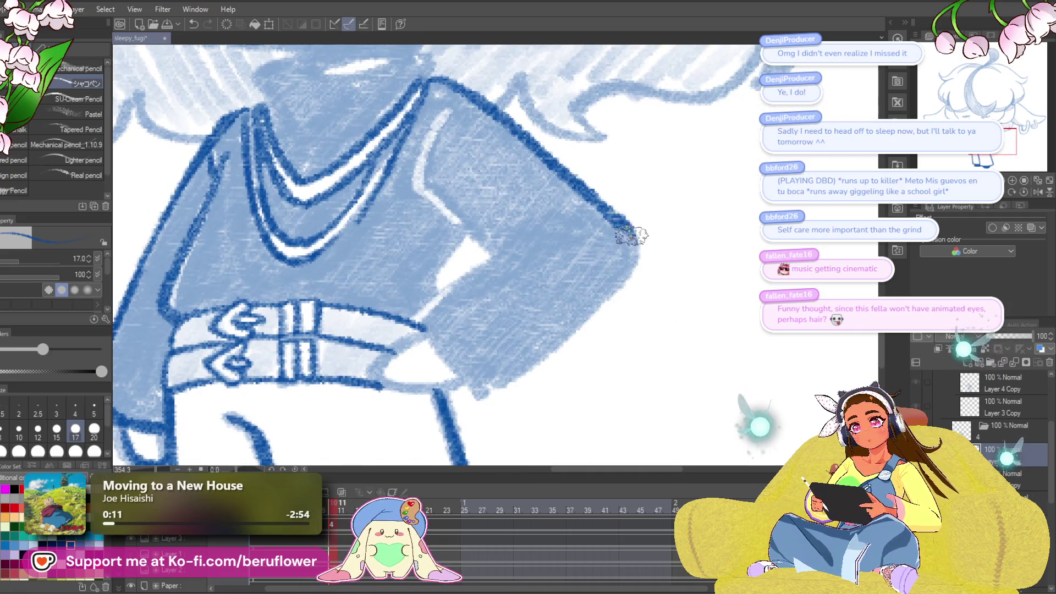
{"action": "mouse_move", "coordinate": [615, 292]}
{"action": "left_mouse_down"}
{"action": "mouse_move", "coordinate": [490, 394]}
{"action": "mouse_move", "coordinate": [448, 338]}
{"action": "mouse_move", "coordinate": [596, 245]}
{"action": "mouse_move", "coordinate": [553, 276]}
{"action": "left_mouse_up"}
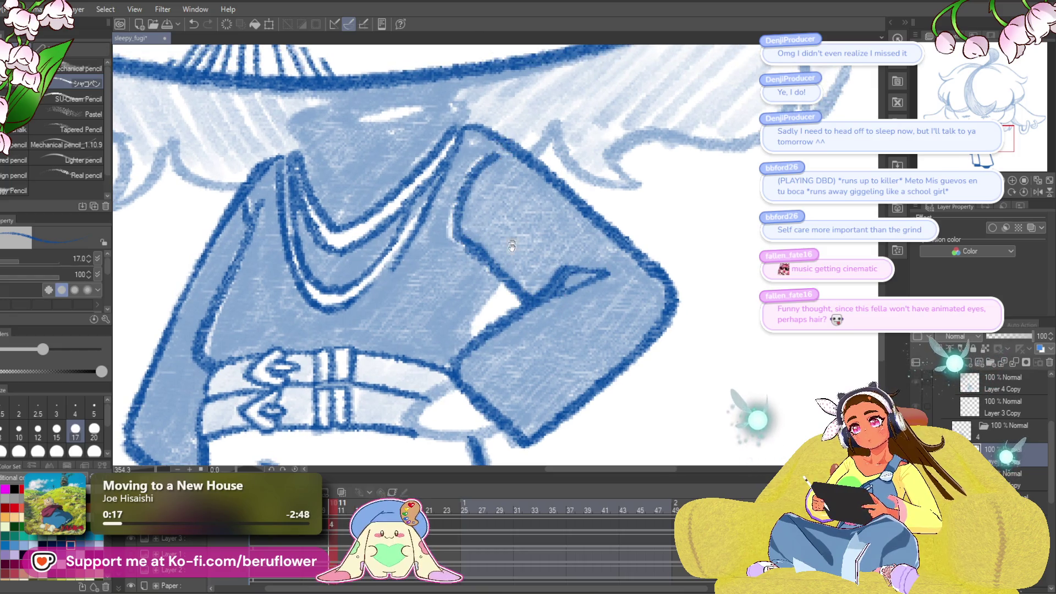
- Ink a dark outline down the sweater shoulder, then review the belt, trousers and collar
{"action": "mouse_move", "coordinate": [456, 236]}
{"action": "left_mouse_down"}
{"action": "mouse_move", "coordinate": [501, 215]}
{"action": "mouse_move", "coordinate": [506, 108]}
{"action": "left_mouse_up"}
{"action": "left_click_drag", "start_coordinate": [581, 246], "coordinate": [587, 257]}
{"action": "mouse_move", "coordinate": [517, 328]}
{"action": "left_mouse_down"}
{"action": "mouse_move", "coordinate": [520, 206]}
{"action": "mouse_move", "coordinate": [590, 223]}
{"action": "left_mouse_up"}
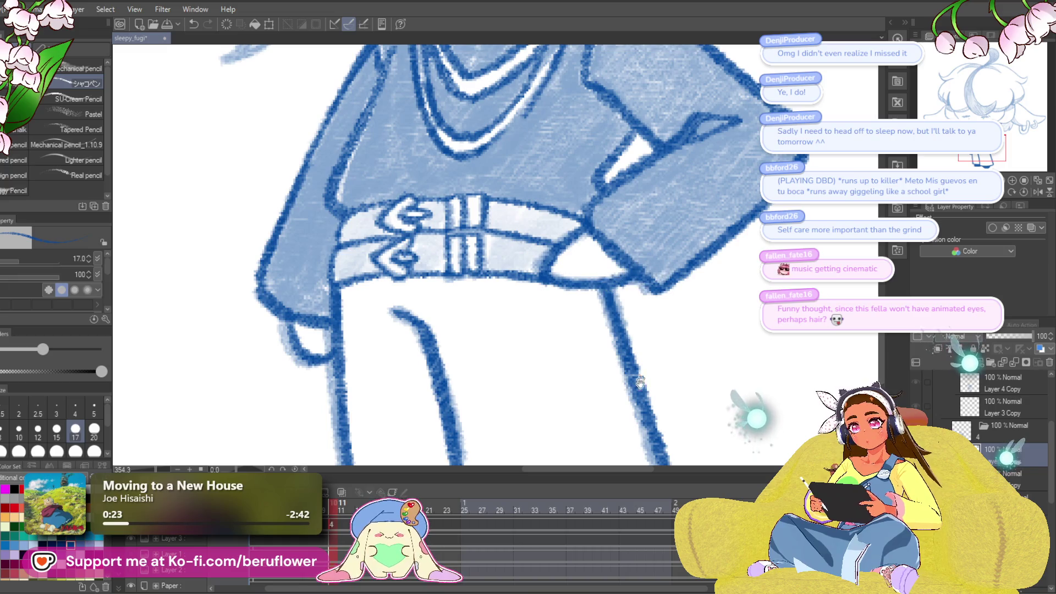
{"action": "mouse_move", "coordinate": [640, 382]}
{"action": "left_mouse_down"}
{"action": "mouse_move", "coordinate": [641, 140]}
{"action": "mouse_move", "coordinate": [654, 223]}
{"action": "left_mouse_up"}
{"action": "mouse_move", "coordinate": [443, 311]}
{"action": "left_mouse_down"}
{"action": "mouse_move", "coordinate": [457, 462]}
{"action": "mouse_move", "coordinate": [495, 451]}
{"action": "mouse_move", "coordinate": [562, 307]}
{"action": "left_mouse_up"}
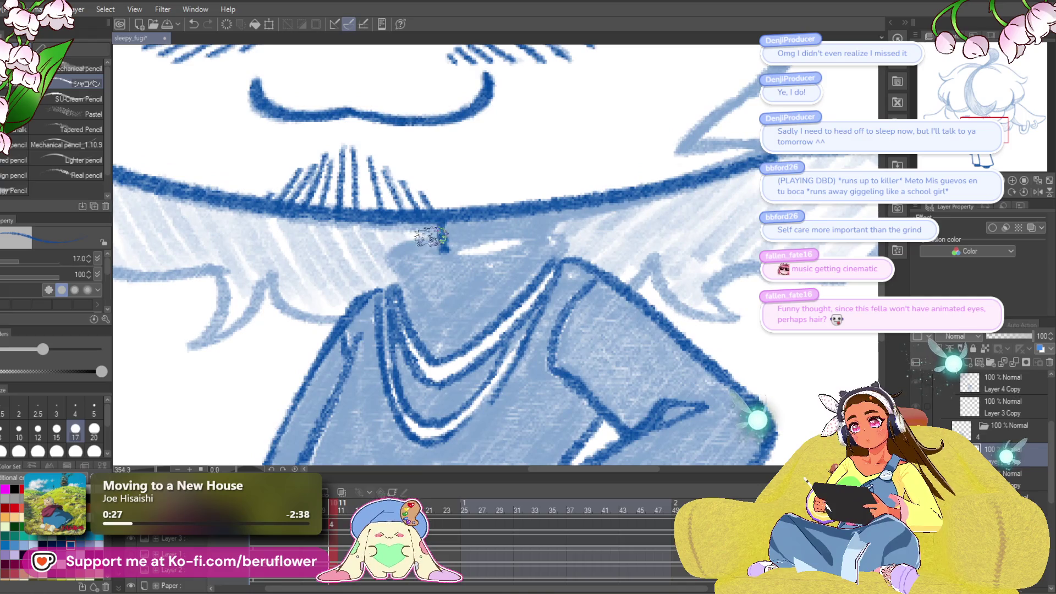
{"action": "left_click_drag", "start_coordinate": [620, 264], "coordinate": [613, 269]}
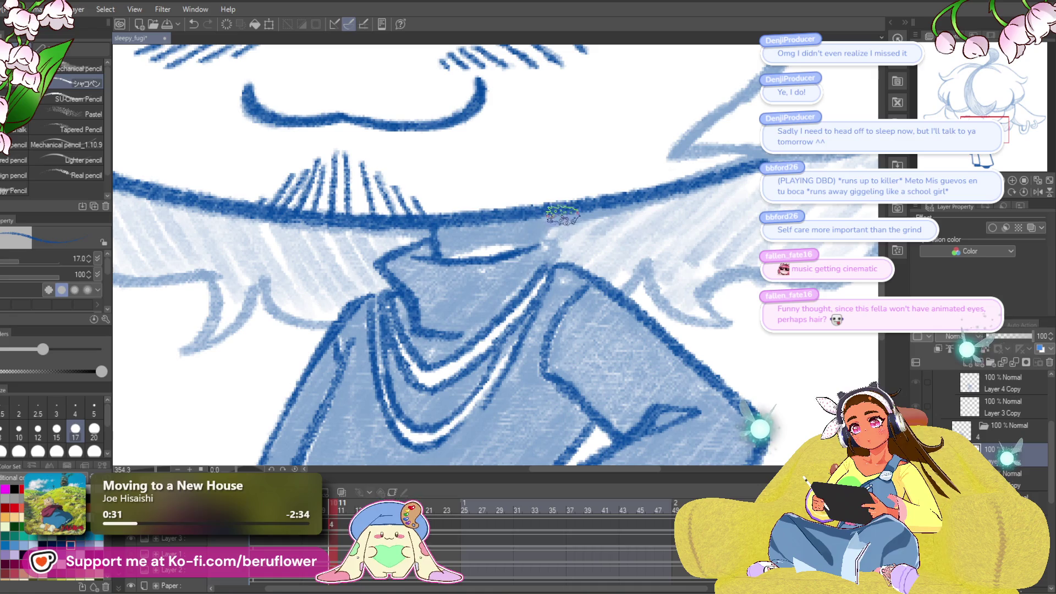
{"action": "left_click_drag", "start_coordinate": [562, 243], "coordinate": [581, 255]}
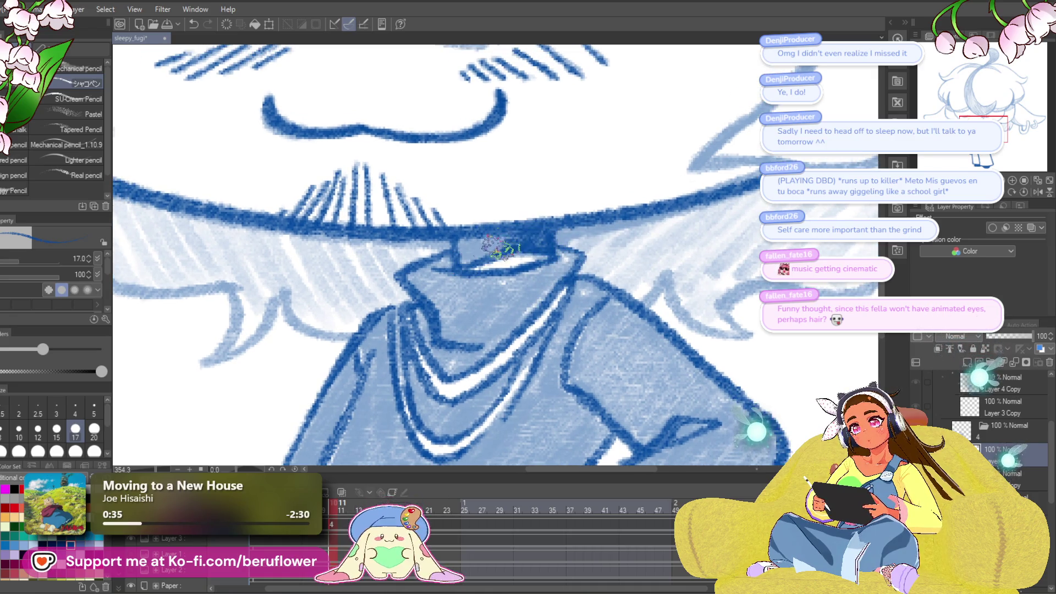
{"action": "scroll", "coordinate": [477, 220], "scroll_direction": "down", "scroll_amount": 6}
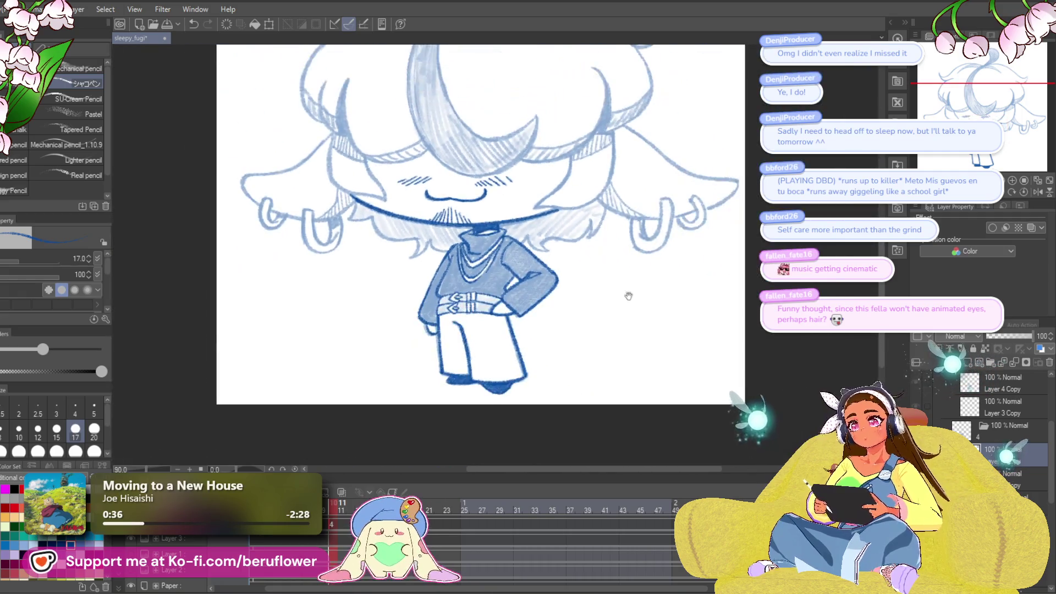
{"action": "left_click_drag", "start_coordinate": [562, 375], "coordinate": [550, 357]}
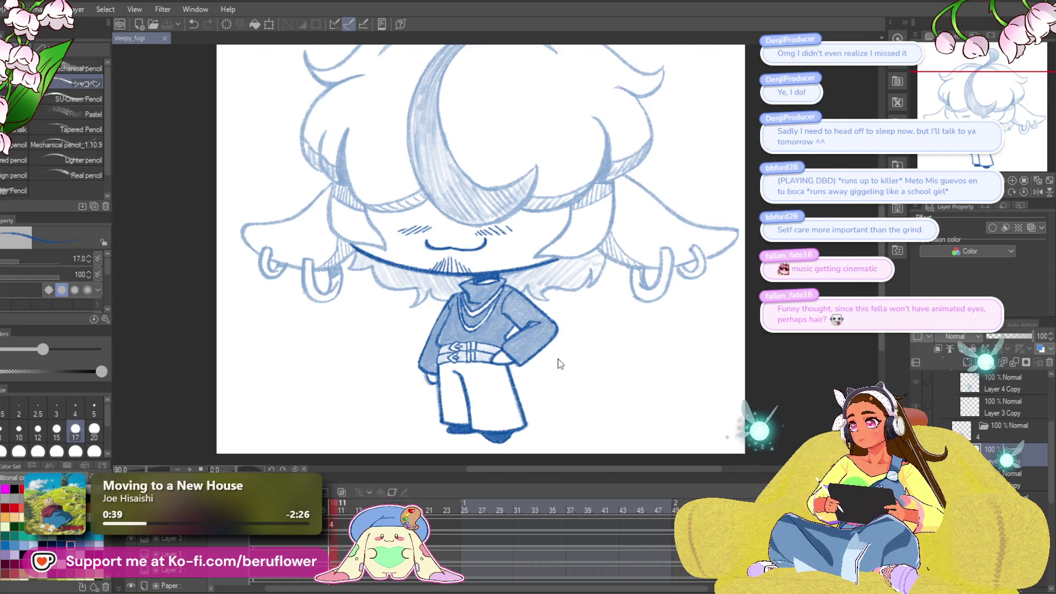
{"action": "mouse_move", "coordinate": [580, 401]}
{"action": "left_mouse_down"}
{"action": "mouse_move", "coordinate": [549, 394]}
{"action": "mouse_move", "coordinate": [495, 431]}
{"action": "mouse_move", "coordinate": [434, 410]}
{"action": "mouse_move", "coordinate": [392, 440]}
{"action": "left_mouse_up"}
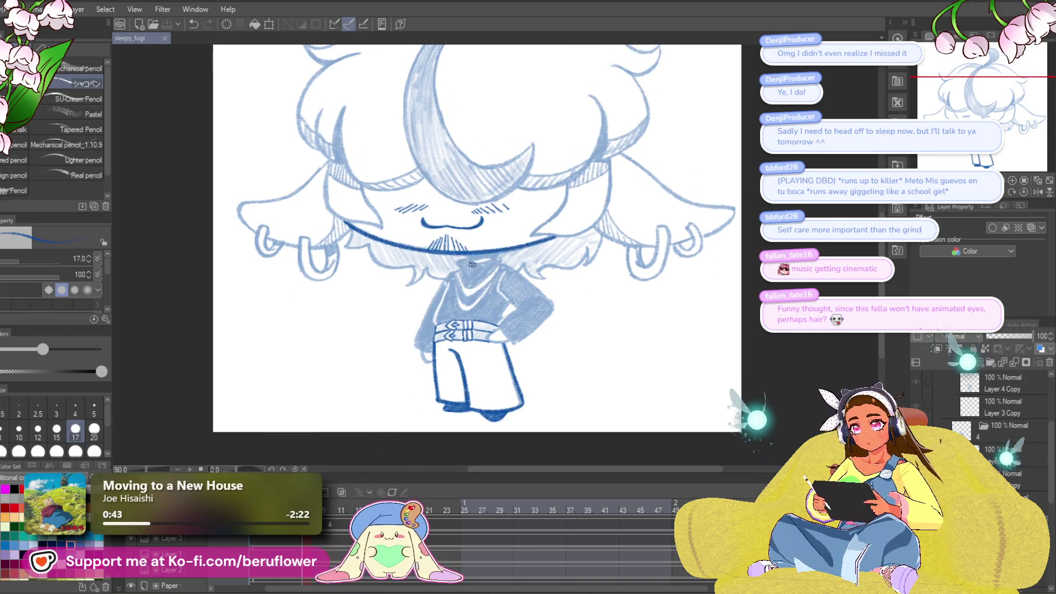
{"action": "scroll", "coordinate": [455, 255], "scroll_direction": "up", "scroll_amount": 8}
- Ink the turtleneck collar's V and folds with doubled dark blue curves along its lower edge
{"action": "mouse_move", "coordinate": [434, 223]}
{"action": "left_mouse_down"}
{"action": "mouse_move", "coordinate": [484, 330]}
{"action": "mouse_move", "coordinate": [510, 335]}
{"action": "mouse_move", "coordinate": [621, 234]}
{"action": "mouse_move", "coordinate": [537, 341]}
{"action": "mouse_move", "coordinate": [479, 385]}
{"action": "left_mouse_up"}
{"action": "left_click_drag", "start_coordinate": [464, 305], "coordinate": [450, 295]}
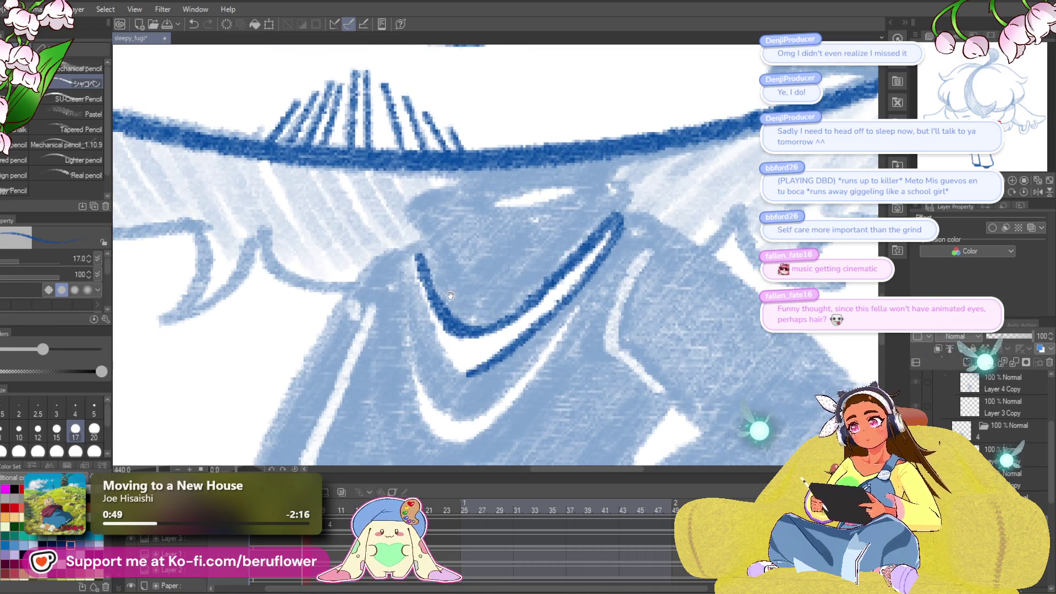
{"action": "mouse_move", "coordinate": [420, 257]}
{"action": "left_mouse_down"}
{"action": "mouse_move", "coordinate": [411, 286]}
{"action": "mouse_move", "coordinate": [445, 361]}
{"action": "left_mouse_up"}
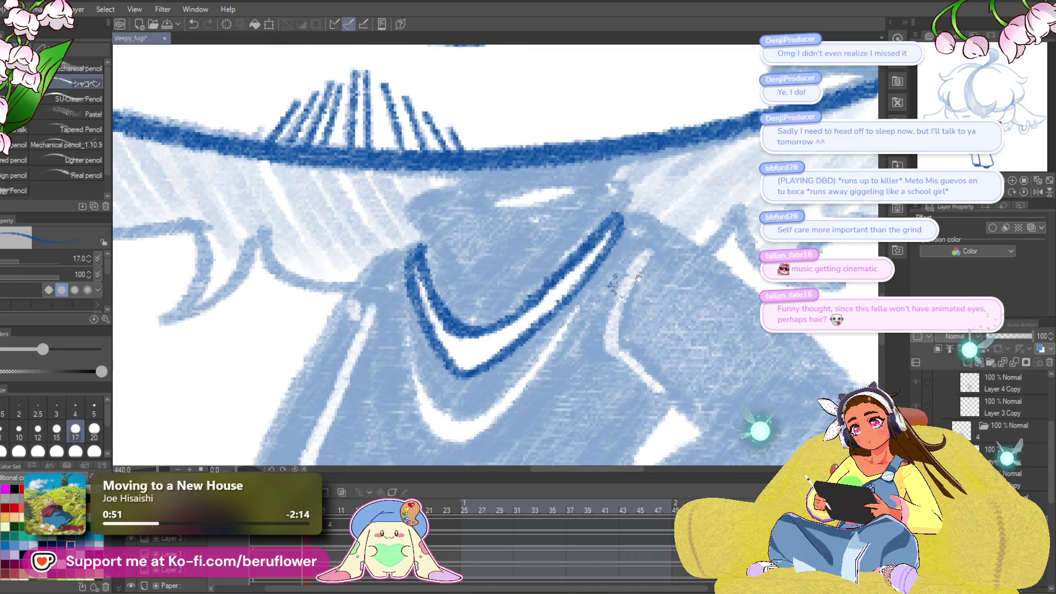
{"action": "left_click_drag", "start_coordinate": [639, 278], "coordinate": [624, 244]}
{"action": "left_click_drag", "start_coordinate": [603, 222], "coordinate": [481, 383]}
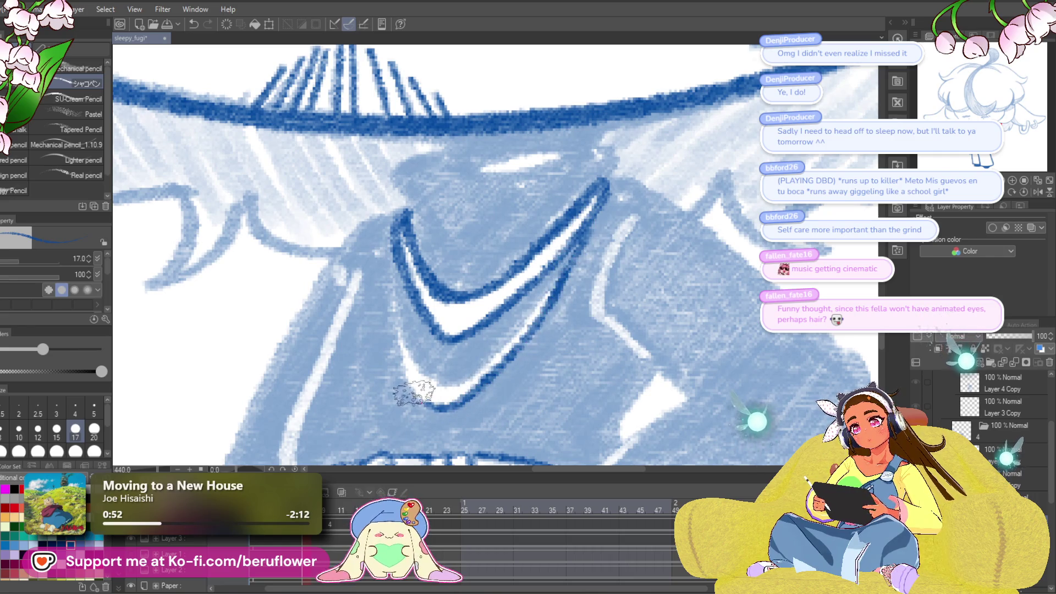
{"action": "mouse_move", "coordinate": [402, 220]}
{"action": "left_mouse_down"}
{"action": "mouse_move", "coordinate": [388, 305]}
{"action": "mouse_move", "coordinate": [418, 407]}
{"action": "mouse_move", "coordinate": [449, 410]}
{"action": "left_mouse_up"}
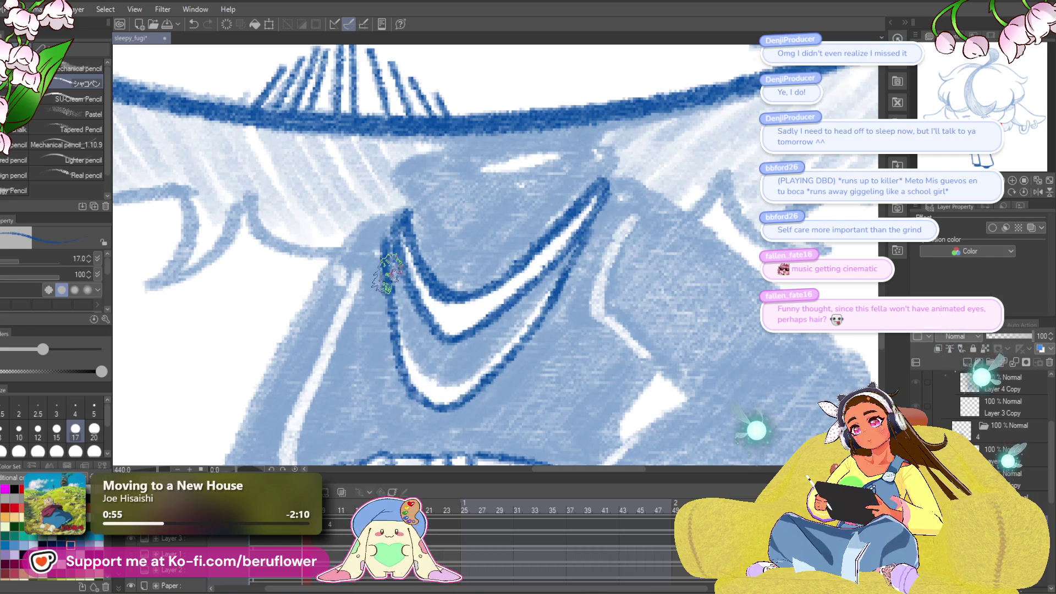
{"action": "left_click_drag", "start_coordinate": [396, 239], "coordinate": [416, 353]}
{"action": "mouse_move", "coordinate": [385, 297]}
{"action": "left_mouse_down"}
{"action": "mouse_move", "coordinate": [404, 357]}
{"action": "mouse_move", "coordinate": [451, 399]}
{"action": "left_mouse_up"}
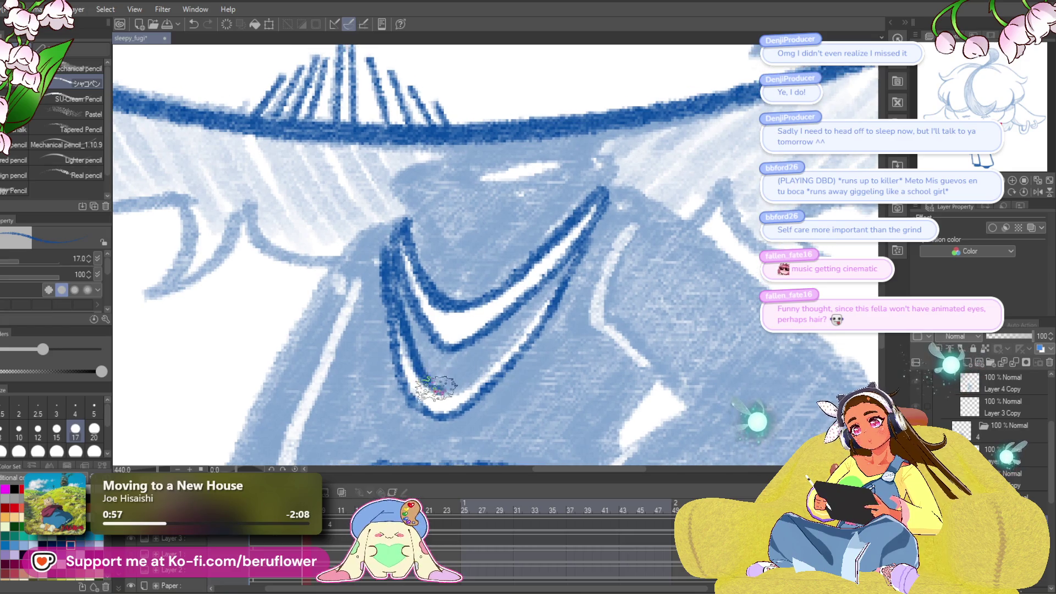
{"action": "left_click_drag", "start_coordinate": [488, 364], "coordinate": [567, 255]}
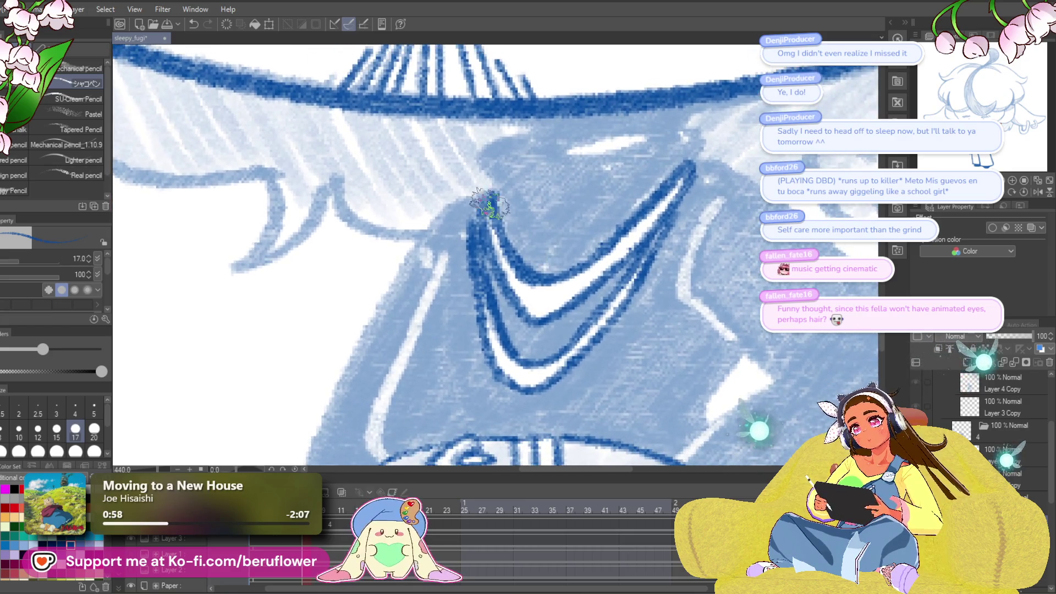
{"action": "left_click_drag", "start_coordinate": [479, 199], "coordinate": [388, 314]}
- Ink the sweater's left outline curving down toward the notch by the arm
{"action": "mouse_move", "coordinate": [476, 126]}
{"action": "left_mouse_down"}
{"action": "mouse_move", "coordinate": [443, 154]}
{"action": "mouse_move", "coordinate": [408, 214]}
{"action": "mouse_move", "coordinate": [318, 408]}
{"action": "mouse_move", "coordinate": [398, 199]}
{"action": "left_mouse_up"}
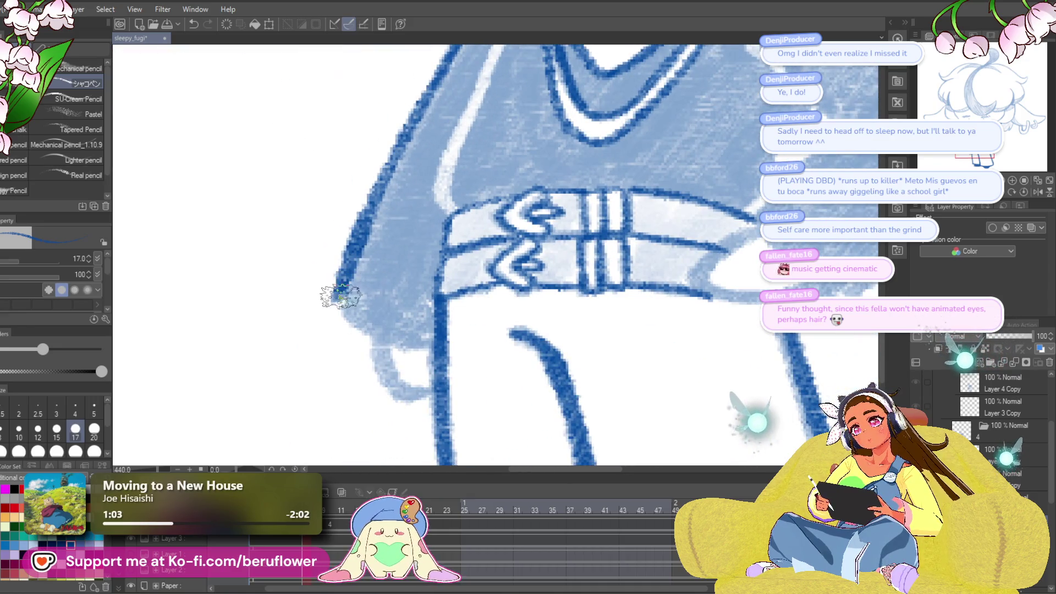
{"action": "left_click_drag", "start_coordinate": [341, 297], "coordinate": [406, 348]}
{"action": "left_click_drag", "start_coordinate": [400, 239], "coordinate": [377, 336]}
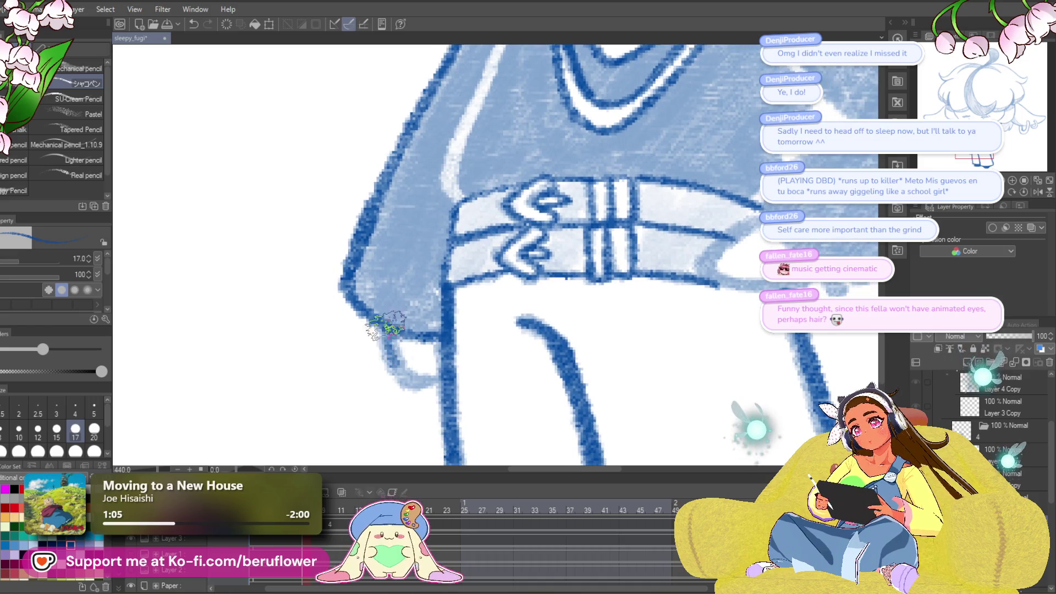
{"action": "mouse_move", "coordinate": [435, 380]}
{"action": "left_mouse_down"}
{"action": "mouse_move", "coordinate": [439, 189]}
{"action": "mouse_move", "coordinate": [389, 348]}
{"action": "mouse_move", "coordinate": [386, 405]}
{"action": "left_mouse_up"}
{"action": "left_click_drag", "start_coordinate": [431, 330], "coordinate": [253, 330]}
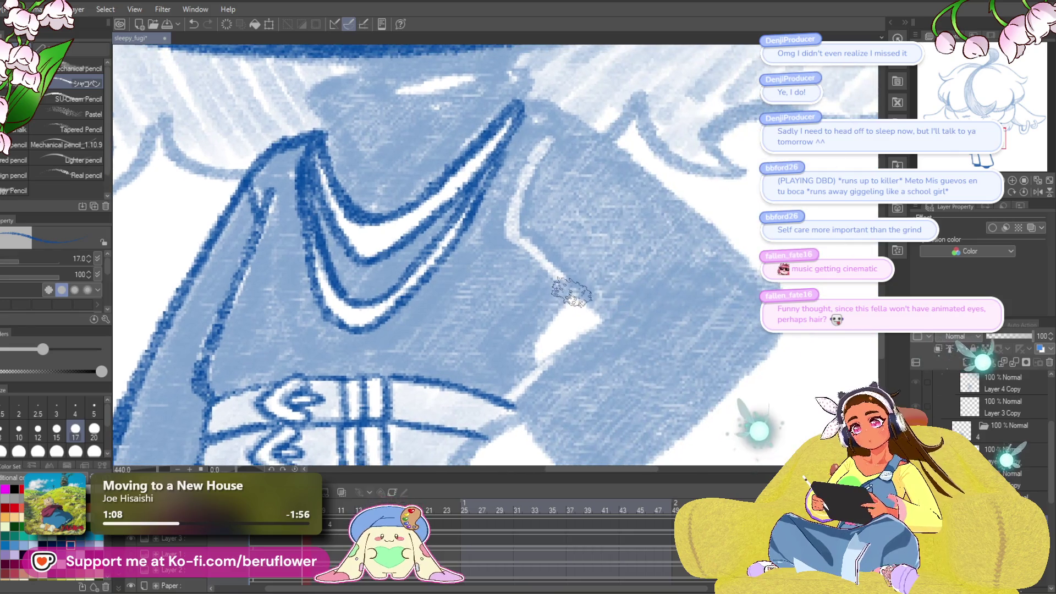
{"action": "left_click_drag", "start_coordinate": [572, 291], "coordinate": [520, 379]}
{"action": "scroll", "coordinate": [553, 211], "scroll_direction": "up", "scroll_amount": 1}
- Outline the arm resting on the hip along the highlight edge, finishing with a small hook
{"action": "left_click_drag", "start_coordinate": [503, 247], "coordinate": [556, 147]}
{"action": "left_click_drag", "start_coordinate": [580, 162], "coordinate": [557, 237]}
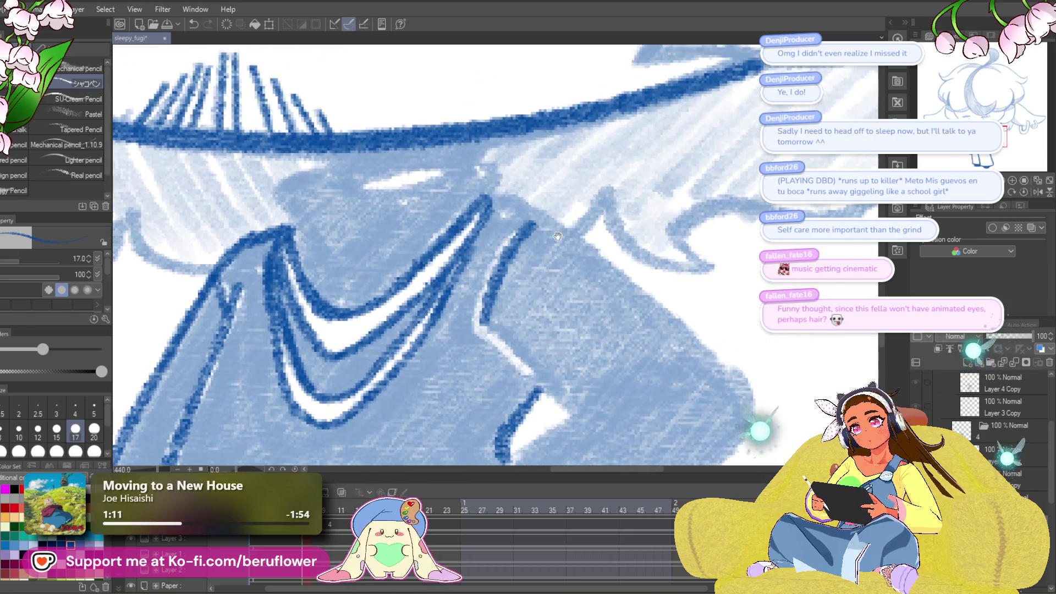
{"action": "mouse_move", "coordinate": [505, 195]}
{"action": "left_mouse_down"}
{"action": "mouse_move", "coordinate": [589, 236]}
{"action": "mouse_move", "coordinate": [667, 302]}
{"action": "mouse_move", "coordinate": [688, 335]}
{"action": "left_mouse_up"}
{"action": "mouse_move", "coordinate": [688, 335]}
{"action": "left_mouse_down"}
{"action": "mouse_move", "coordinate": [577, 243]}
{"action": "mouse_move", "coordinate": [667, 337]}
{"action": "mouse_move", "coordinate": [688, 231]}
{"action": "left_mouse_up"}
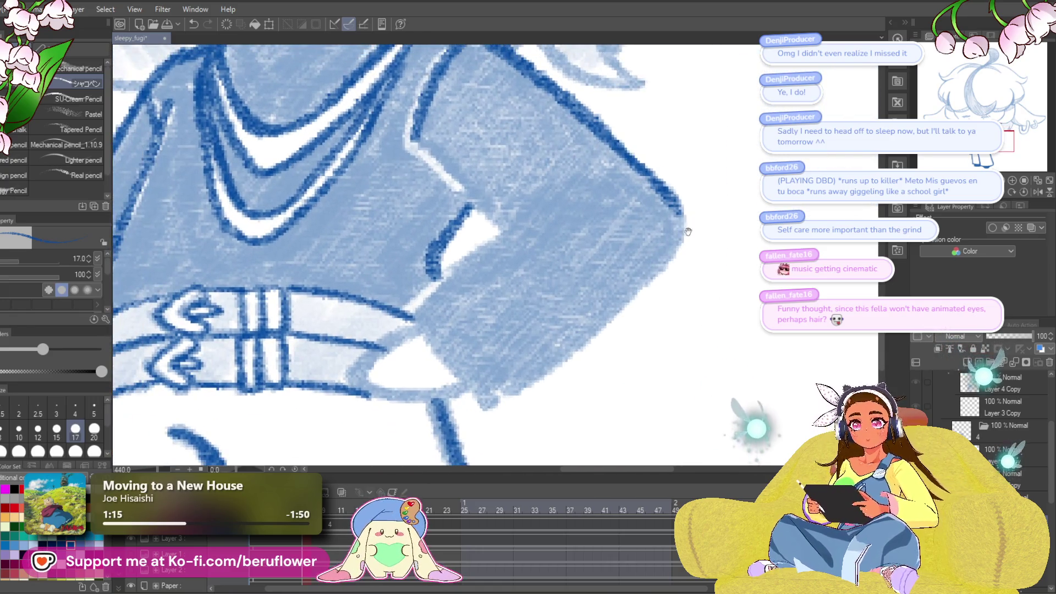
{"action": "mouse_move", "coordinate": [667, 197]}
{"action": "left_mouse_down"}
{"action": "mouse_move", "coordinate": [595, 333]}
{"action": "mouse_move", "coordinate": [510, 400]}
{"action": "left_mouse_up"}
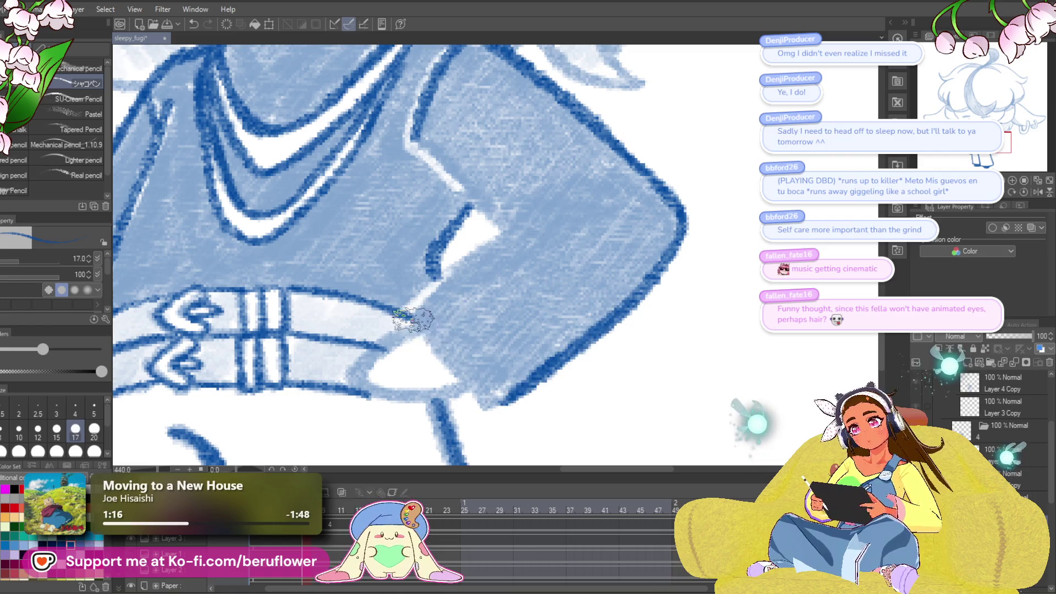
{"action": "left_click_drag", "start_coordinate": [413, 319], "coordinate": [515, 450]}
{"action": "mouse_move", "coordinate": [440, 358]}
{"action": "left_mouse_down"}
{"action": "mouse_move", "coordinate": [484, 316]}
{"action": "mouse_move", "coordinate": [617, 243]}
{"action": "left_mouse_up"}
{"action": "mouse_move", "coordinate": [562, 277]}
{"action": "left_mouse_down"}
{"action": "mouse_move", "coordinate": [561, 319]}
{"action": "mouse_move", "coordinate": [551, 300]}
{"action": "mouse_move", "coordinate": [612, 241]}
{"action": "mouse_move", "coordinate": [572, 308]}
{"action": "left_mouse_up"}
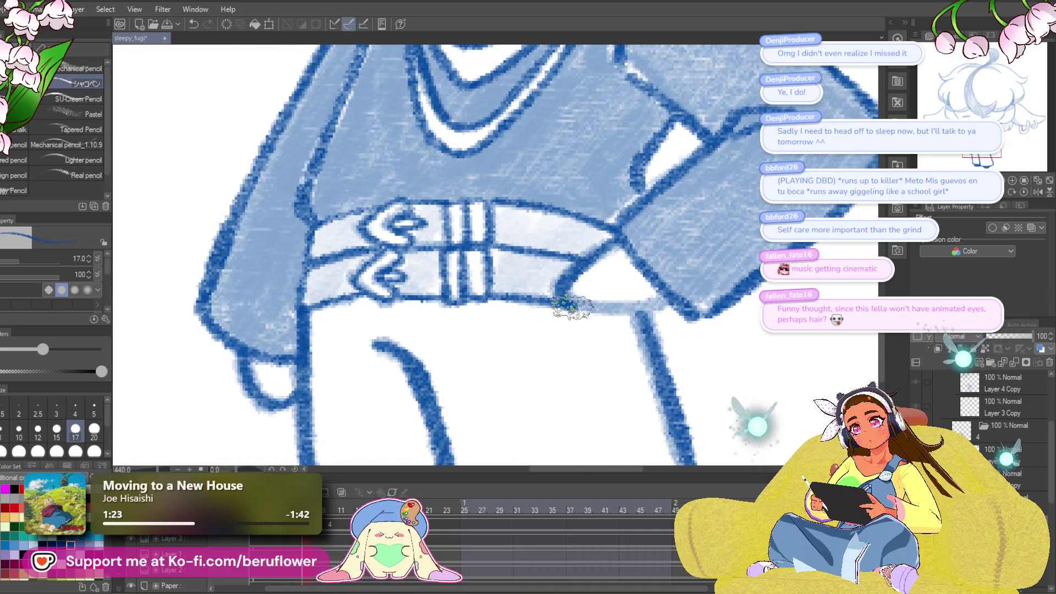
- Ink the turtleneck collar's top edge under the mustache at close zoom, then zoom back out
{"action": "scroll", "coordinate": [650, 303], "scroll_direction": "down", "scroll_amount": 6}
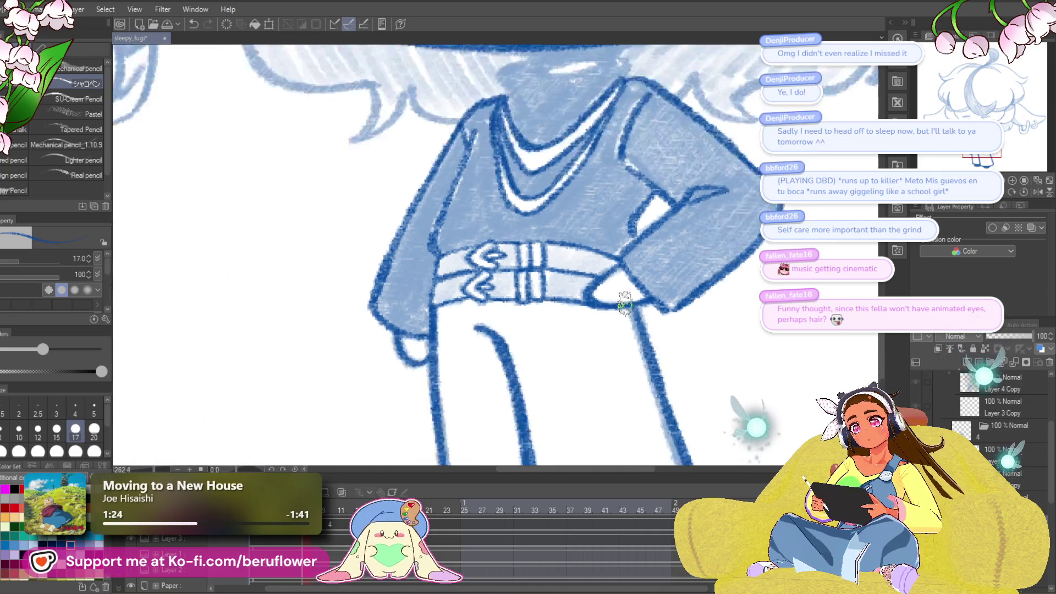
{"action": "scroll", "coordinate": [625, 304], "scroll_direction": "up", "scroll_amount": 5}
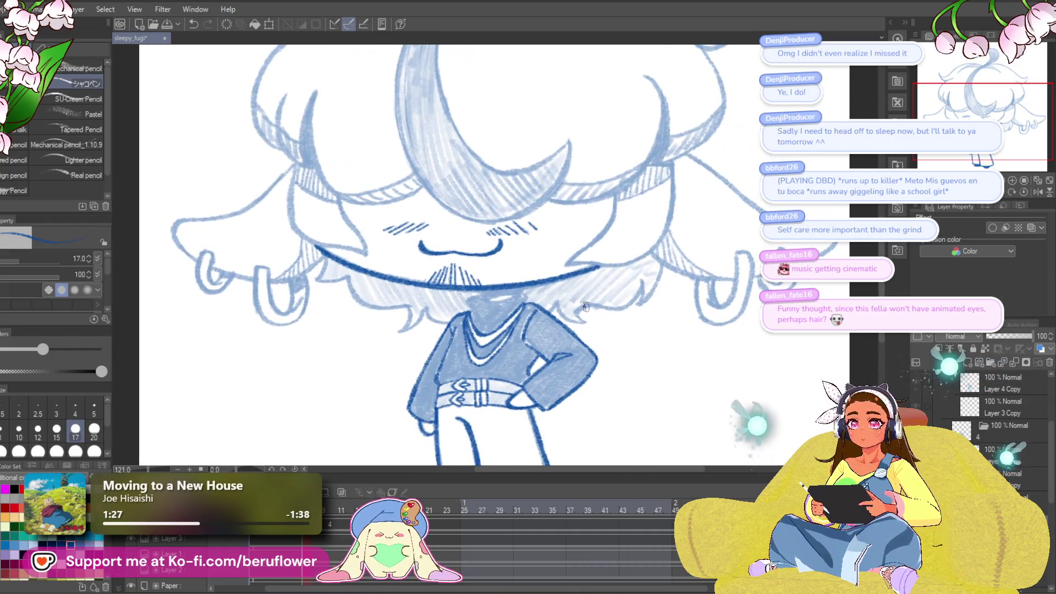
{"action": "left_click_drag", "start_coordinate": [586, 306], "coordinate": [613, 305]}
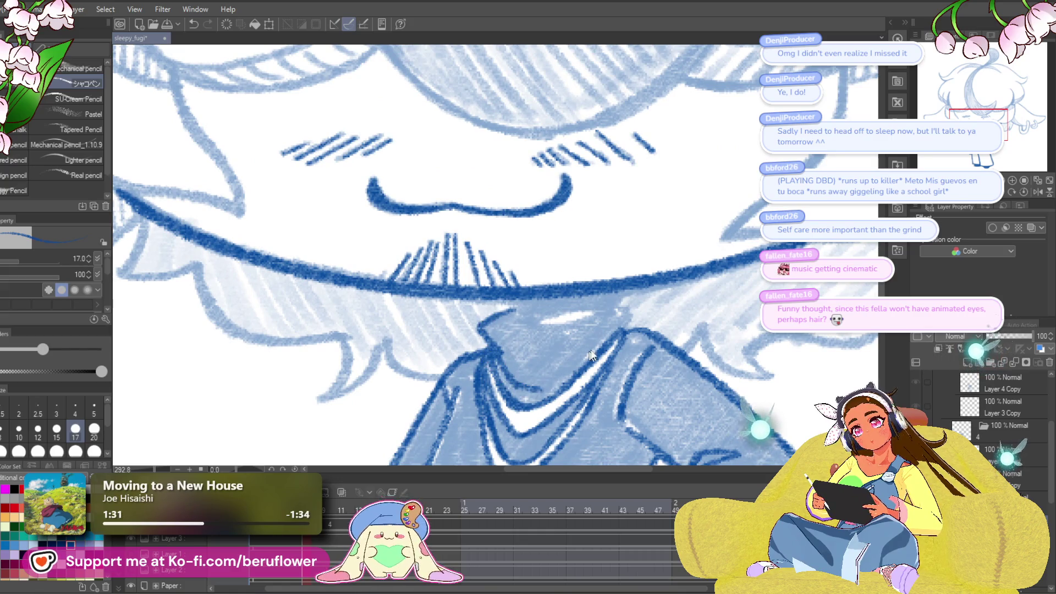
{"action": "left_click_drag", "start_coordinate": [542, 388], "coordinate": [481, 313]}
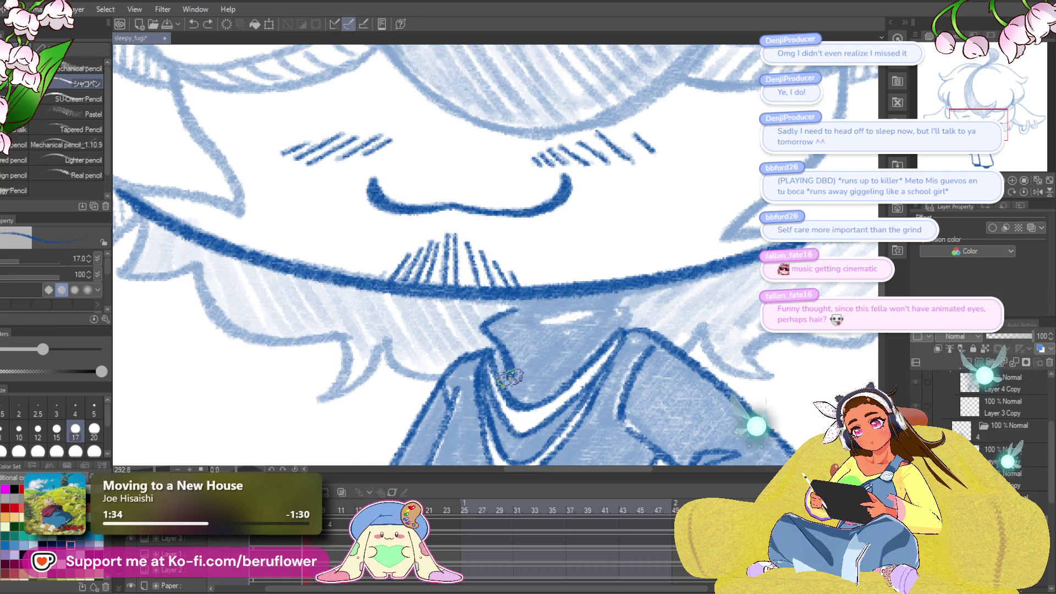
{"action": "left_click_drag", "start_coordinate": [654, 331], "coordinate": [611, 334]}
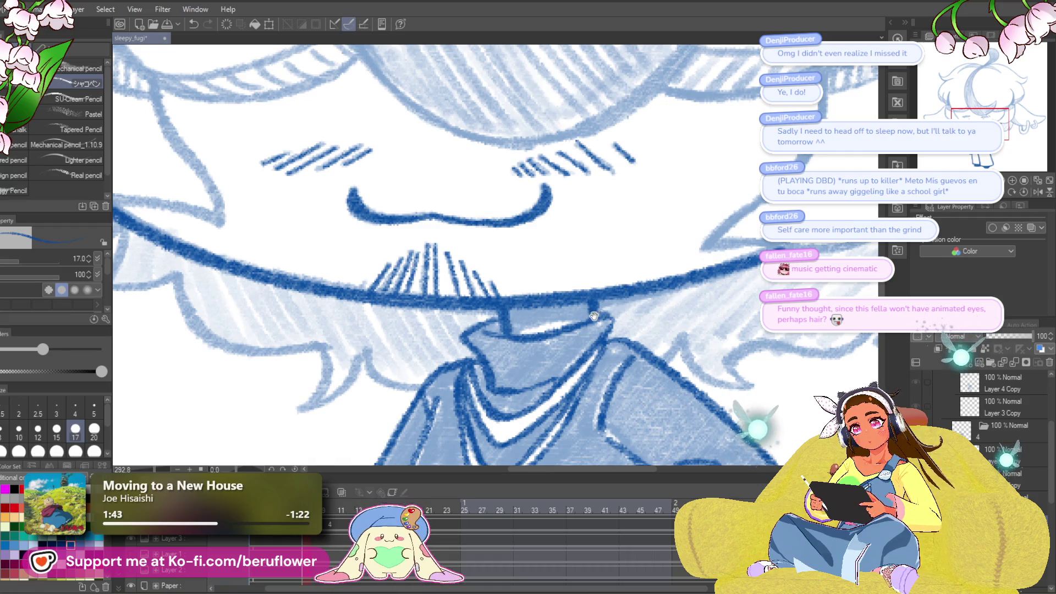
{"action": "left_click_drag", "start_coordinate": [594, 317], "coordinate": [594, 312]}
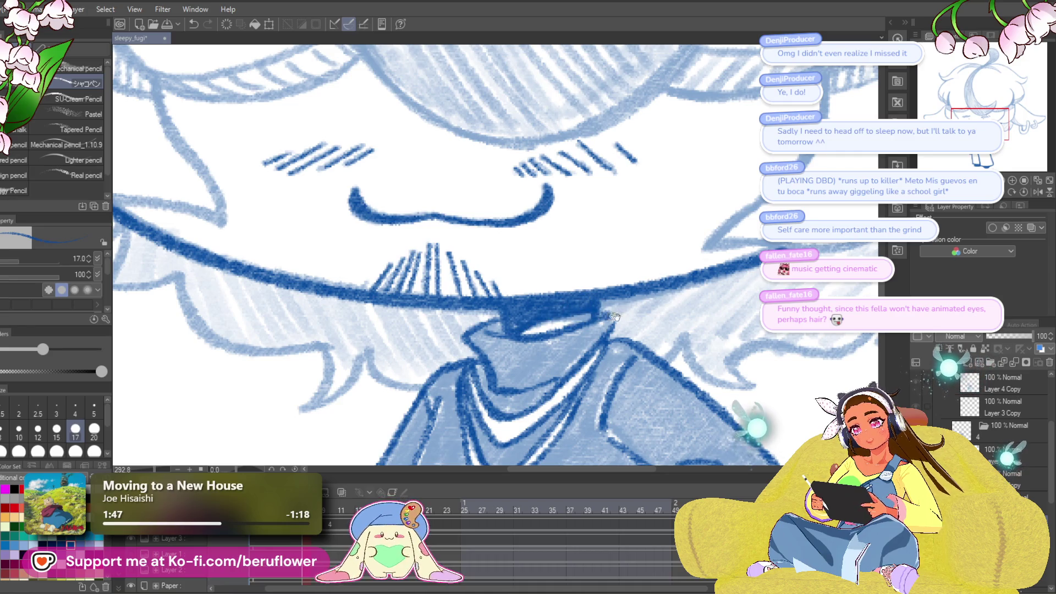
{"action": "mouse_move", "coordinate": [615, 317]}
{"action": "left_mouse_down"}
{"action": "mouse_move", "coordinate": [583, 320]}
{"action": "mouse_move", "coordinate": [715, 318]}
{"action": "mouse_move", "coordinate": [653, 319]}
{"action": "left_mouse_up"}
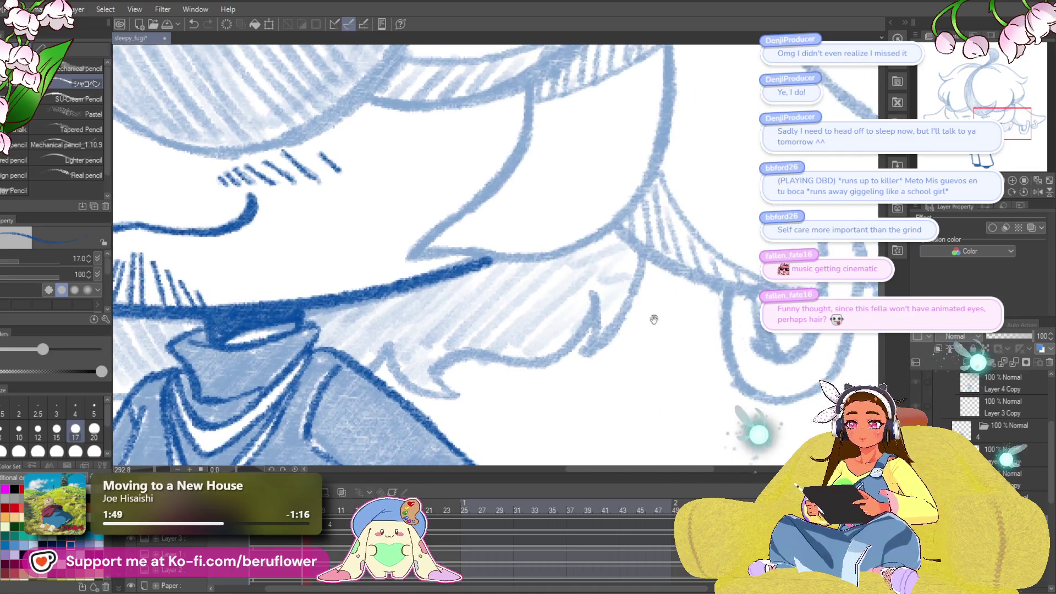
{"action": "scroll", "coordinate": [653, 320], "scroll_direction": "down", "scroll_amount": 5}
- Ink two short vertical lines under the mustache
{"action": "scroll", "coordinate": [585, 400], "scroll_direction": "up", "scroll_amount": 1}
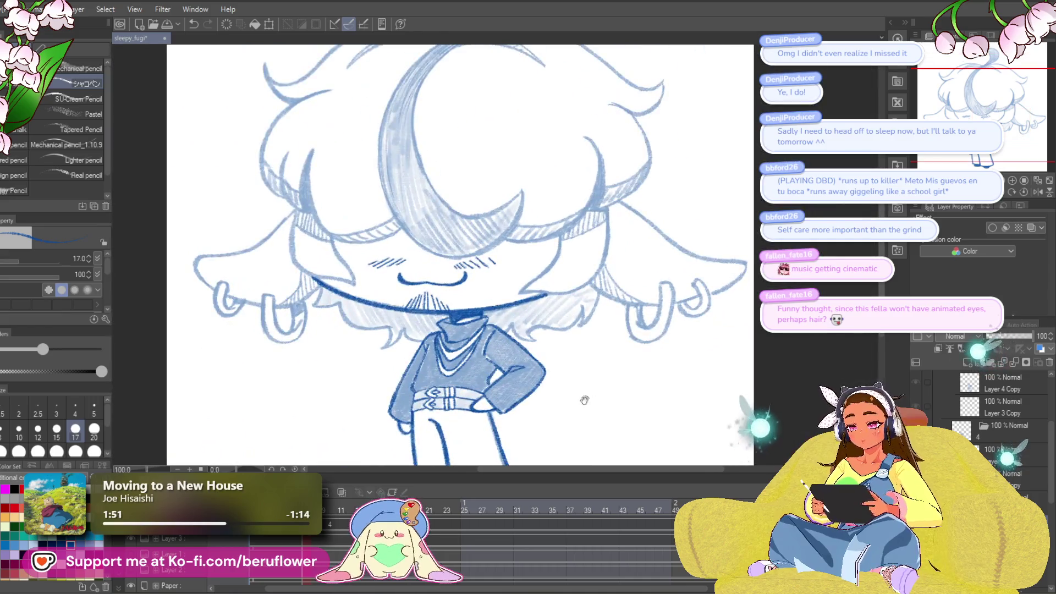
{"action": "mouse_move", "coordinate": [585, 400]}
{"action": "left_mouse_down"}
{"action": "mouse_move", "coordinate": [544, 374]}
{"action": "mouse_move", "coordinate": [552, 367]}
{"action": "left_mouse_up"}
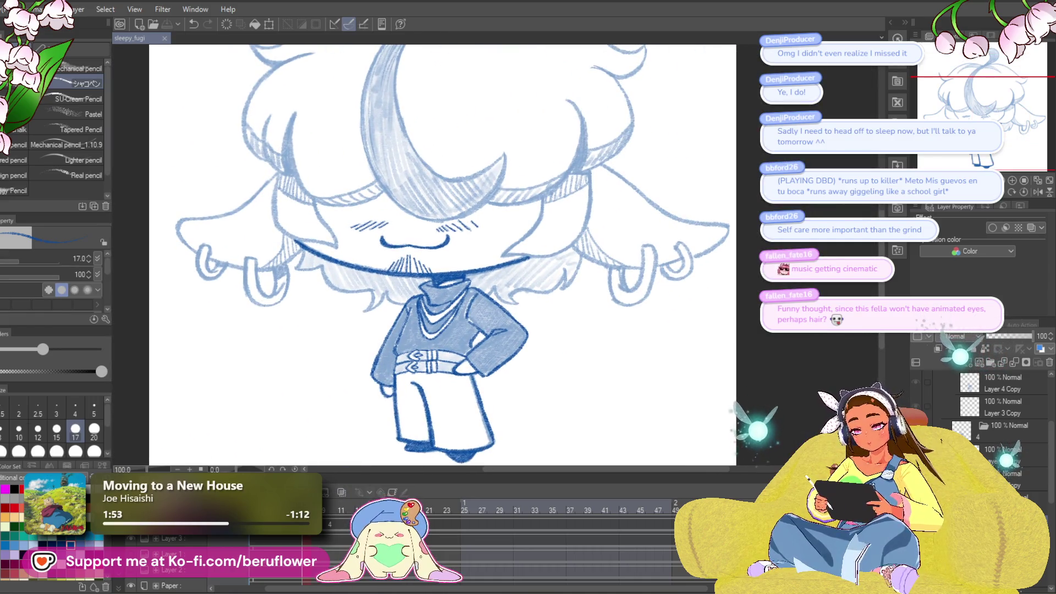
{"action": "scroll", "coordinate": [402, 302], "scroll_direction": "up", "scroll_amount": 5}
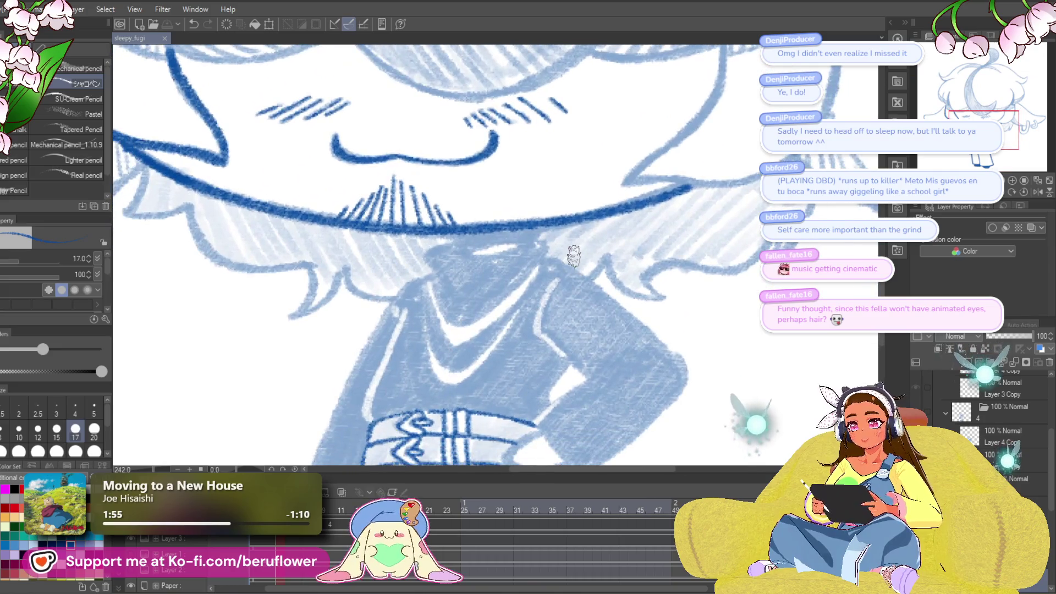
{"action": "scroll", "coordinate": [574, 255], "scroll_direction": "up", "scroll_amount": 3}
{"action": "left_click_drag", "start_coordinate": [468, 220], "coordinate": [469, 245]}
{"action": "scroll", "coordinate": [474, 245], "scroll_direction": "up", "scroll_amount": 2}
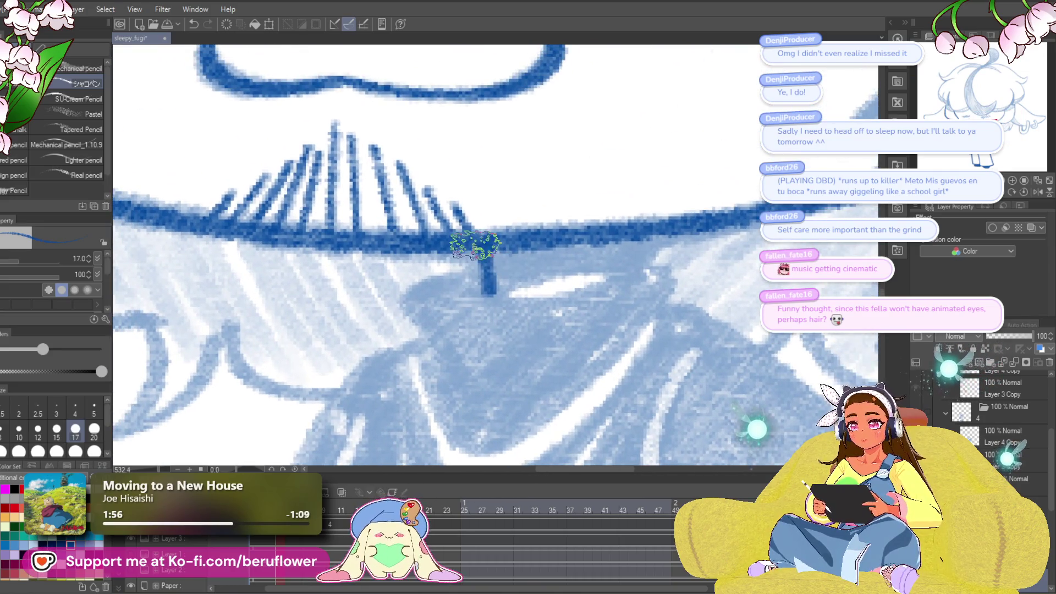
{"action": "mouse_move", "coordinate": [630, 243]}
{"action": "left_mouse_down"}
{"action": "mouse_move", "coordinate": [633, 275]}
{"action": "mouse_move", "coordinate": [491, 279]}
{"action": "mouse_move", "coordinate": [506, 248]}
{"action": "mouse_move", "coordinate": [566, 243]}
{"action": "mouse_move", "coordinate": [622, 264]}
{"action": "left_mouse_up"}
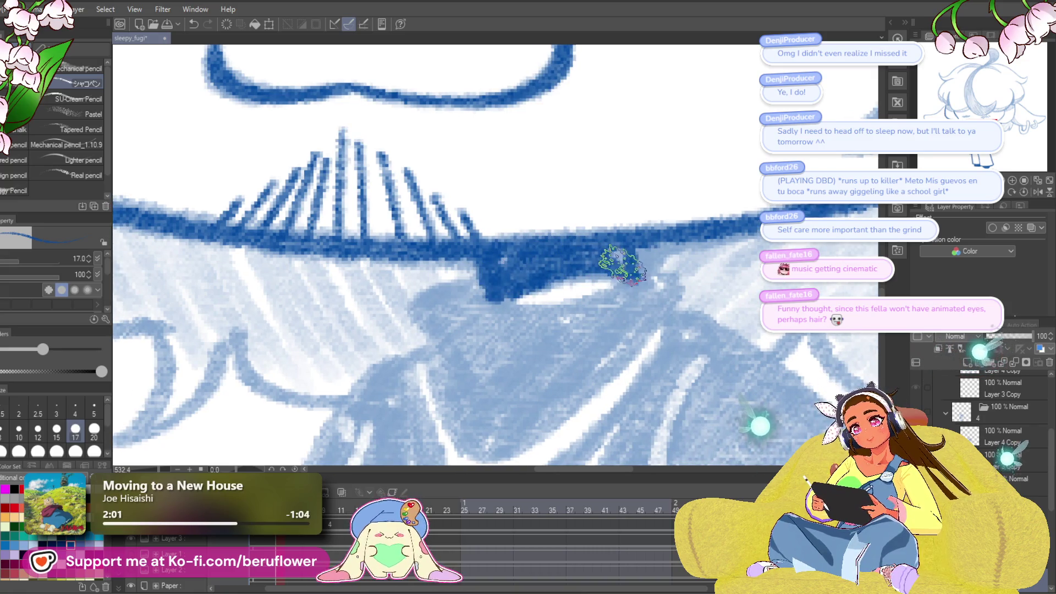
- Redraw the face edge under the brim, then ink the lower eyelid and left cheek line
{"action": "mouse_move", "coordinate": [492, 252]}
{"action": "left_mouse_down"}
{"action": "mouse_move", "coordinate": [538, 199]}
{"action": "mouse_move", "coordinate": [492, 264]}
{"action": "mouse_move", "coordinate": [504, 317]}
{"action": "mouse_move", "coordinate": [594, 330]}
{"action": "left_mouse_up"}
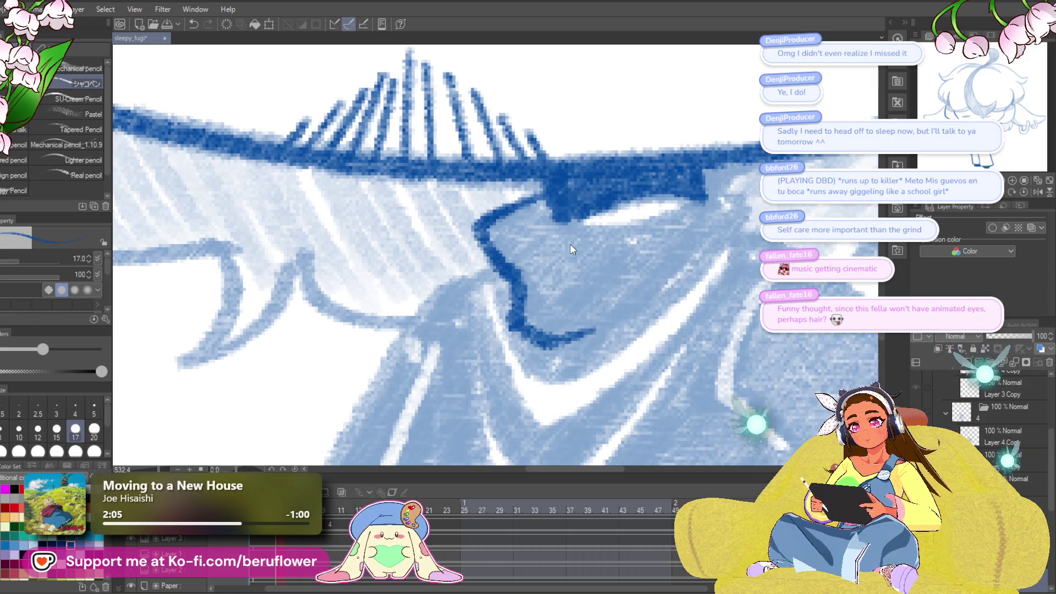
{"action": "key", "text": "ctrl+z"}
{"action": "mouse_move", "coordinate": [536, 200]}
{"action": "left_mouse_down"}
{"action": "mouse_move", "coordinate": [473, 242]}
{"action": "mouse_move", "coordinate": [514, 327]}
{"action": "mouse_move", "coordinate": [617, 324]}
{"action": "left_mouse_up"}
{"action": "mouse_move", "coordinate": [729, 218]}
{"action": "left_mouse_down"}
{"action": "mouse_move", "coordinate": [672, 254]}
{"action": "mouse_move", "coordinate": [559, 245]}
{"action": "mouse_move", "coordinate": [445, 258]}
{"action": "left_mouse_up"}
{"action": "left_click_drag", "start_coordinate": [662, 233], "coordinate": [641, 216]}
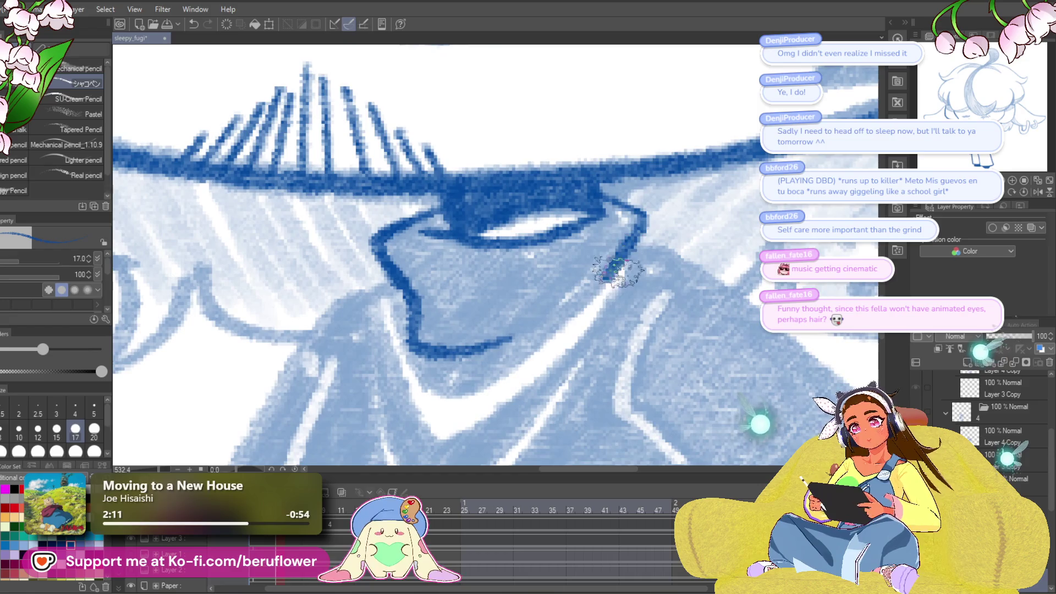
{"action": "mouse_move", "coordinate": [611, 283]}
{"action": "left_mouse_down"}
{"action": "mouse_move", "coordinate": [641, 203]}
{"action": "mouse_move", "coordinate": [554, 271]}
{"action": "mouse_move", "coordinate": [465, 305]}
{"action": "left_mouse_up"}
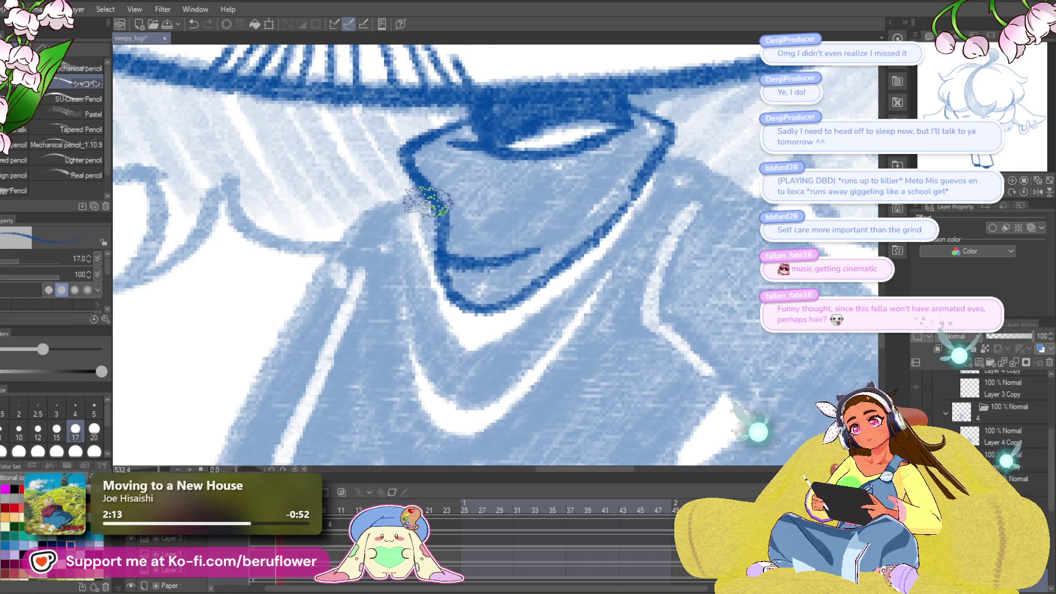
{"action": "mouse_move", "coordinate": [421, 190]}
{"action": "left_mouse_down"}
{"action": "mouse_move", "coordinate": [435, 308]}
{"action": "mouse_move", "coordinate": [478, 346]}
{"action": "left_mouse_up"}
- Ink and darken both jawlines from the hat brim down to the chin
{"action": "left_click_drag", "start_coordinate": [602, 277], "coordinate": [624, 291]}
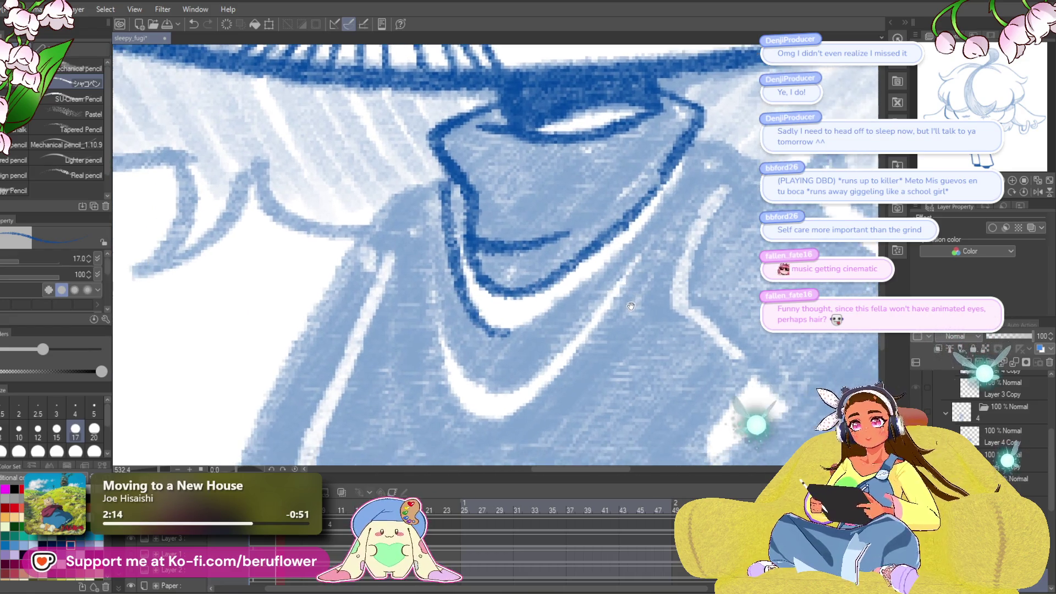
{"action": "mouse_move", "coordinate": [503, 360]}
{"action": "left_mouse_down"}
{"action": "mouse_move", "coordinate": [605, 284]}
{"action": "mouse_move", "coordinate": [692, 144]}
{"action": "left_mouse_up"}
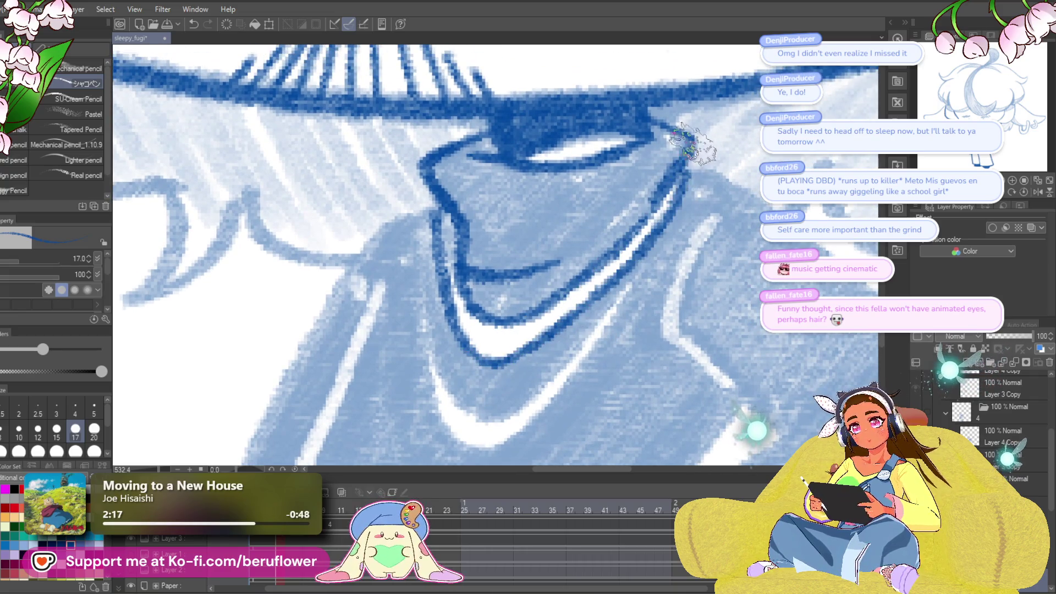
{"action": "left_click_drag", "start_coordinate": [656, 297], "coordinate": [657, 257]}
{"action": "mouse_move", "coordinate": [674, 186]}
{"action": "left_mouse_down"}
{"action": "mouse_move", "coordinate": [490, 388]}
{"action": "mouse_move", "coordinate": [443, 311]}
{"action": "left_mouse_up"}
{"action": "mouse_move", "coordinate": [432, 245]}
{"action": "left_mouse_down"}
{"action": "mouse_move", "coordinate": [462, 335]}
{"action": "mouse_move", "coordinate": [437, 167]}
{"action": "mouse_move", "coordinate": [424, 297]}
{"action": "mouse_move", "coordinate": [443, 380]}
{"action": "left_mouse_up"}
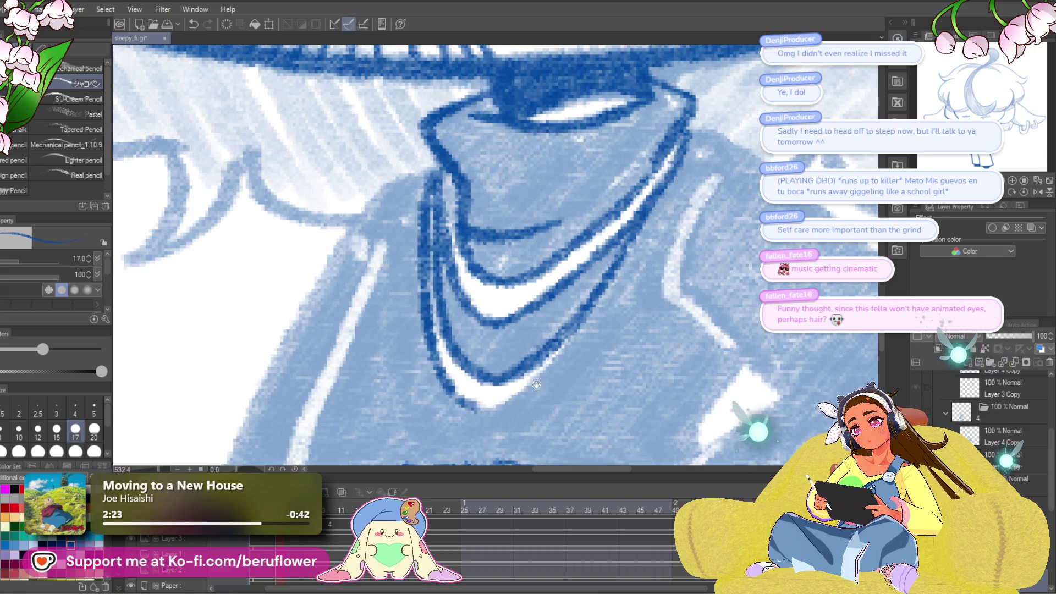
{"action": "left_click_drag", "start_coordinate": [536, 384], "coordinate": [502, 390]}
{"action": "left_click_drag", "start_coordinate": [633, 190], "coordinate": [551, 308]}
{"action": "left_click_drag", "start_coordinate": [614, 237], "coordinate": [490, 394]}
{"action": "left_click_drag", "start_coordinate": [567, 333], "coordinate": [477, 395]}
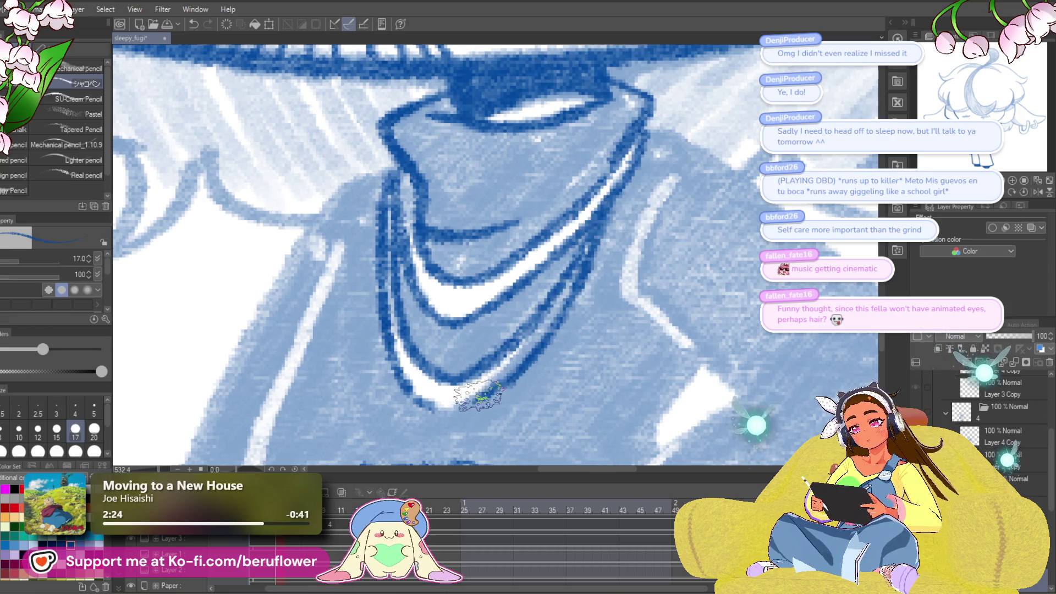
{"action": "scroll", "coordinate": [584, 303], "scroll_direction": "down", "scroll_amount": 5}
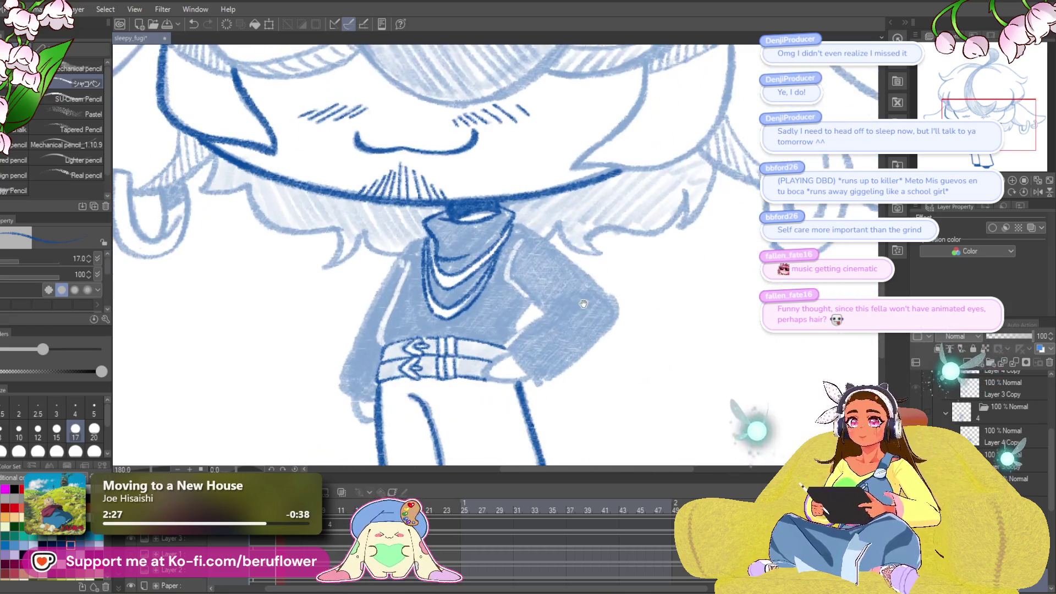
- Ink the outline from the hair edge down to the arm and the long diagonal from the collar
{"action": "scroll", "coordinate": [418, 273], "scroll_direction": "up", "scroll_amount": 5}
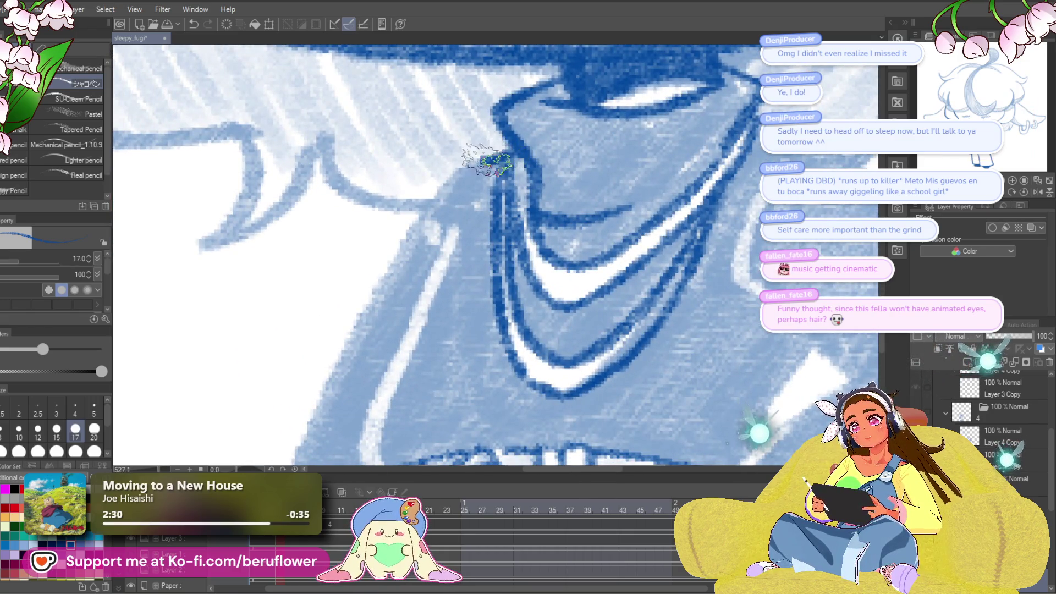
{"action": "left_click_drag", "start_coordinate": [487, 160], "coordinate": [484, 66]}
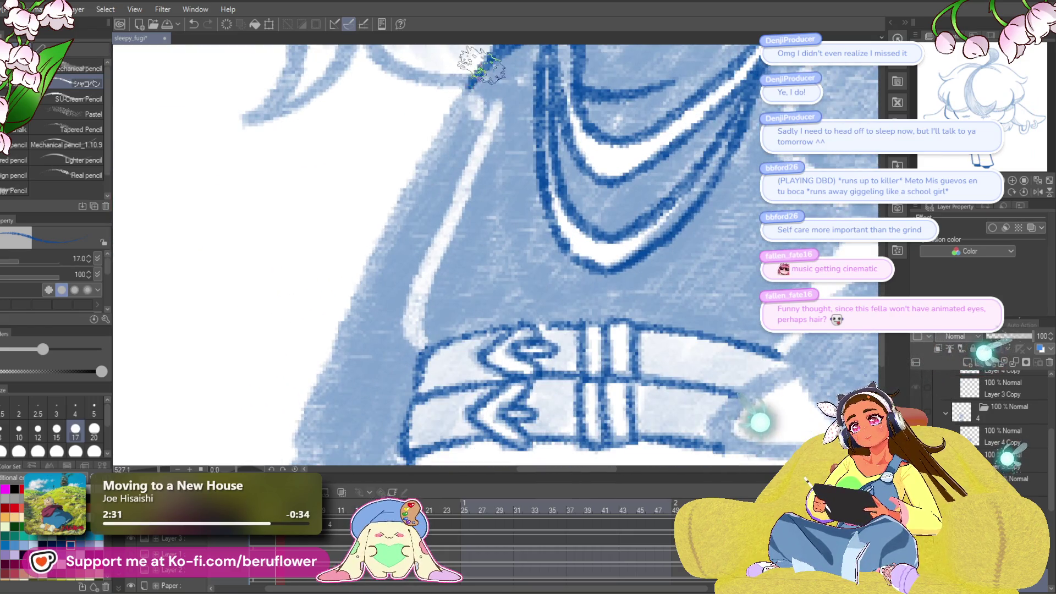
{"action": "mouse_move", "coordinate": [412, 169]}
{"action": "left_mouse_down"}
{"action": "mouse_move", "coordinate": [392, 258]}
{"action": "mouse_move", "coordinate": [473, 289]}
{"action": "mouse_move", "coordinate": [512, 278]}
{"action": "left_mouse_up"}
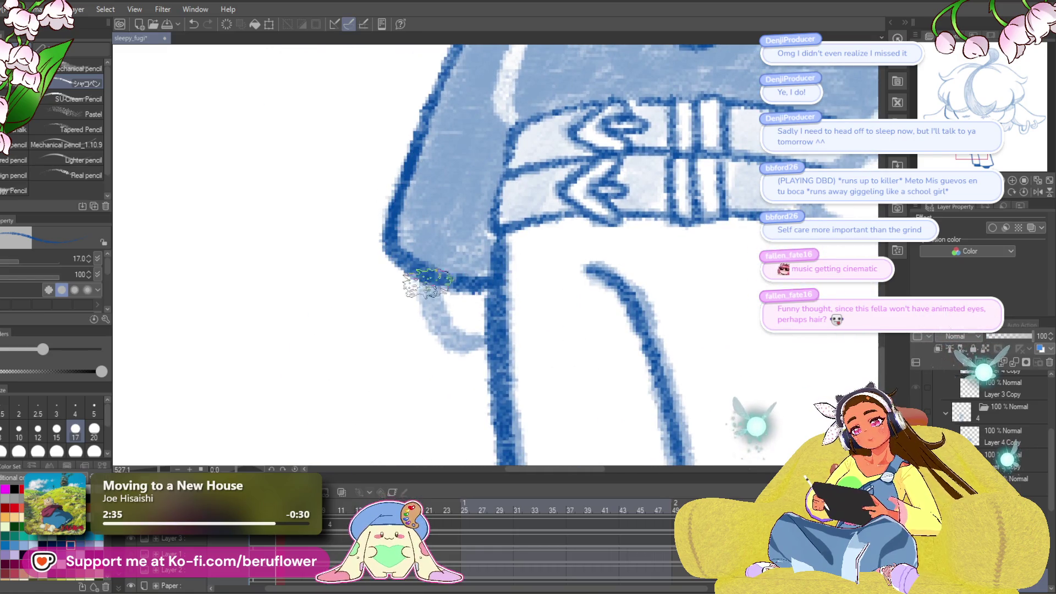
{"action": "scroll", "coordinate": [495, 286], "scroll_direction": "up", "scroll_amount": 5}
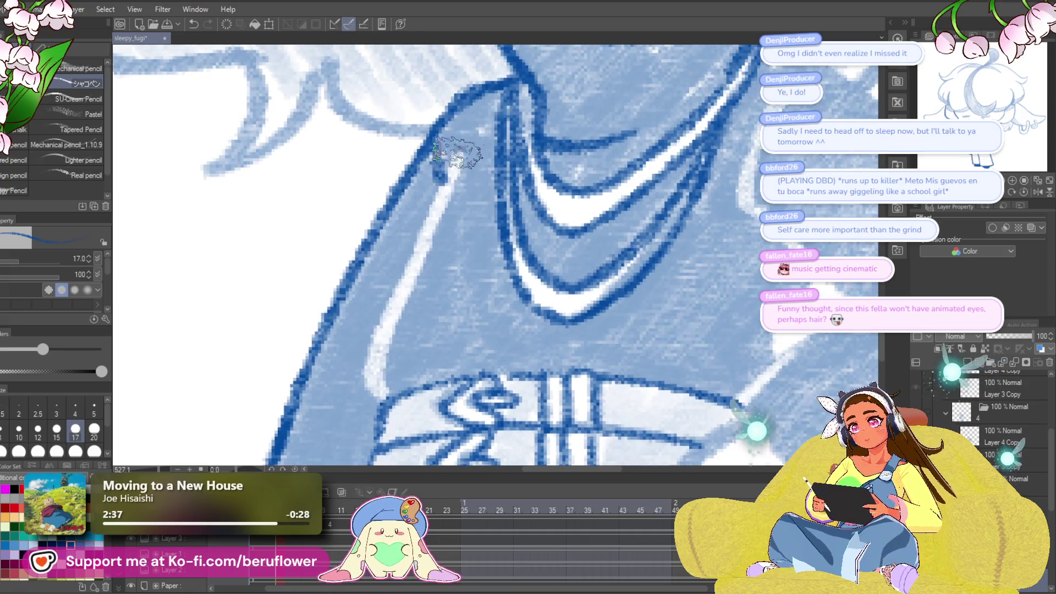
{"action": "mouse_move", "coordinate": [812, 221]}
{"action": "left_mouse_down"}
{"action": "mouse_move", "coordinate": [592, 238]}
{"action": "mouse_move", "coordinate": [570, 265]}
{"action": "left_mouse_up"}
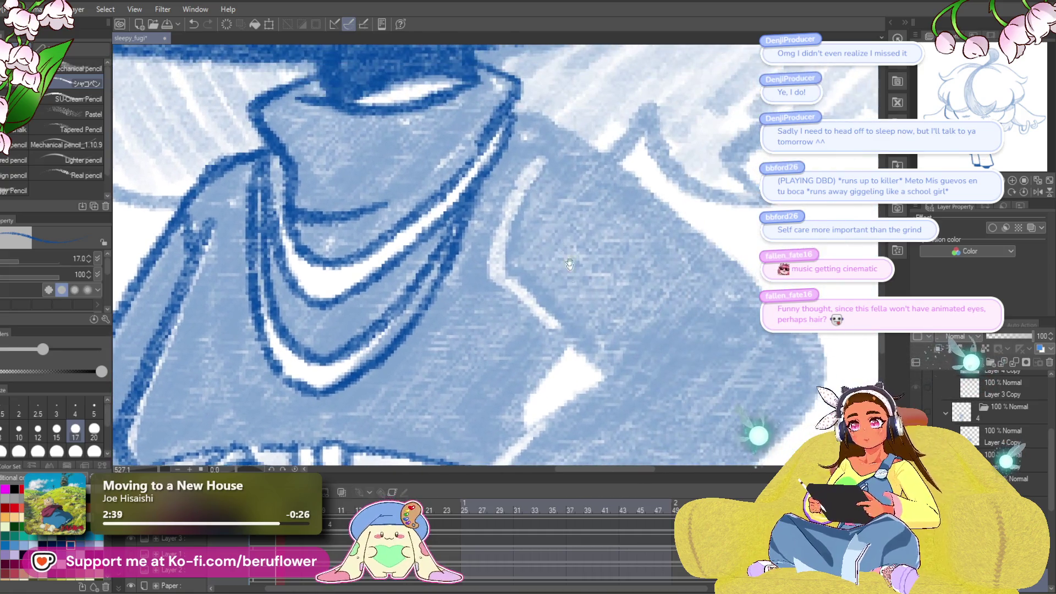
{"action": "mouse_move", "coordinate": [517, 116]}
{"action": "left_mouse_down"}
{"action": "mouse_move", "coordinate": [566, 126]}
{"action": "mouse_move", "coordinate": [688, 217]}
{"action": "mouse_move", "coordinate": [745, 284]}
{"action": "mouse_move", "coordinate": [606, 250]}
{"action": "mouse_move", "coordinate": [667, 184]}
{"action": "mouse_move", "coordinate": [602, 306]}
{"action": "mouse_move", "coordinate": [447, 420]}
{"action": "left_mouse_up"}
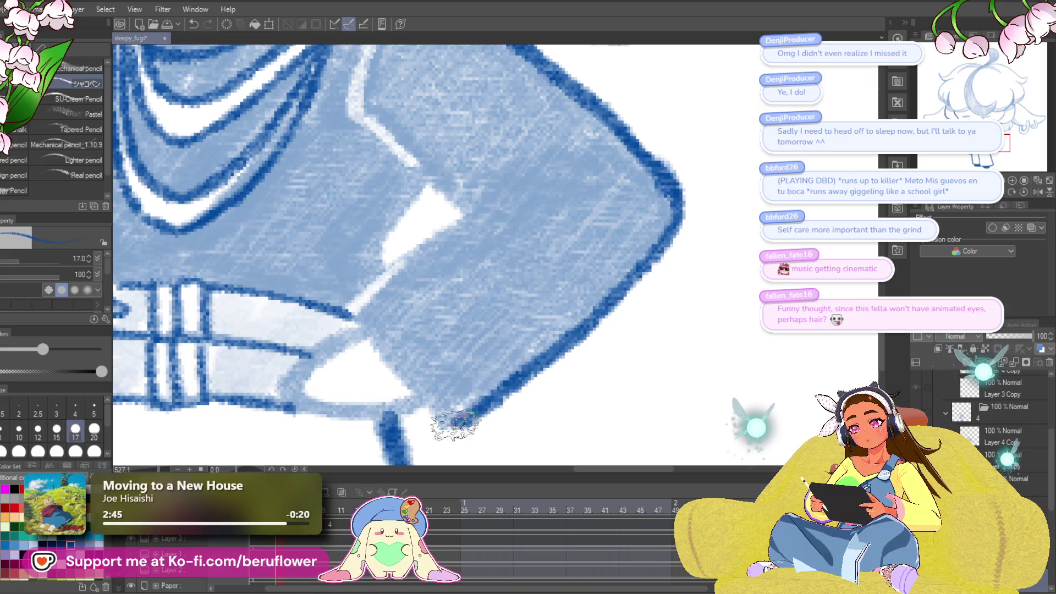
- Ink the sleeve up to the shoulder, short strokes off the collar corner, and the belt side
{"action": "mouse_move", "coordinate": [394, 305]}
{"action": "left_mouse_down"}
{"action": "mouse_move", "coordinate": [424, 341]}
{"action": "mouse_move", "coordinate": [658, 198]}
{"action": "mouse_move", "coordinate": [531, 256]}
{"action": "left_mouse_up"}
{"action": "left_click_drag", "start_coordinate": [550, 297], "coordinate": [424, 192]}
{"action": "mouse_move", "coordinate": [423, 193]}
{"action": "left_mouse_down"}
{"action": "mouse_move", "coordinate": [456, 269]}
{"action": "mouse_move", "coordinate": [490, 171]}
{"action": "mouse_move", "coordinate": [528, 118]}
{"action": "left_mouse_up"}
{"action": "left_click_drag", "start_coordinate": [520, 330], "coordinate": [649, 168]}
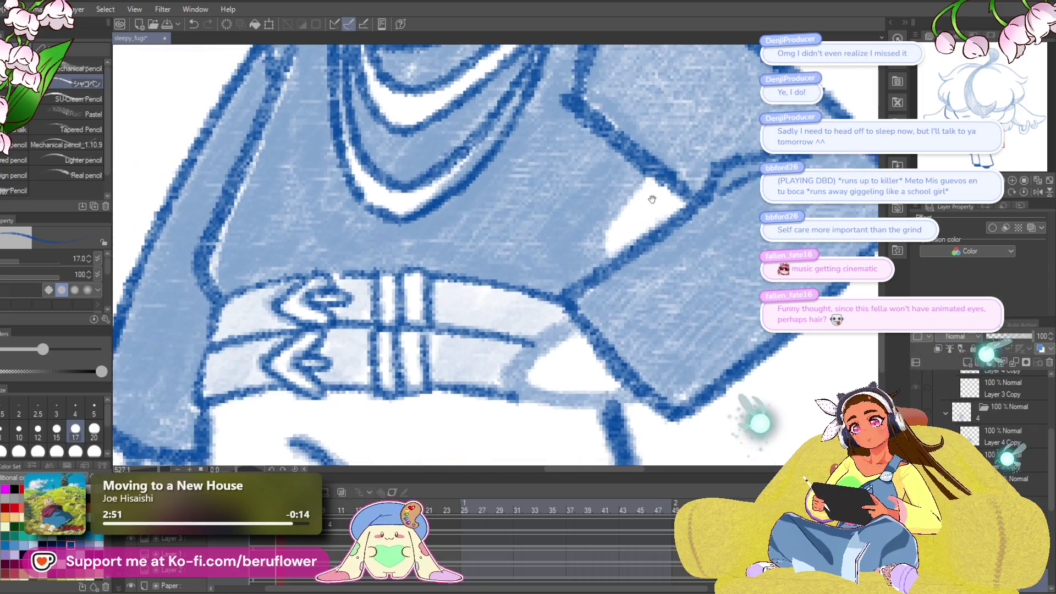
{"action": "left_click_drag", "start_coordinate": [610, 258], "coordinate": [643, 175]}
{"action": "mouse_move", "coordinate": [632, 226]}
{"action": "left_mouse_down"}
{"action": "mouse_move", "coordinate": [551, 294]}
{"action": "mouse_move", "coordinate": [620, 314]}
{"action": "left_mouse_up"}
- Ink the V-shaped hair strand and its curled, hooked tip in dark blue
{"action": "scroll", "coordinate": [516, 220], "scroll_direction": "down", "scroll_amount": 5}
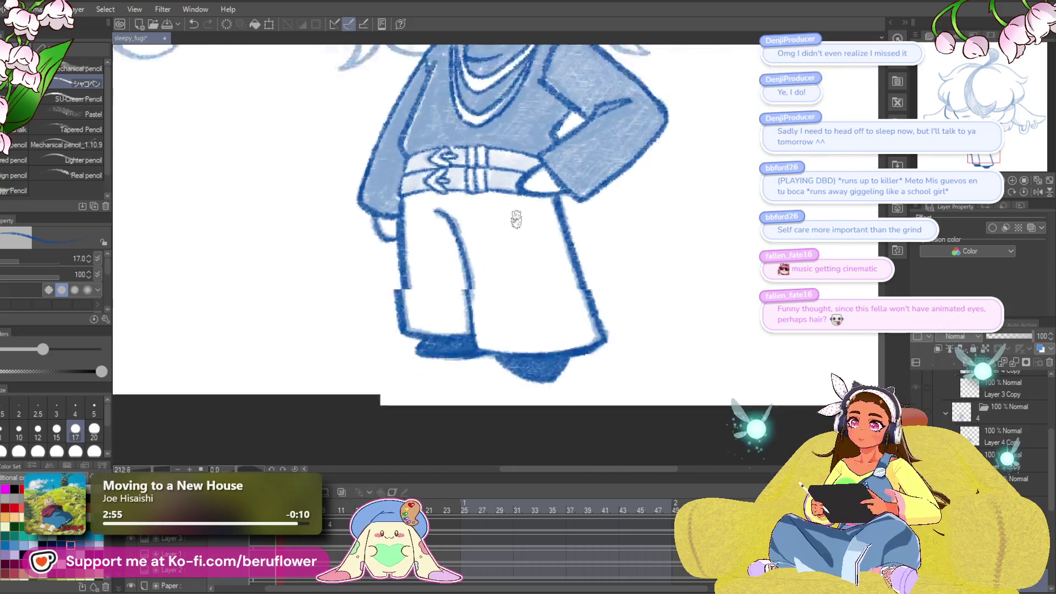
{"action": "mouse_move", "coordinate": [517, 220]}
{"action": "left_mouse_down"}
{"action": "mouse_move", "coordinate": [681, 370]}
{"action": "mouse_move", "coordinate": [677, 325]}
{"action": "mouse_move", "coordinate": [681, 352]}
{"action": "left_mouse_up"}
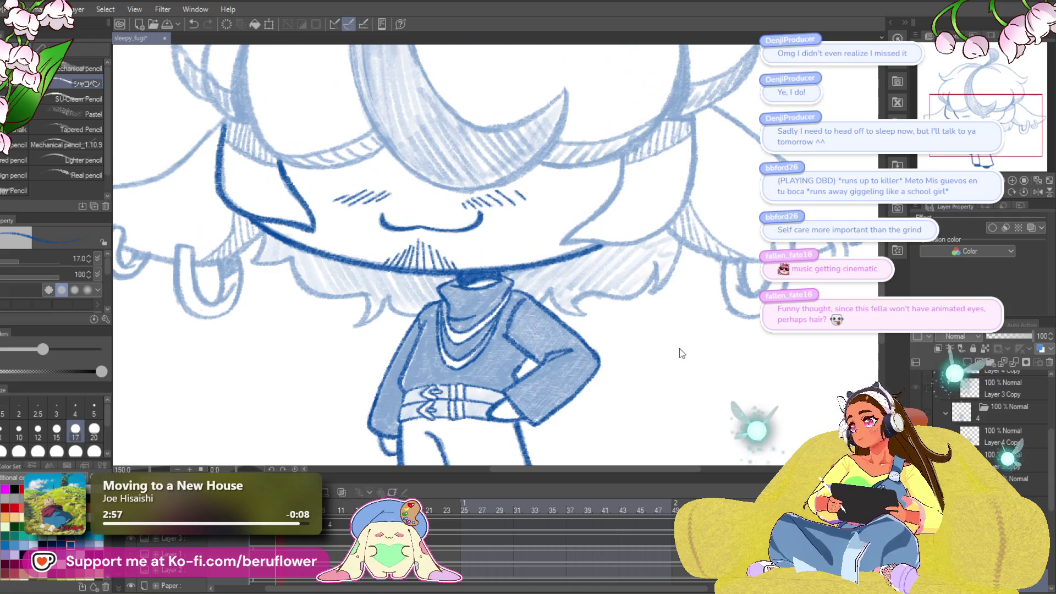
{"action": "scroll", "coordinate": [666, 319], "scroll_direction": "up", "scroll_amount": 8}
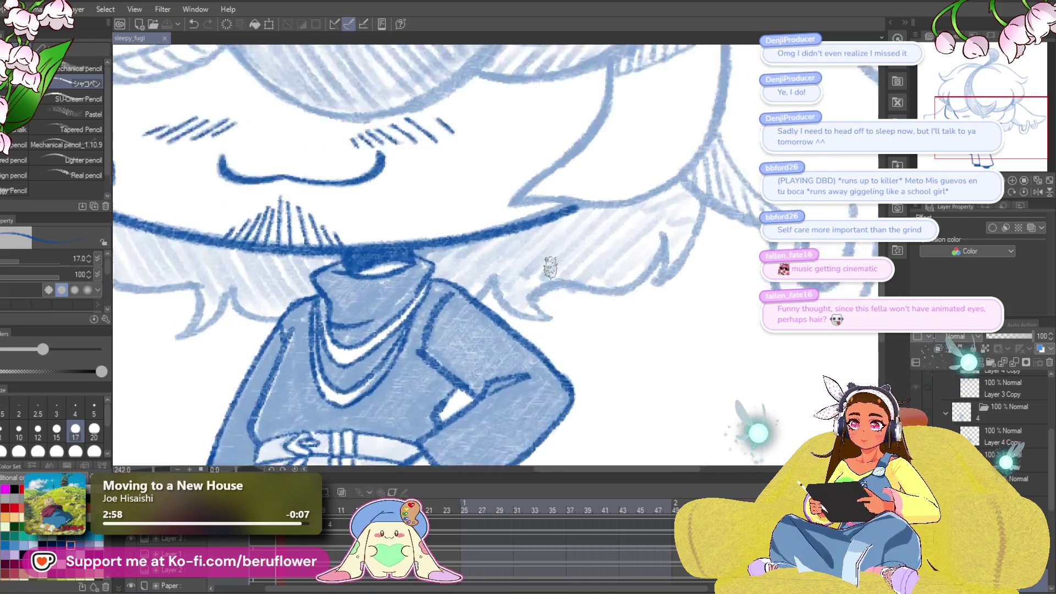
{"action": "mouse_move", "coordinate": [674, 238]}
{"action": "left_mouse_down"}
{"action": "mouse_move", "coordinate": [663, 303]}
{"action": "mouse_move", "coordinate": [729, 194]}
{"action": "left_mouse_up"}
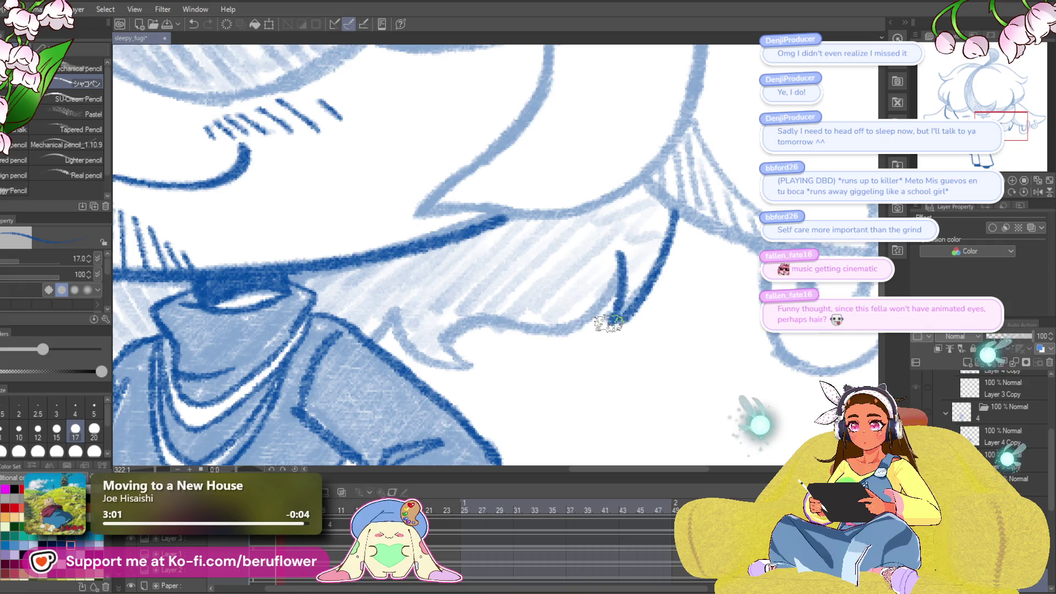
{"action": "left_click_drag", "start_coordinate": [674, 237], "coordinate": [623, 308]}
{"action": "mouse_move", "coordinate": [514, 303]}
{"action": "left_mouse_down"}
{"action": "mouse_move", "coordinate": [528, 349]}
{"action": "mouse_move", "coordinate": [636, 322]}
{"action": "left_mouse_up"}
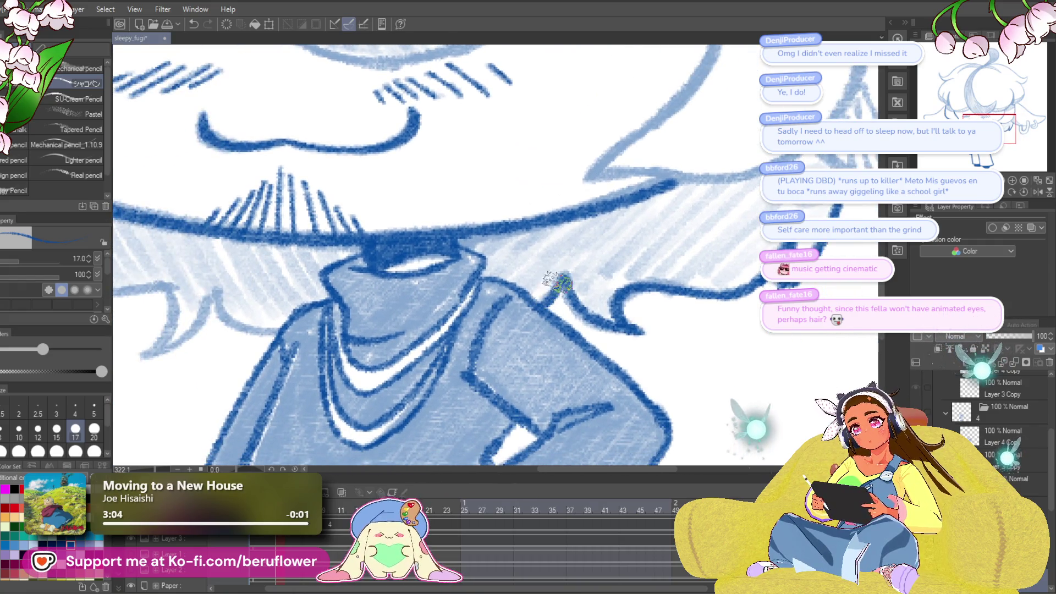
{"action": "mouse_move", "coordinate": [559, 283]}
{"action": "left_mouse_down"}
{"action": "mouse_move", "coordinate": [388, 242]}
{"action": "mouse_move", "coordinate": [356, 305]}
{"action": "mouse_move", "coordinate": [413, 311]}
{"action": "left_mouse_up"}
{"action": "left_click_drag", "start_coordinate": [478, 271], "coordinate": [422, 231]}
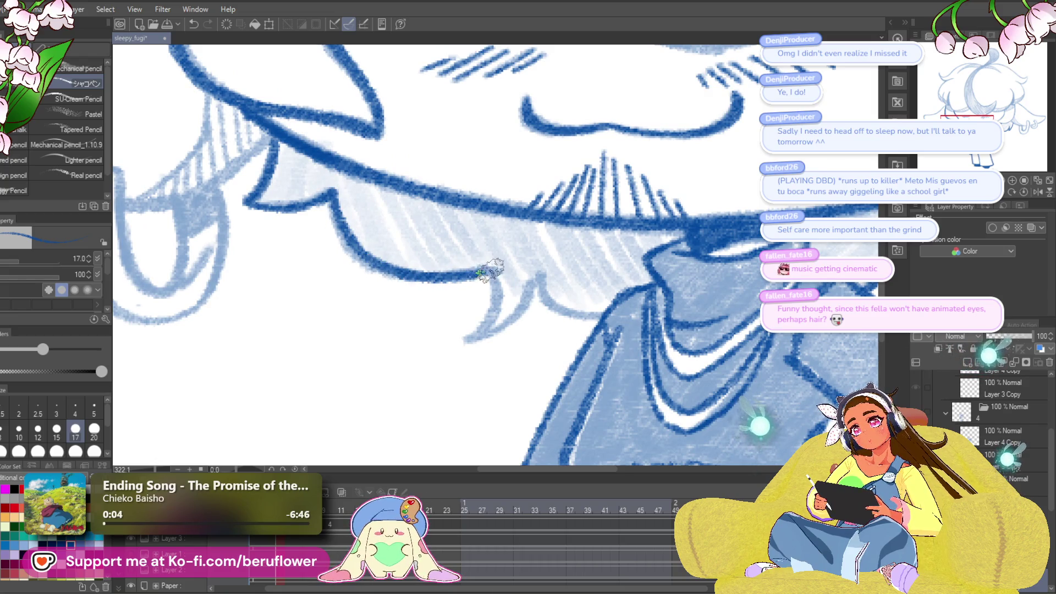
{"action": "mouse_move", "coordinate": [495, 305]}
{"action": "left_mouse_down"}
{"action": "mouse_move", "coordinate": [488, 344]}
{"action": "mouse_move", "coordinate": [473, 330]}
{"action": "mouse_move", "coordinate": [440, 352]}
{"action": "left_mouse_up"}
{"action": "left_click_drag", "start_coordinate": [461, 297], "coordinate": [527, 339]}
- Check the whole drawing, then ink the lower edge of the hair in dark blue
{"action": "key", "text": "ctrl+0"}
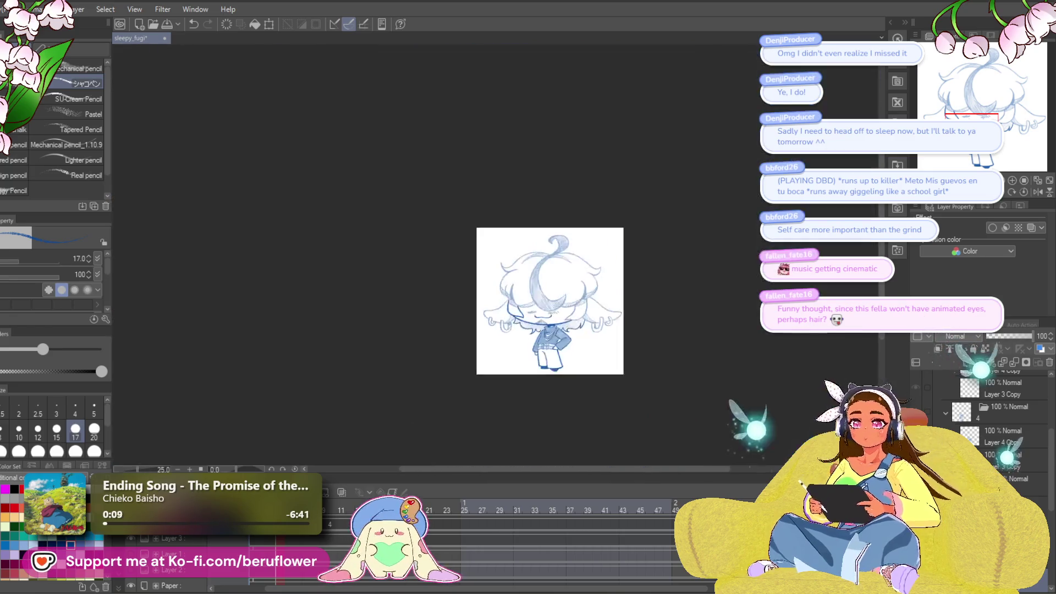
{"action": "scroll", "coordinate": [550, 275], "scroll_direction": "up", "scroll_amount": 5}
{"action": "left_click_drag", "start_coordinate": [707, 368], "coordinate": [718, 373]}
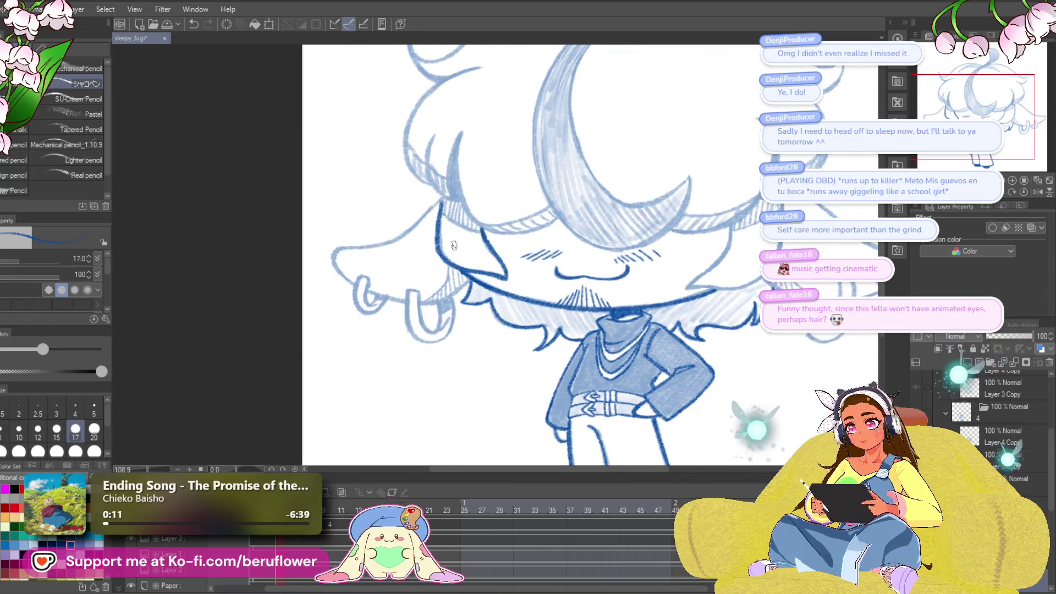
{"action": "scroll", "coordinate": [453, 245], "scroll_direction": "up", "scroll_amount": 3}
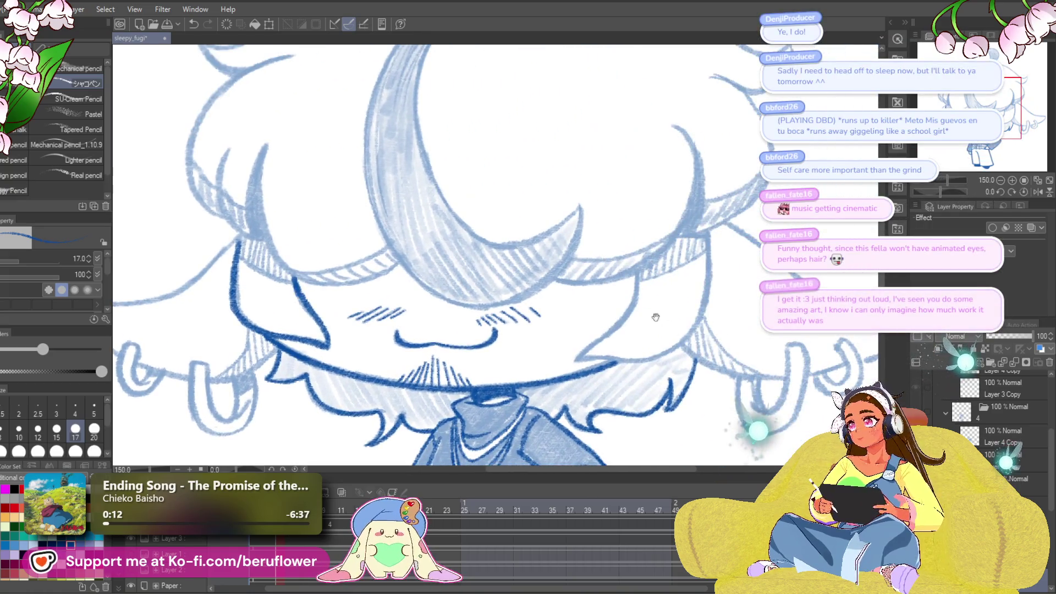
{"action": "scroll", "coordinate": [637, 332], "scroll_direction": "up", "scroll_amount": 5}
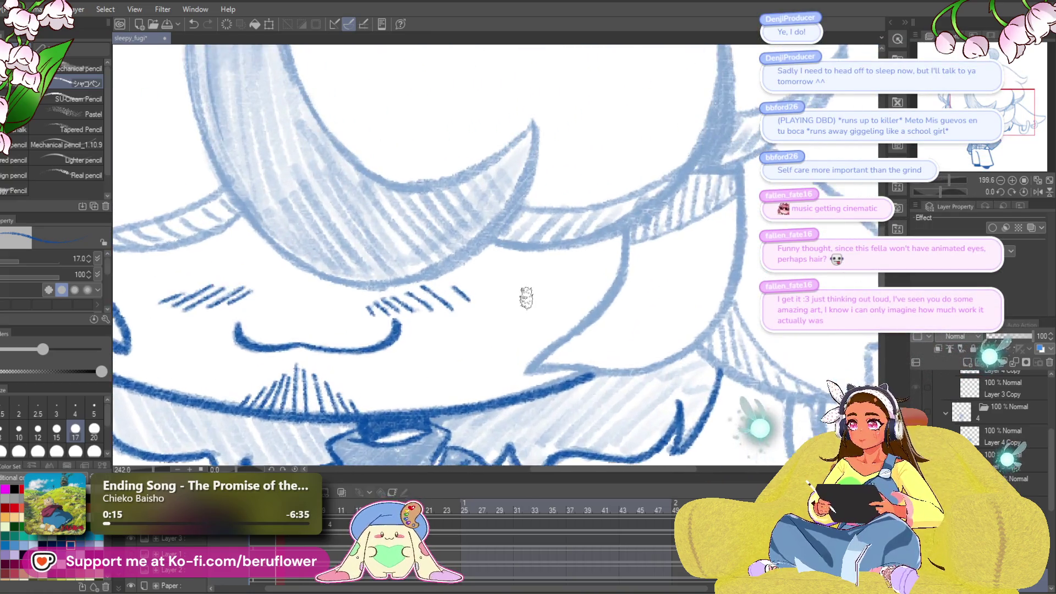
{"action": "left_click_drag", "start_coordinate": [739, 282], "coordinate": [612, 350]}
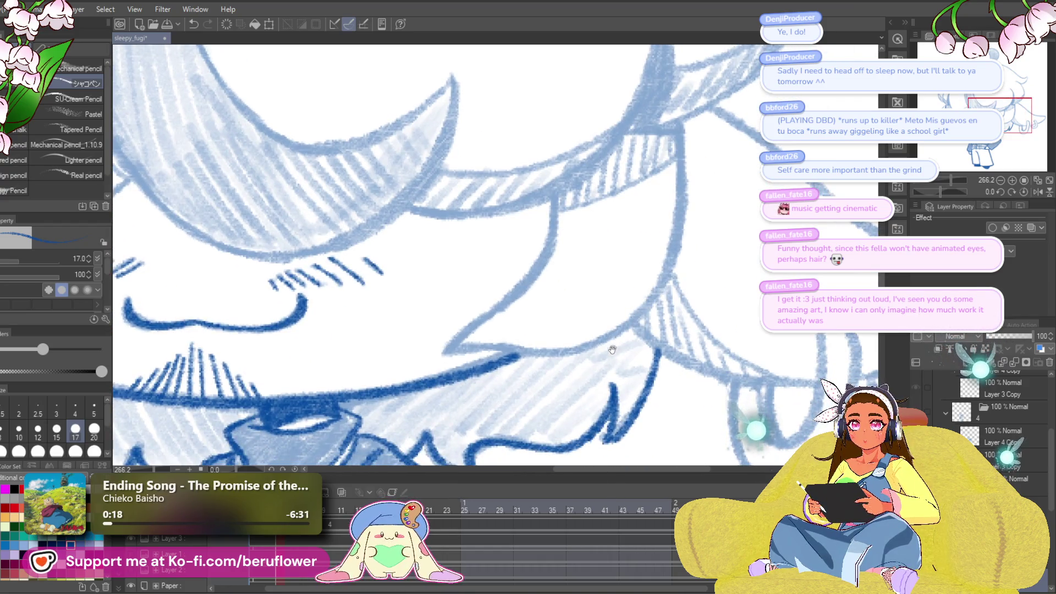
{"action": "mouse_move", "coordinate": [677, 330]}
{"action": "left_mouse_down"}
{"action": "mouse_move", "coordinate": [616, 352]}
{"action": "mouse_move", "coordinate": [667, 278]}
{"action": "left_mouse_up"}
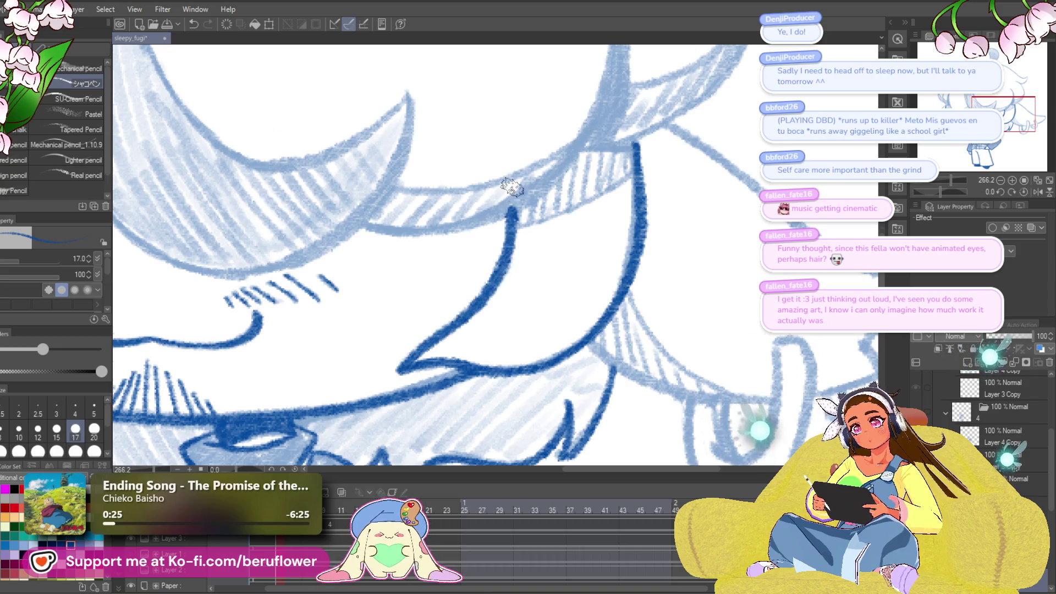
{"action": "scroll", "coordinate": [512, 188], "scroll_direction": "down", "scroll_amount": 5}
{"action": "scroll", "coordinate": [509, 302], "scroll_direction": "up", "scroll_amount": 6}
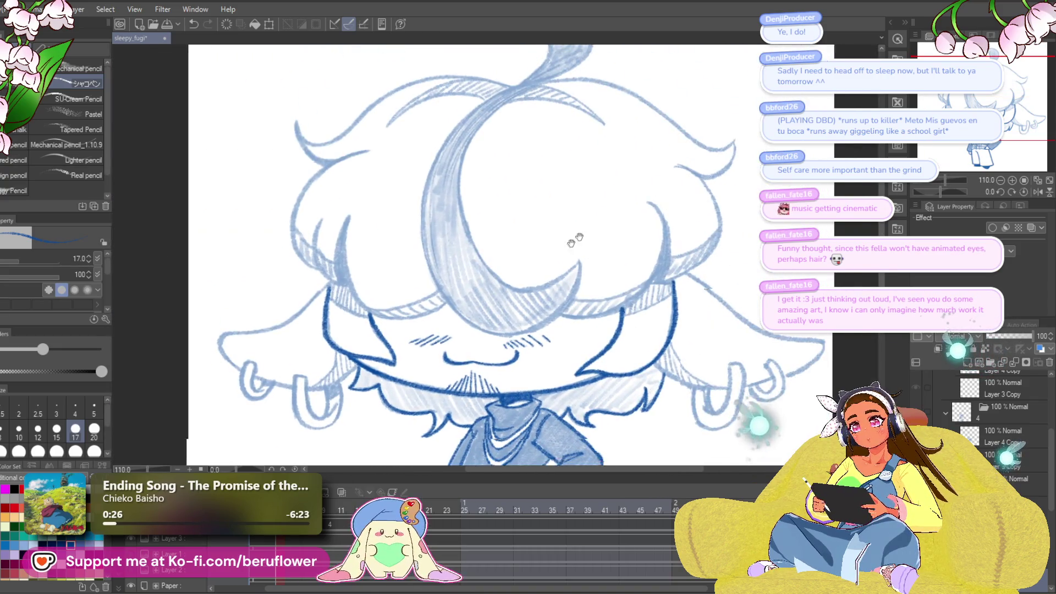
{"action": "mouse_move", "coordinate": [488, 271]}
{"action": "left_mouse_down"}
{"action": "mouse_move", "coordinate": [616, 255]}
{"action": "mouse_move", "coordinate": [616, 275]}
{"action": "left_mouse_up"}
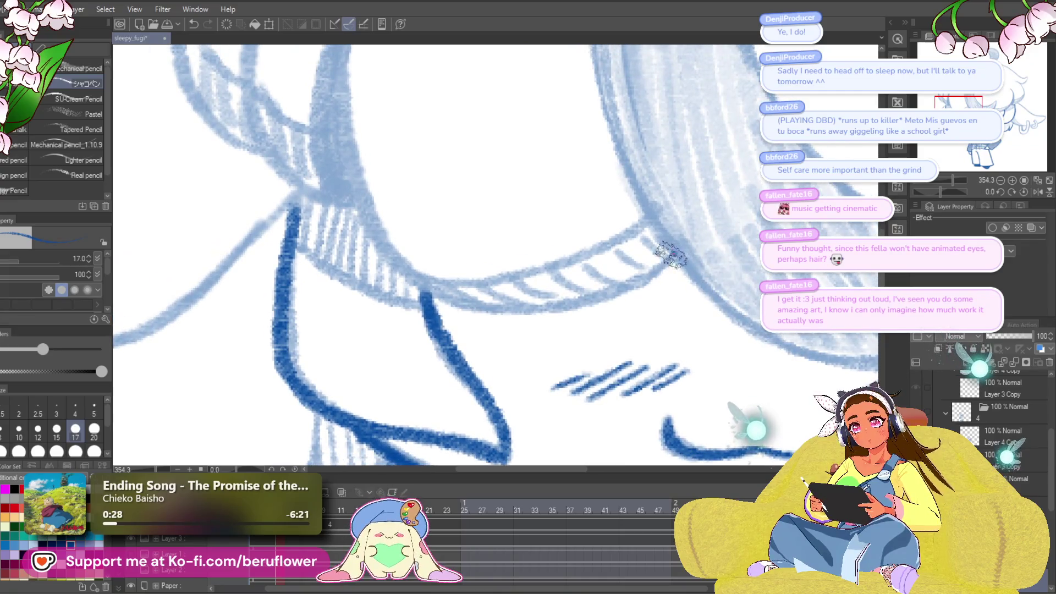
{"action": "mouse_move", "coordinate": [675, 252]}
{"action": "left_mouse_down"}
{"action": "mouse_move", "coordinate": [567, 299]}
{"action": "mouse_move", "coordinate": [443, 300]}
{"action": "left_mouse_up"}
- Ink the two long curved hair strands running down the left side
{"action": "scroll", "coordinate": [385, 154], "scroll_direction": "up", "scroll_amount": 3}
{"action": "mouse_move", "coordinate": [374, 108]}
{"action": "left_mouse_down"}
{"action": "mouse_move", "coordinate": [341, 243]}
{"action": "mouse_move", "coordinate": [379, 379]}
{"action": "mouse_move", "coordinate": [465, 457]}
{"action": "left_mouse_up"}
{"action": "mouse_move", "coordinate": [422, 159]}
{"action": "left_mouse_down"}
{"action": "mouse_move", "coordinate": [377, 263]}
{"action": "mouse_move", "coordinate": [384, 363]}
{"action": "mouse_move", "coordinate": [409, 372]}
{"action": "left_mouse_up"}
{"action": "mouse_move", "coordinate": [347, 181]}
{"action": "left_mouse_down"}
{"action": "mouse_move", "coordinate": [327, 203]}
{"action": "mouse_move", "coordinate": [316, 308]}
{"action": "mouse_move", "coordinate": [410, 405]}
{"action": "mouse_move", "coordinate": [446, 410]}
{"action": "left_mouse_up"}
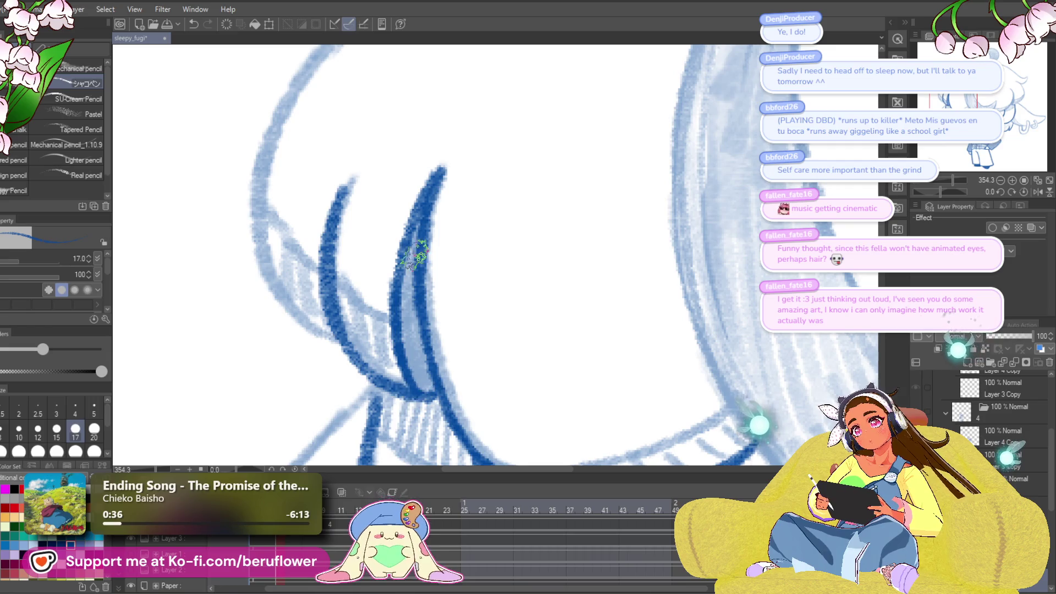
{"action": "mouse_move", "coordinate": [416, 254]}
{"action": "left_mouse_down"}
{"action": "mouse_move", "coordinate": [416, 366]}
{"action": "mouse_move", "coordinate": [415, 242]}
{"action": "mouse_move", "coordinate": [418, 346]}
{"action": "left_mouse_up"}
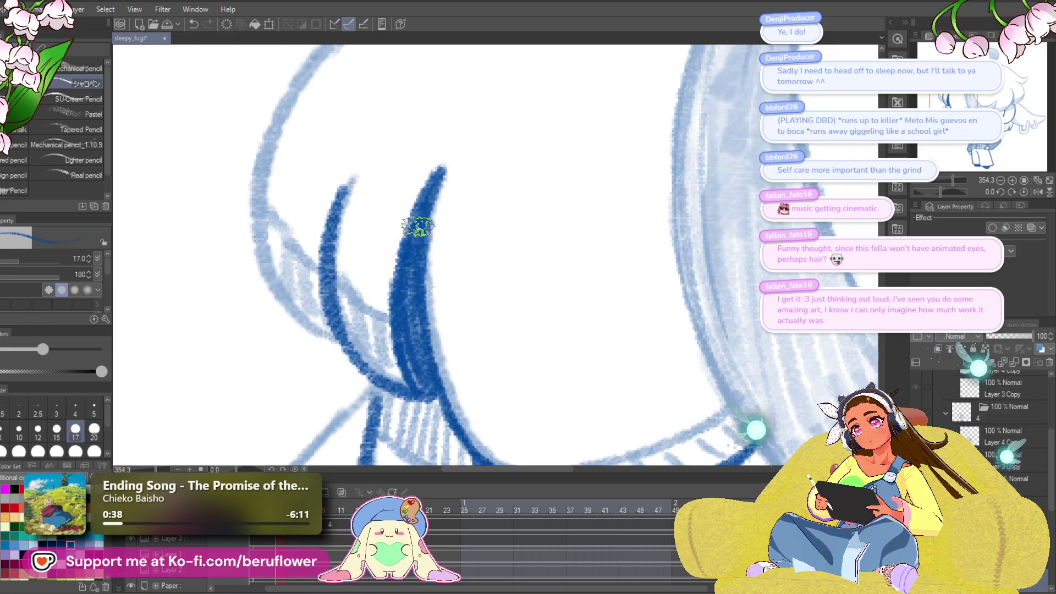
{"action": "scroll", "coordinate": [418, 225], "scroll_direction": "up", "scroll_amount": 5}
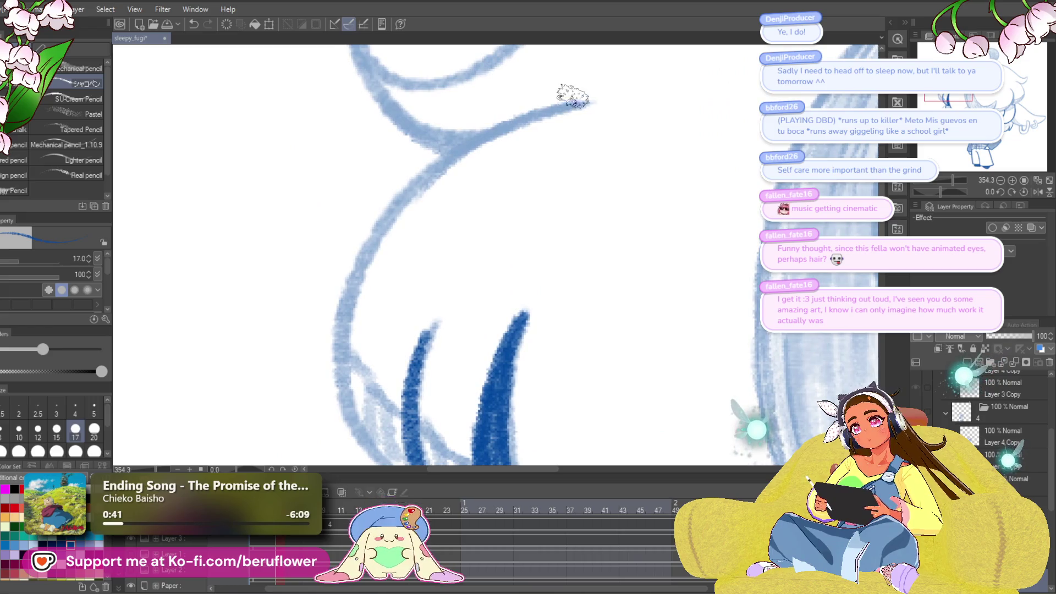
{"action": "mouse_move", "coordinate": [573, 96]}
{"action": "left_mouse_down"}
{"action": "mouse_move", "coordinate": [389, 200]}
{"action": "mouse_move", "coordinate": [341, 330]}
{"action": "left_mouse_up"}
{"action": "scroll", "coordinate": [341, 330], "scroll_direction": "down", "scroll_amount": 5}
{"action": "mouse_move", "coordinate": [353, 143]}
{"action": "left_mouse_down"}
{"action": "mouse_move", "coordinate": [342, 288]}
{"action": "mouse_move", "coordinate": [389, 344]}
{"action": "left_mouse_up"}
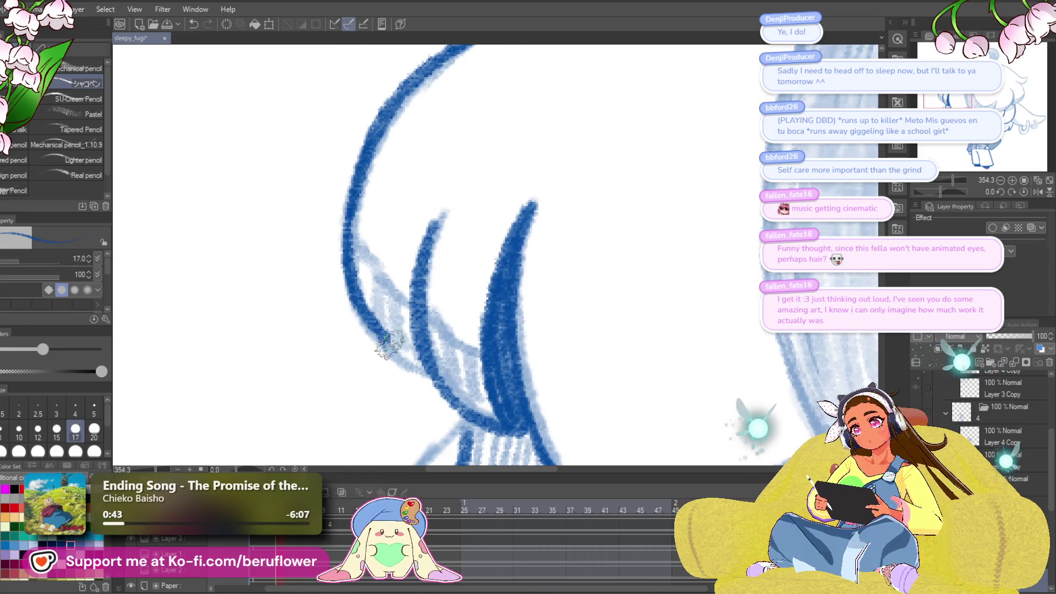
- Trace the left curve and the long upper light curve in dark blue
{"action": "mouse_move", "coordinate": [493, 228]}
{"action": "left_mouse_down"}
{"action": "mouse_move", "coordinate": [557, 295]}
{"action": "mouse_move", "coordinate": [617, 279]}
{"action": "mouse_move", "coordinate": [667, 232]}
{"action": "left_mouse_up"}
{"action": "mouse_move", "coordinate": [263, 268]}
{"action": "left_mouse_down"}
{"action": "mouse_move", "coordinate": [361, 347]}
{"action": "mouse_move", "coordinate": [489, 365]}
{"action": "left_mouse_up"}
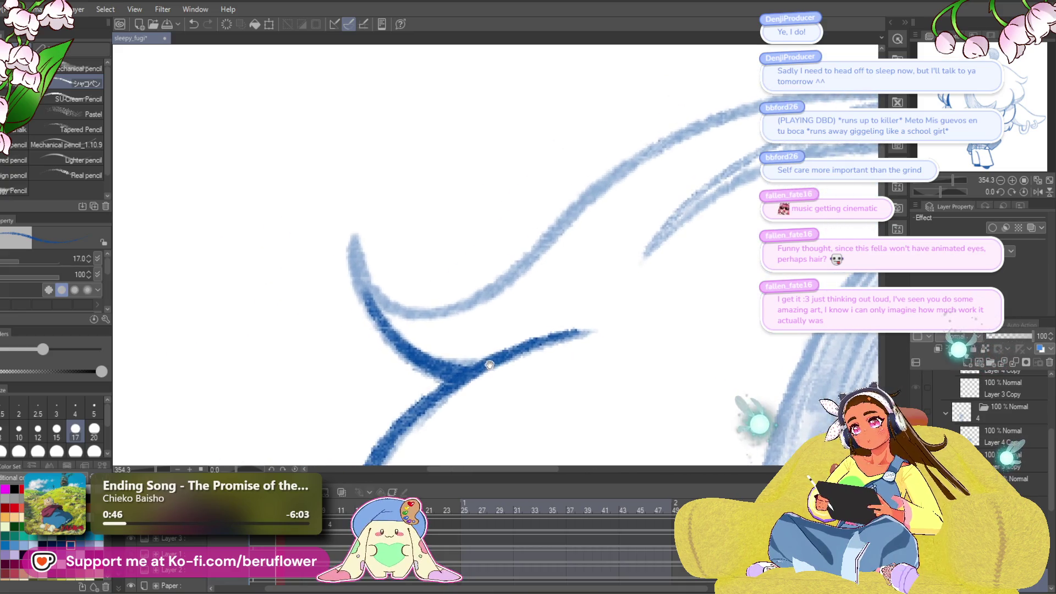
{"action": "mouse_move", "coordinate": [381, 326]}
{"action": "left_mouse_down"}
{"action": "mouse_move", "coordinate": [356, 235]}
{"action": "mouse_move", "coordinate": [360, 297]}
{"action": "mouse_move", "coordinate": [353, 238]}
{"action": "mouse_move", "coordinate": [406, 309]}
{"action": "left_mouse_up"}
{"action": "left_click_drag", "start_coordinate": [644, 193], "coordinate": [588, 285]}
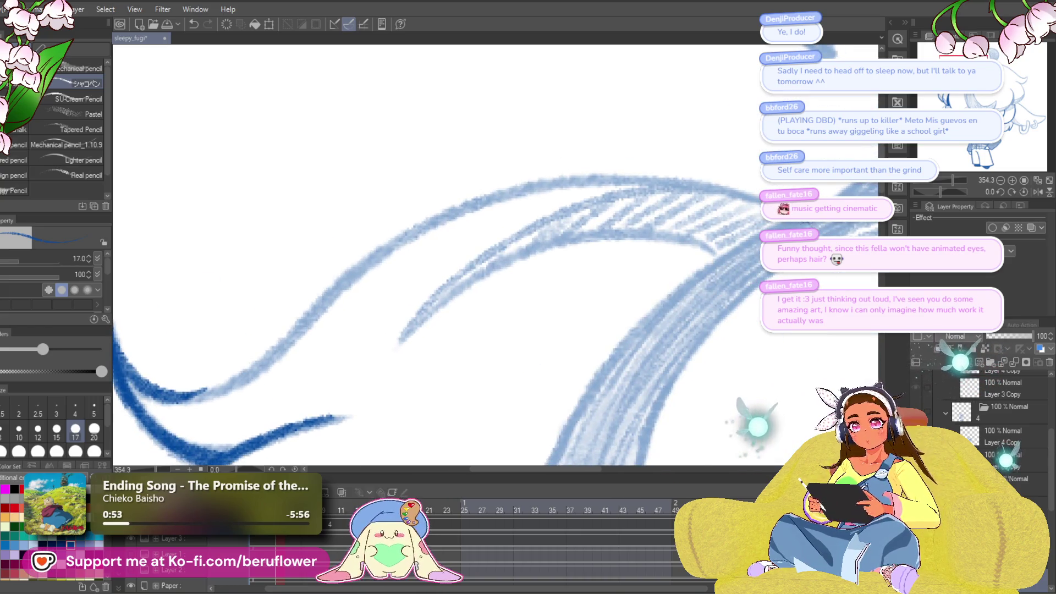
{"action": "mouse_move", "coordinate": [744, 187]}
{"action": "left_mouse_down"}
{"action": "mouse_move", "coordinate": [594, 175]}
{"action": "mouse_move", "coordinate": [417, 224]}
{"action": "mouse_move", "coordinate": [282, 346]}
{"action": "mouse_move", "coordinate": [219, 388]}
{"action": "mouse_move", "coordinate": [149, 366]}
{"action": "left_mouse_up"}
{"action": "scroll", "coordinate": [440, 253], "scroll_direction": "down", "scroll_amount": 6}
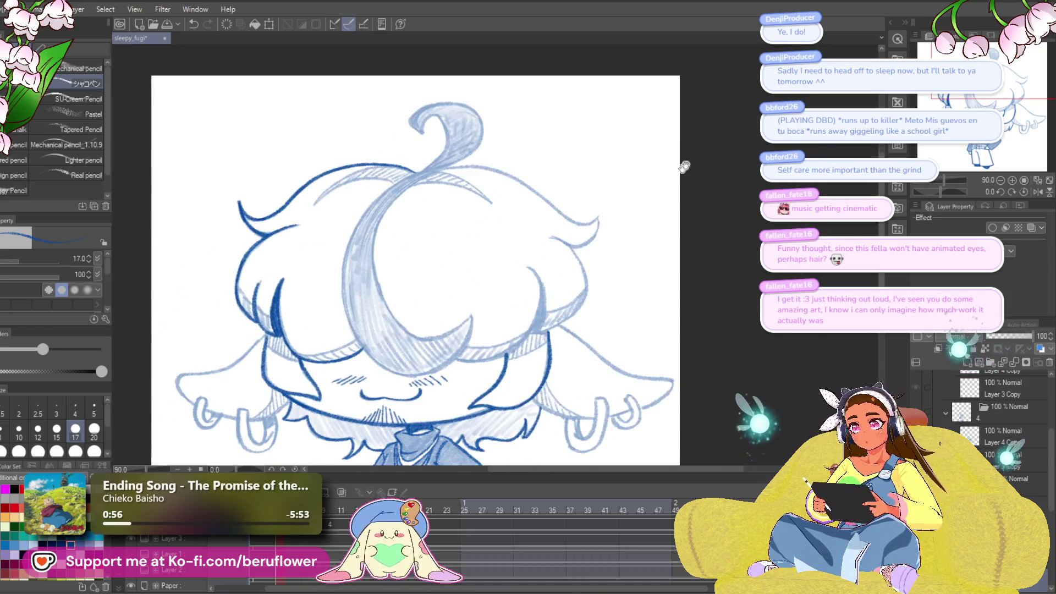
- Ink the U-shaped earring and the line leading to its top in dark blue
{"action": "scroll", "coordinate": [659, 262], "scroll_direction": "up", "scroll_amount": 4}
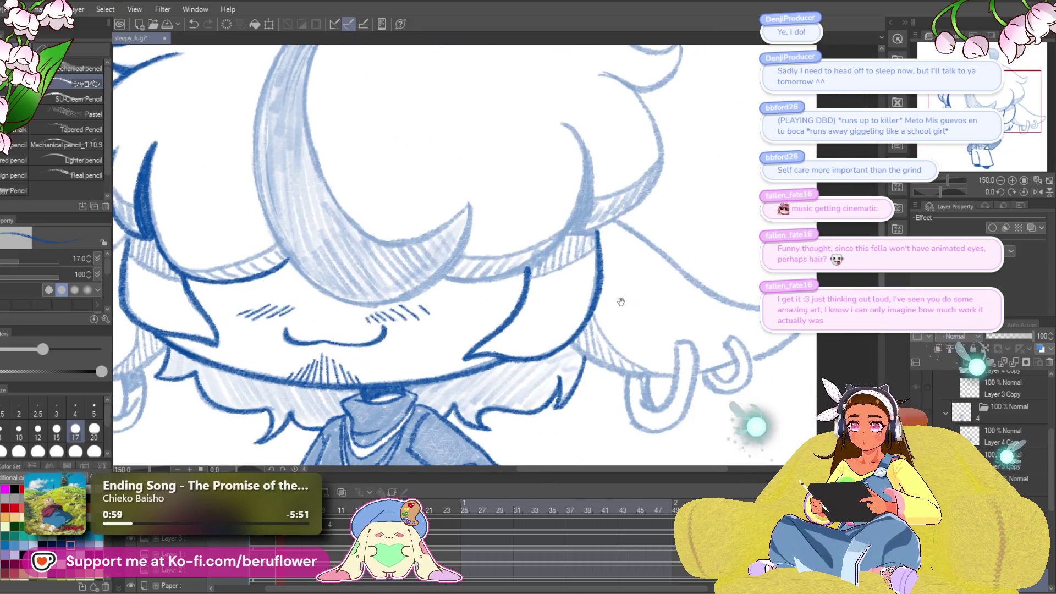
{"action": "left_click_drag", "start_coordinate": [680, 343], "coordinate": [706, 236]}
{"action": "scroll", "coordinate": [551, 276], "scroll_direction": "up", "scroll_amount": 5}
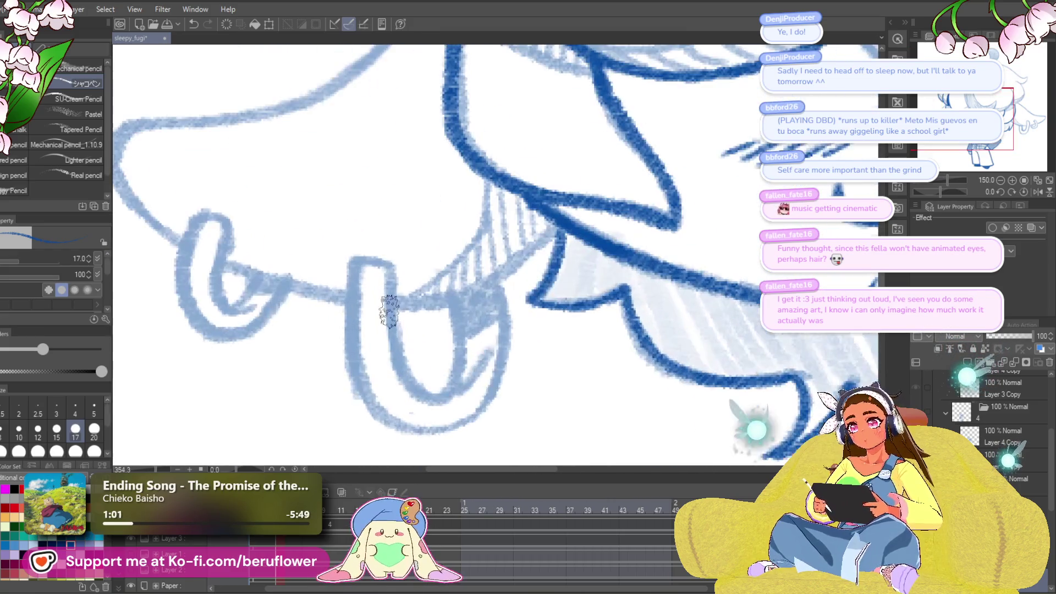
{"action": "left_click_drag", "start_coordinate": [402, 271], "coordinate": [429, 408]}
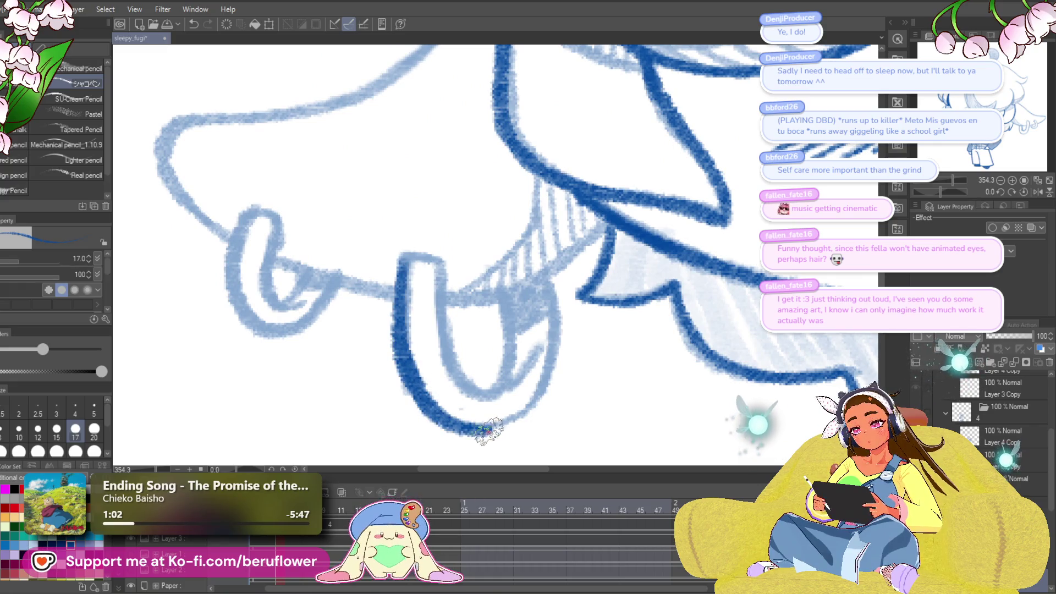
{"action": "mouse_move", "coordinate": [538, 399]}
{"action": "left_mouse_down"}
{"action": "mouse_move", "coordinate": [554, 309]}
{"action": "mouse_move", "coordinate": [512, 377]}
{"action": "left_mouse_up"}
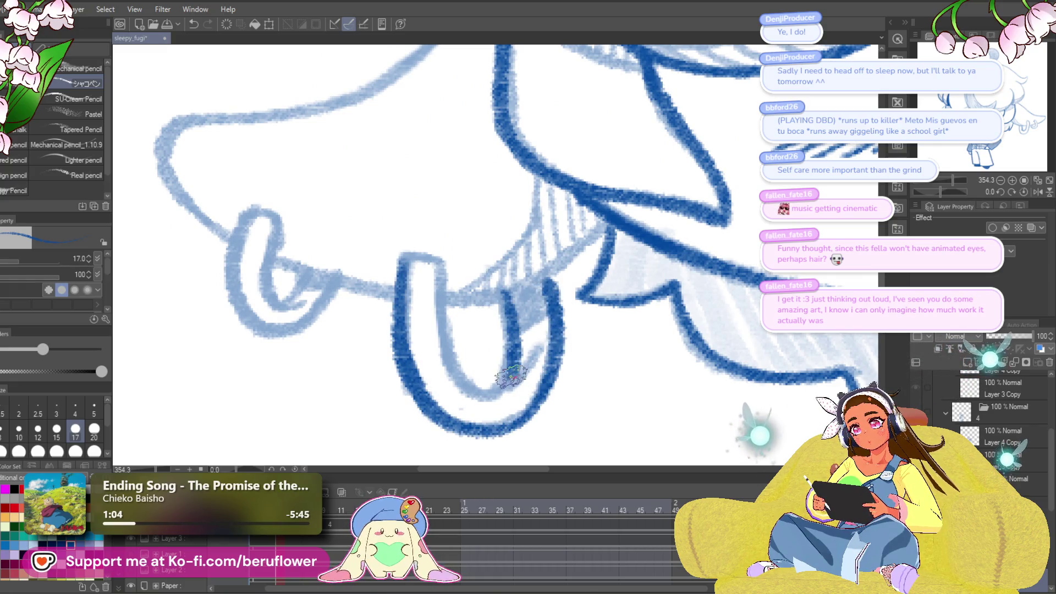
{"action": "mouse_move", "coordinate": [420, 254]}
{"action": "left_mouse_down"}
{"action": "mouse_move", "coordinate": [440, 344]}
{"action": "mouse_move", "coordinate": [484, 397]}
{"action": "mouse_move", "coordinate": [548, 312]}
{"action": "left_mouse_up"}
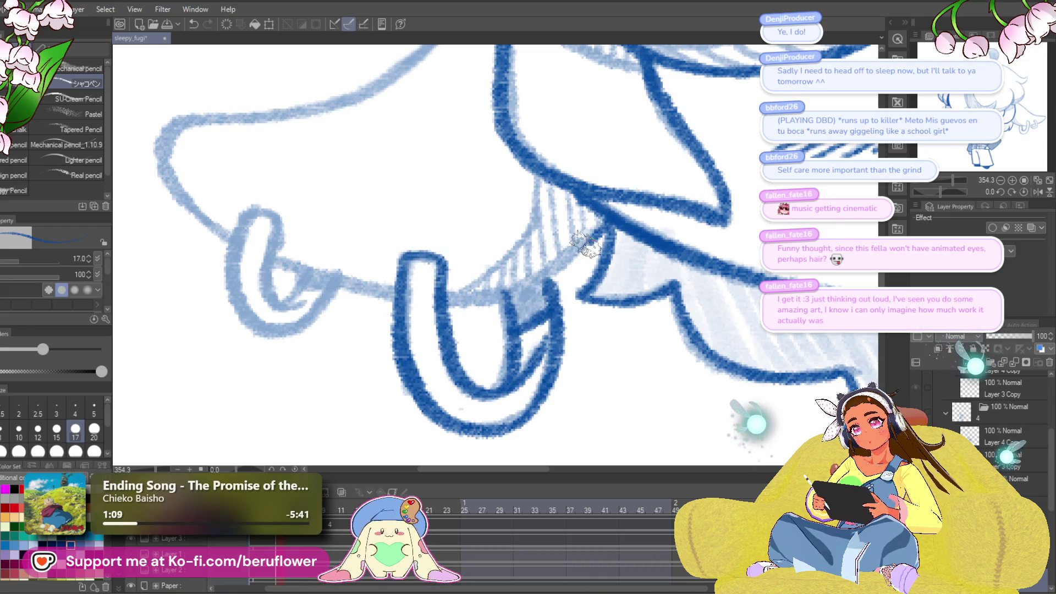
{"action": "left_click_drag", "start_coordinate": [587, 243], "coordinate": [480, 299]}
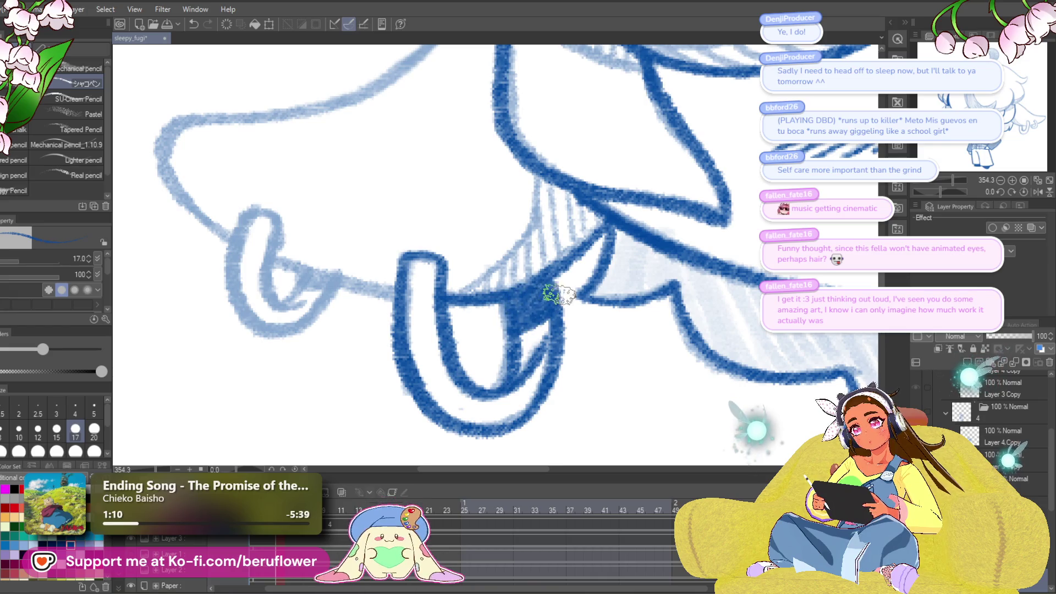
- Undo a stroke on the small ear loop, then ink the curve running down from the hair
{"action": "scroll", "coordinate": [559, 296], "scroll_direction": "left", "scroll_amount": 5}
{"action": "mouse_move", "coordinate": [419, 255]}
{"action": "left_mouse_down"}
{"action": "mouse_move", "coordinate": [394, 346]}
{"action": "mouse_move", "coordinate": [446, 385]}
{"action": "mouse_move", "coordinate": [395, 286]}
{"action": "mouse_move", "coordinate": [427, 383]}
{"action": "mouse_move", "coordinate": [487, 344]}
{"action": "left_mouse_up"}
{"action": "key", "text": "ctrl+z"}
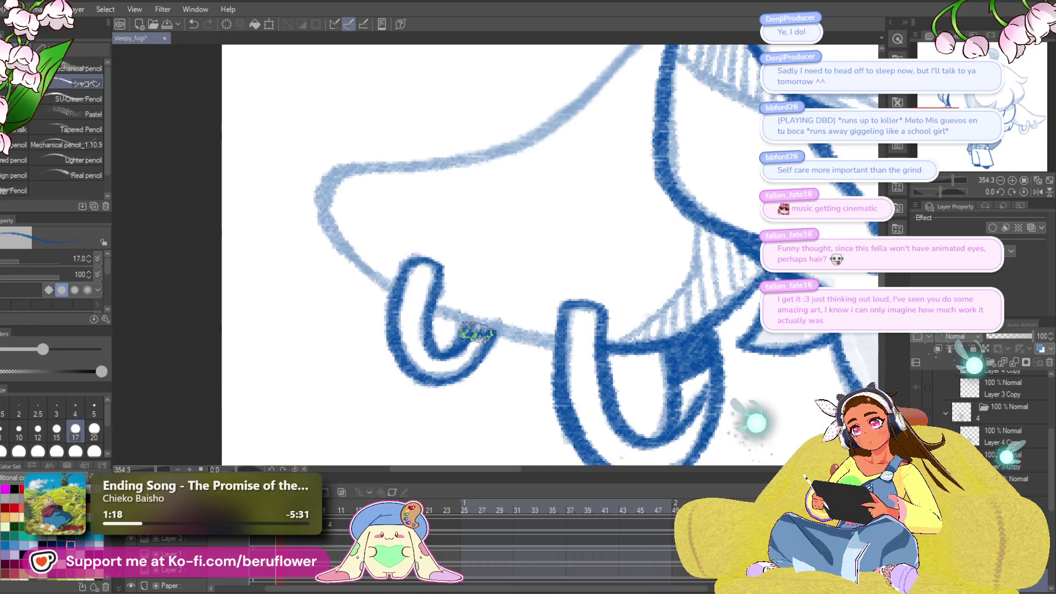
{"action": "scroll", "coordinate": [468, 328], "scroll_direction": "up", "scroll_amount": 2}
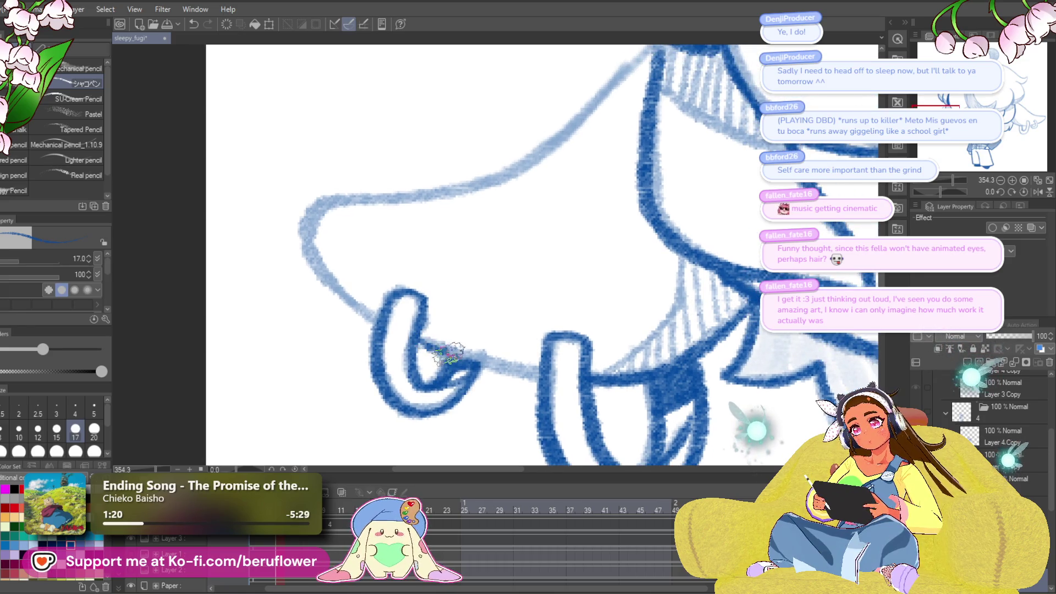
{"action": "left_click_drag", "start_coordinate": [616, 307], "coordinate": [657, 425]}
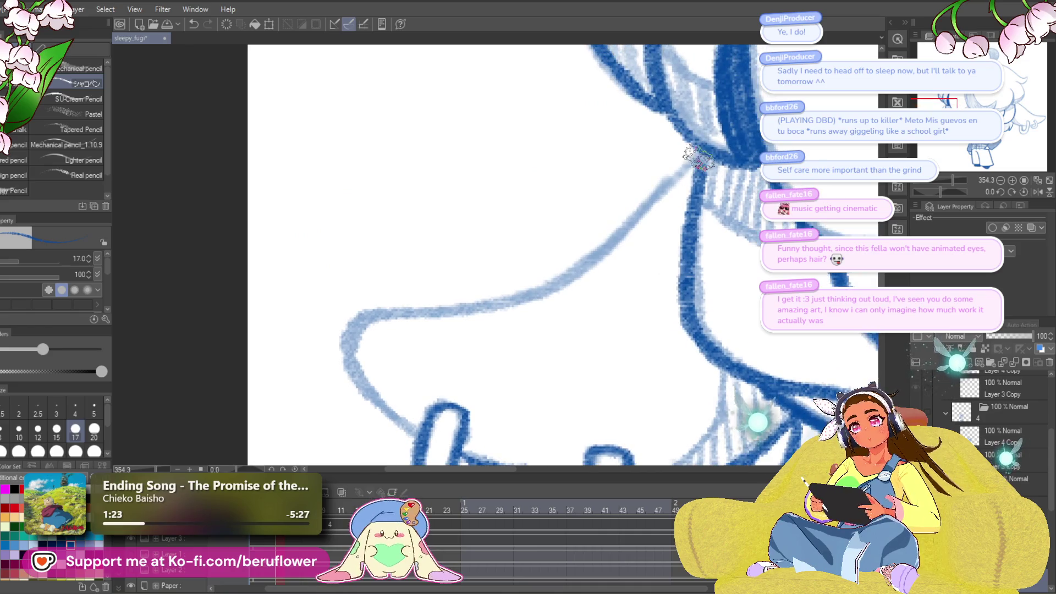
{"action": "mouse_move", "coordinate": [705, 152]}
{"action": "left_mouse_down"}
{"action": "mouse_move", "coordinate": [584, 257]}
{"action": "mouse_move", "coordinate": [472, 305]}
{"action": "mouse_move", "coordinate": [355, 312]}
{"action": "mouse_move", "coordinate": [376, 393]}
{"action": "mouse_move", "coordinate": [426, 443]}
{"action": "left_mouse_up"}
{"action": "left_click_drag", "start_coordinate": [427, 443], "coordinate": [465, 154]}
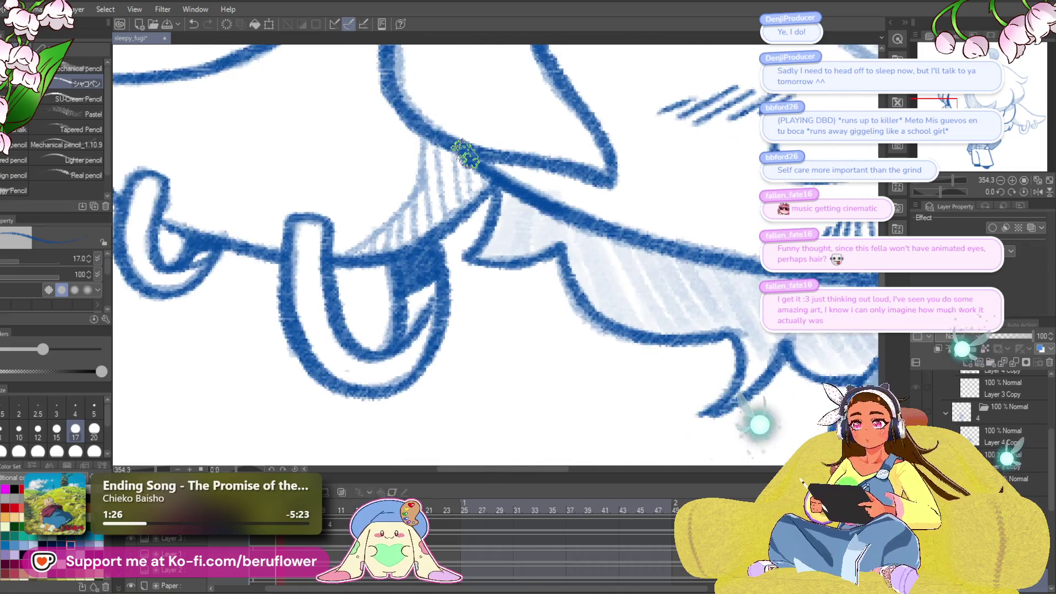
{"action": "scroll", "coordinate": [465, 154], "scroll_direction": "down", "scroll_amount": 5}
{"action": "scroll", "coordinate": [613, 370], "scroll_direction": "up", "scroll_amount": 5}
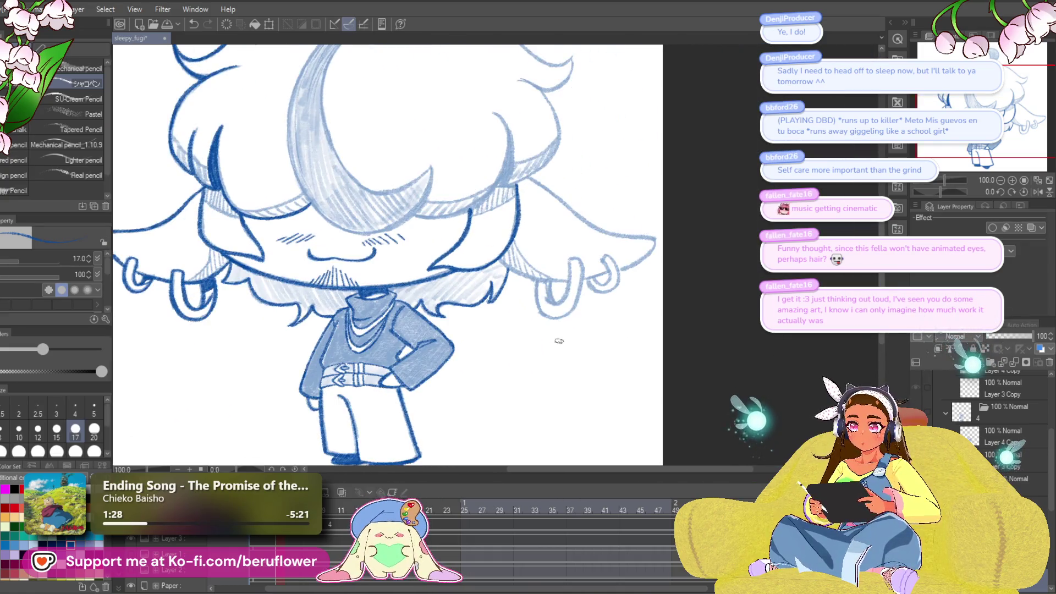
- Finish the loop's bottom and ink the earring-to-flap-tip line, undoing the flap top stroke
{"action": "left_click_drag", "start_coordinate": [504, 248], "coordinate": [536, 286]}
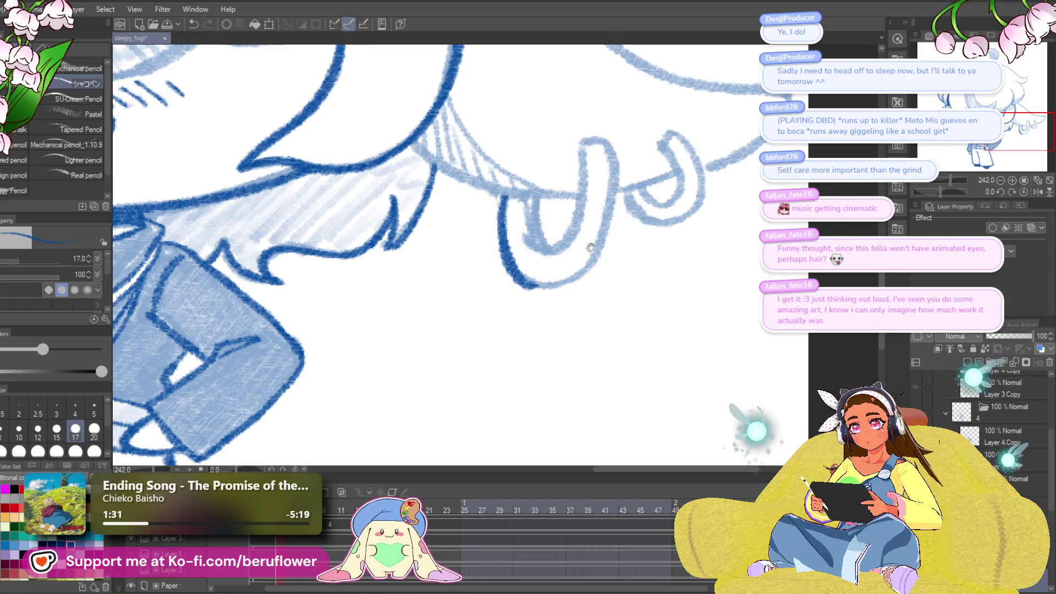
{"action": "left_click_drag", "start_coordinate": [533, 193], "coordinate": [533, 276]}
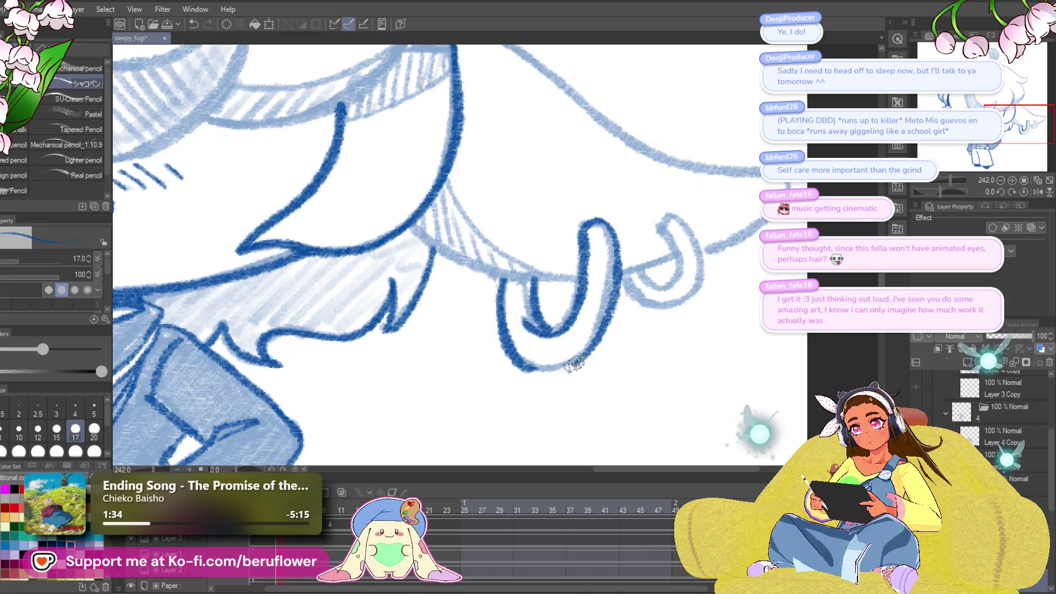
{"action": "scroll", "coordinate": [506, 319], "scroll_direction": "up", "scroll_amount": 2}
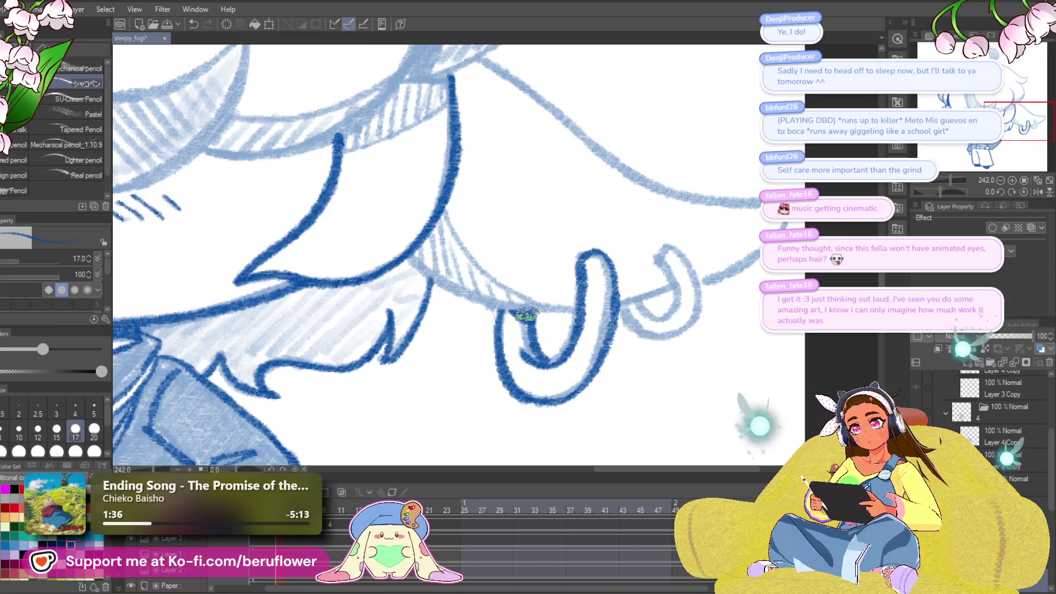
{"action": "left_click_drag", "start_coordinate": [735, 316], "coordinate": [658, 327]}
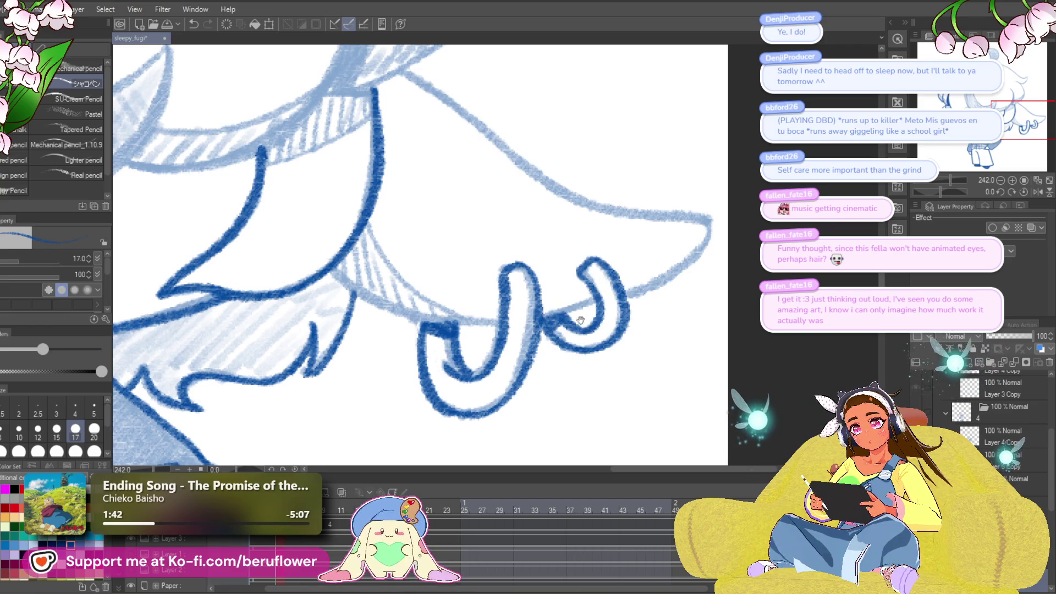
{"action": "left_click_drag", "start_coordinate": [581, 321], "coordinate": [600, 326]}
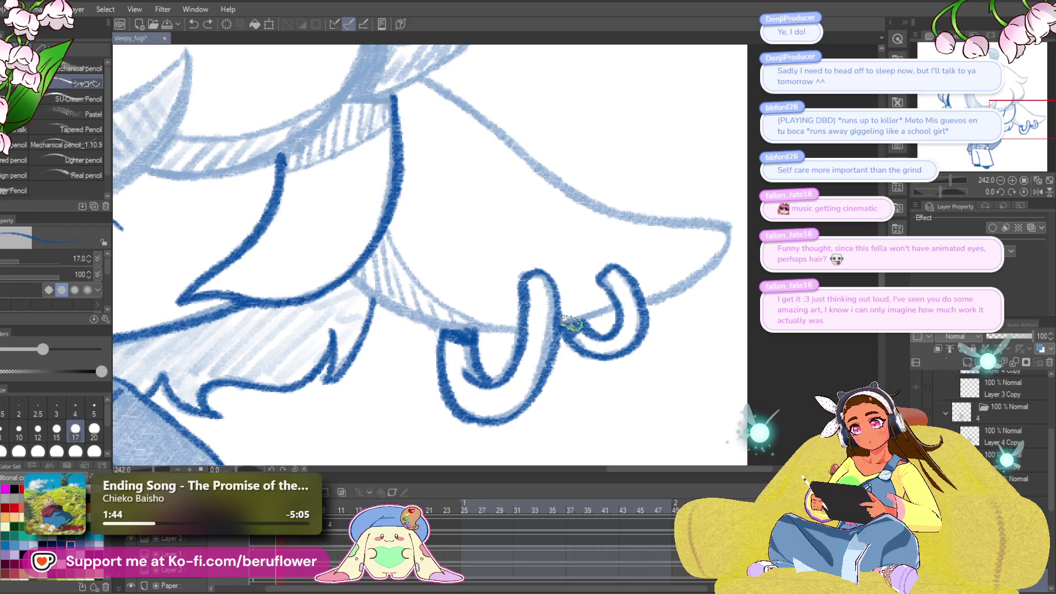
{"action": "left_click_drag", "start_coordinate": [713, 298], "coordinate": [690, 315]}
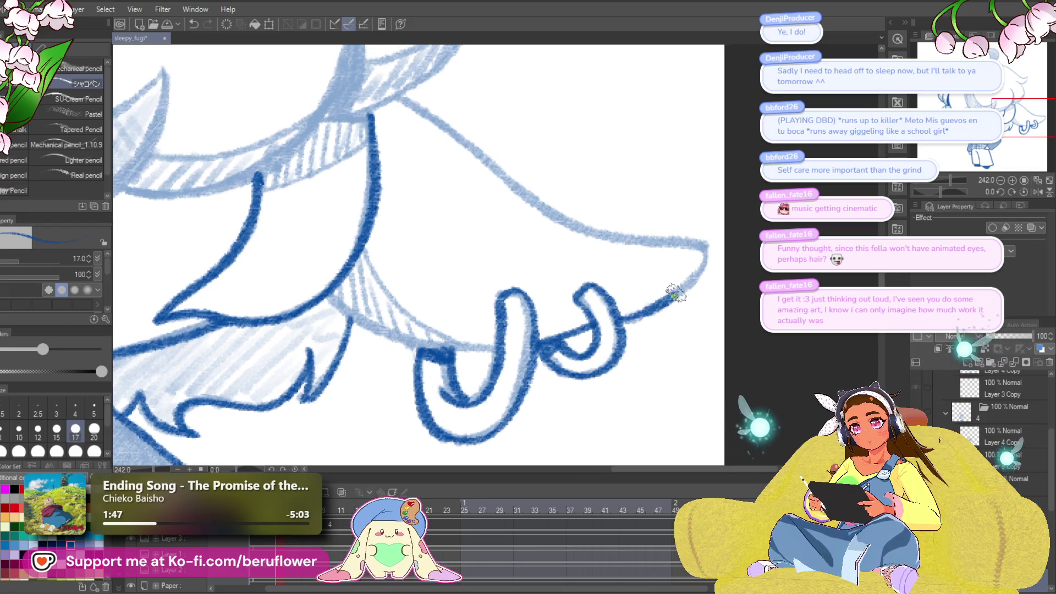
{"action": "left_click_drag", "start_coordinate": [706, 254], "coordinate": [706, 308]}
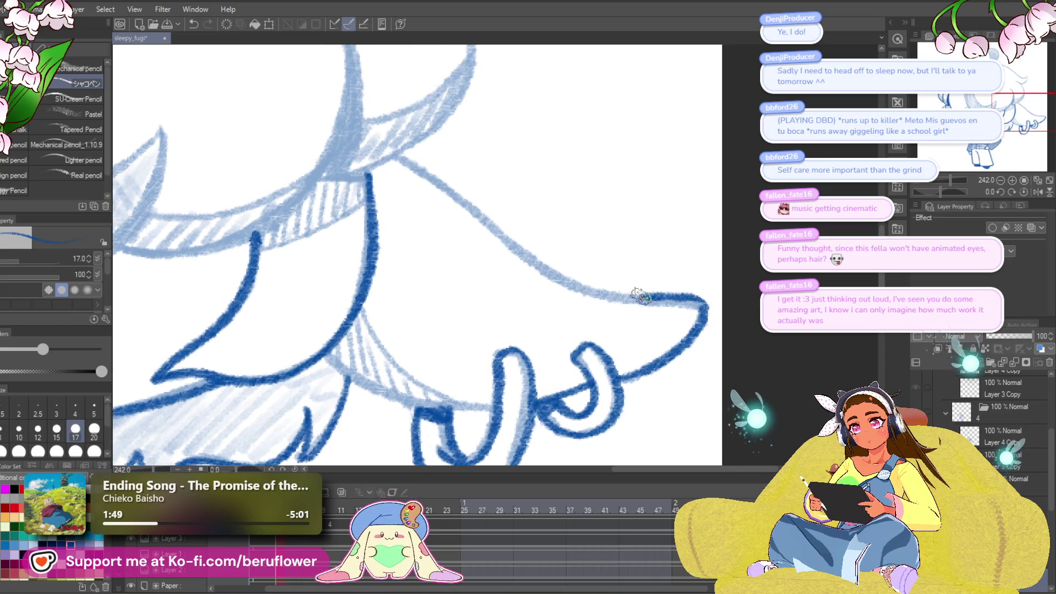
{"action": "key", "text": "ctrl+z"}
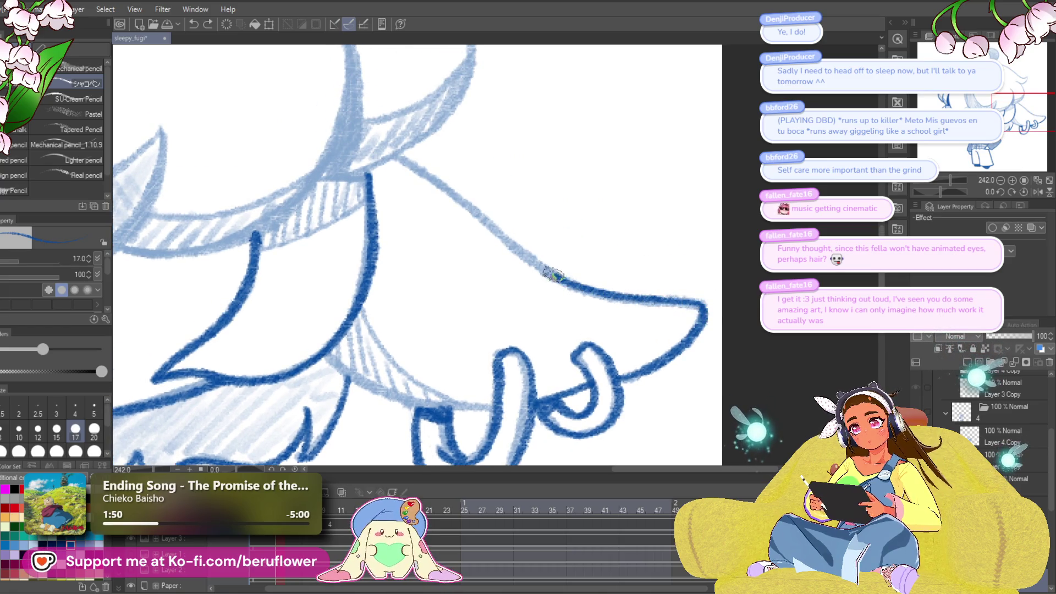
- Ink the flap's lower edge in dark blue and fit the whole character in view
{"action": "left_click_drag", "start_coordinate": [474, 247], "coordinate": [533, 203]}
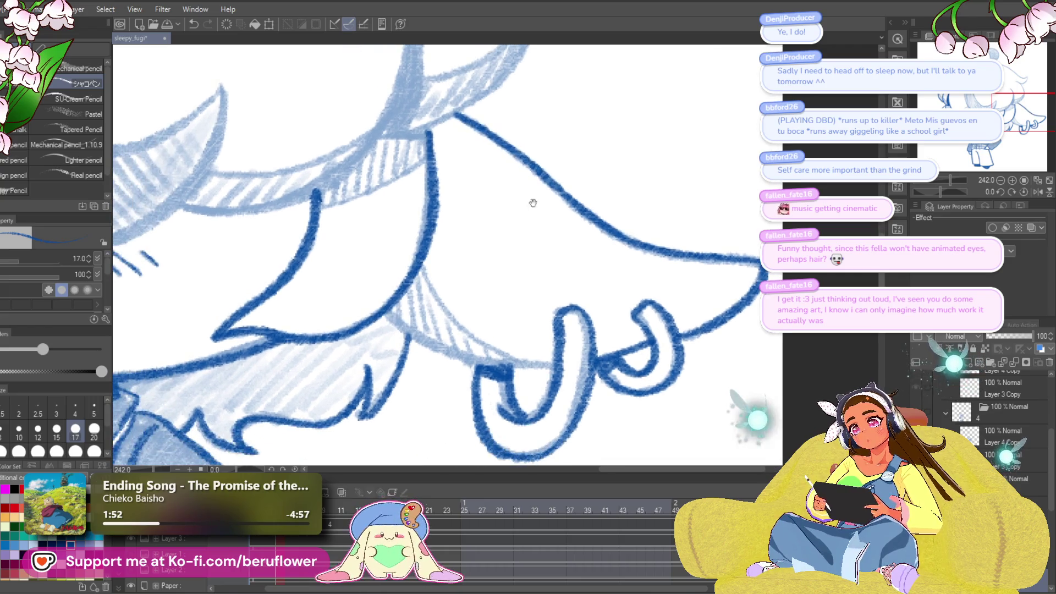
{"action": "left_click_drag", "start_coordinate": [385, 313], "coordinate": [439, 348]}
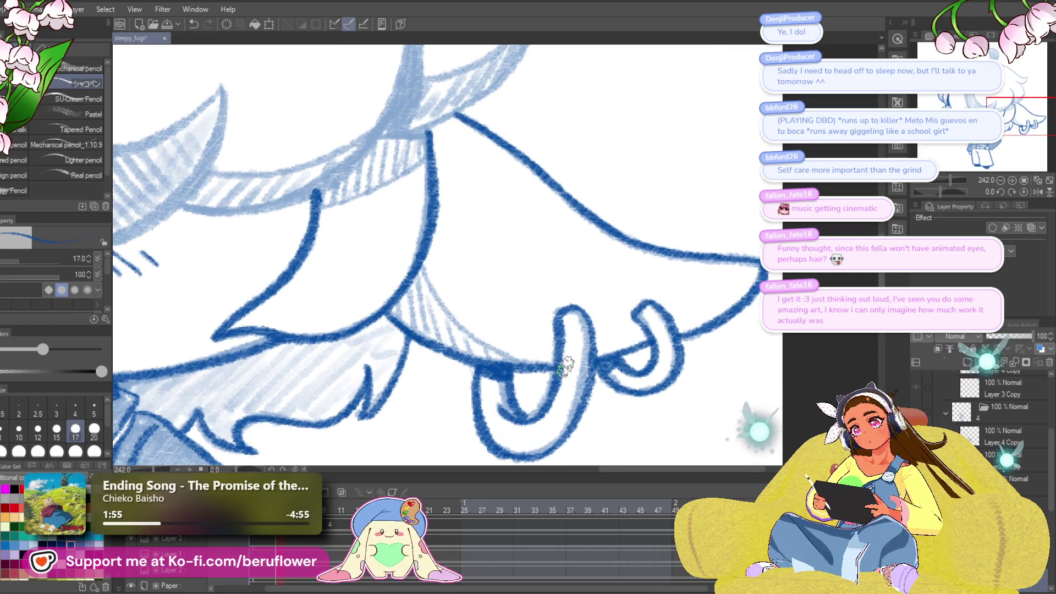
{"action": "key", "text": "ctrl+0"}
{"action": "scroll", "coordinate": [702, 290], "scroll_direction": "up", "scroll_amount": 5}
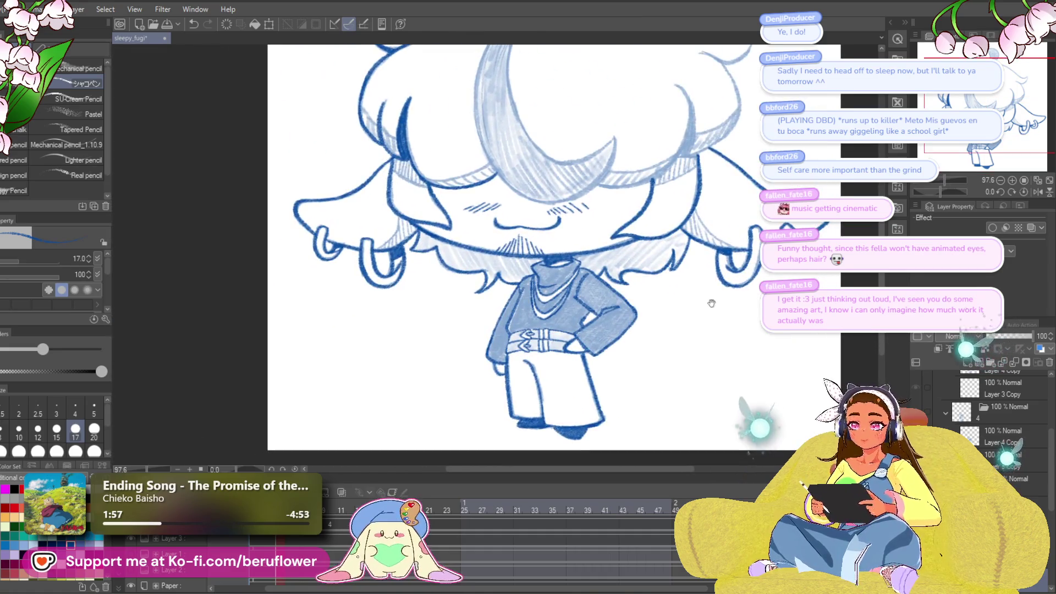
- Ink the first earring's outer curve, lower edge and top line in dark blue
{"action": "mouse_move", "coordinate": [702, 290]}
{"action": "left_mouse_down"}
{"action": "mouse_move", "coordinate": [682, 317]}
{"action": "mouse_move", "coordinate": [621, 321]}
{"action": "left_mouse_up"}
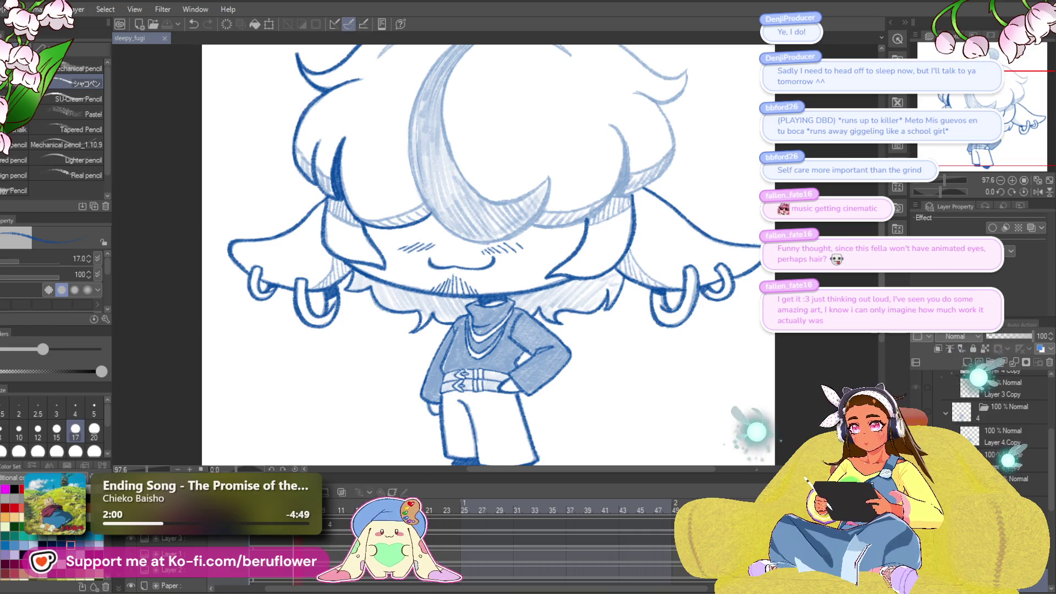
{"action": "scroll", "coordinate": [619, 264], "scroll_direction": "up", "scroll_amount": 5}
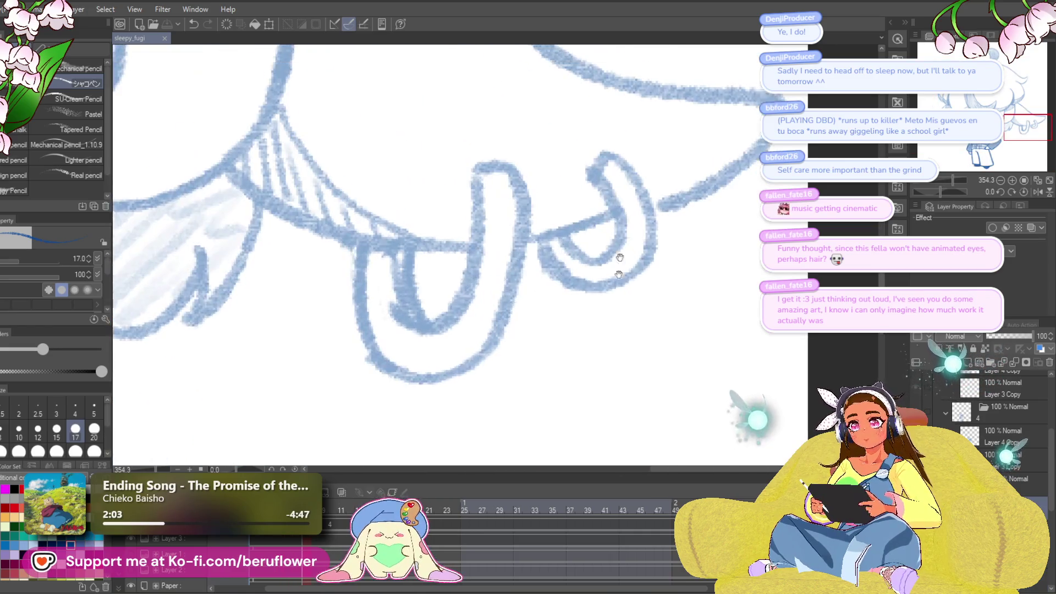
{"action": "mouse_move", "coordinate": [619, 265]}
{"action": "left_mouse_down"}
{"action": "mouse_move", "coordinate": [603, 320]}
{"action": "mouse_move", "coordinate": [614, 219]}
{"action": "mouse_move", "coordinate": [575, 288]}
{"action": "mouse_move", "coordinate": [529, 300]}
{"action": "mouse_move", "coordinate": [588, 303]}
{"action": "left_mouse_up"}
{"action": "mouse_move", "coordinate": [641, 264]}
{"action": "left_mouse_down"}
{"action": "mouse_move", "coordinate": [616, 286]}
{"action": "mouse_move", "coordinate": [542, 308]}
{"action": "left_mouse_up"}
{"action": "mouse_move", "coordinate": [680, 277]}
{"action": "left_mouse_down"}
{"action": "mouse_move", "coordinate": [581, 333]}
{"action": "mouse_move", "coordinate": [672, 285]}
{"action": "mouse_move", "coordinate": [713, 238]}
{"action": "mouse_move", "coordinate": [509, 208]}
{"action": "left_mouse_up"}
{"action": "left_click_drag", "start_coordinate": [508, 208], "coordinate": [561, 353]}
{"action": "mouse_move", "coordinate": [289, 199]}
{"action": "left_mouse_down"}
{"action": "mouse_move", "coordinate": [379, 254]}
{"action": "mouse_move", "coordinate": [496, 349]}
{"action": "mouse_move", "coordinate": [614, 399]}
{"action": "mouse_move", "coordinate": [605, 308]}
{"action": "mouse_move", "coordinate": [581, 230]}
{"action": "mouse_move", "coordinate": [570, 283]}
{"action": "mouse_move", "coordinate": [499, 352]}
{"action": "left_mouse_up"}
{"action": "left_click_drag", "start_coordinate": [499, 314], "coordinate": [484, 335]}
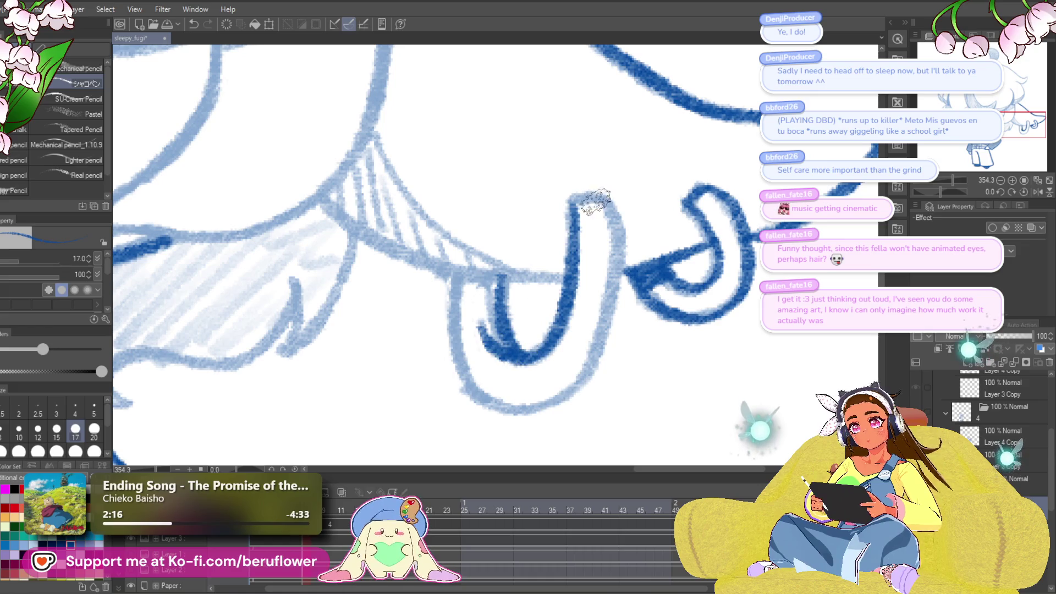
{"action": "mouse_move", "coordinate": [597, 194]}
{"action": "left_mouse_down"}
{"action": "mouse_move", "coordinate": [619, 283]}
{"action": "mouse_move", "coordinate": [578, 388]}
{"action": "mouse_move", "coordinate": [514, 413]}
{"action": "mouse_move", "coordinate": [451, 332]}
{"action": "mouse_move", "coordinate": [460, 270]}
{"action": "mouse_move", "coordinate": [511, 312]}
{"action": "left_mouse_up"}
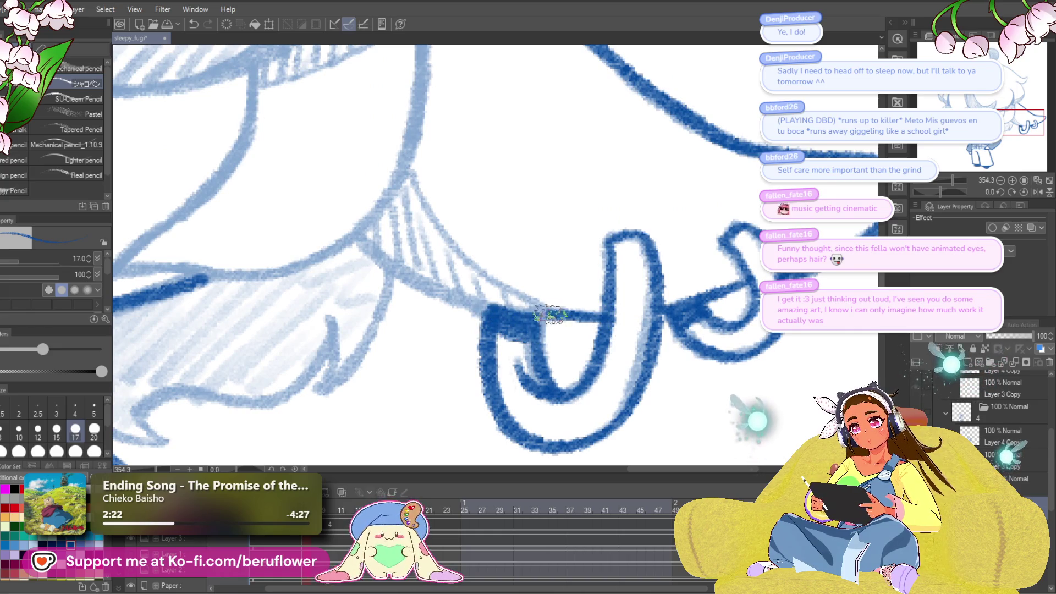
{"action": "mouse_move", "coordinate": [550, 315]}
{"action": "left_mouse_down"}
{"action": "mouse_move", "coordinate": [424, 282]}
{"action": "mouse_move", "coordinate": [358, 236]}
{"action": "left_mouse_up"}
- Ink the other U-shaped earring loop, its arms and bottom, in dark blue
{"action": "key", "text": "ctrl+minus"}
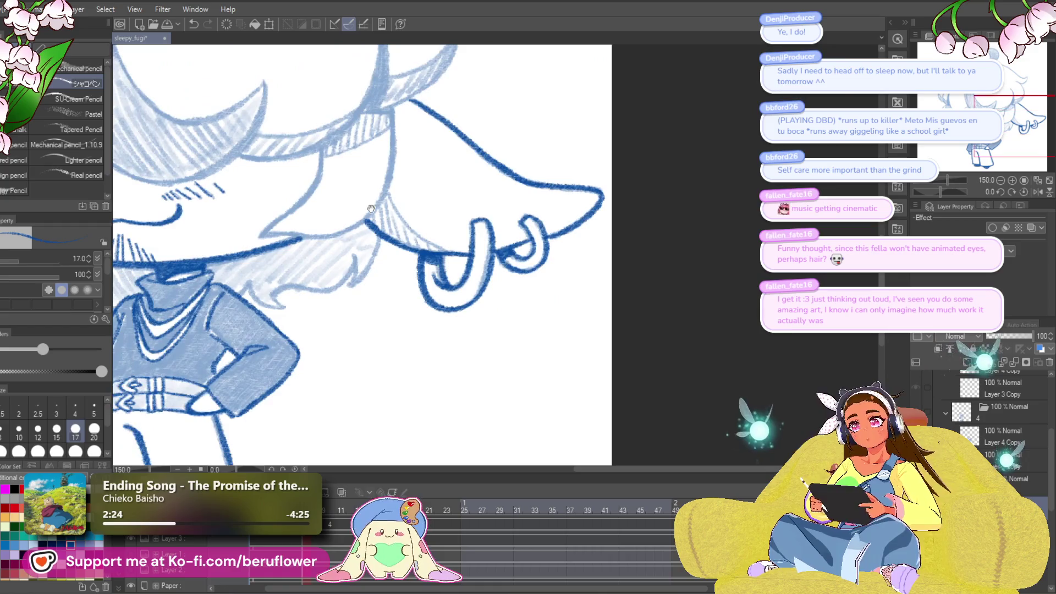
{"action": "key", "text": "h"}
{"action": "scroll", "coordinate": [329, 251], "scroll_direction": "up", "scroll_amount": 5}
{"action": "left_click_drag", "start_coordinate": [329, 251], "coordinate": [456, 241]}
{"action": "mouse_move", "coordinate": [392, 193]}
{"action": "left_mouse_down"}
{"action": "mouse_move", "coordinate": [371, 196]}
{"action": "mouse_move", "coordinate": [367, 322]}
{"action": "mouse_move", "coordinate": [474, 388]}
{"action": "left_mouse_up"}
{"action": "mouse_move", "coordinate": [372, 197]}
{"action": "left_mouse_down"}
{"action": "mouse_move", "coordinate": [424, 209]}
{"action": "mouse_move", "coordinate": [435, 330]}
{"action": "mouse_move", "coordinate": [526, 300]}
{"action": "left_mouse_up"}
{"action": "left_click_drag", "start_coordinate": [491, 338], "coordinate": [493, 244]}
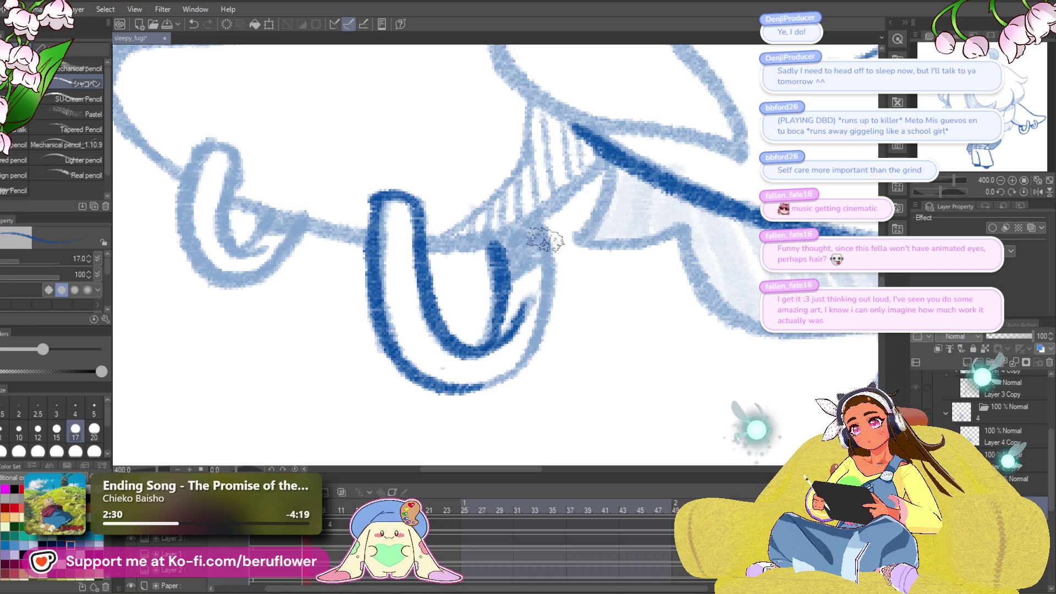
{"action": "mouse_move", "coordinate": [543, 223]}
{"action": "left_mouse_down"}
{"action": "mouse_move", "coordinate": [547, 302]}
{"action": "mouse_move", "coordinate": [482, 385]}
{"action": "mouse_move", "coordinate": [459, 385]}
{"action": "left_mouse_up"}
{"action": "mouse_move", "coordinate": [512, 285]}
{"action": "left_mouse_down"}
{"action": "mouse_move", "coordinate": [499, 248]}
{"action": "mouse_move", "coordinate": [518, 223]}
{"action": "left_mouse_up"}
{"action": "mouse_move", "coordinate": [516, 224]}
{"action": "left_mouse_down"}
{"action": "mouse_move", "coordinate": [609, 290]}
{"action": "mouse_move", "coordinate": [667, 282]}
{"action": "left_mouse_up"}
{"action": "mouse_move", "coordinate": [383, 248]}
{"action": "left_mouse_down"}
{"action": "mouse_move", "coordinate": [355, 217]}
{"action": "mouse_move", "coordinate": [330, 262]}
{"action": "mouse_move", "coordinate": [407, 347]}
{"action": "mouse_move", "coordinate": [418, 281]}
{"action": "mouse_move", "coordinate": [396, 308]}
{"action": "mouse_move", "coordinate": [380, 220]}
{"action": "mouse_move", "coordinate": [385, 275]}
{"action": "mouse_move", "coordinate": [443, 287]}
{"action": "left_mouse_up"}
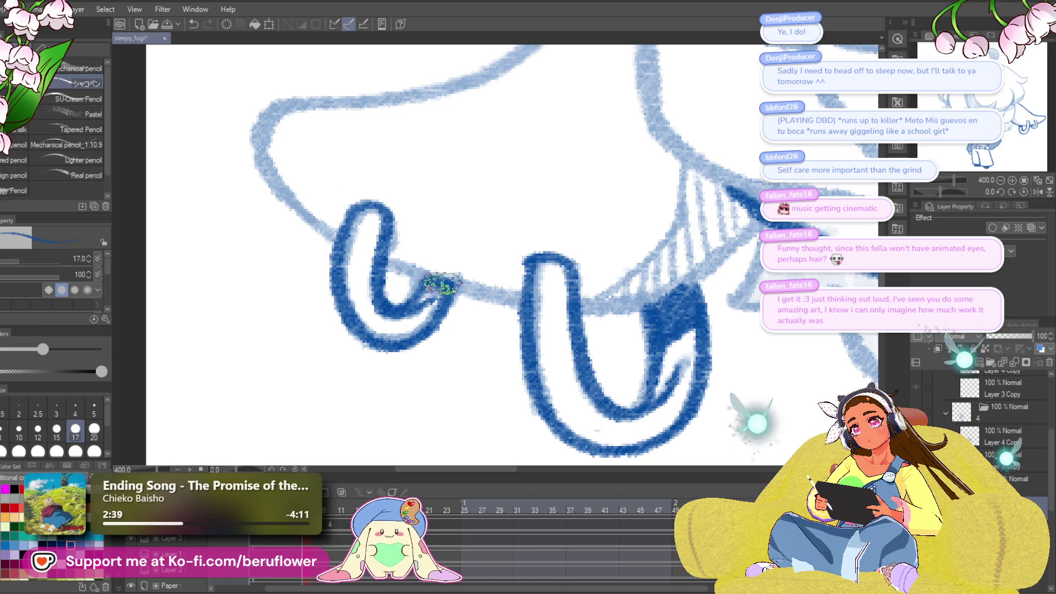
- Ink the left loop's right side and the long hat brim line in dark blue
{"action": "key", "text": "ctrl+0"}
{"action": "scroll", "coordinate": [604, 267], "scroll_direction": "up", "scroll_amount": 5}
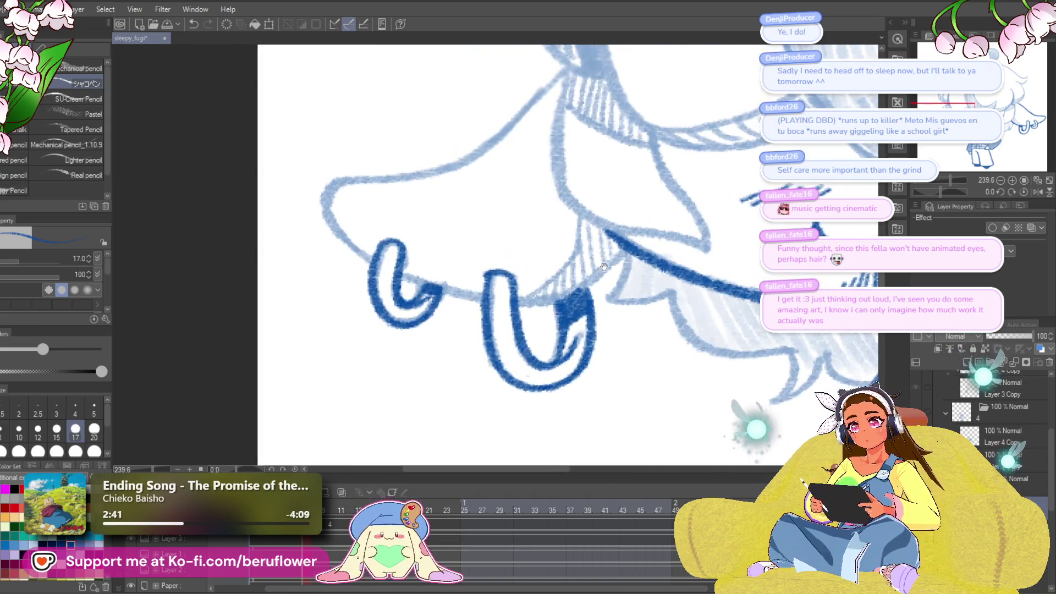
{"action": "left_click_drag", "start_coordinate": [525, 306], "coordinate": [539, 355]}
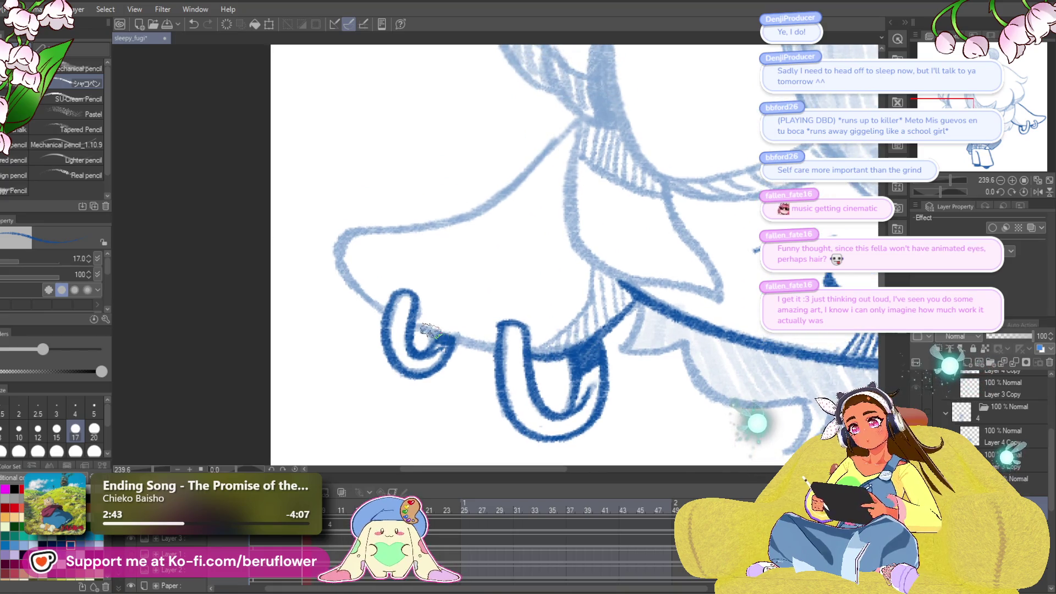
{"action": "scroll", "coordinate": [471, 344], "scroll_direction": "up", "scroll_amount": 3}
{"action": "left_click_drag", "start_coordinate": [578, 231], "coordinate": [598, 323]}
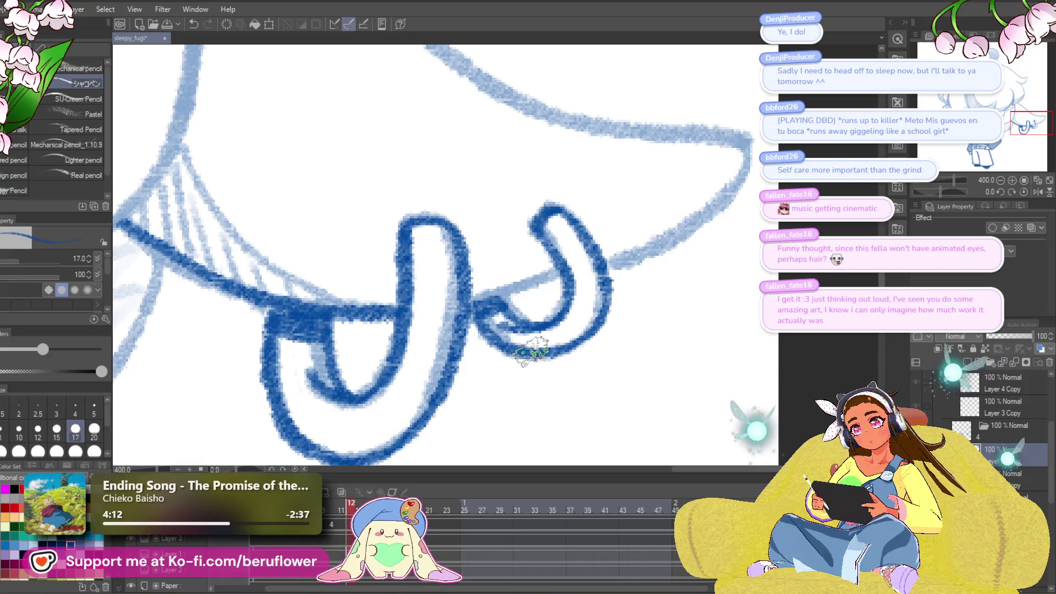
{"action": "left_click_drag", "start_coordinate": [471, 307], "coordinate": [475, 341]}
{"action": "mouse_move", "coordinate": [558, 311]}
{"action": "left_mouse_down"}
{"action": "mouse_move", "coordinate": [545, 339]}
{"action": "mouse_move", "coordinate": [632, 302]}
{"action": "mouse_move", "coordinate": [726, 229]}
{"action": "mouse_move", "coordinate": [742, 190]}
{"action": "left_mouse_up"}
{"action": "mouse_move", "coordinate": [743, 189]}
{"action": "left_mouse_down"}
{"action": "mouse_move", "coordinate": [720, 366]}
{"action": "mouse_move", "coordinate": [726, 424]}
{"action": "left_mouse_up"}
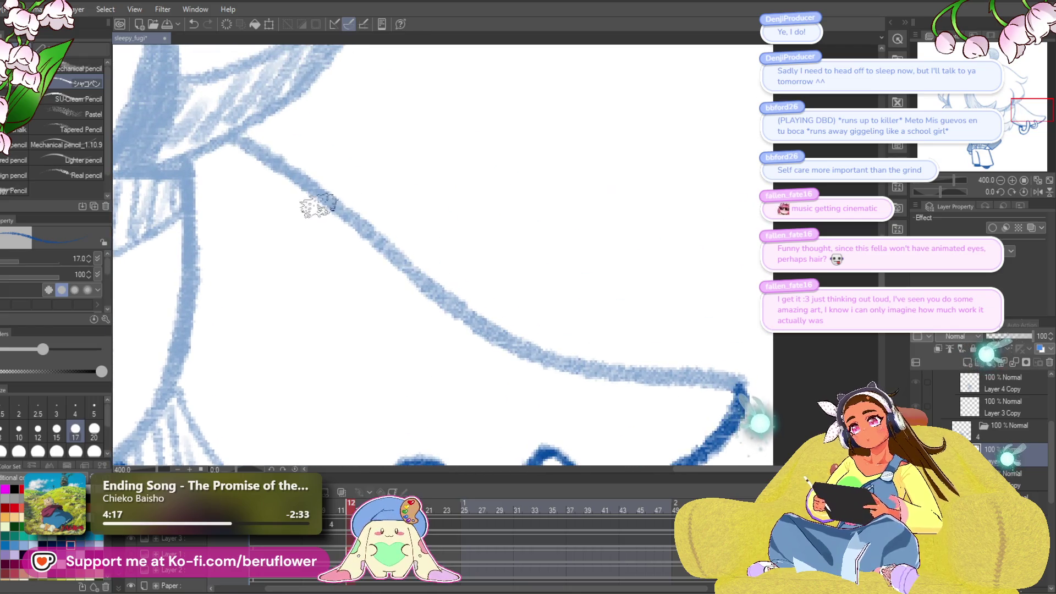
{"action": "mouse_move", "coordinate": [229, 137]}
{"action": "left_mouse_down"}
{"action": "mouse_move", "coordinate": [445, 296]}
{"action": "mouse_move", "coordinate": [554, 354]}
{"action": "mouse_move", "coordinate": [740, 399]}
{"action": "mouse_move", "coordinate": [729, 427]}
{"action": "left_mouse_up"}
{"action": "scroll", "coordinate": [639, 362], "scroll_direction": "down", "scroll_amount": 8}
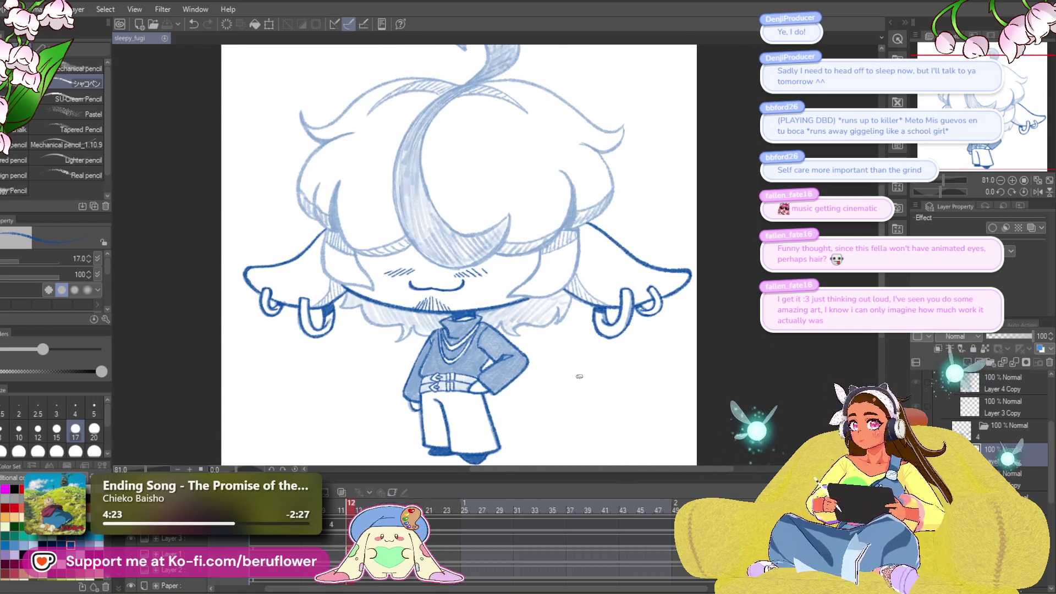
- Compare the inked frame 10 against sketch frame 13 on the timeline
{"action": "key", "text": "ctrl+z"}
{"action": "left_click", "coordinate": [329, 520]}
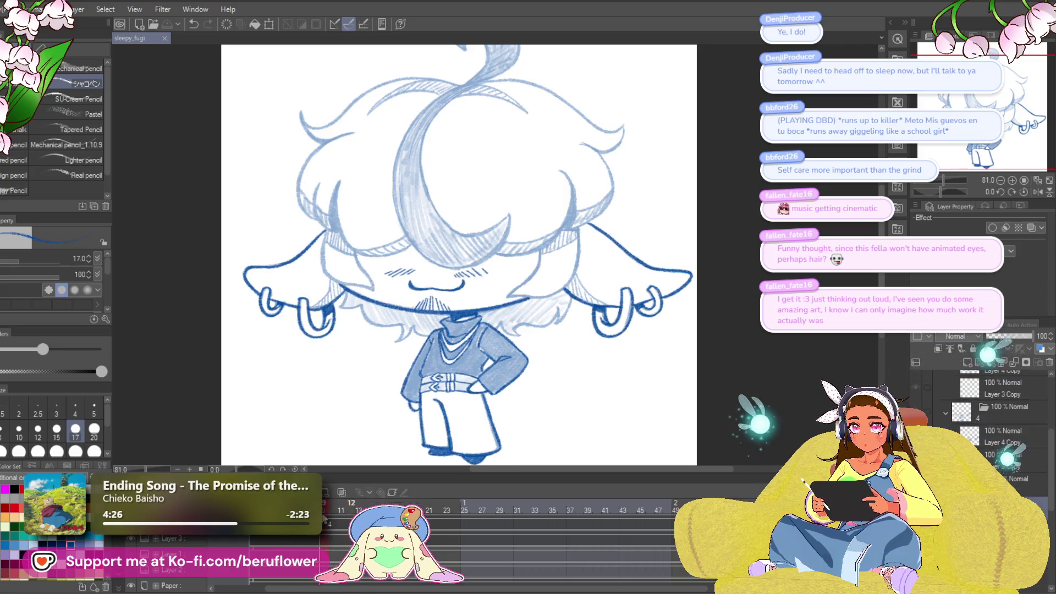
{"action": "scroll", "coordinate": [671, 303], "scroll_direction": "up", "scroll_amount": 3}
{"action": "scroll", "coordinate": [671, 303], "scroll_direction": "up", "scroll_amount": 3}
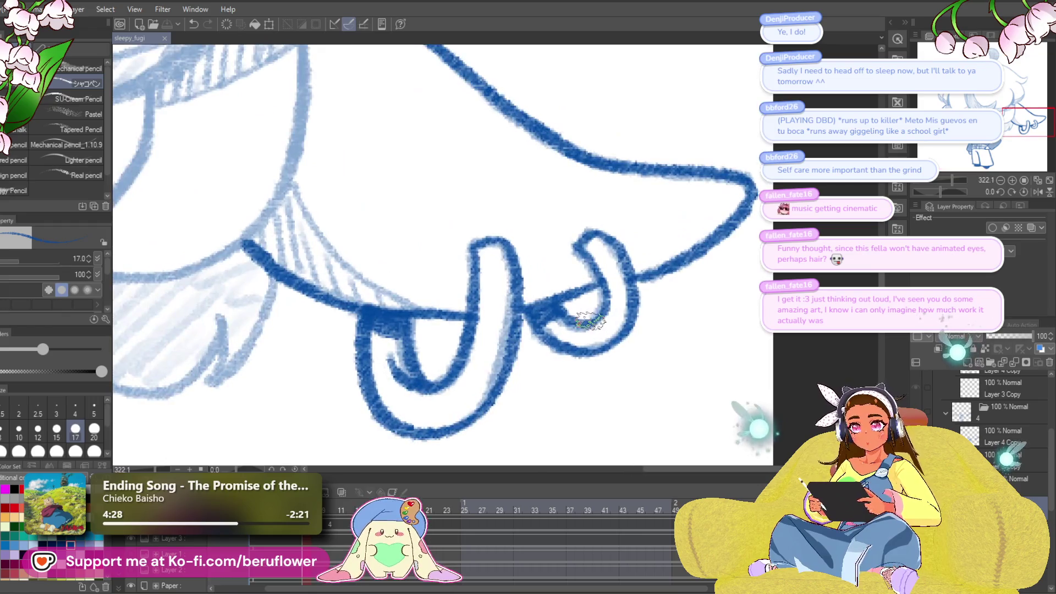
{"action": "left_click", "coordinate": [359, 511]}
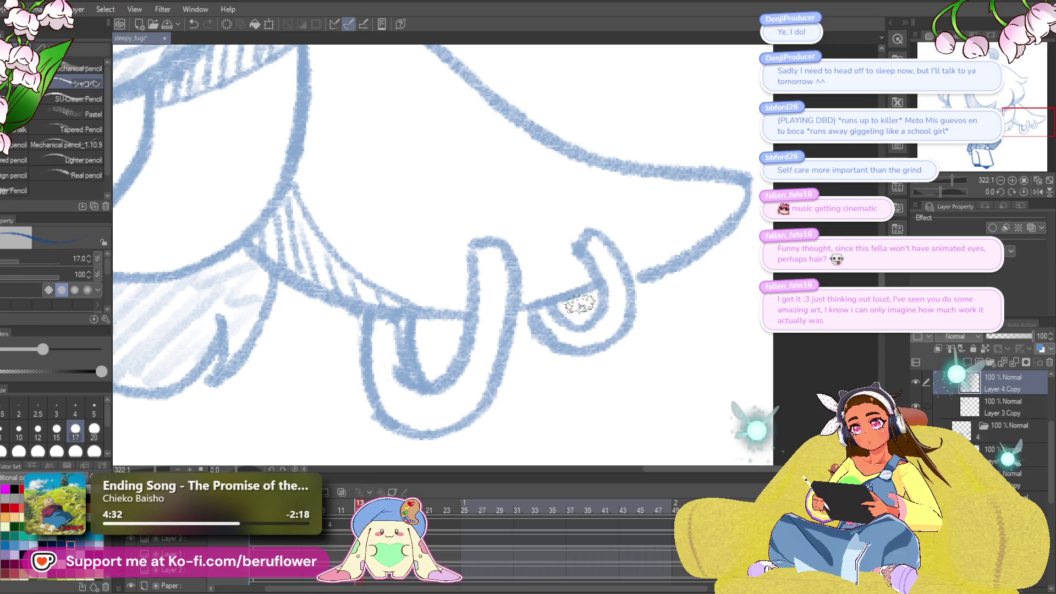
{"action": "left_click", "coordinate": [348, 511]}
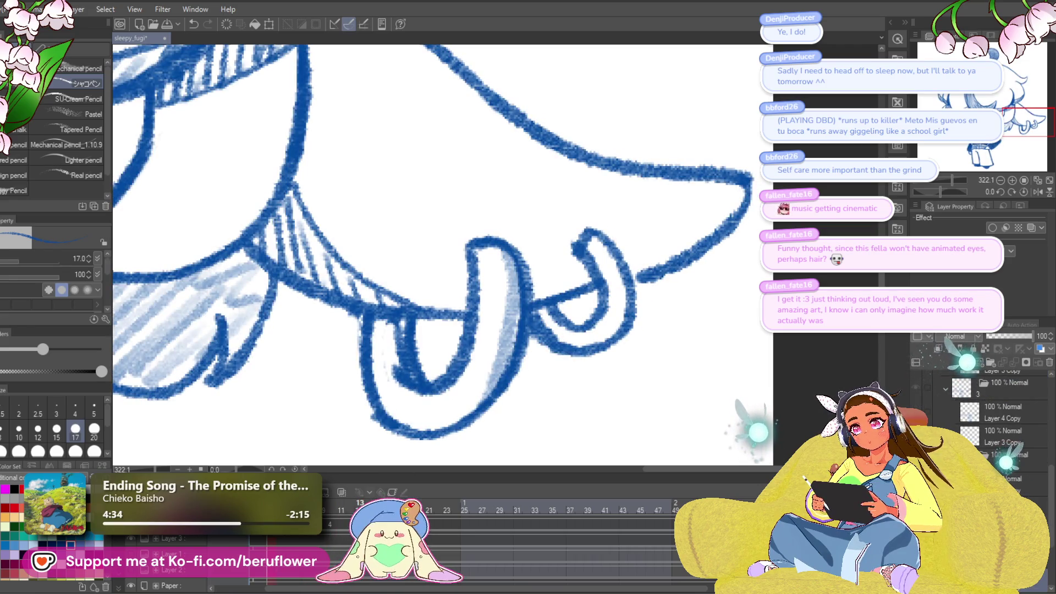
- Fill the right hook's white gap in dark blue, then advance a frame on Layer 4 Copy
{"action": "mouse_move", "coordinate": [385, 320]}
{"action": "left_mouse_down"}
{"action": "mouse_move", "coordinate": [405, 330]}
{"action": "mouse_move", "coordinate": [379, 338]}
{"action": "left_mouse_up"}
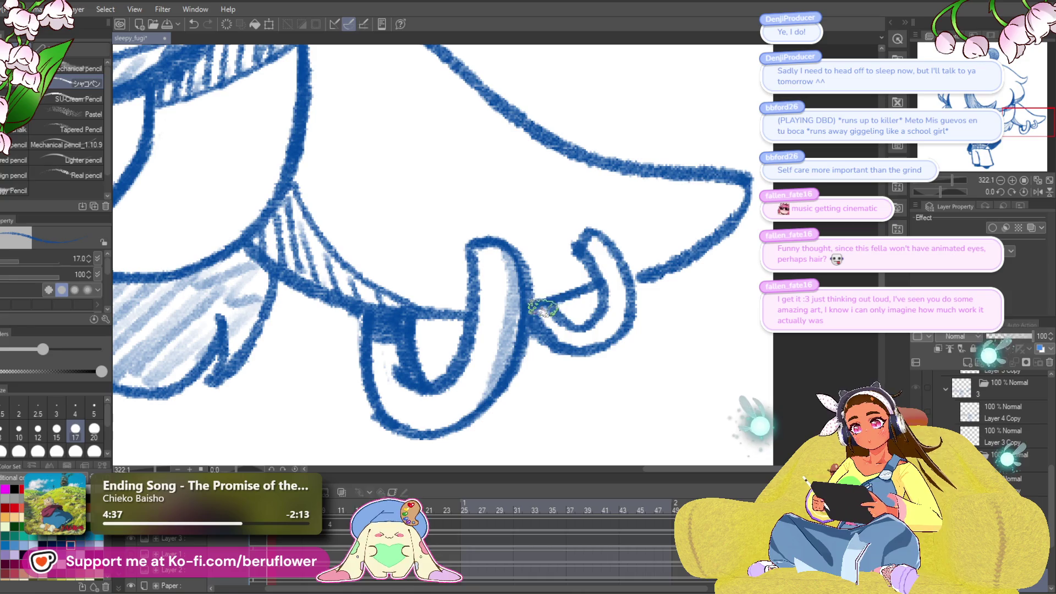
{"action": "scroll", "coordinate": [582, 316], "scroll_direction": "down", "scroll_amount": 2}
{"action": "scroll", "coordinate": [582, 316], "scroll_direction": "down", "scroll_amount": 4}
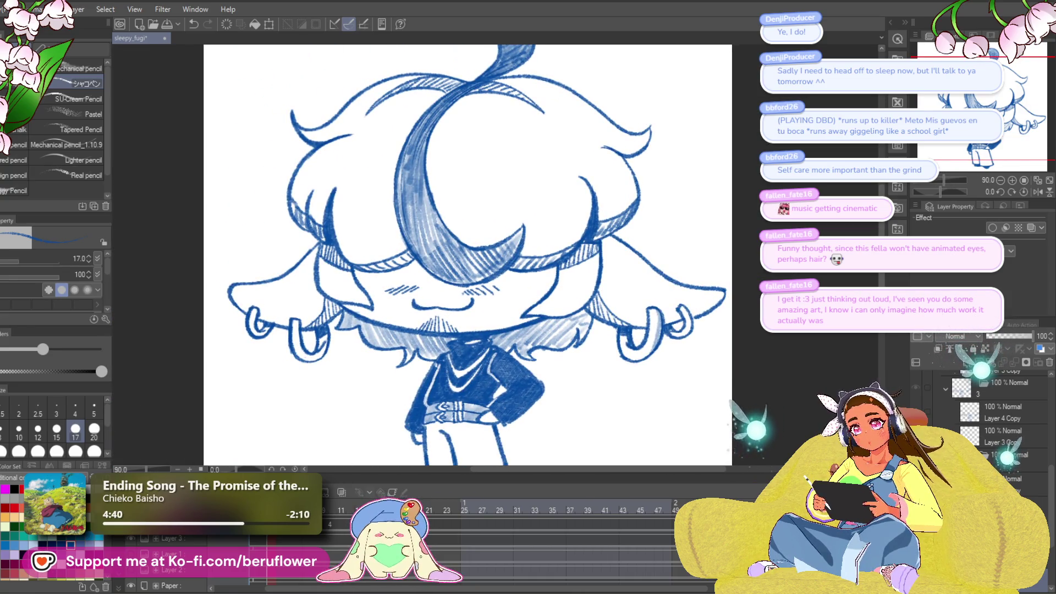
{"action": "left_click", "coordinate": [1001, 413]}
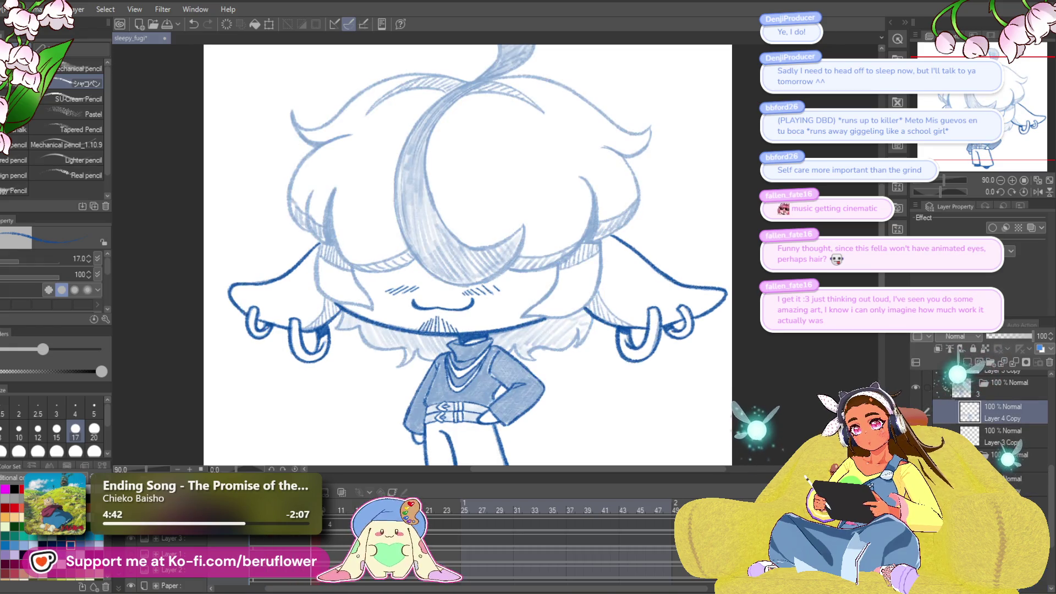
{"action": "key", "text": "Right"}
{"action": "key", "text": "Right"}
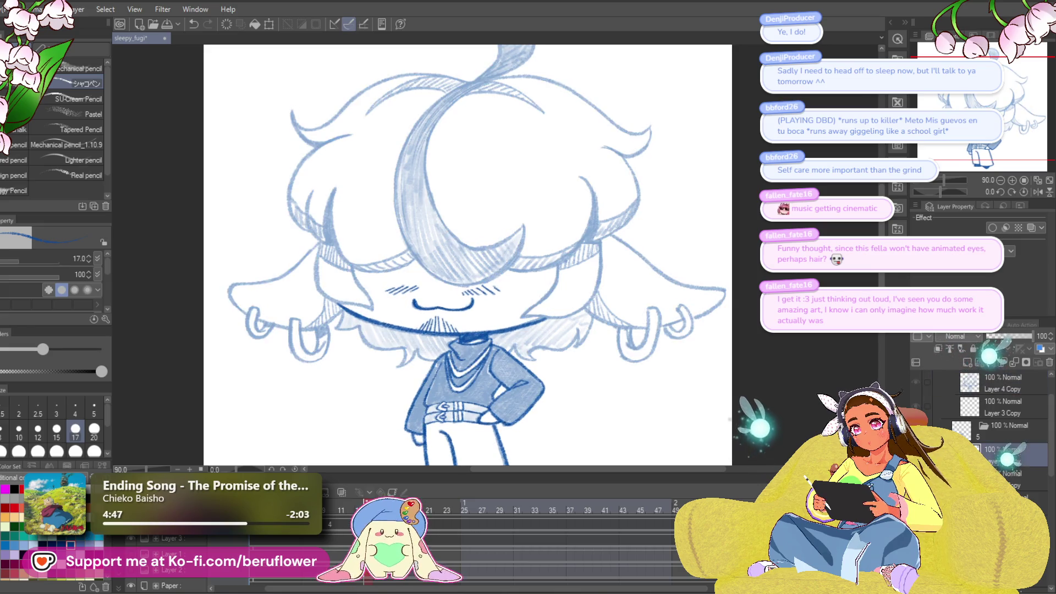
- Ink the right ear loops and the line up the cape edge in dark blue
{"action": "scroll", "coordinate": [412, 343], "scroll_direction": "up", "scroll_amount": 6}
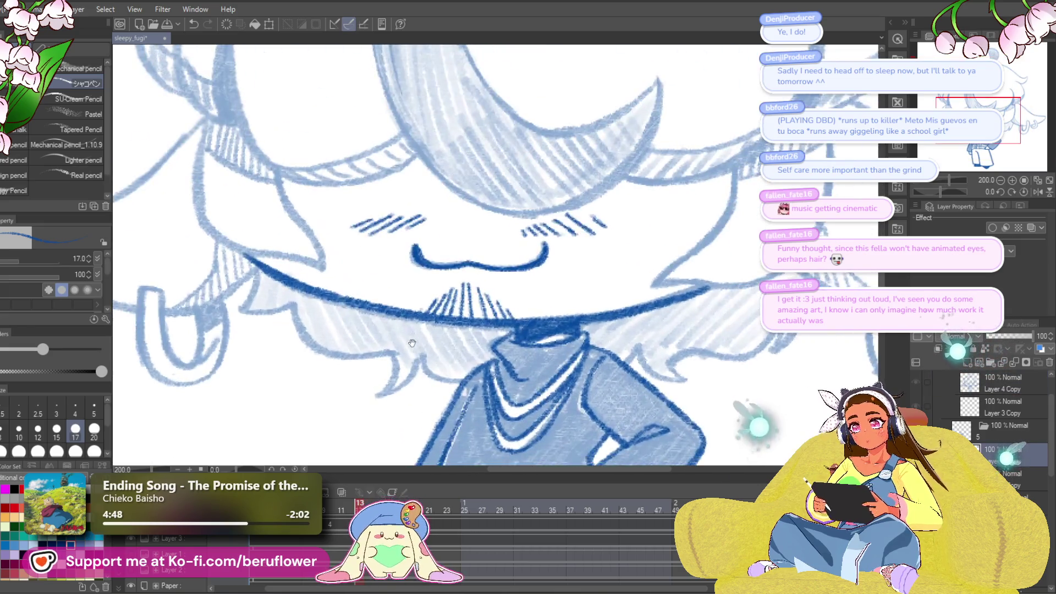
{"action": "left_click_drag", "start_coordinate": [428, 288], "coordinate": [549, 255]}
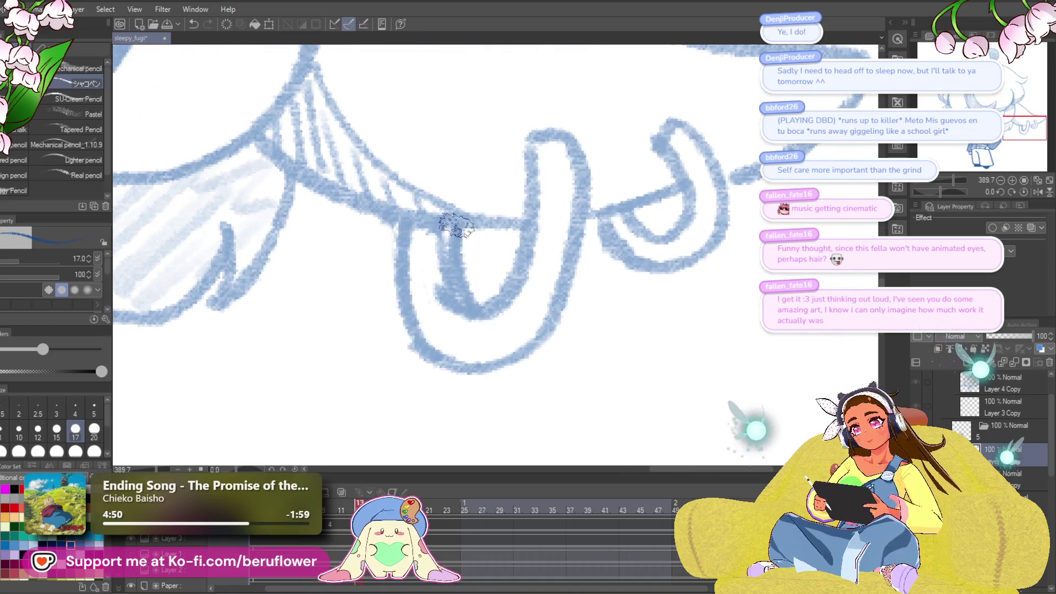
{"action": "left_click_drag", "start_coordinate": [457, 226], "coordinate": [474, 311]}
{"action": "mouse_move", "coordinate": [405, 223]}
{"action": "left_mouse_down"}
{"action": "mouse_move", "coordinate": [421, 345]}
{"action": "mouse_move", "coordinate": [512, 361]}
{"action": "left_mouse_up"}
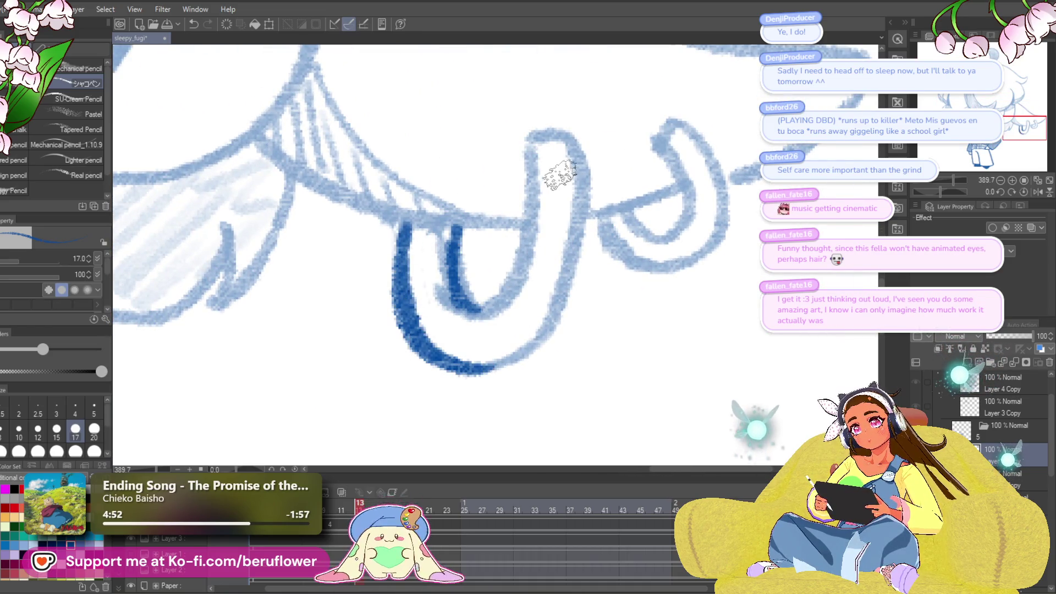
{"action": "mouse_move", "coordinate": [535, 142]}
{"action": "left_mouse_down"}
{"action": "mouse_move", "coordinate": [535, 190]}
{"action": "mouse_move", "coordinate": [476, 315]}
{"action": "mouse_move", "coordinate": [437, 301]}
{"action": "mouse_move", "coordinate": [530, 141]}
{"action": "mouse_move", "coordinate": [585, 146]}
{"action": "mouse_move", "coordinate": [599, 220]}
{"action": "mouse_move", "coordinate": [571, 309]}
{"action": "mouse_move", "coordinate": [502, 368]}
{"action": "mouse_move", "coordinate": [421, 352]}
{"action": "left_mouse_up"}
{"action": "mouse_move", "coordinate": [421, 222]}
{"action": "left_mouse_down"}
{"action": "mouse_move", "coordinate": [491, 275]}
{"action": "mouse_move", "coordinate": [470, 278]}
{"action": "mouse_move", "coordinate": [493, 307]}
{"action": "mouse_move", "coordinate": [490, 283]}
{"action": "left_mouse_up"}
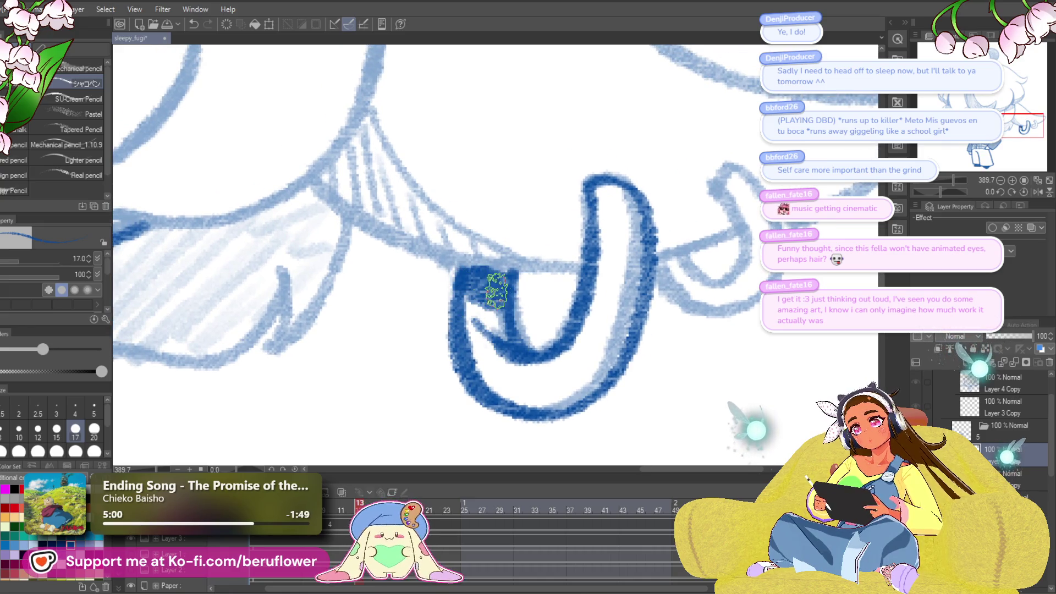
{"action": "left_click_drag", "start_coordinate": [769, 292], "coordinate": [588, 275]}
{"action": "mouse_move", "coordinate": [483, 275]}
{"action": "left_mouse_down"}
{"action": "mouse_move", "coordinate": [575, 278]}
{"action": "mouse_move", "coordinate": [595, 210]}
{"action": "mouse_move", "coordinate": [556, 146]}
{"action": "mouse_move", "coordinate": [526, 160]}
{"action": "mouse_move", "coordinate": [569, 229]}
{"action": "mouse_move", "coordinate": [533, 270]}
{"action": "mouse_move", "coordinate": [484, 247]}
{"action": "mouse_move", "coordinate": [517, 237]}
{"action": "mouse_move", "coordinate": [567, 295]}
{"action": "mouse_move", "coordinate": [472, 298]}
{"action": "mouse_move", "coordinate": [382, 264]}
{"action": "mouse_move", "coordinate": [299, 211]}
{"action": "mouse_move", "coordinate": [87, 253]}
{"action": "left_mouse_up"}
{"action": "mouse_move", "coordinate": [528, 333]}
{"action": "left_mouse_down"}
{"action": "mouse_move", "coordinate": [655, 255]}
{"action": "mouse_move", "coordinate": [674, 202]}
{"action": "mouse_move", "coordinate": [687, 246]}
{"action": "left_mouse_up"}
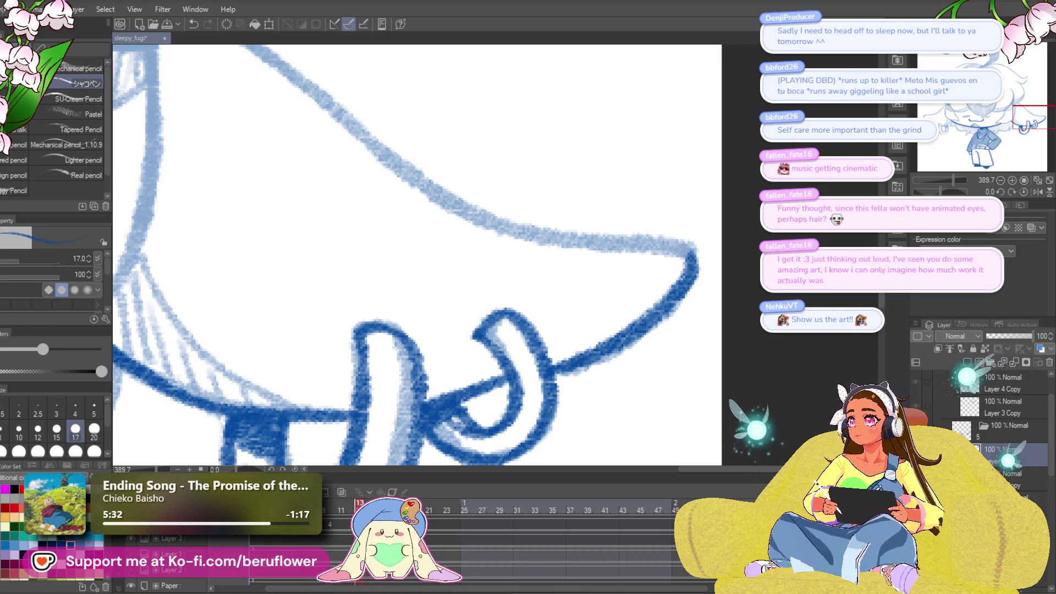
- Make Layer 4 Copy visible to show the full inking and play through the frames
{"action": "scroll", "coordinate": [467, 305], "scroll_direction": "down", "scroll_amount": 4}
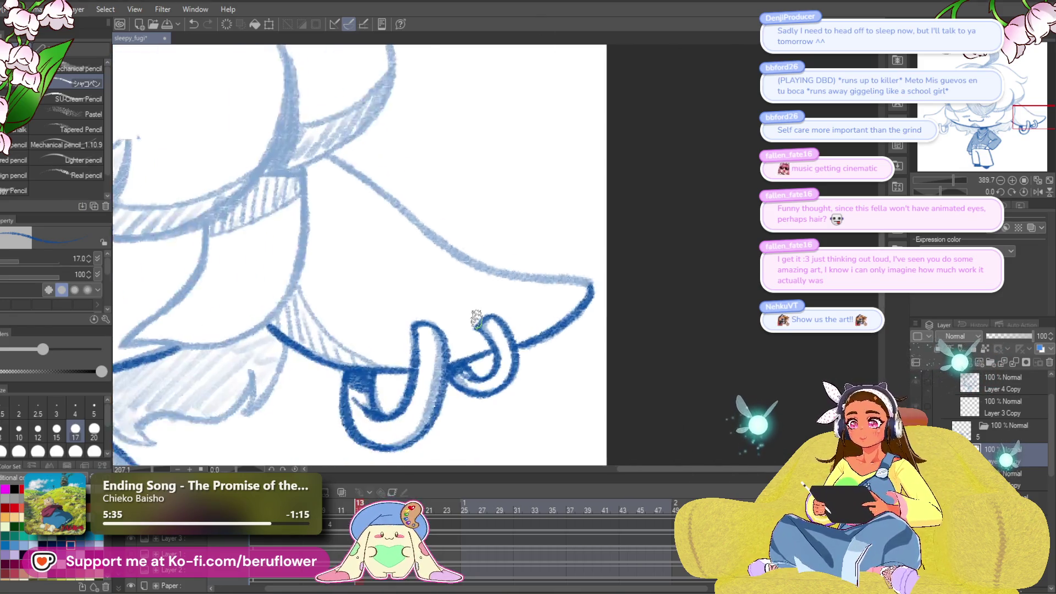
{"action": "scroll", "coordinate": [476, 313], "scroll_direction": "down", "scroll_amount": 5}
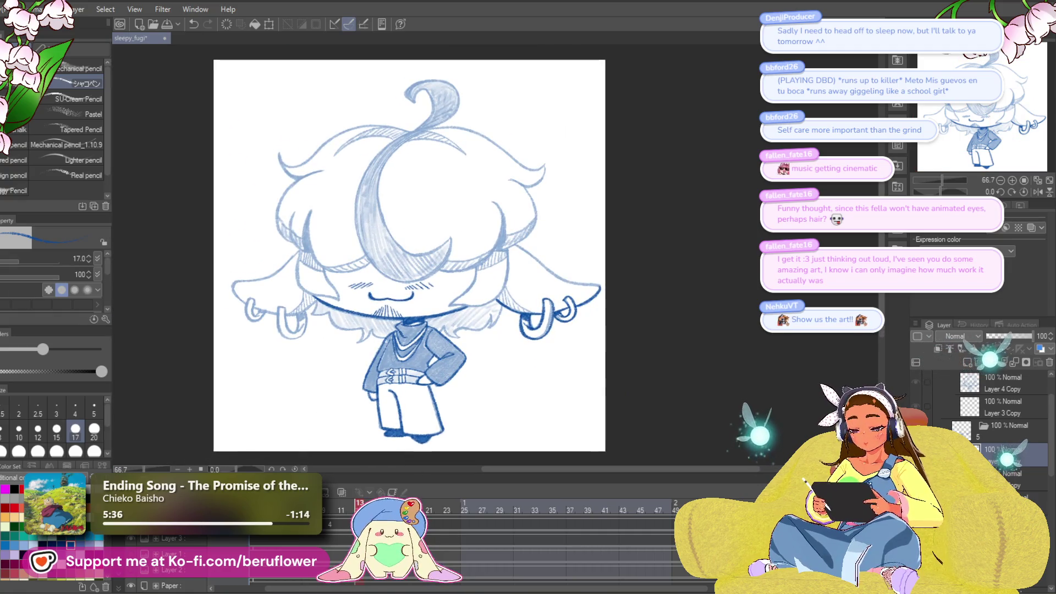
{"action": "left_click", "coordinate": [916, 381]}
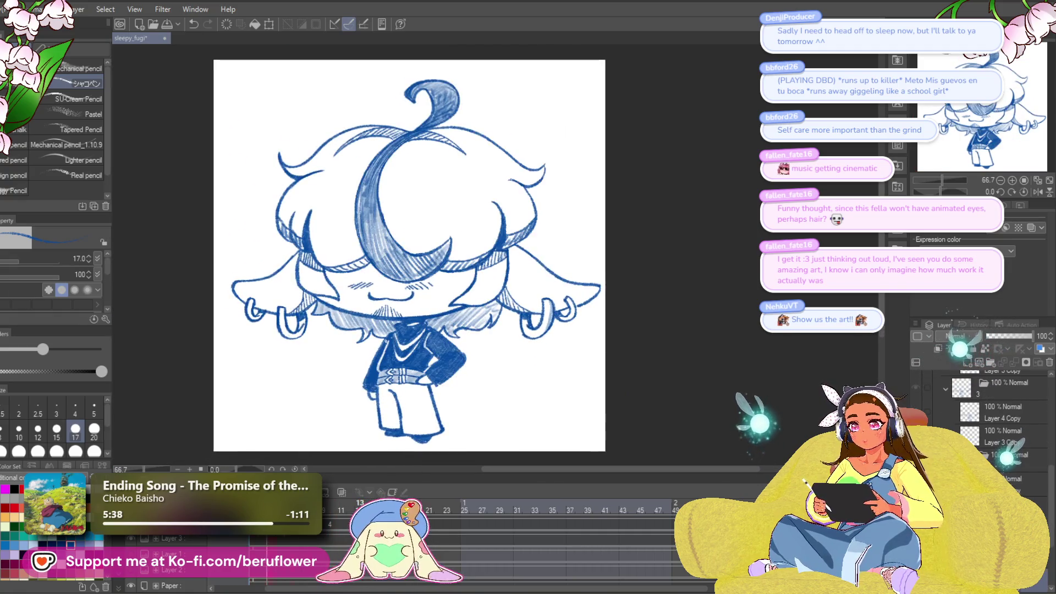
{"action": "mouse_move", "coordinate": [364, 514]}
{"action": "left_mouse_down"}
{"action": "mouse_move", "coordinate": [433, 519]}
{"action": "mouse_move", "coordinate": [390, 518]}
{"action": "left_mouse_up"}
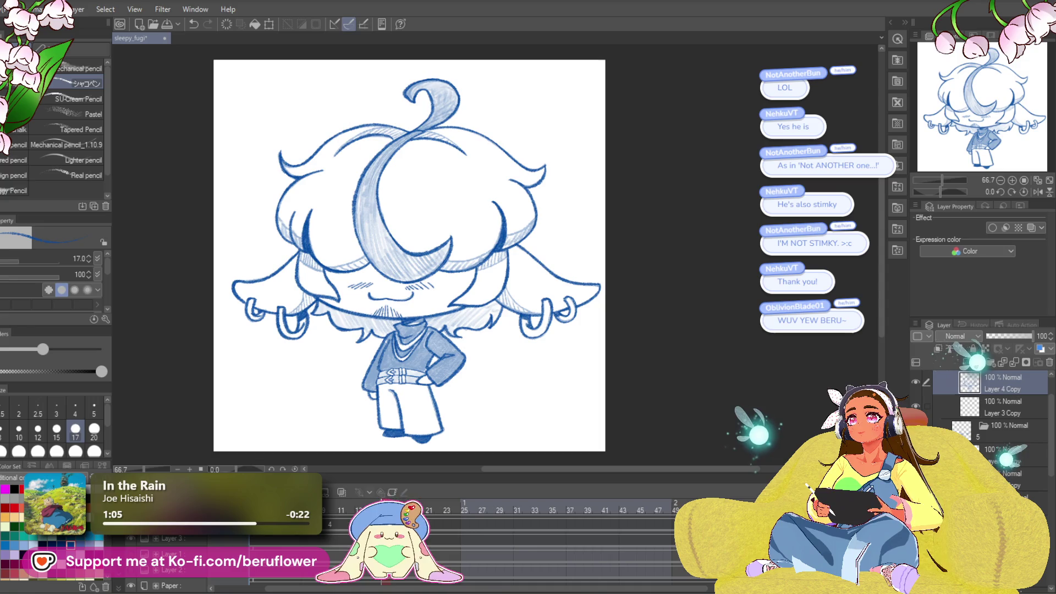
{"action": "mouse_move", "coordinate": [330, 1]}
{"action": "left_mouse_down"}
{"action": "mouse_move", "coordinate": [294, 2]}
{"action": "mouse_move", "coordinate": [271, 38]}
{"action": "mouse_move", "coordinate": [286, 39]}
{"action": "left_mouse_up"}
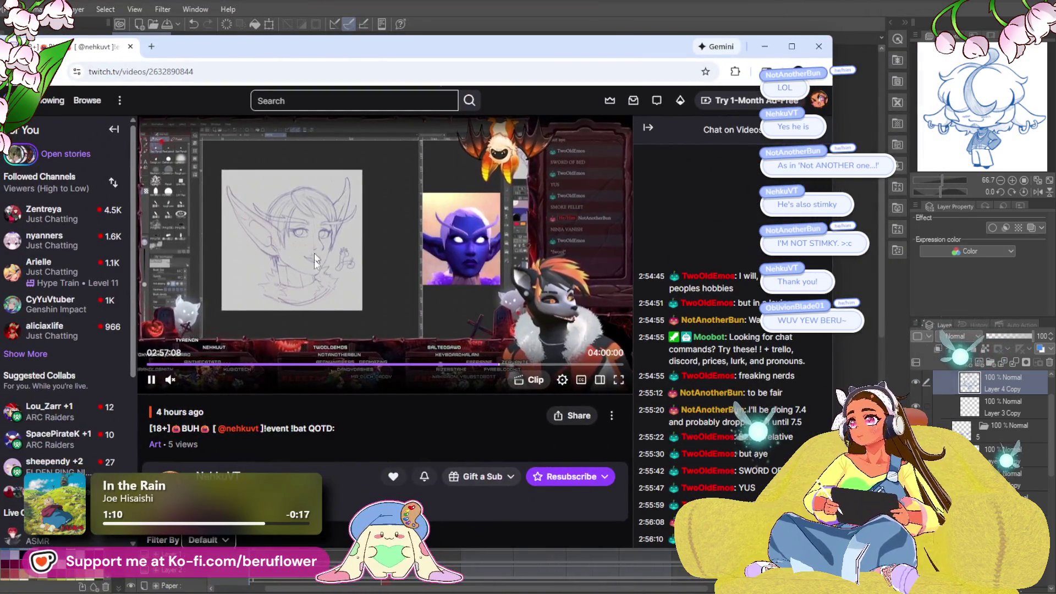
{"action": "left_click", "coordinate": [792, 46]}
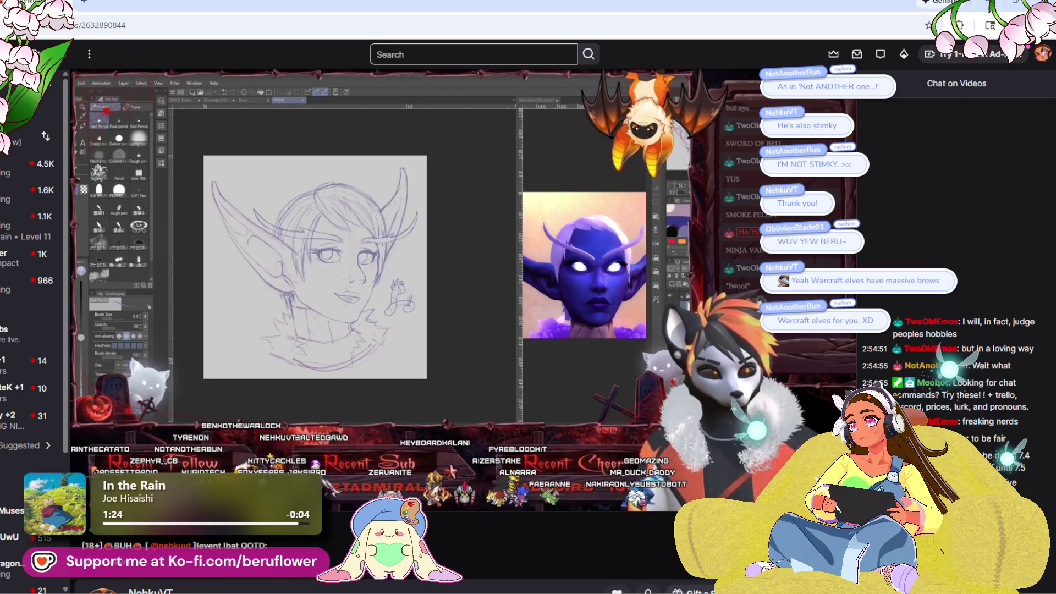
{"action": "mouse_move", "coordinate": [351, 320]}
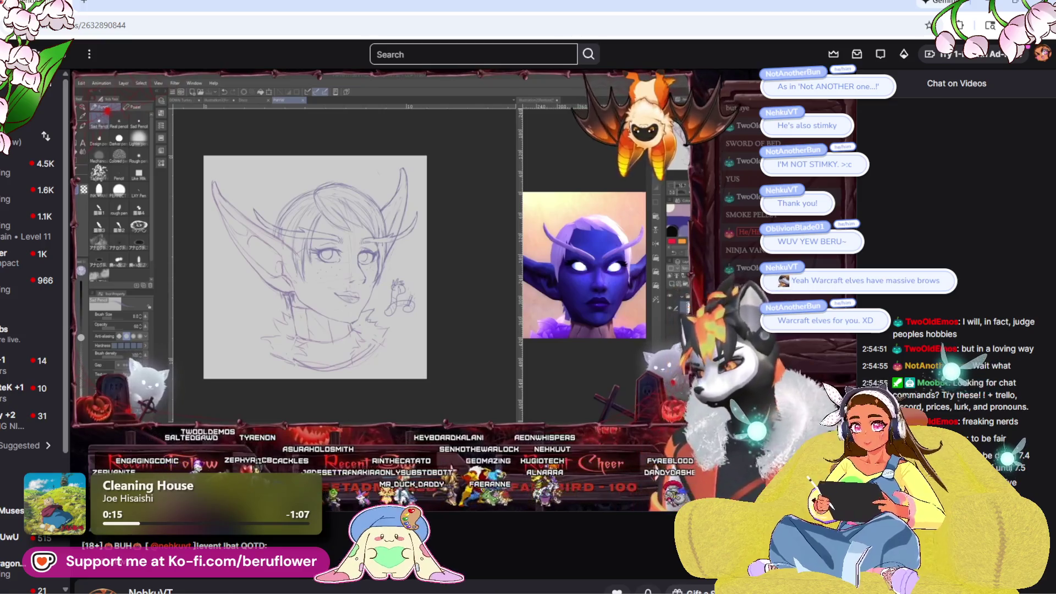
{"action": "mouse_move", "coordinate": [692, 482]}
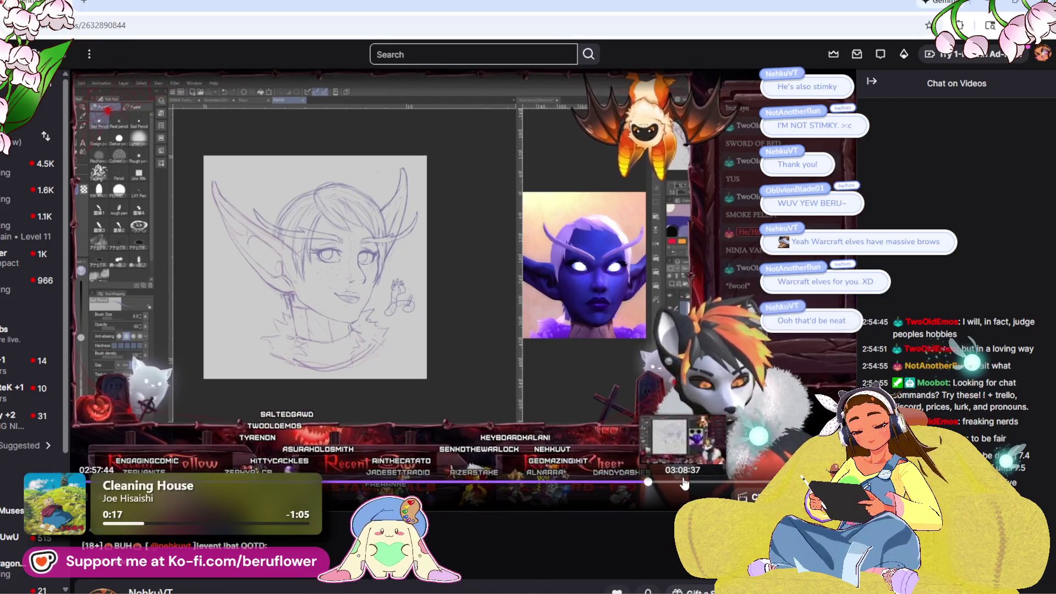
{"action": "left_click", "coordinate": [711, 482]}
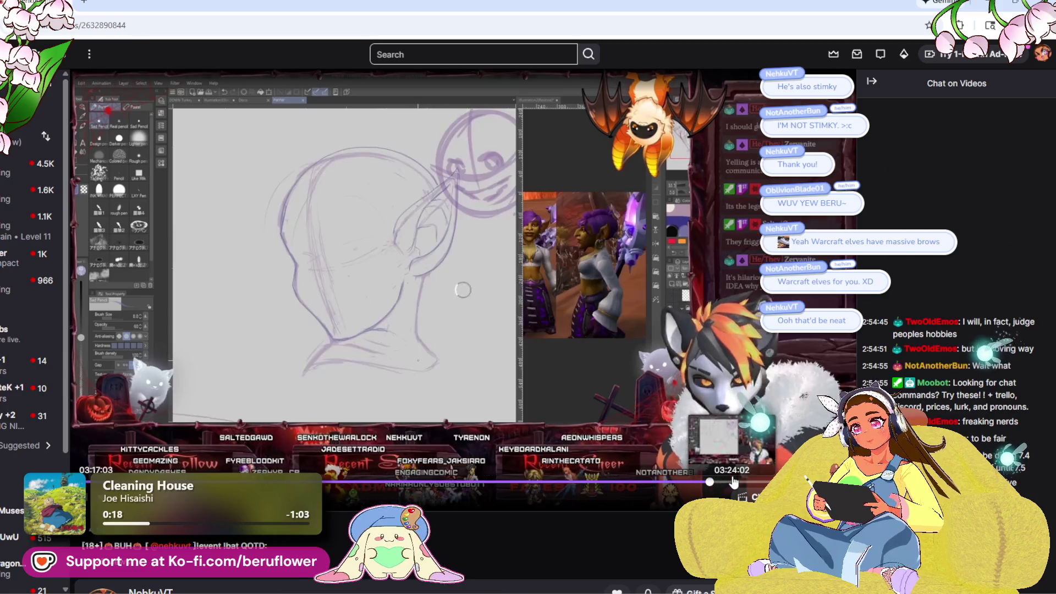
{"action": "left_click", "coordinate": [678, 484]}
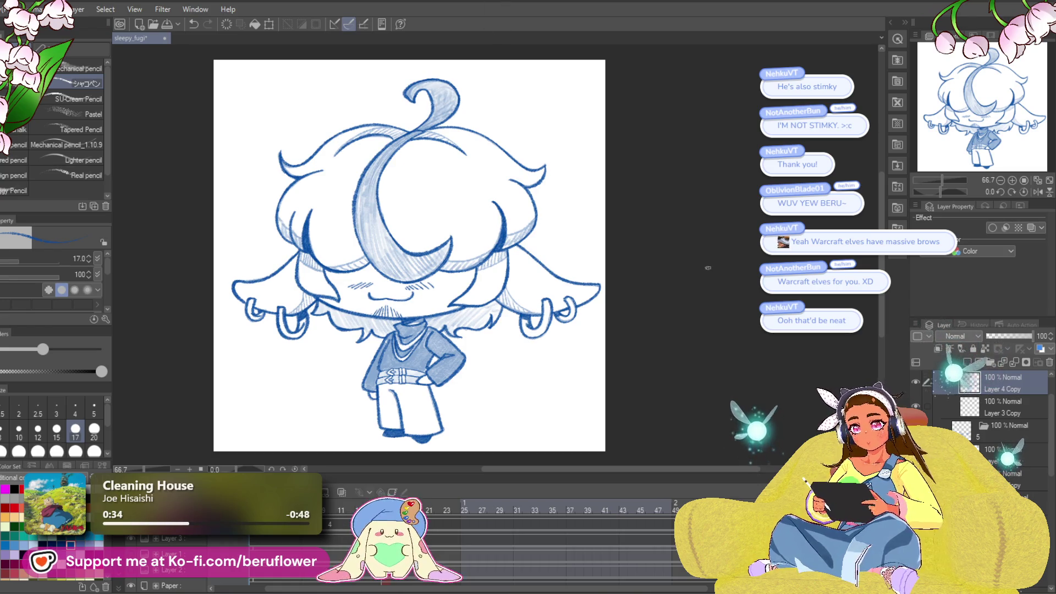
- Ink the earring loop's left, bottom, right and inner edges in dark blue, joining it to the cape edge
{"action": "left_click_drag", "start_coordinate": [627, 381], "coordinate": [664, 392]}
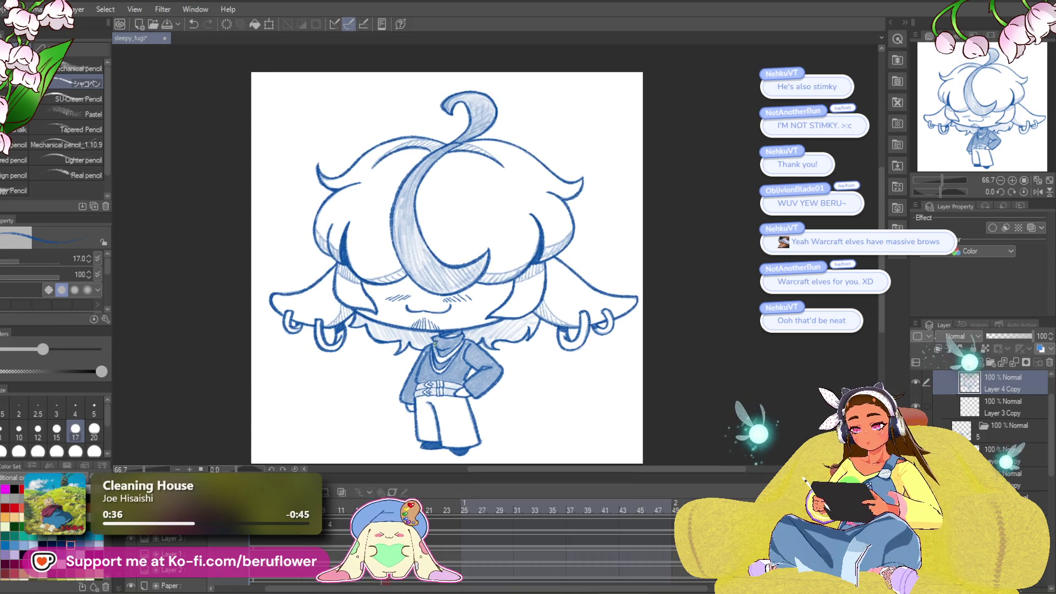
{"action": "key", "text": "ctrl+z"}
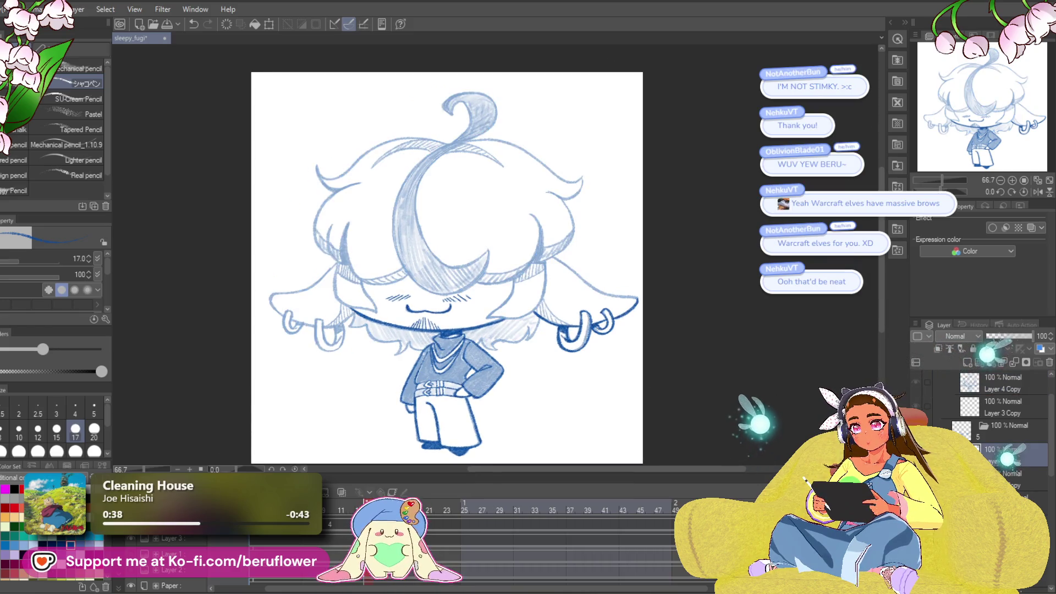
{"action": "scroll", "coordinate": [531, 307], "scroll_direction": "up", "scroll_amount": 6}
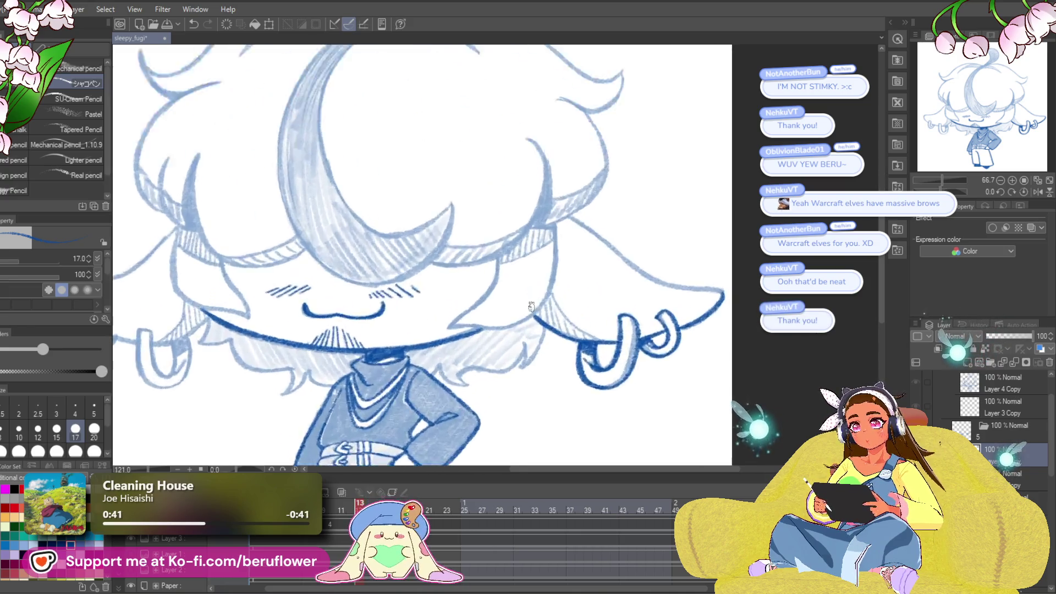
{"action": "scroll", "coordinate": [400, 330], "scroll_direction": "down", "scroll_amount": 1}
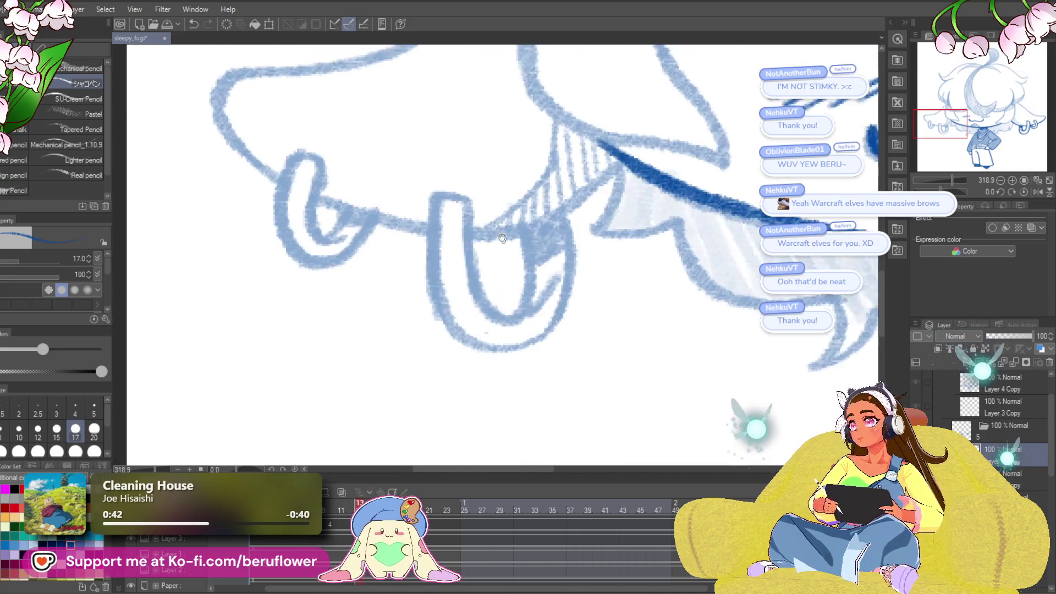
{"action": "left_click_drag", "start_coordinate": [434, 208], "coordinate": [430, 295]}
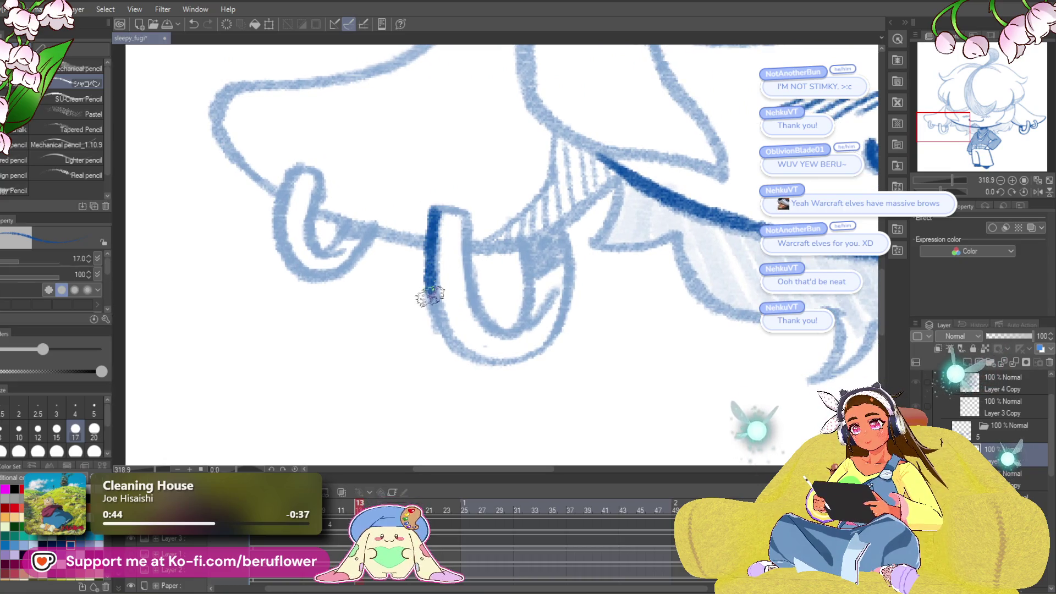
{"action": "left_click_drag", "start_coordinate": [465, 356], "coordinate": [536, 352]}
{"action": "mouse_move", "coordinate": [562, 230]}
{"action": "left_mouse_down"}
{"action": "mouse_move", "coordinate": [568, 300]}
{"action": "mouse_move", "coordinate": [523, 355]}
{"action": "left_mouse_up"}
{"action": "mouse_move", "coordinate": [726, 194]}
{"action": "left_mouse_down"}
{"action": "mouse_move", "coordinate": [677, 184]}
{"action": "mouse_move", "coordinate": [645, 201]}
{"action": "left_mouse_up"}
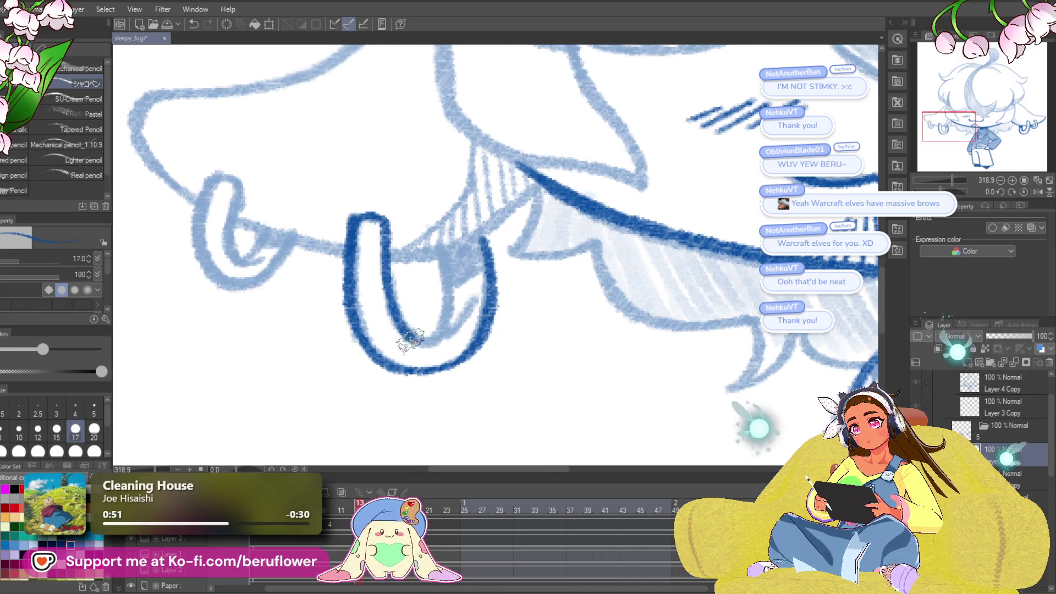
{"action": "mouse_move", "coordinate": [435, 342]}
{"action": "left_mouse_down"}
{"action": "mouse_move", "coordinate": [447, 254]}
{"action": "mouse_move", "coordinate": [499, 281]}
{"action": "left_mouse_up"}
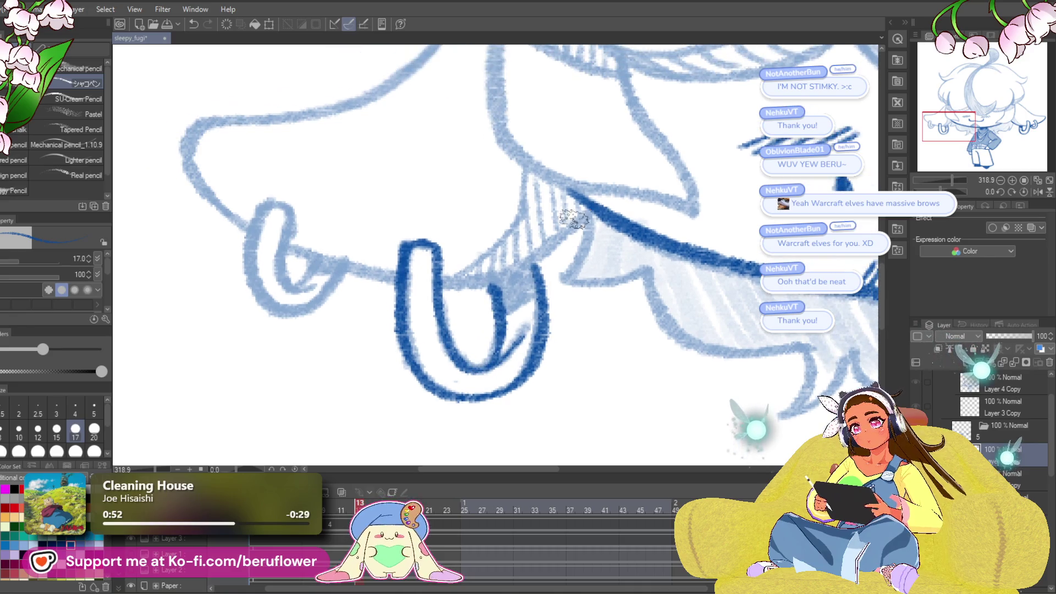
{"action": "mouse_move", "coordinate": [604, 201]}
{"action": "left_mouse_down"}
{"action": "mouse_move", "coordinate": [472, 285]}
{"action": "mouse_move", "coordinate": [574, 305]}
{"action": "left_mouse_up"}
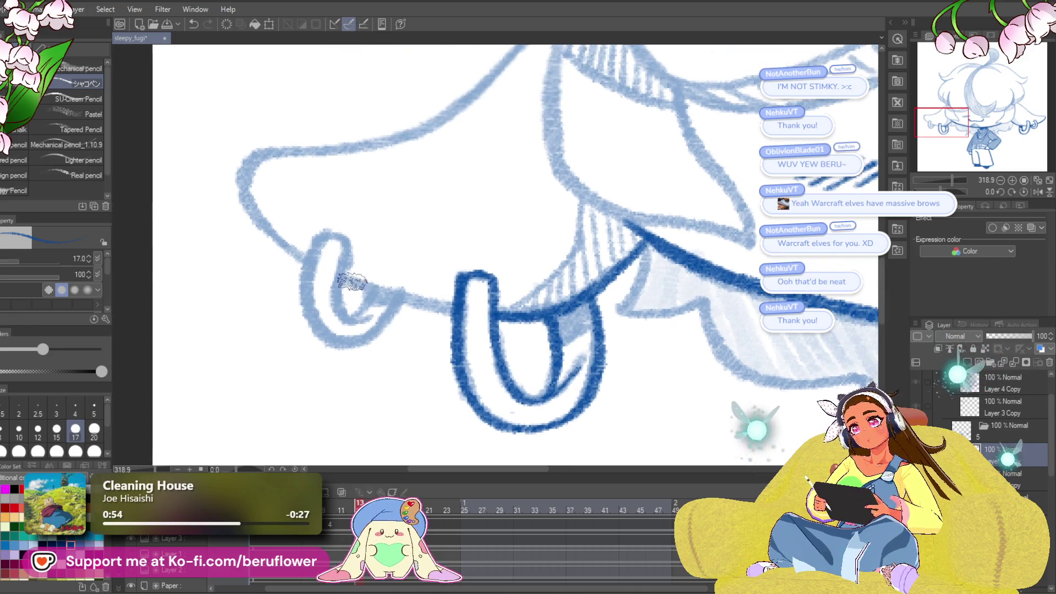
- Trace the cape's outline and upper edge in dark blue
{"action": "left_click_drag", "start_coordinate": [454, 311], "coordinate": [564, 363]}
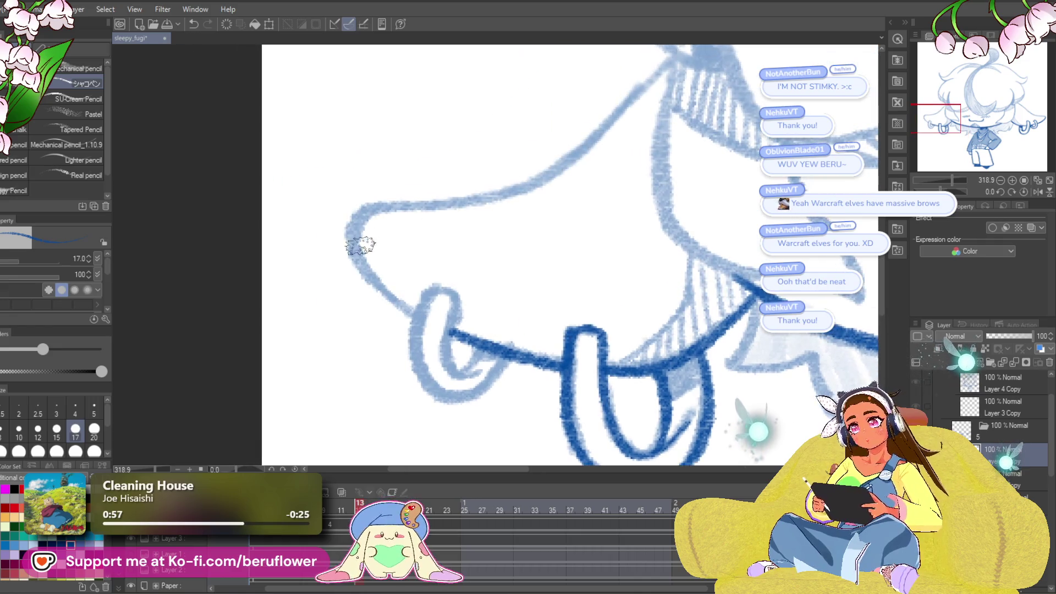
{"action": "left_click_drag", "start_coordinate": [355, 251], "coordinate": [421, 325]}
{"action": "left_click_drag", "start_coordinate": [519, 275], "coordinate": [494, 344]}
{"action": "mouse_move", "coordinate": [653, 129]}
{"action": "left_mouse_down"}
{"action": "mouse_move", "coordinate": [492, 262]}
{"action": "mouse_move", "coordinate": [422, 272]}
{"action": "left_mouse_up"}
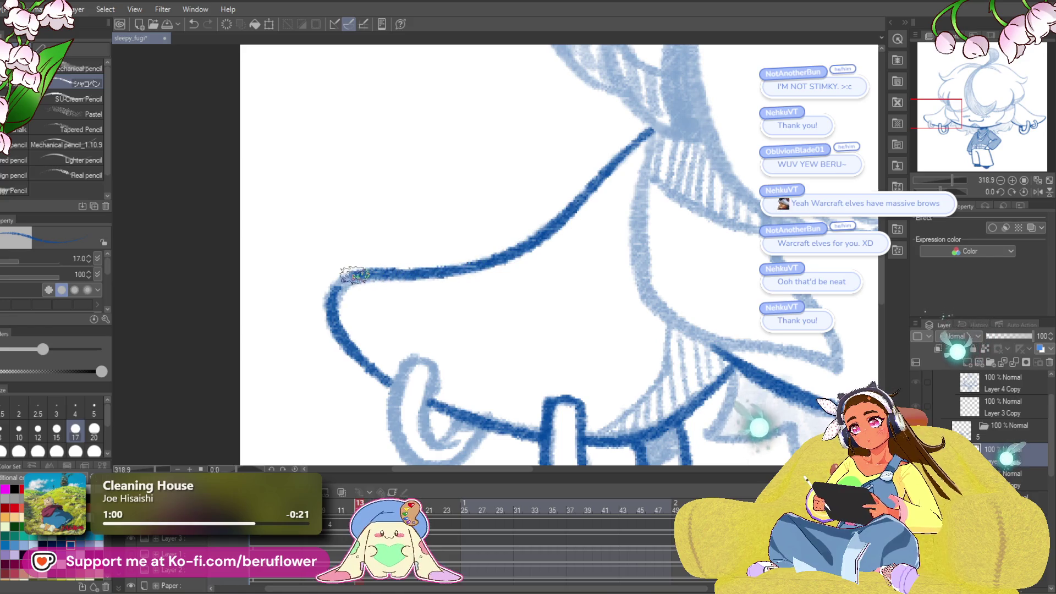
{"action": "mouse_move", "coordinate": [621, 363]}
{"action": "left_mouse_down"}
{"action": "mouse_move", "coordinate": [584, 237]}
{"action": "mouse_move", "coordinate": [607, 238]}
{"action": "mouse_move", "coordinate": [577, 225]}
{"action": "left_mouse_up"}
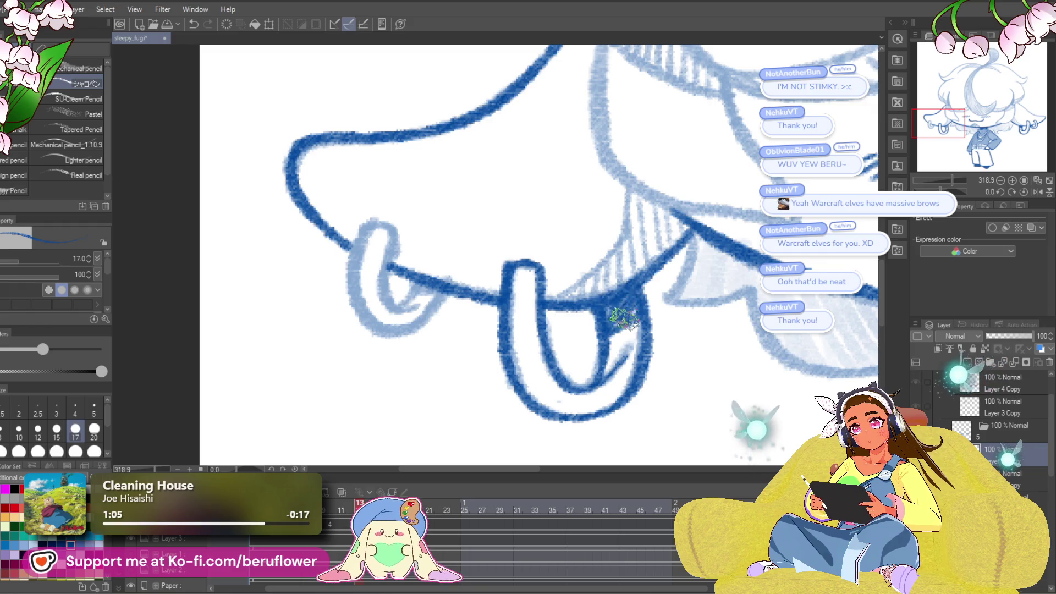
{"action": "left_click_drag", "start_coordinate": [608, 306], "coordinate": [671, 322]}
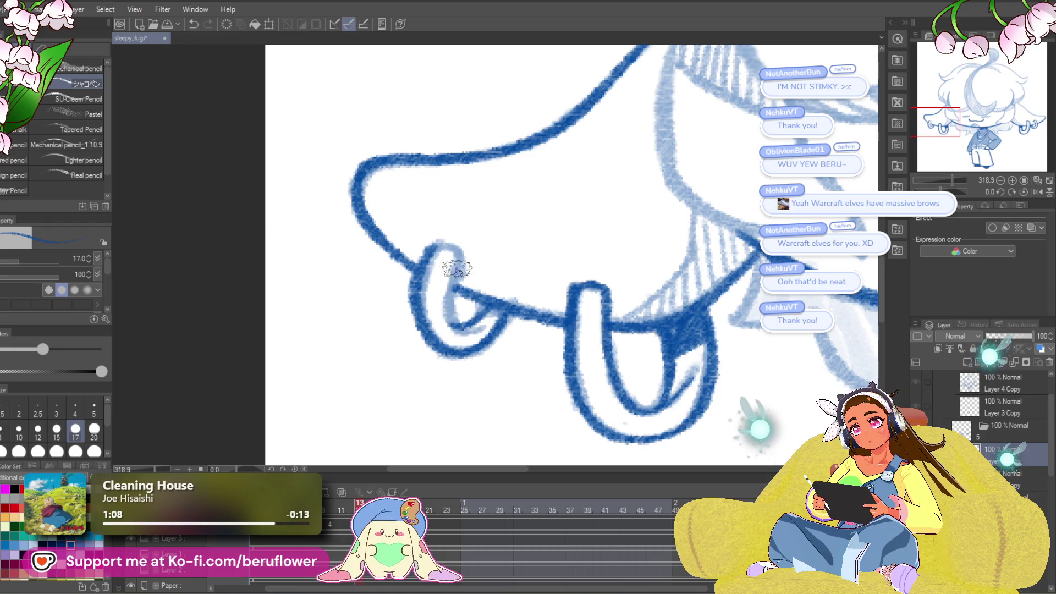
- Ink the curled left hook earring and the right ear outline from its tip
{"action": "mouse_move", "coordinate": [439, 248]}
{"action": "left_mouse_down"}
{"action": "mouse_move", "coordinate": [456, 300]}
{"action": "mouse_move", "coordinate": [498, 310]}
{"action": "left_mouse_up"}
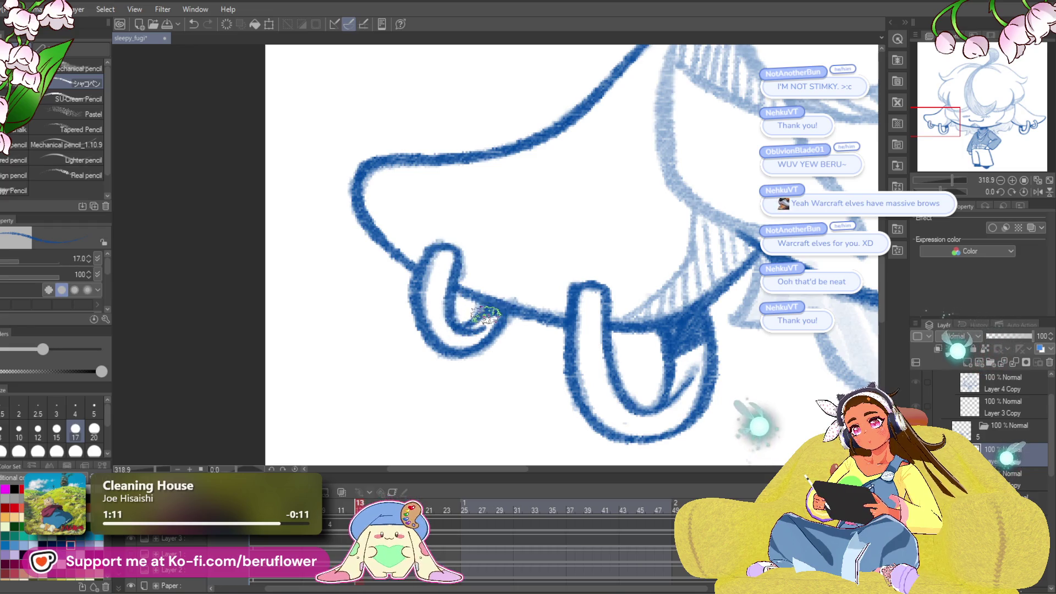
{"action": "scroll", "coordinate": [500, 308], "scroll_direction": "down", "scroll_amount": 5}
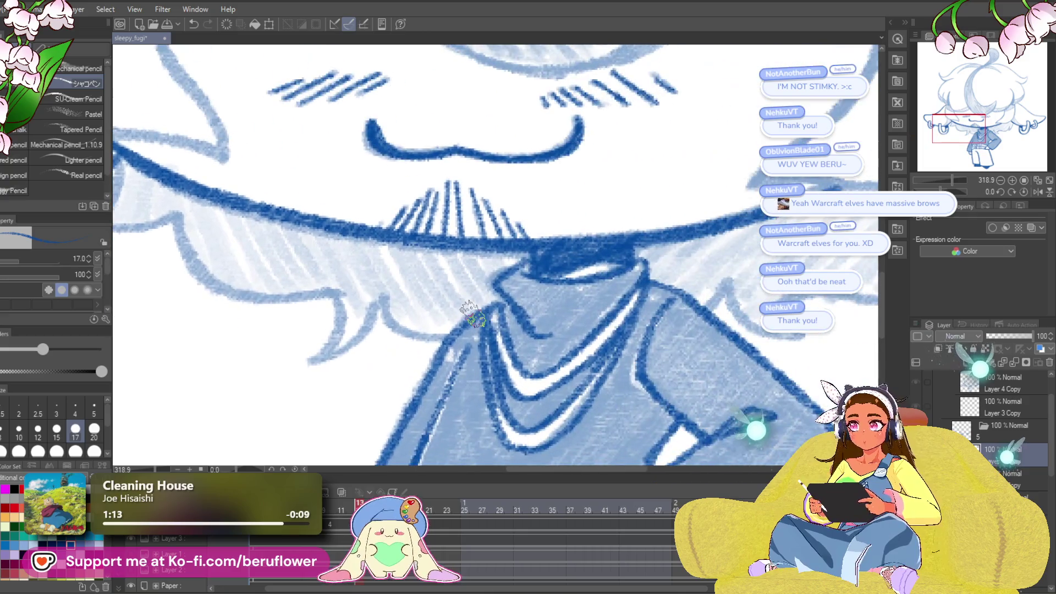
{"action": "scroll", "coordinate": [473, 314], "scroll_direction": "down", "scroll_amount": 3}
{"action": "scroll", "coordinate": [586, 305], "scroll_direction": "up", "scroll_amount": 6}
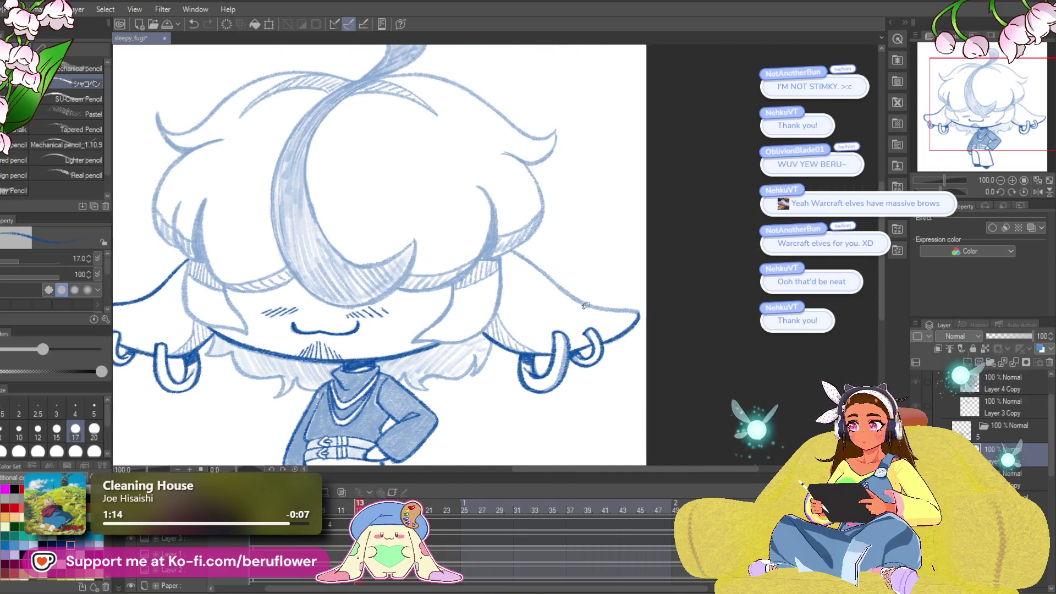
{"action": "scroll", "coordinate": [586, 306], "scroll_direction": "up", "scroll_amount": 3}
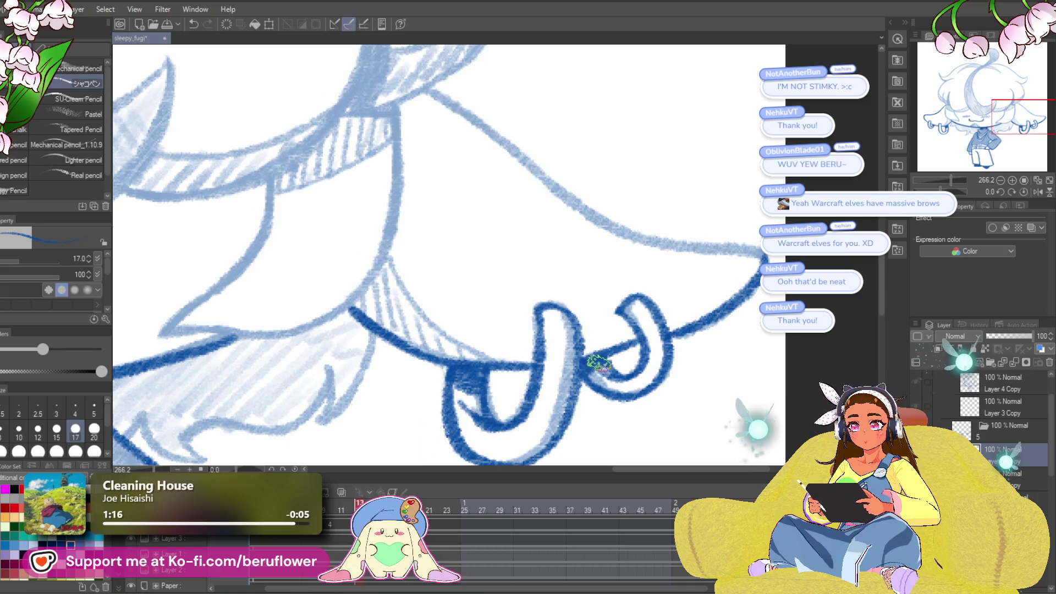
{"action": "mouse_move", "coordinate": [658, 351]}
{"action": "left_mouse_down"}
{"action": "mouse_move", "coordinate": [677, 379]}
{"action": "mouse_move", "coordinate": [703, 310]}
{"action": "mouse_move", "coordinate": [727, 168]}
{"action": "left_mouse_up"}
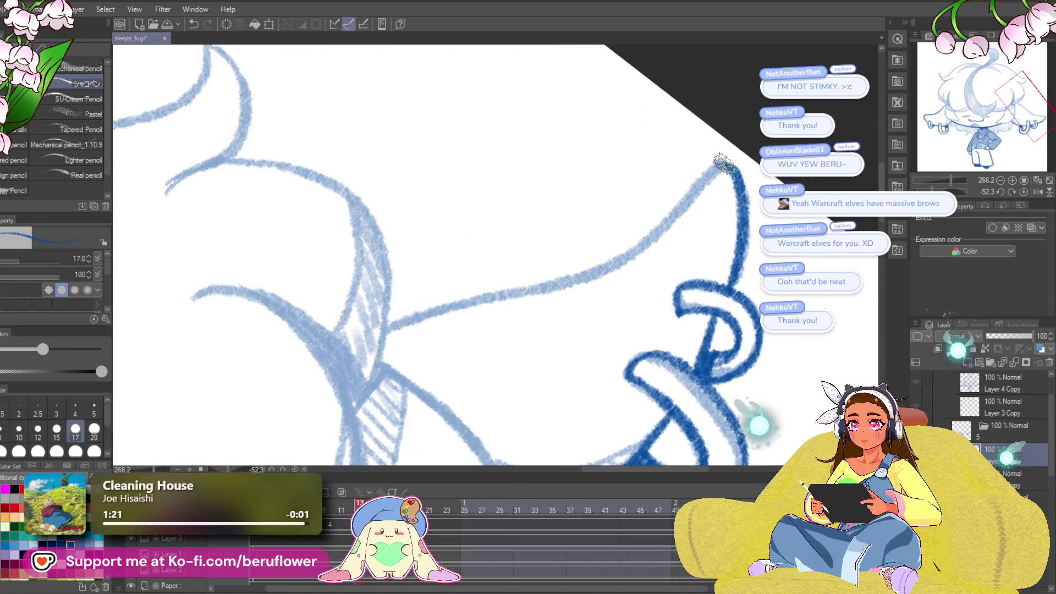
{"action": "mouse_move", "coordinate": [662, 226]}
{"action": "left_mouse_down"}
{"action": "mouse_move", "coordinate": [589, 275]}
{"action": "mouse_move", "coordinate": [385, 329]}
{"action": "left_mouse_up"}
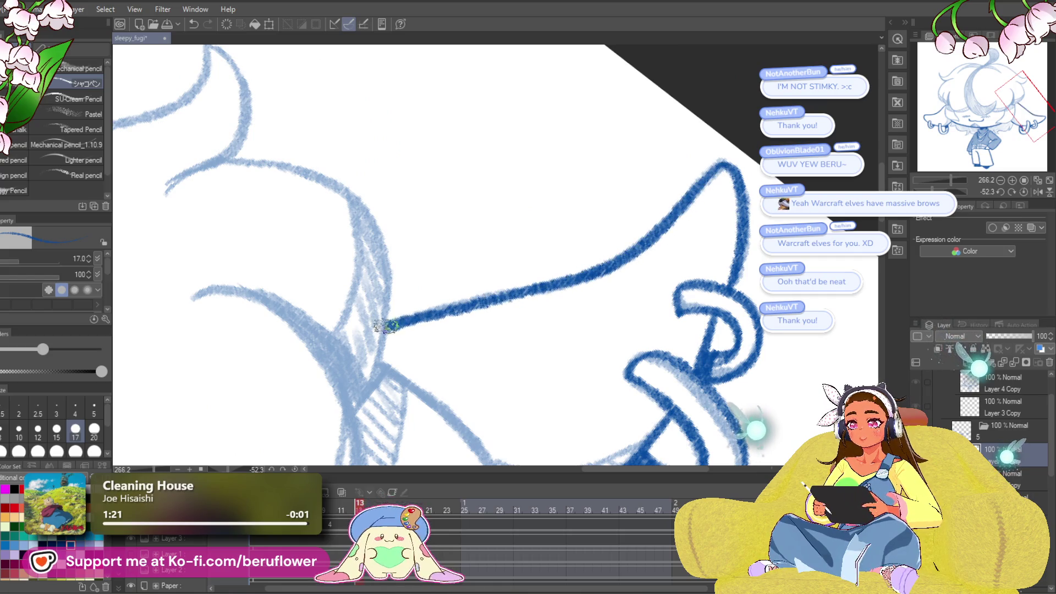
- Reset the canvas rotation to upright and frame the whole inked head
{"action": "left_click", "coordinate": [1024, 192]}
{"action": "scroll", "coordinate": [440, 253], "scroll_direction": "down", "scroll_amount": 5}
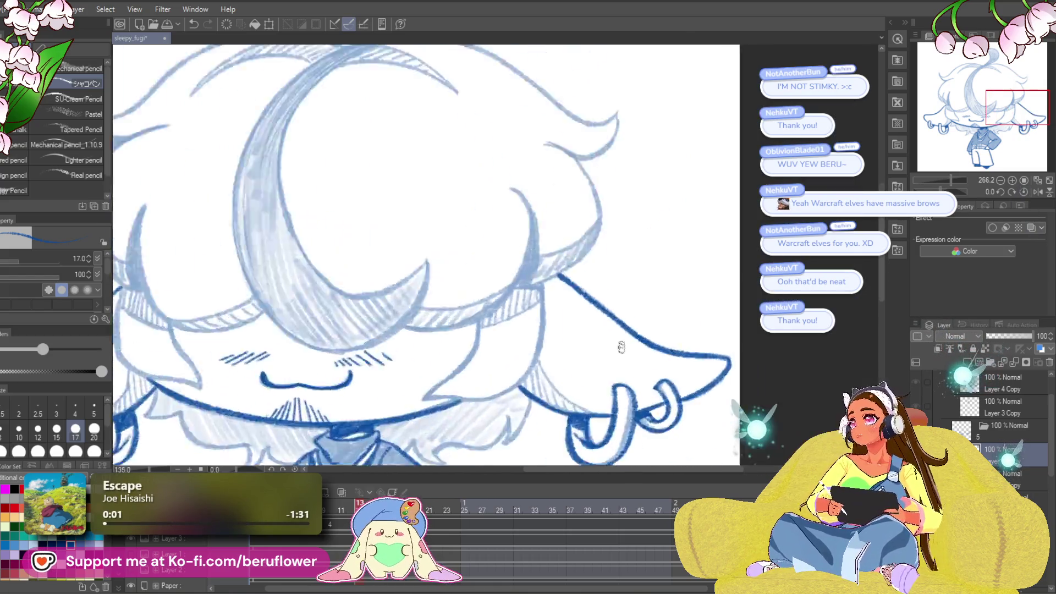
{"action": "left_click_drag", "start_coordinate": [649, 352], "coordinate": [685, 311]}
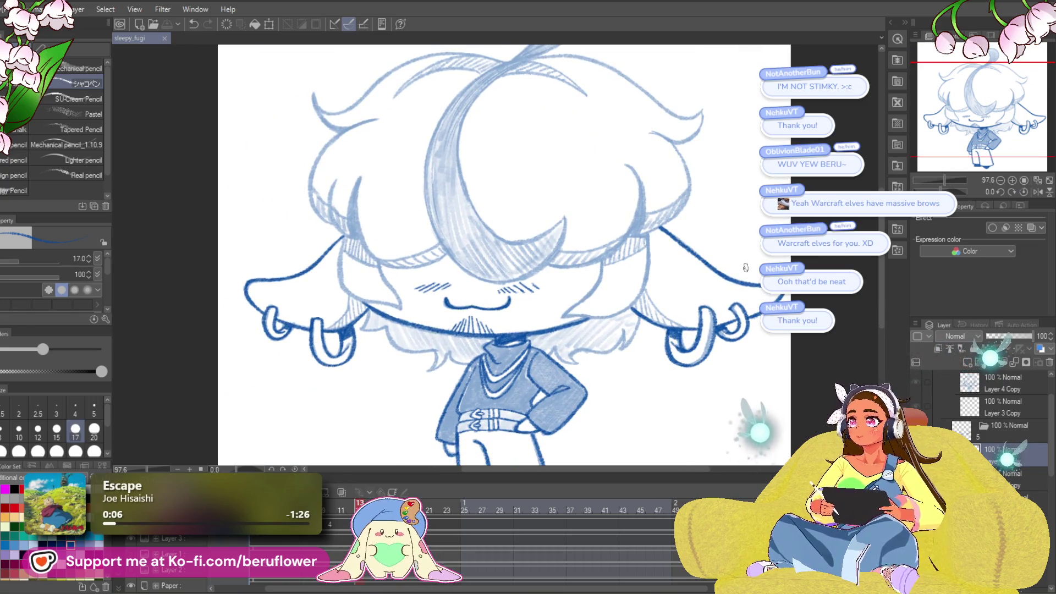
- Open beru_environment.clip from recent files, switch to the café sketch page, and hide the timeline
{"action": "left_click", "coordinate": [14, 9]}
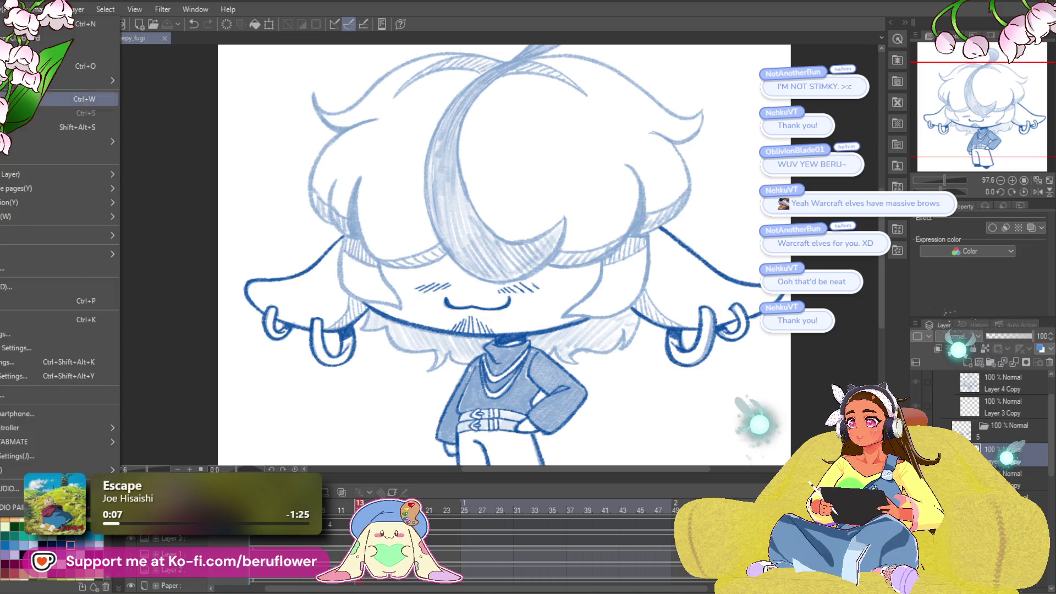
{"action": "mouse_move", "coordinate": [99, 81]}
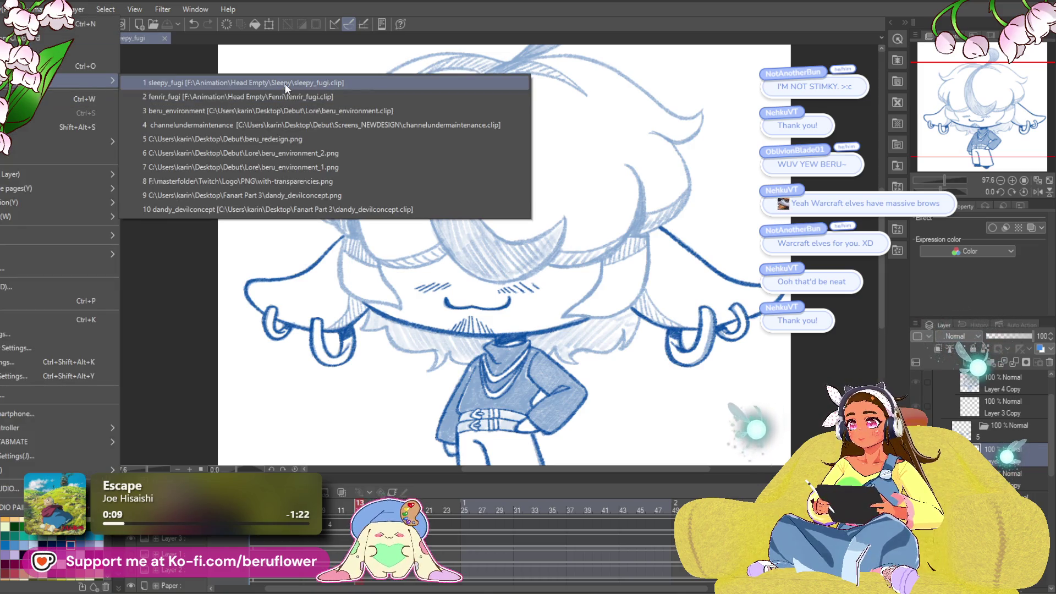
{"action": "left_click", "coordinate": [287, 112]}
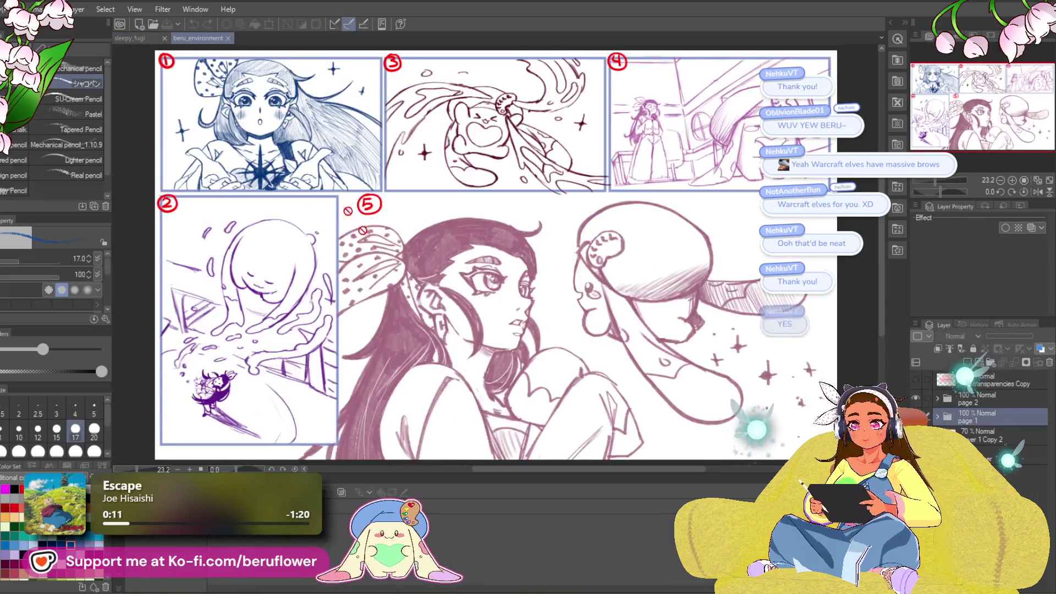
{"action": "left_click", "coordinate": [916, 399]}
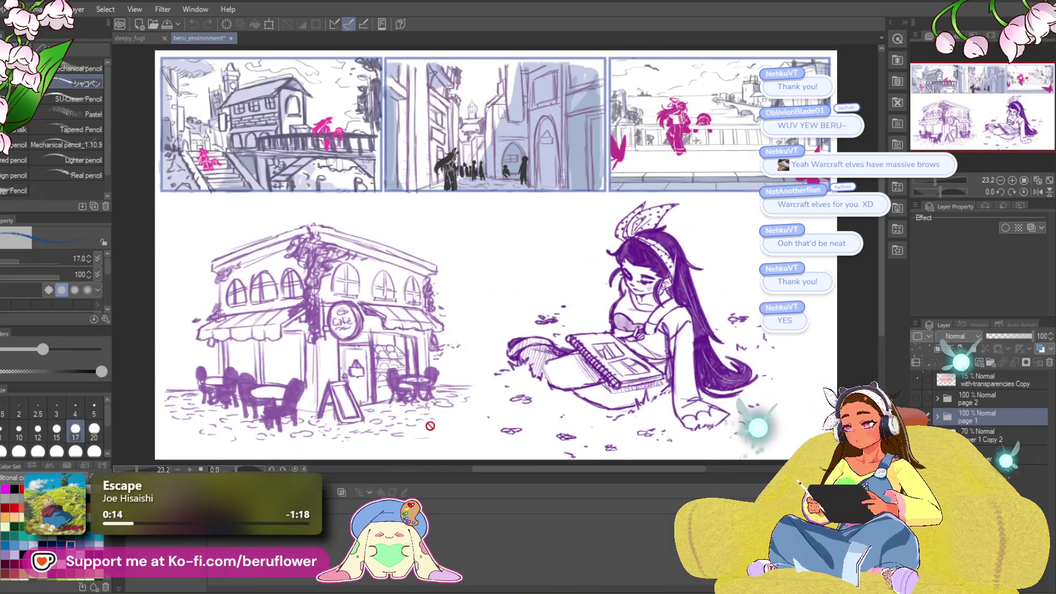
{"action": "left_click", "coordinate": [123, 586]}
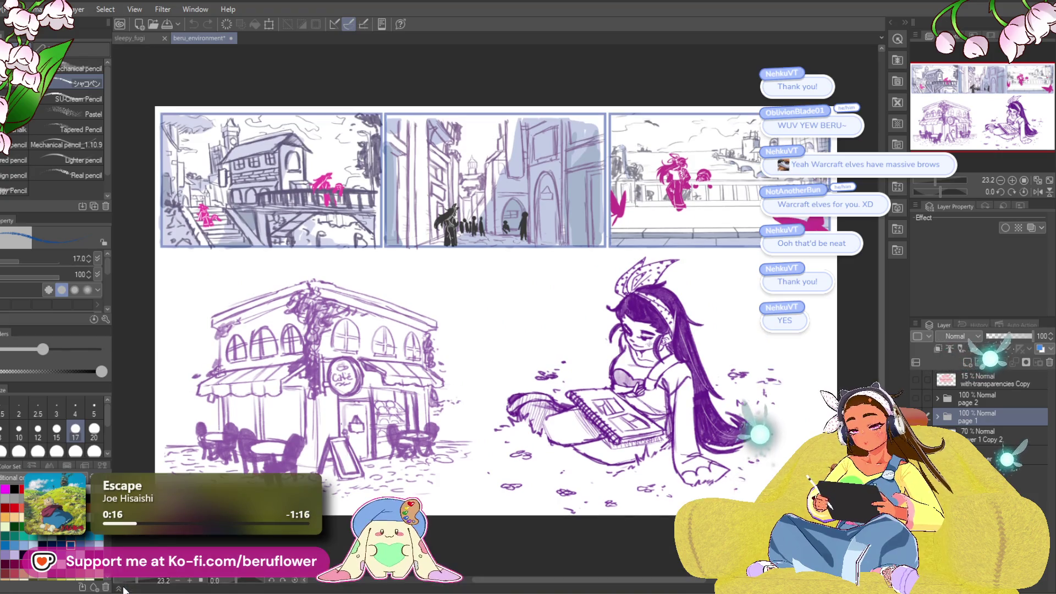
- Zoom in close on the first panel and the café sketch below it
{"action": "scroll", "coordinate": [381, 238], "scroll_direction": "up", "scroll_amount": 4}
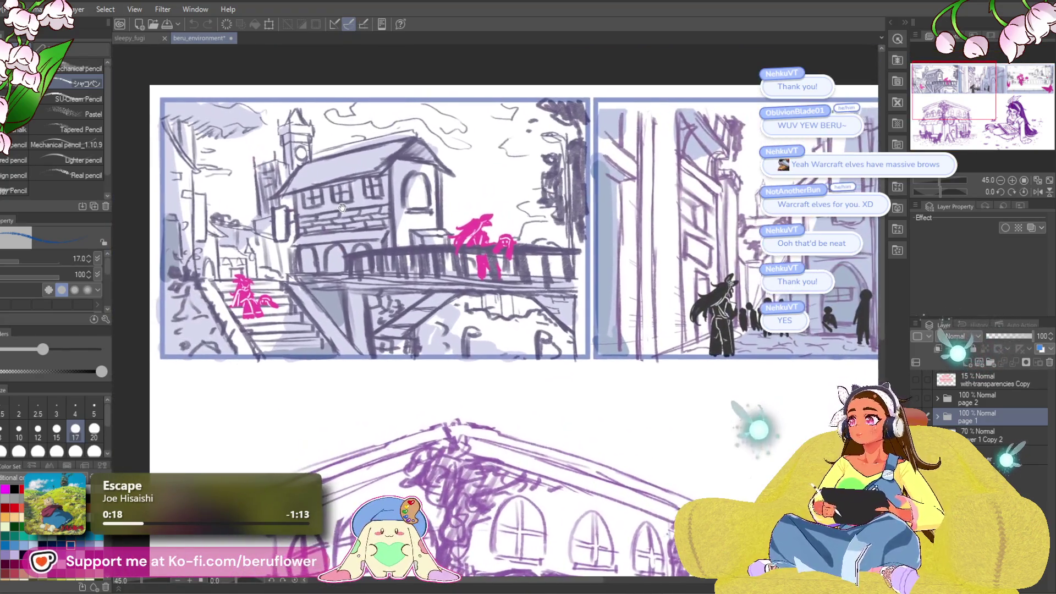
{"action": "left_click_drag", "start_coordinate": [342, 207], "coordinate": [381, 212]}
{"action": "scroll", "coordinate": [381, 212], "scroll_direction": "up", "scroll_amount": 1}
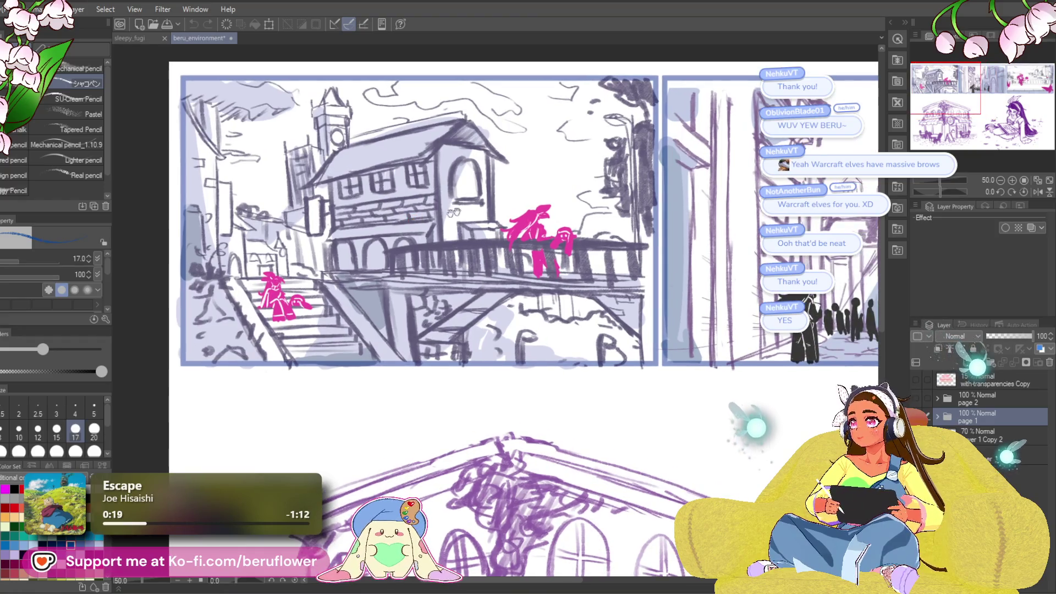
{"action": "mouse_move", "coordinate": [504, 225]}
{"action": "left_mouse_down"}
{"action": "mouse_move", "coordinate": [548, 231]}
{"action": "mouse_move", "coordinate": [491, 230]}
{"action": "left_mouse_up"}
{"action": "scroll", "coordinate": [491, 230], "scroll_direction": "down", "scroll_amount": 2}
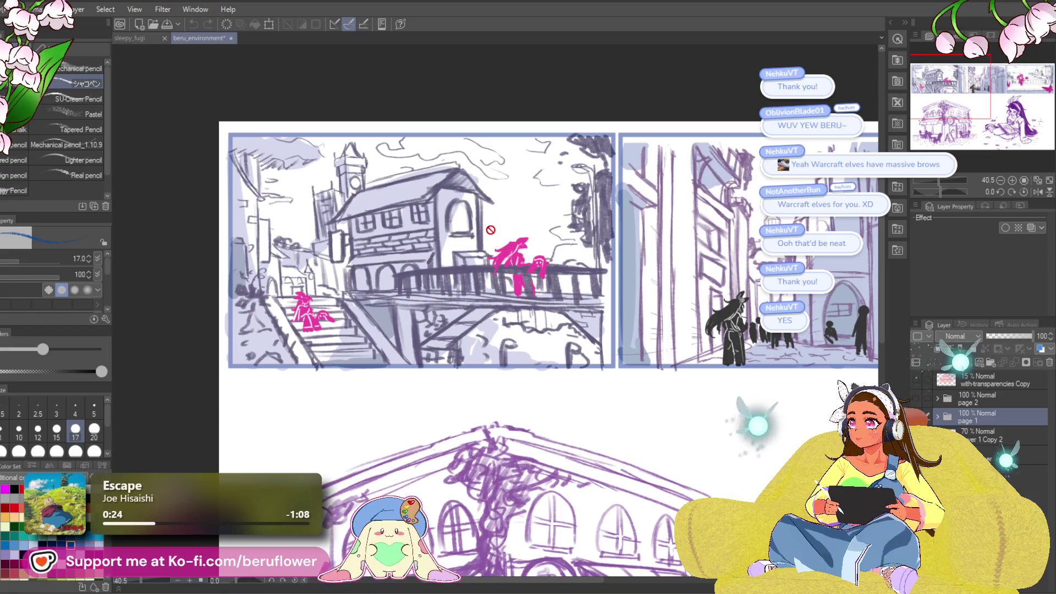
{"action": "mouse_move", "coordinate": [518, 204]}
{"action": "left_mouse_down"}
{"action": "mouse_move", "coordinate": [542, 206]}
{"action": "mouse_move", "coordinate": [541, 154]}
{"action": "left_mouse_up"}
{"action": "mouse_move", "coordinate": [572, 204]}
{"action": "left_mouse_down"}
{"action": "mouse_move", "coordinate": [574, 236]}
{"action": "mouse_move", "coordinate": [461, 282]}
{"action": "left_mouse_up"}
{"action": "scroll", "coordinate": [574, 236], "scroll_direction": "up", "scroll_amount": 1}
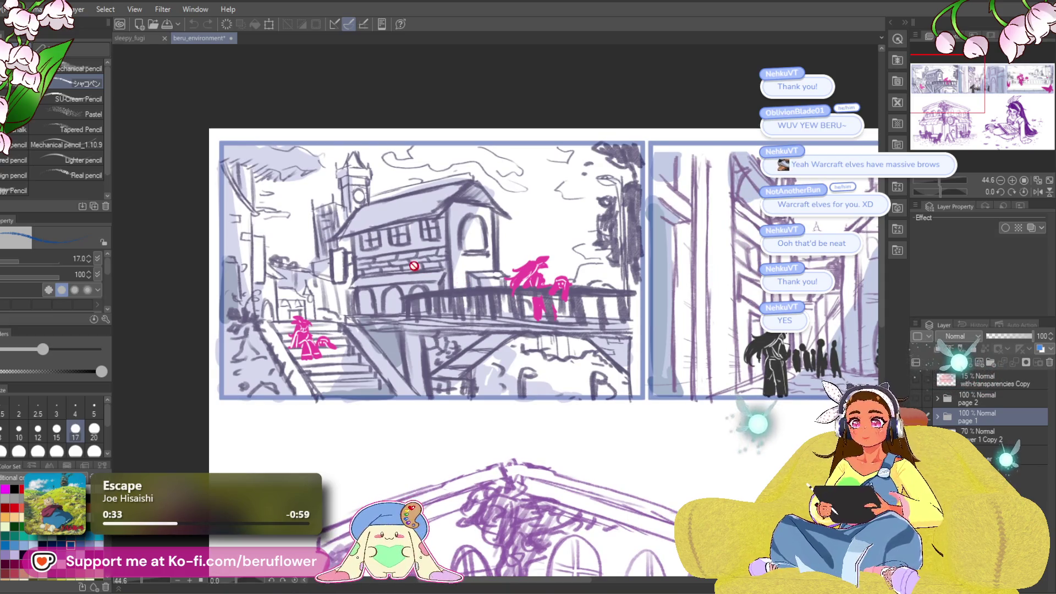
{"action": "scroll", "coordinate": [314, 303], "scroll_direction": "up", "scroll_amount": 1}
{"action": "scroll", "coordinate": [315, 302], "scroll_direction": "down", "scroll_amount": 1}
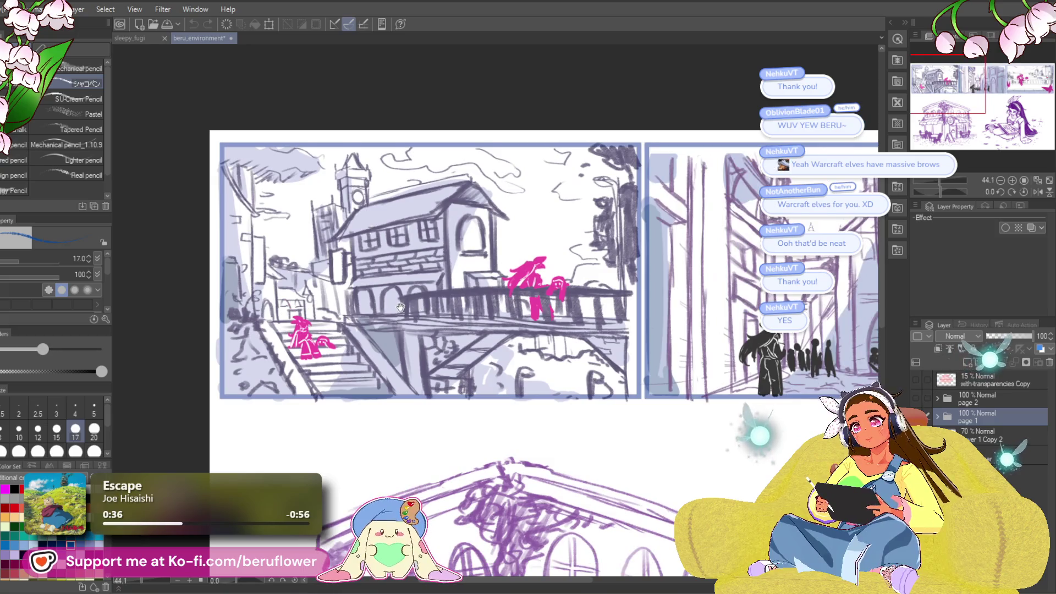
{"action": "mouse_move", "coordinate": [401, 306]}
{"action": "left_mouse_down"}
{"action": "mouse_move", "coordinate": [424, 288]}
{"action": "mouse_move", "coordinate": [478, 278]}
{"action": "mouse_move", "coordinate": [408, 248]}
{"action": "left_mouse_up"}
- Pan across to the street panel and centre the bridge panel
{"action": "left_click_drag", "start_coordinate": [635, 247], "coordinate": [690, 315]}
{"action": "mouse_move", "coordinate": [526, 301]}
{"action": "left_mouse_down"}
{"action": "mouse_move", "coordinate": [613, 316]}
{"action": "mouse_move", "coordinate": [215, 247]}
{"action": "mouse_move", "coordinate": [226, 282]}
{"action": "left_mouse_up"}
{"action": "mouse_move", "coordinate": [571, 257]}
{"action": "left_mouse_down"}
{"action": "mouse_move", "coordinate": [500, 281]}
{"action": "mouse_move", "coordinate": [357, 277]}
{"action": "mouse_move", "coordinate": [373, 276]}
{"action": "left_mouse_up"}
{"action": "scroll", "coordinate": [373, 276], "scroll_direction": "up", "scroll_amount": 2}
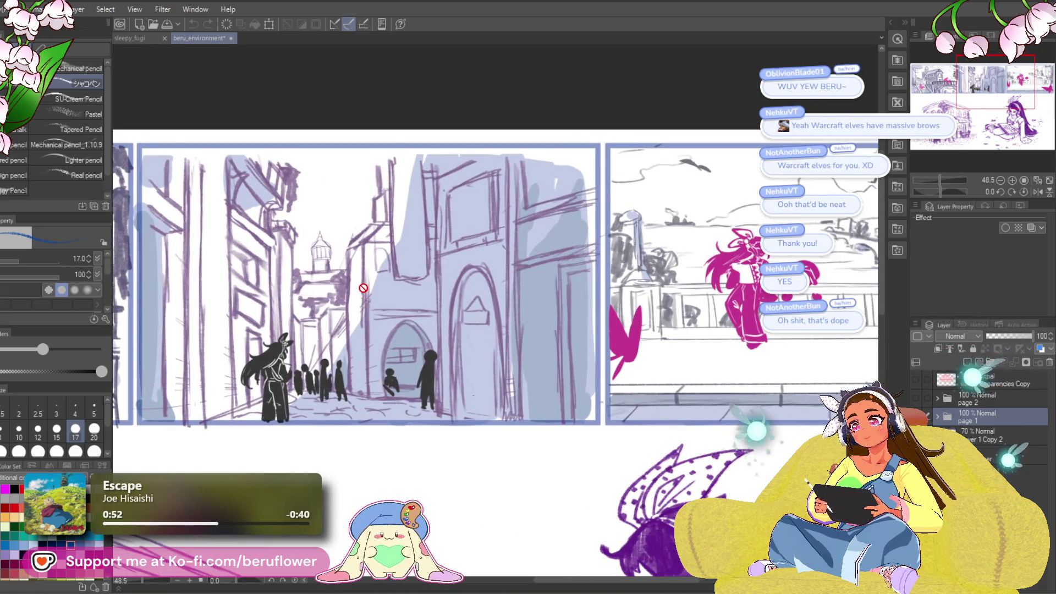
{"action": "scroll", "coordinate": [363, 288], "scroll_direction": "down", "scroll_amount": 1}
{"action": "mouse_move", "coordinate": [363, 287]}
{"action": "left_mouse_down"}
{"action": "mouse_move", "coordinate": [379, 265]}
{"action": "mouse_move", "coordinate": [226, 268]}
{"action": "left_mouse_up"}
{"action": "mouse_move", "coordinate": [583, 269]}
{"action": "left_mouse_down"}
{"action": "mouse_move", "coordinate": [390, 278]}
{"action": "mouse_move", "coordinate": [445, 280]}
{"action": "left_mouse_up"}
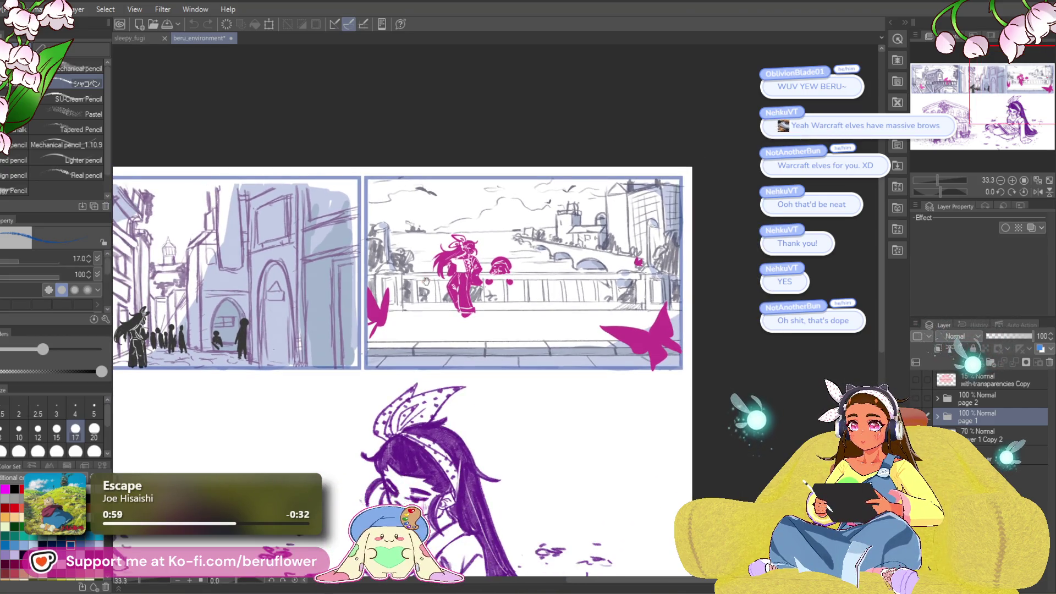
{"action": "scroll", "coordinate": [275, 331], "scroll_direction": "down", "scroll_amount": 1}
{"action": "mouse_move", "coordinate": [184, 401]}
{"action": "left_mouse_down"}
{"action": "mouse_move", "coordinate": [376, 352]}
{"action": "mouse_move", "coordinate": [331, 200]}
{"action": "left_mouse_up"}
{"action": "scroll", "coordinate": [376, 352], "scroll_direction": "up", "scroll_amount": 1}
{"action": "scroll", "coordinate": [330, 328], "scroll_direction": "up", "scroll_amount": 1}
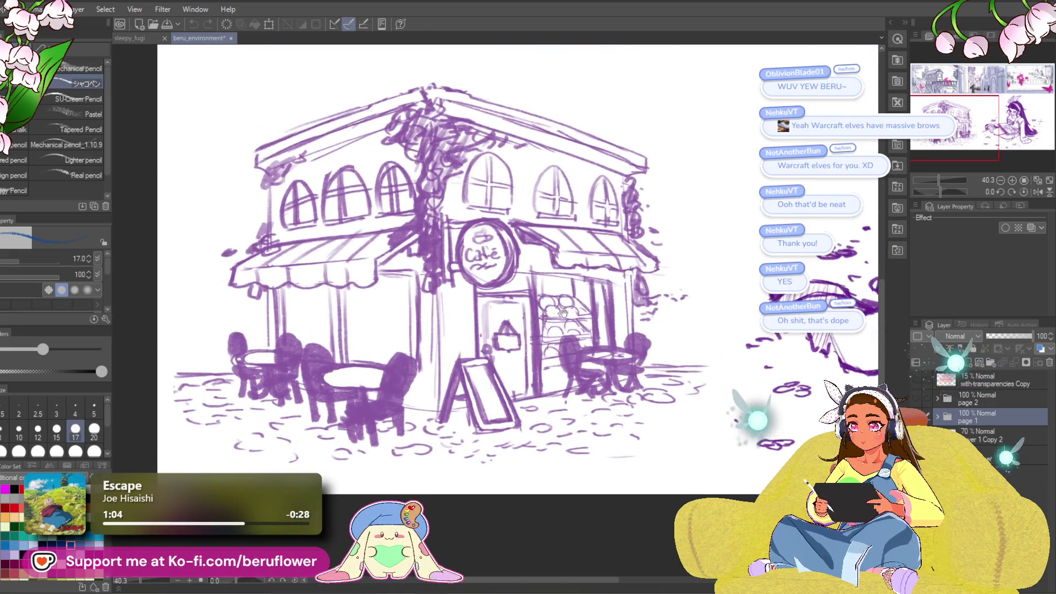
{"action": "mouse_move", "coordinate": [563, 313]}
{"action": "left_mouse_down"}
{"action": "mouse_move", "coordinate": [510, 353]}
{"action": "mouse_move", "coordinate": [543, 319]}
{"action": "left_mouse_up"}
{"action": "scroll", "coordinate": [510, 354], "scroll_direction": "down", "scroll_amount": 1}
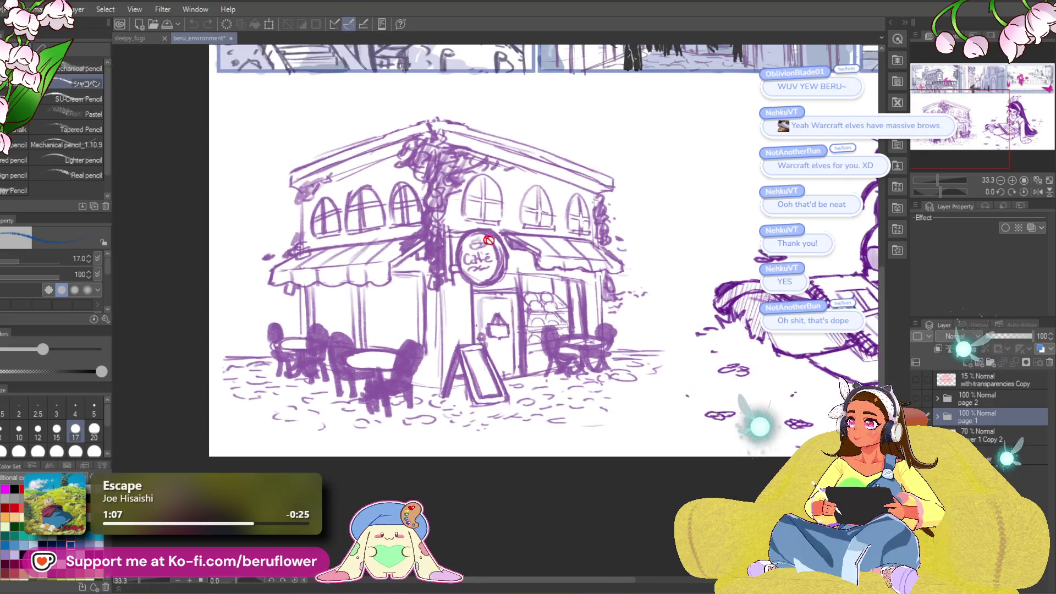
{"action": "scroll", "coordinate": [489, 240], "scroll_direction": "down", "scroll_amount": 1}
{"action": "left_click_drag", "start_coordinate": [489, 240], "coordinate": [474, 269]}
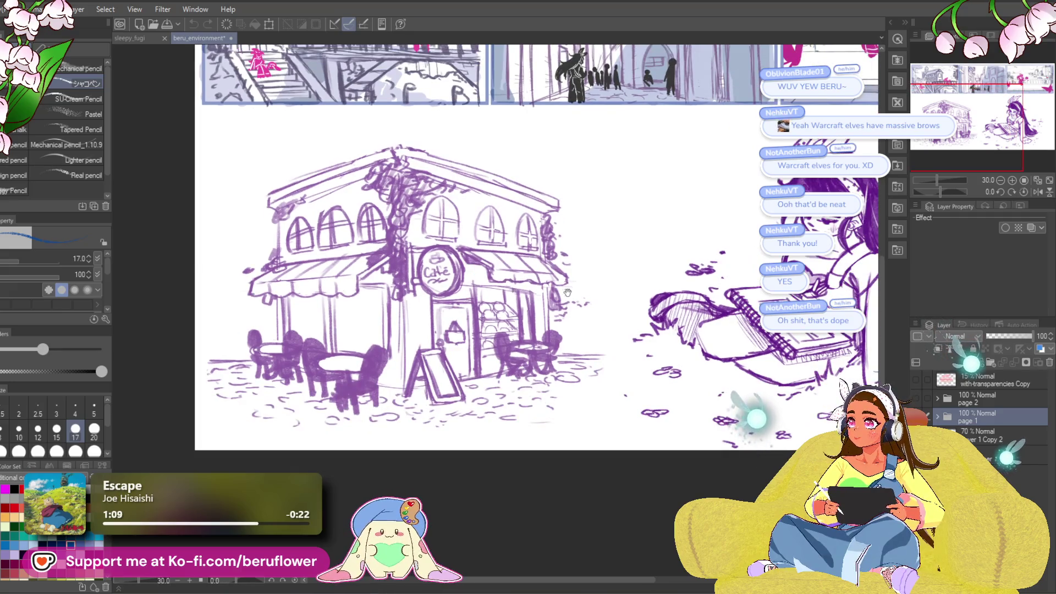
{"action": "left_click_drag", "start_coordinate": [568, 293], "coordinate": [535, 304]}
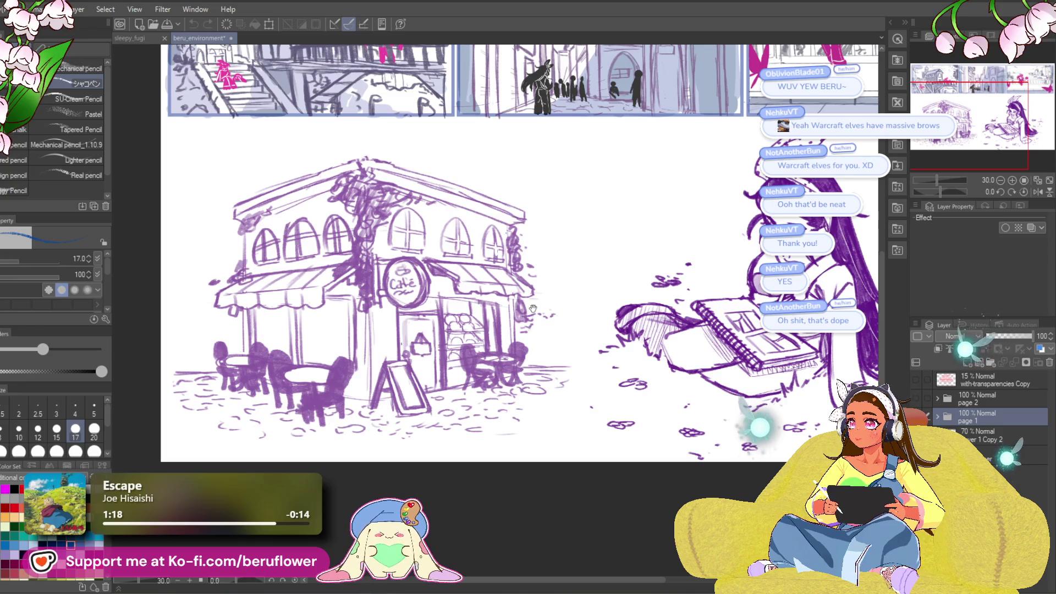
{"action": "left_click_drag", "start_coordinate": [533, 308], "coordinate": [532, 307]}
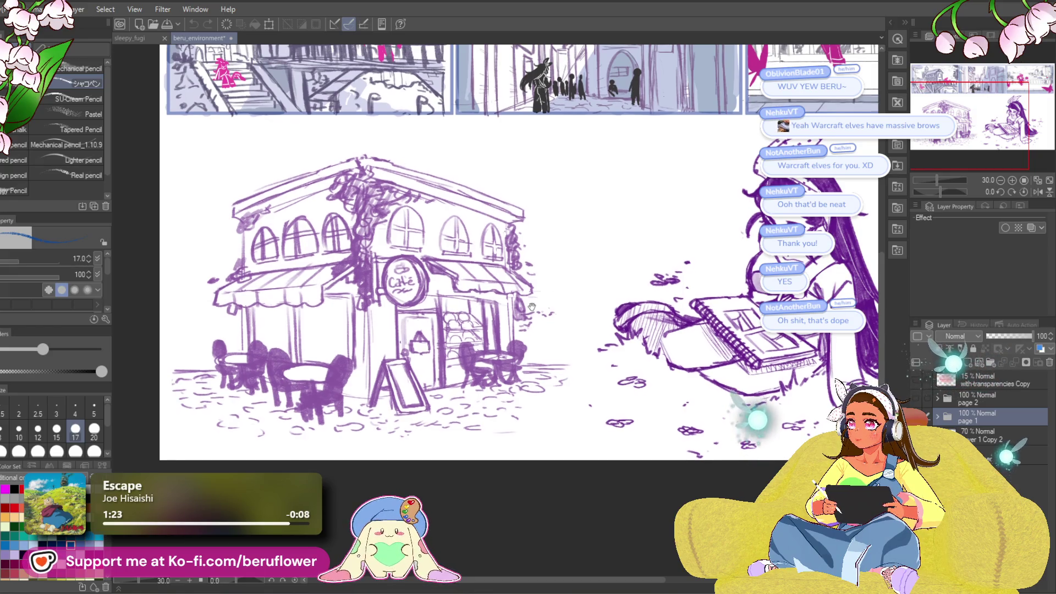
{"action": "mouse_move", "coordinate": [533, 307]}
{"action": "left_mouse_down"}
{"action": "mouse_move", "coordinate": [419, 316]}
{"action": "mouse_move", "coordinate": [694, 362]}
{"action": "left_mouse_up"}
{"action": "scroll", "coordinate": [493, 326], "scroll_direction": "up", "scroll_amount": 2}
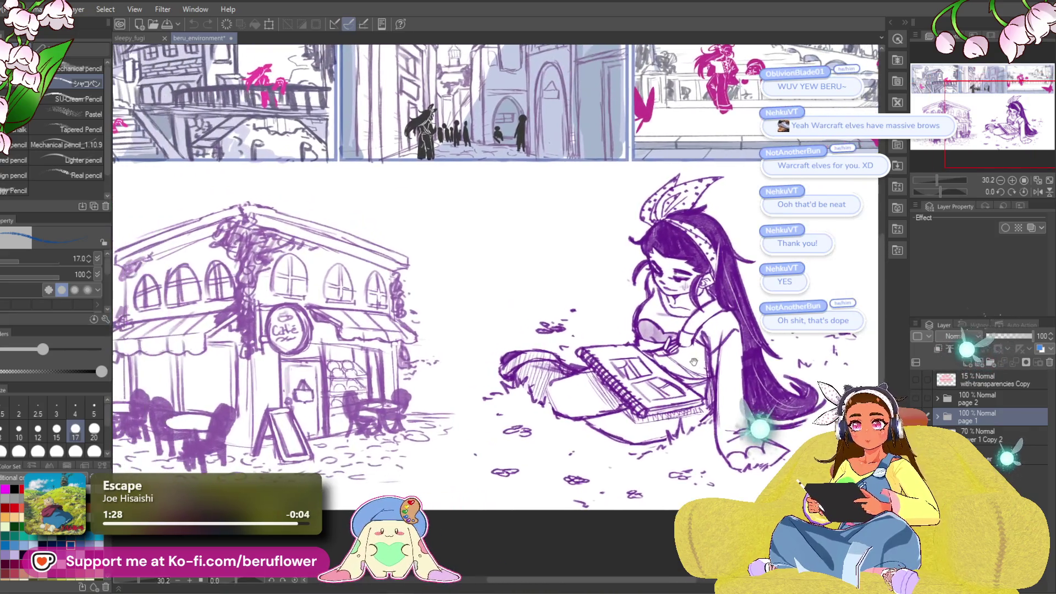
{"action": "scroll", "coordinate": [694, 362], "scroll_direction": "down", "scroll_amount": 4}
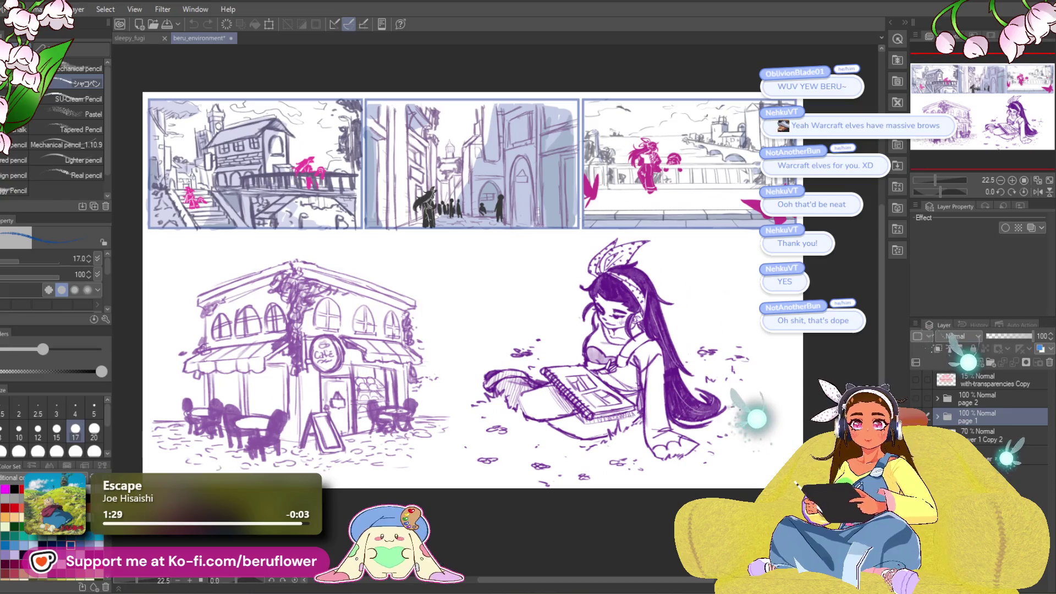
- Hide page 1 and show page 2 via the Layer panel eye icons, then zoom in
{"action": "left_click", "coordinate": [916, 417]}
{"action": "left_click", "coordinate": [918, 398]}
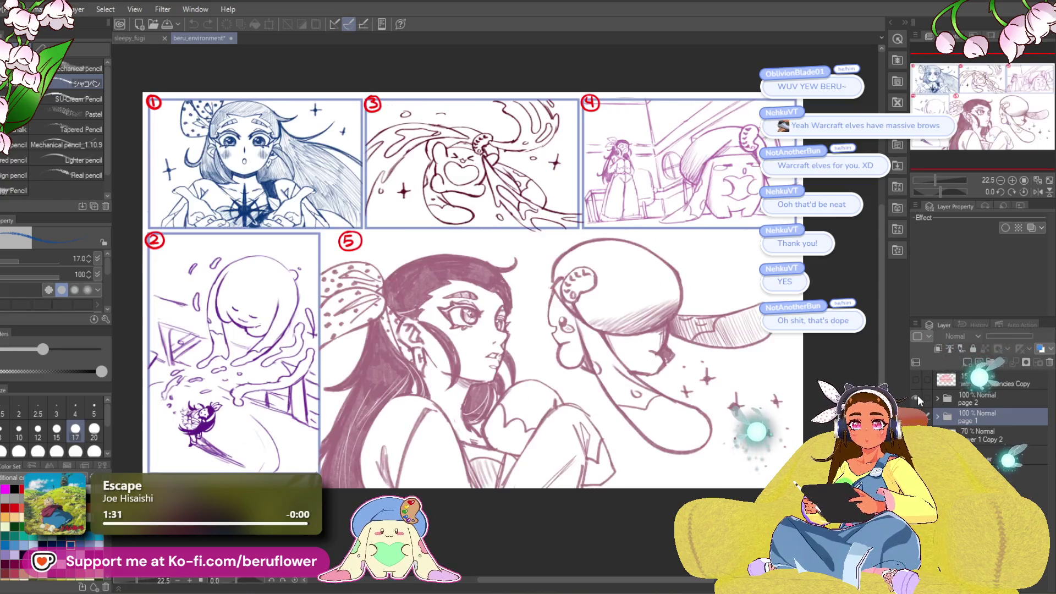
{"action": "left_click_drag", "start_coordinate": [255, 175], "coordinate": [336, 233]}
{"action": "scroll", "coordinate": [337, 233], "scroll_direction": "up", "scroll_amount": 1}
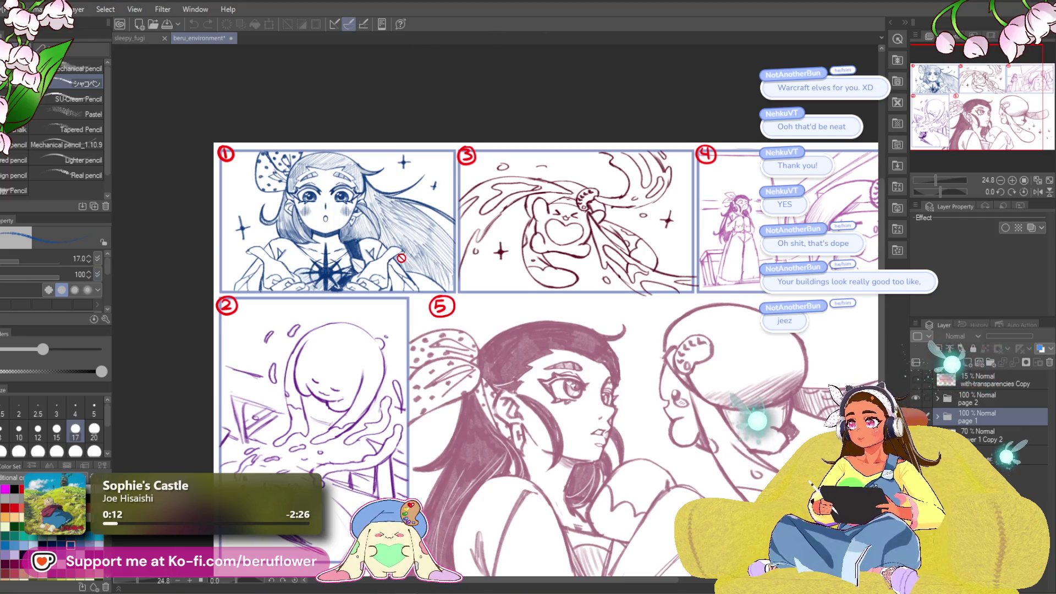
{"action": "scroll", "coordinate": [321, 234], "scroll_direction": "up", "scroll_amount": 2}
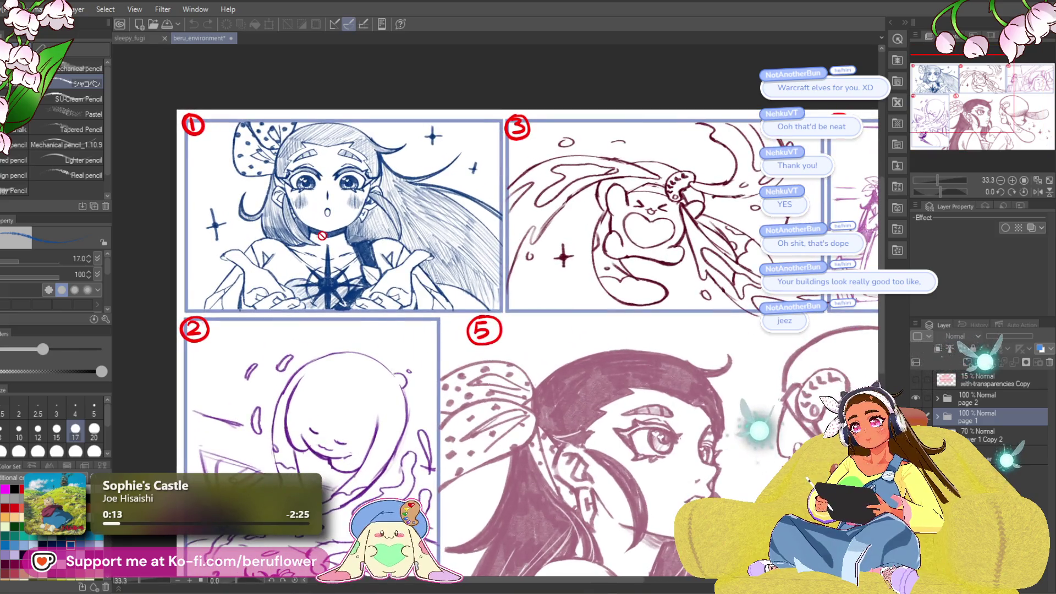
{"action": "scroll", "coordinate": [322, 233], "scroll_direction": "down", "scroll_amount": 2}
{"action": "scroll", "coordinate": [322, 235], "scroll_direction": "up", "scroll_amount": 1}
{"action": "scroll", "coordinate": [322, 236], "scroll_direction": "up", "scroll_amount": 2}
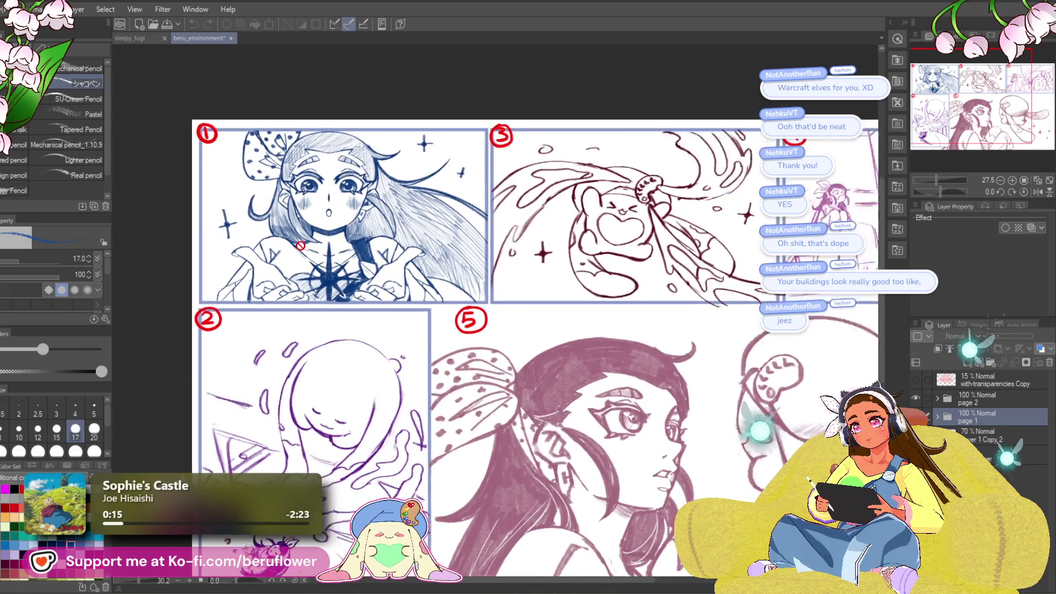
{"action": "scroll", "coordinate": [285, 256], "scroll_direction": "down", "scroll_amount": 2}
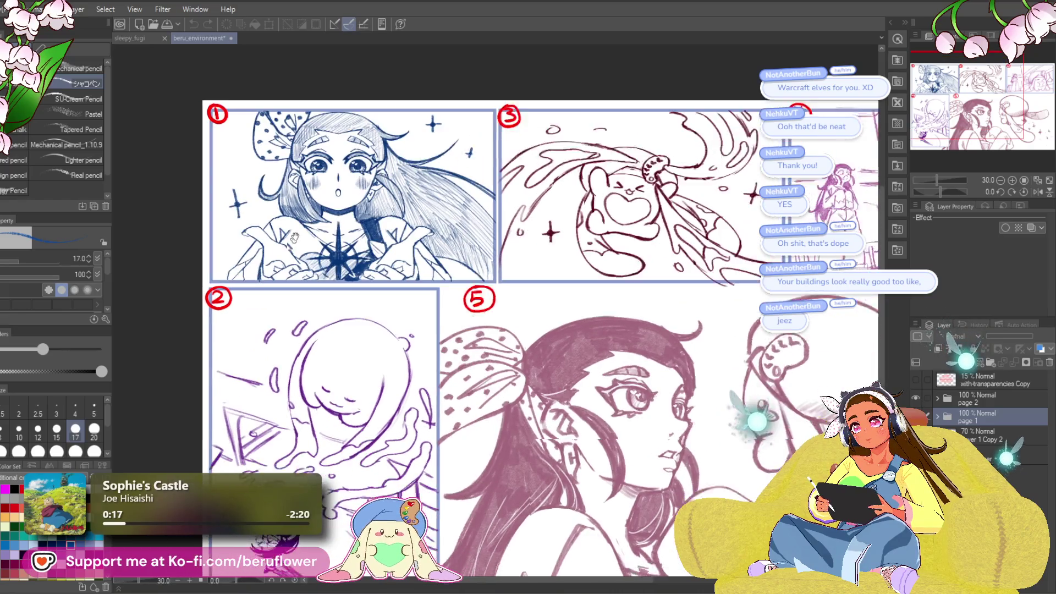
{"action": "scroll", "coordinate": [279, 187], "scroll_direction": "up", "scroll_amount": 3}
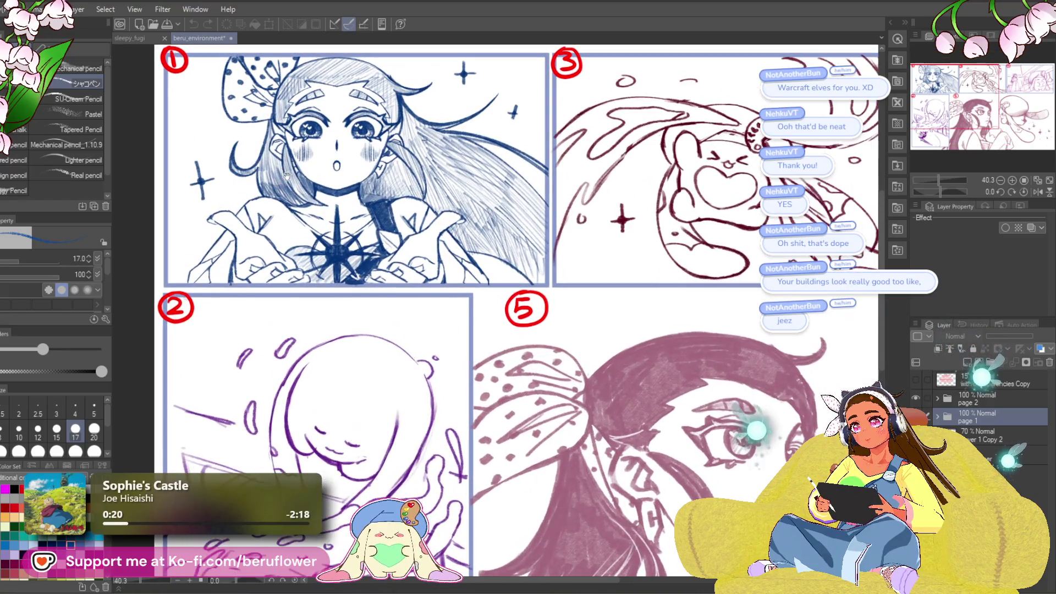
{"action": "scroll", "coordinate": [329, 225], "scroll_direction": "down", "scroll_amount": 2}
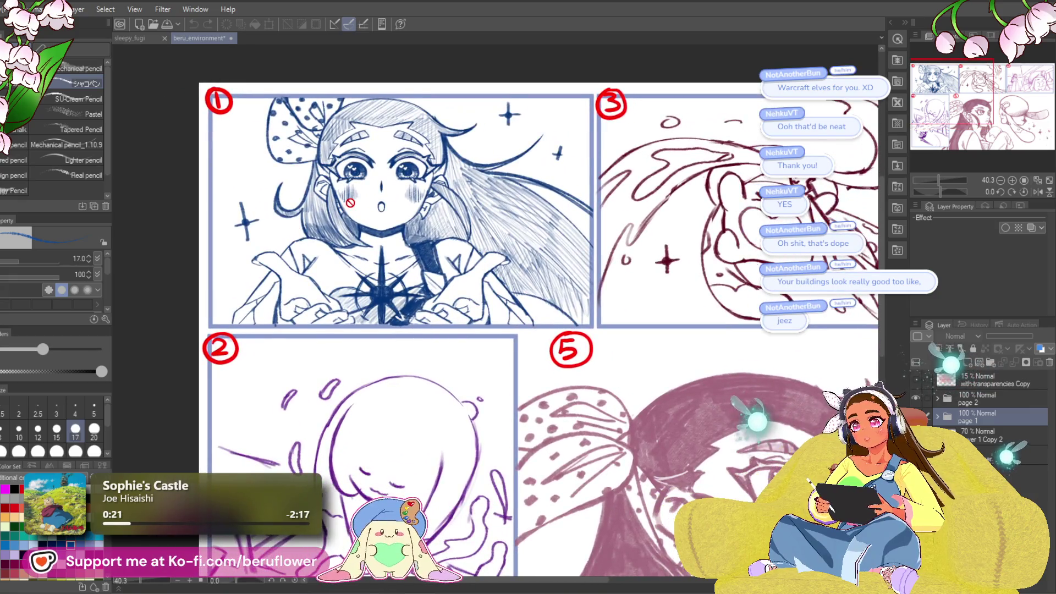
- Pan and zoom over panels 1–3, bringing panel numbers 2 and 5 into view
{"action": "mouse_move", "coordinate": [435, 251]}
{"action": "left_mouse_down"}
{"action": "mouse_move", "coordinate": [437, 237]}
{"action": "mouse_move", "coordinate": [450, 280]}
{"action": "mouse_move", "coordinate": [458, 267]}
{"action": "left_mouse_up"}
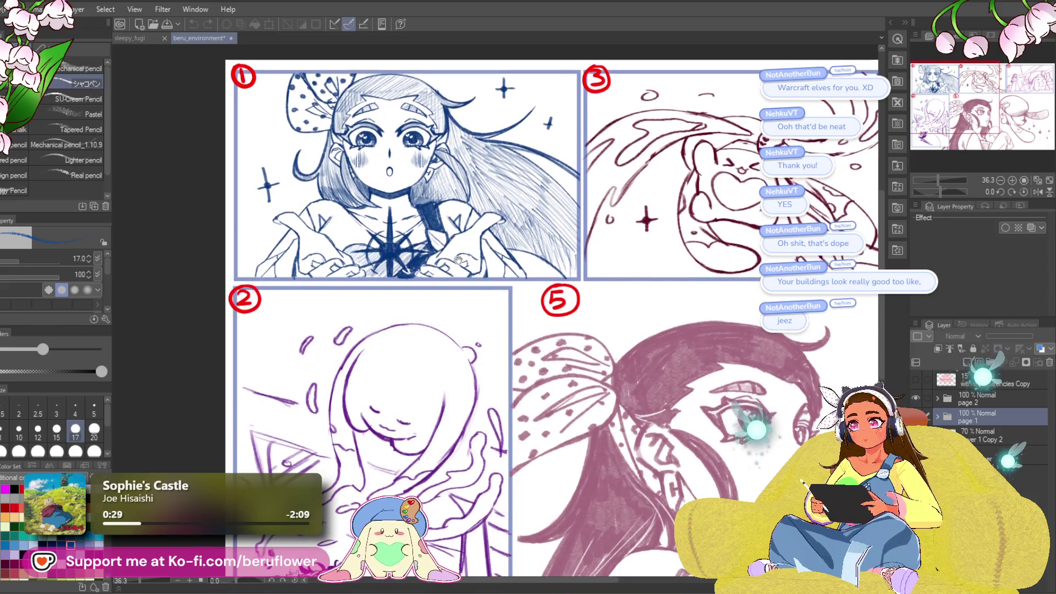
{"action": "left_click_drag", "start_coordinate": [458, 268], "coordinate": [421, 222]}
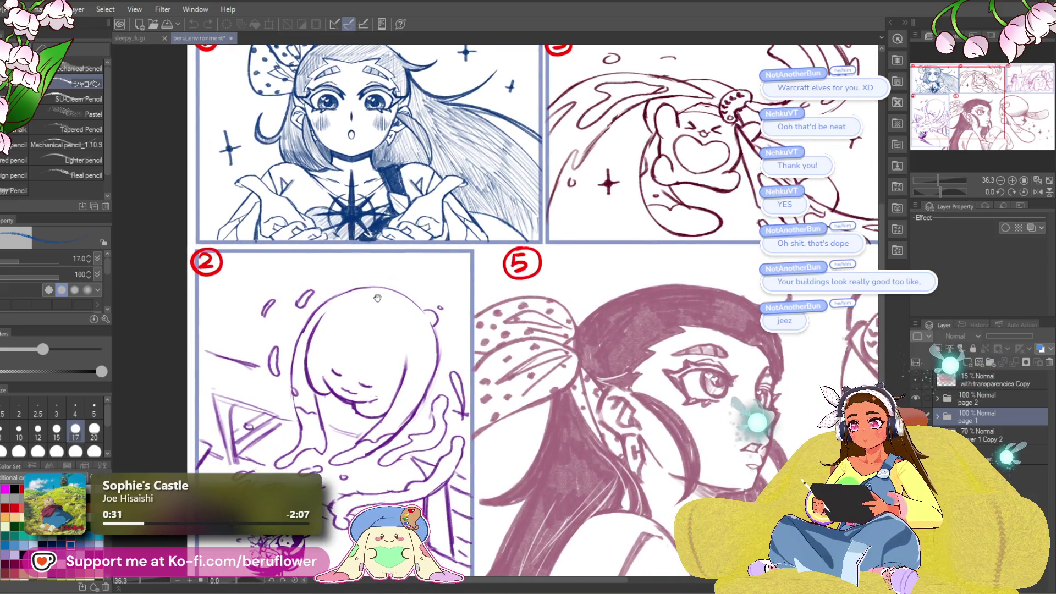
{"action": "left_click_drag", "start_coordinate": [378, 297], "coordinate": [383, 323]}
{"action": "left_click_drag", "start_coordinate": [358, 572], "coordinate": [378, 405]}
{"action": "scroll", "coordinate": [377, 405], "scroll_direction": "up", "scroll_amount": 5}
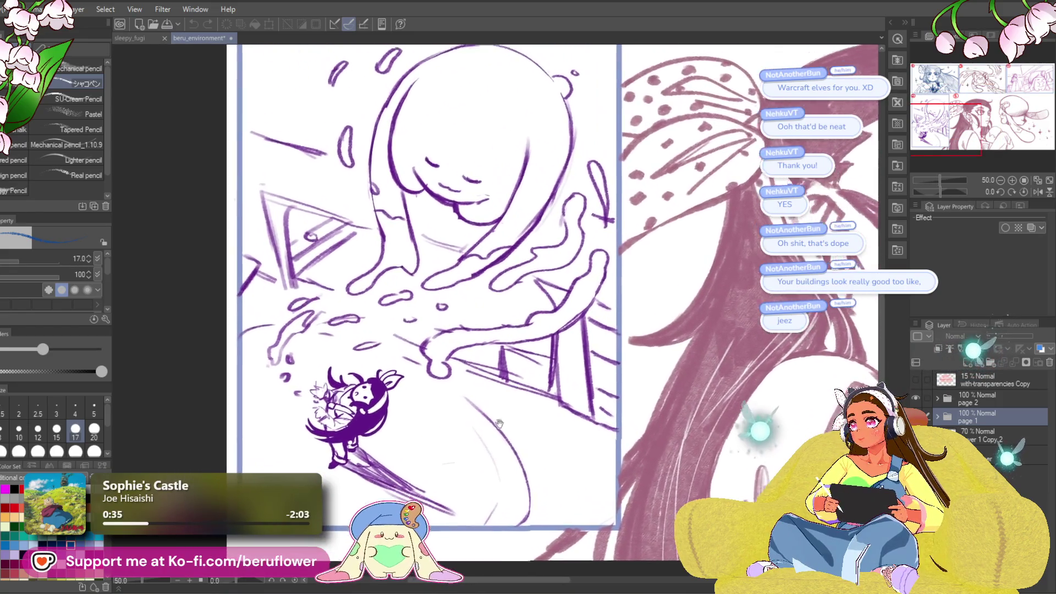
{"action": "left_click_drag", "start_coordinate": [513, 319], "coordinate": [530, 381]}
{"action": "scroll", "coordinate": [528, 378], "scroll_direction": "down", "scroll_amount": 1}
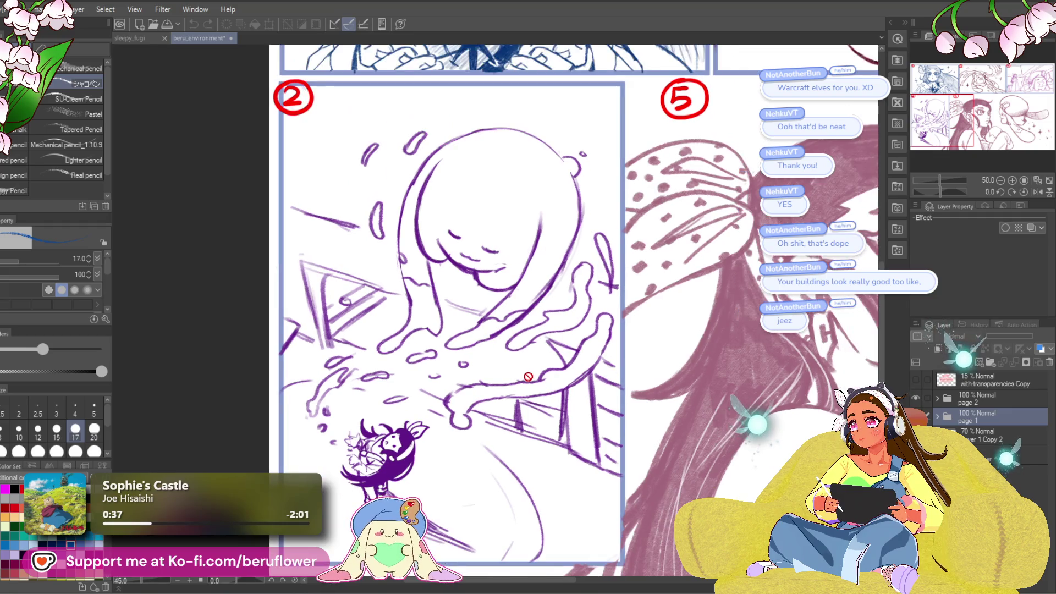
{"action": "scroll", "coordinate": [528, 378], "scroll_direction": "down", "scroll_amount": 1}
{"action": "mouse_move", "coordinate": [526, 331]}
{"action": "left_mouse_down"}
{"action": "mouse_move", "coordinate": [501, 303]}
{"action": "mouse_move", "coordinate": [469, 423]}
{"action": "mouse_move", "coordinate": [515, 346]}
{"action": "left_mouse_up"}
{"action": "mouse_move", "coordinate": [587, 189]}
{"action": "left_mouse_down"}
{"action": "mouse_move", "coordinate": [326, 356]}
{"action": "mouse_move", "coordinate": [264, 417]}
{"action": "mouse_move", "coordinate": [111, 464]}
{"action": "left_mouse_up"}
{"action": "scroll", "coordinate": [491, 317], "scroll_direction": "up", "scroll_amount": 1}
{"action": "left_click_drag", "start_coordinate": [479, 355], "coordinate": [553, 355]}
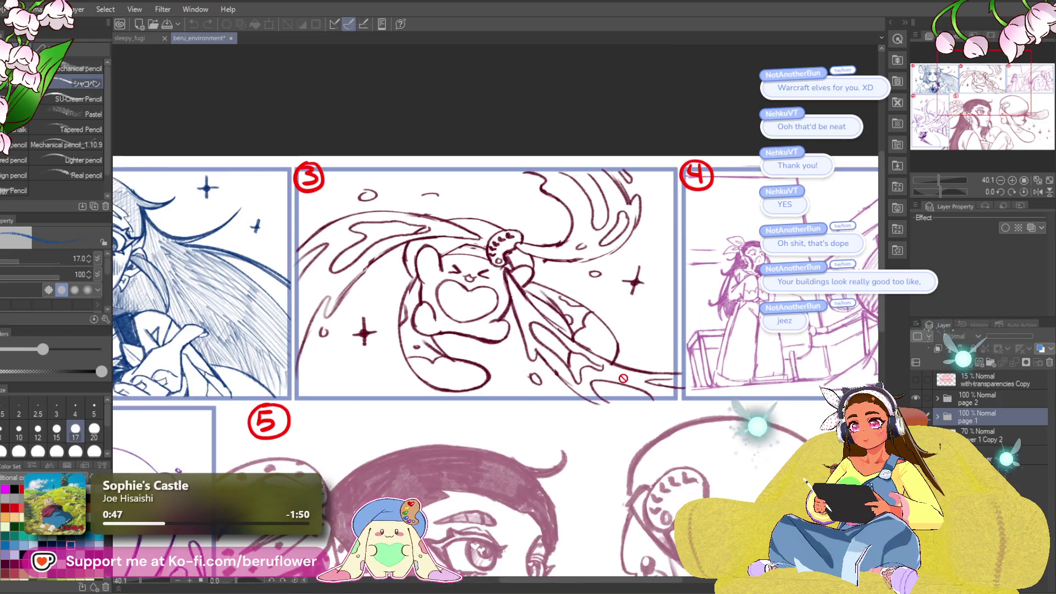
{"action": "left_click_drag", "start_coordinate": [624, 379], "coordinate": [346, 370]}
{"action": "scroll", "coordinate": [347, 375], "scroll_direction": "down", "scroll_amount": 1}
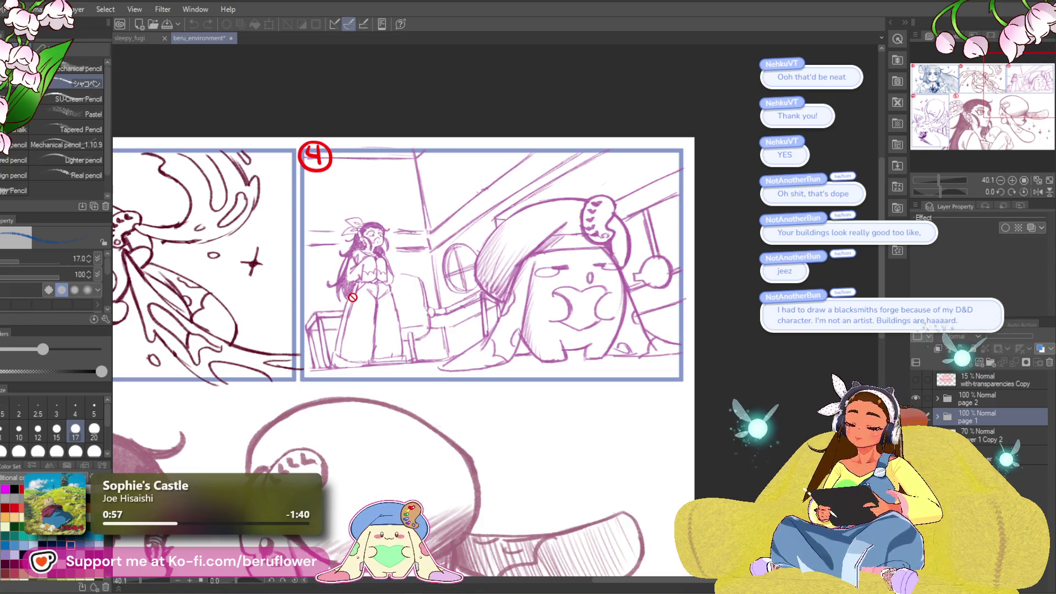
{"action": "scroll", "coordinate": [372, 278], "scroll_direction": "up", "scroll_amount": 2}
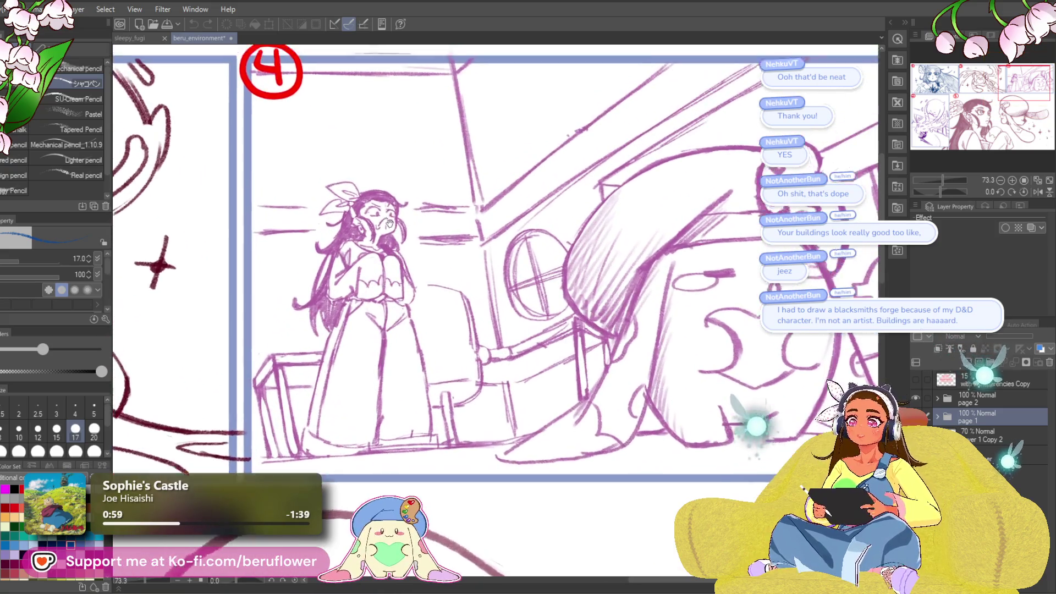
{"action": "scroll", "coordinate": [373, 281], "scroll_direction": "up", "scroll_amount": 4}
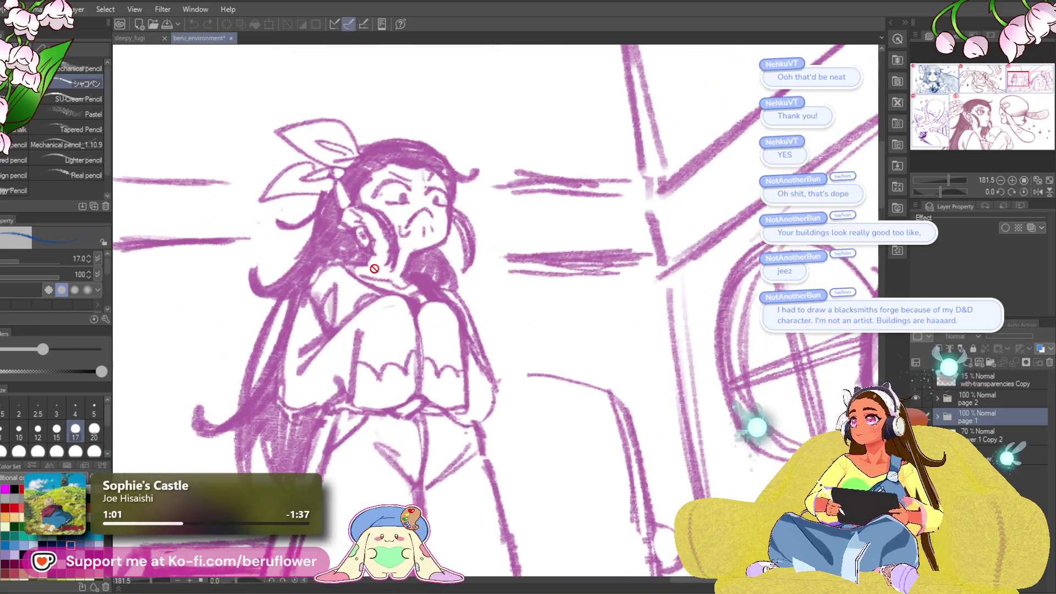
{"action": "scroll", "coordinate": [374, 269], "scroll_direction": "down", "scroll_amount": 4}
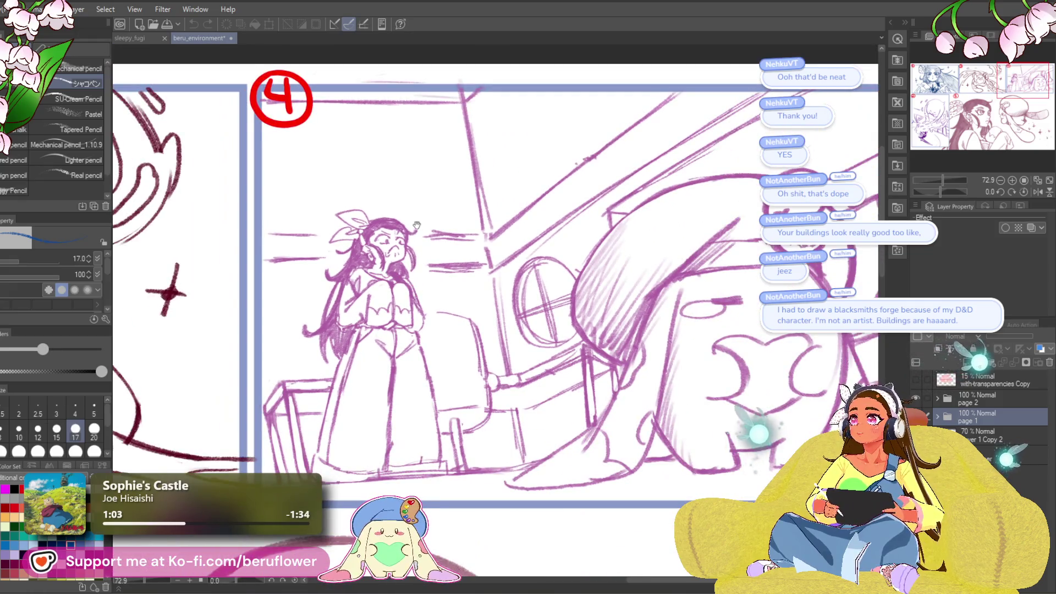
{"action": "scroll", "coordinate": [418, 225], "scroll_direction": "up", "scroll_amount": 2}
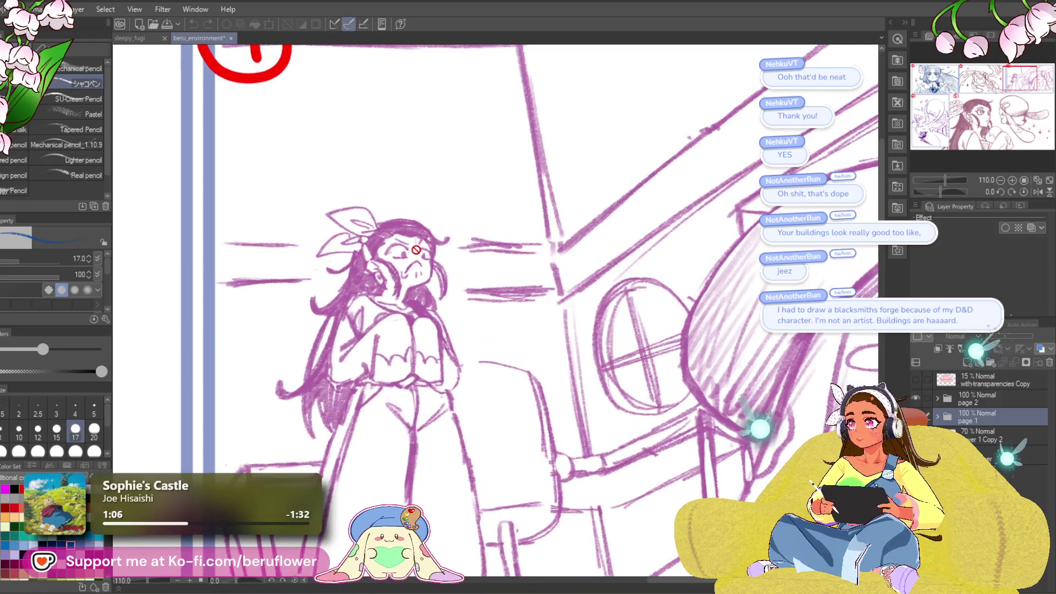
{"action": "scroll", "coordinate": [416, 250], "scroll_direction": "up", "scroll_amount": 5}
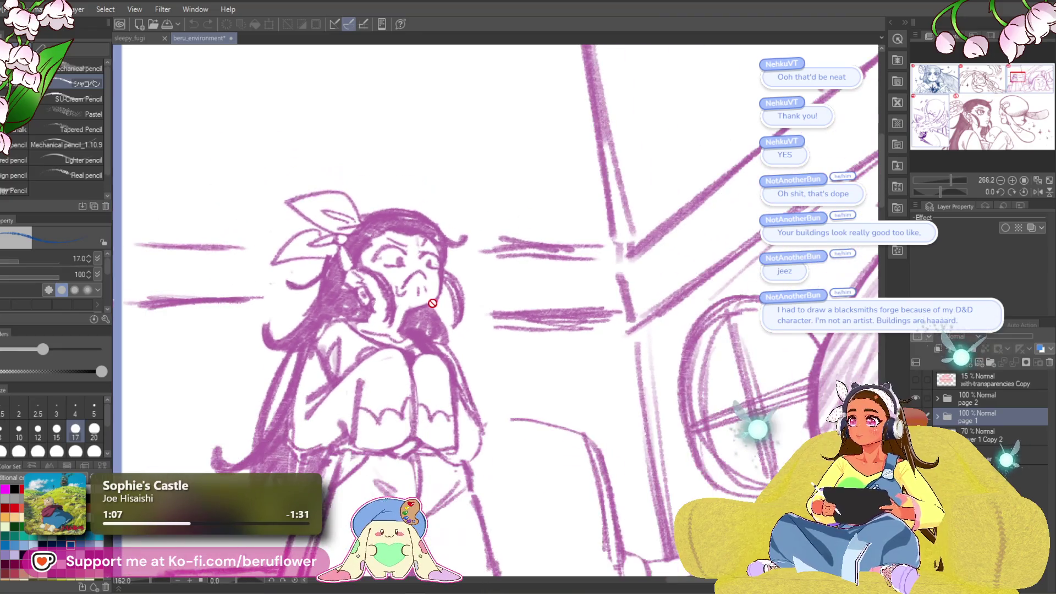
{"action": "scroll", "coordinate": [438, 306], "scroll_direction": "down", "scroll_amount": 4}
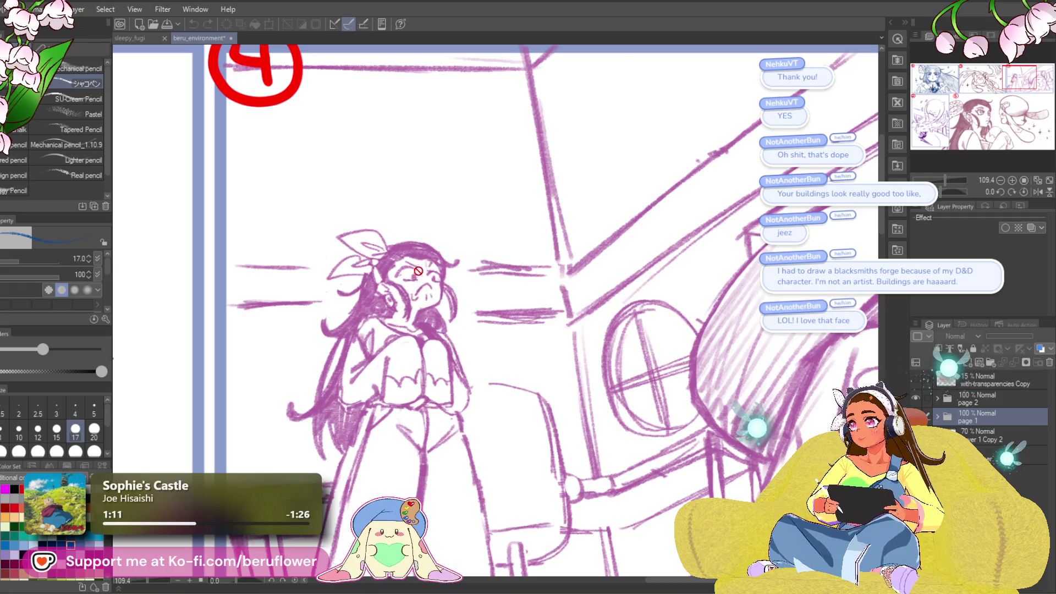
{"action": "scroll", "coordinate": [418, 271], "scroll_direction": "down", "scroll_amount": 2}
{"action": "scroll", "coordinate": [446, 303], "scroll_direction": "up", "scroll_amount": 2}
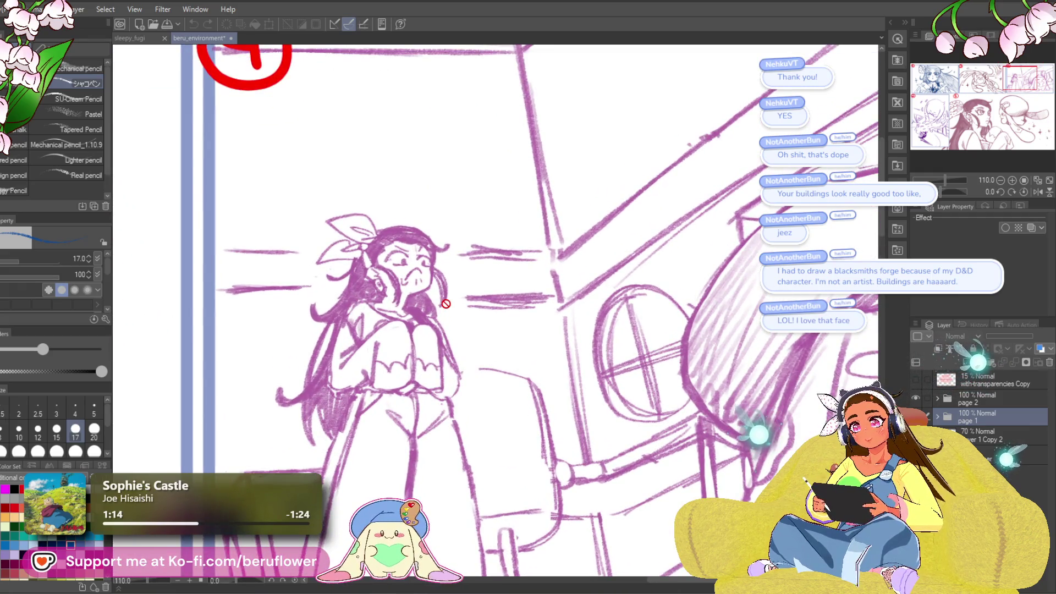
{"action": "scroll", "coordinate": [446, 303], "scroll_direction": "down", "scroll_amount": 2}
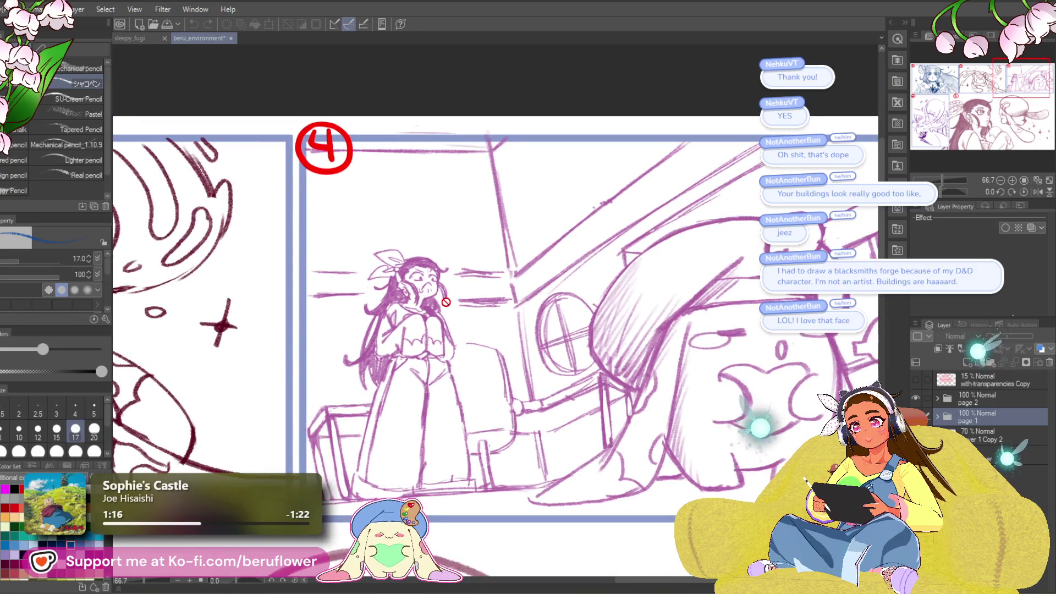
{"action": "left_click_drag", "start_coordinate": [430, 306], "coordinate": [472, 202]}
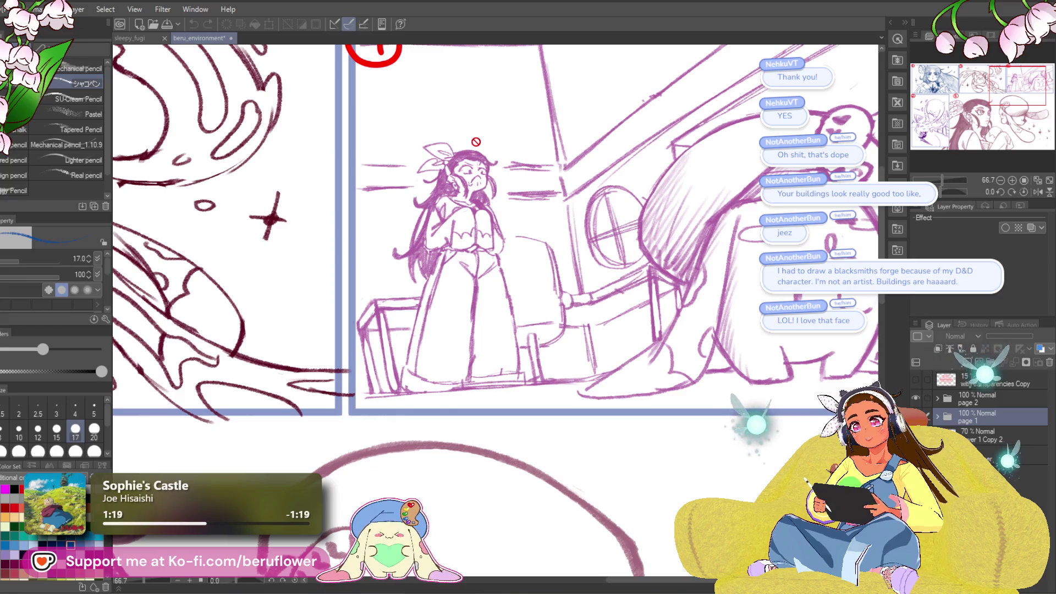
{"action": "scroll", "coordinate": [462, 202], "scroll_direction": "down", "scroll_amount": 1}
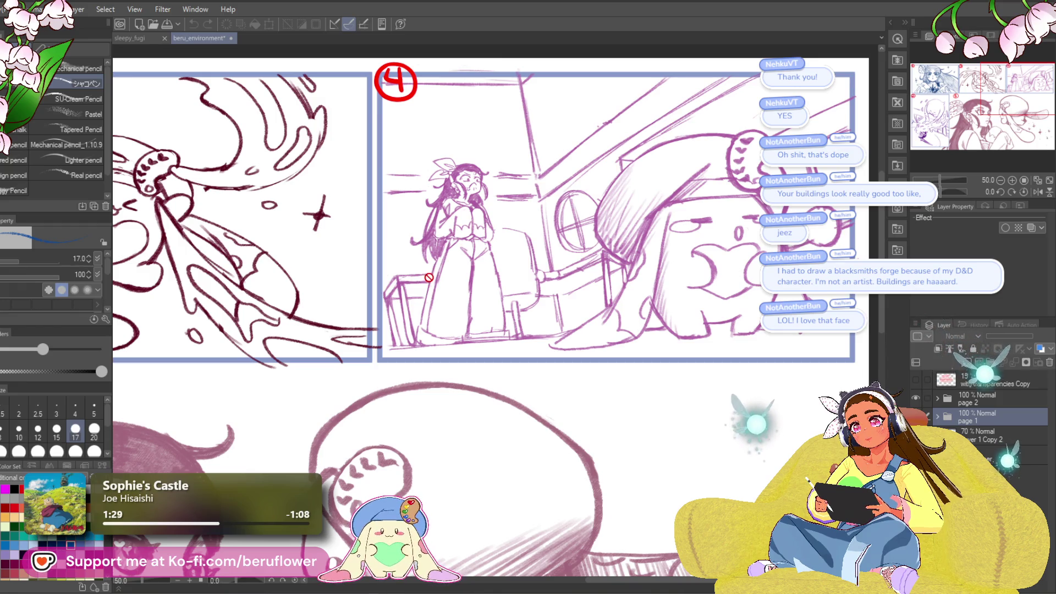
{"action": "scroll", "coordinate": [428, 276], "scroll_direction": "down", "scroll_amount": 3}
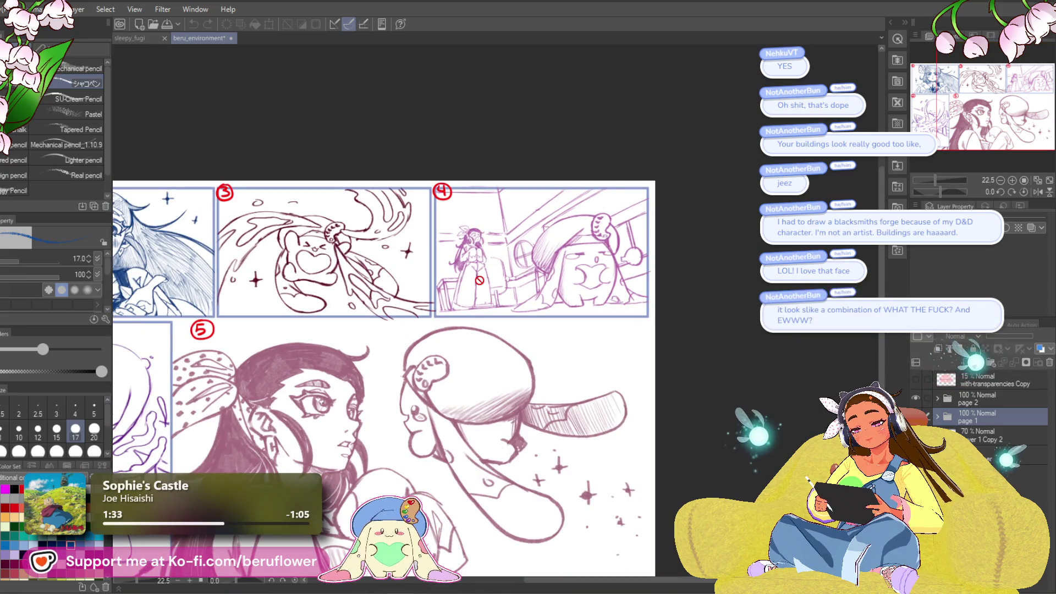
{"action": "scroll", "coordinate": [485, 275], "scroll_direction": "up", "scroll_amount": 2}
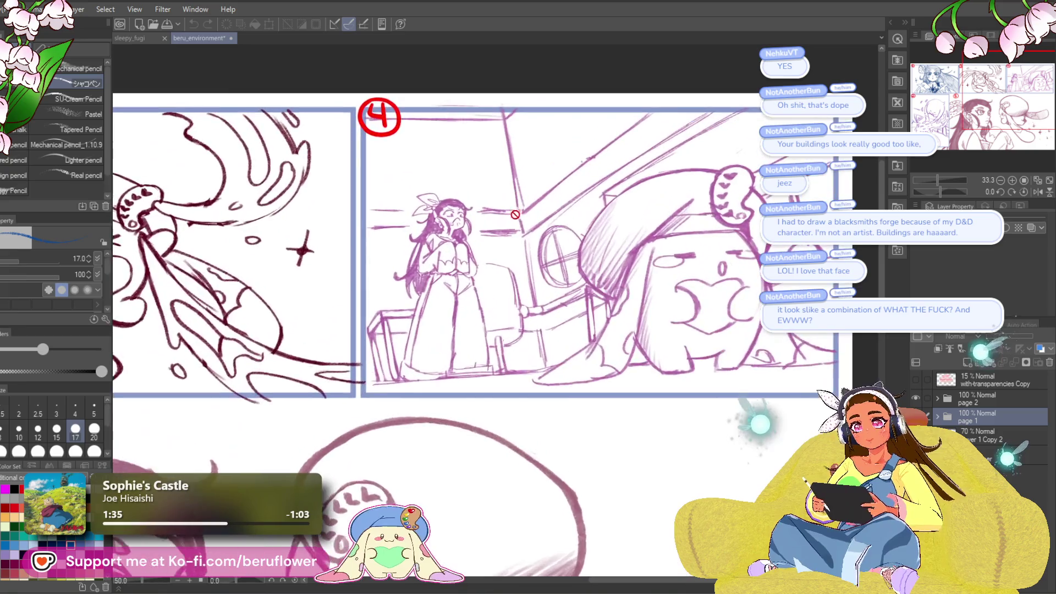
{"action": "scroll", "coordinate": [515, 215], "scroll_direction": "down", "scroll_amount": 3}
{"action": "scroll", "coordinate": [457, 240], "scroll_direction": "up", "scroll_amount": 2}
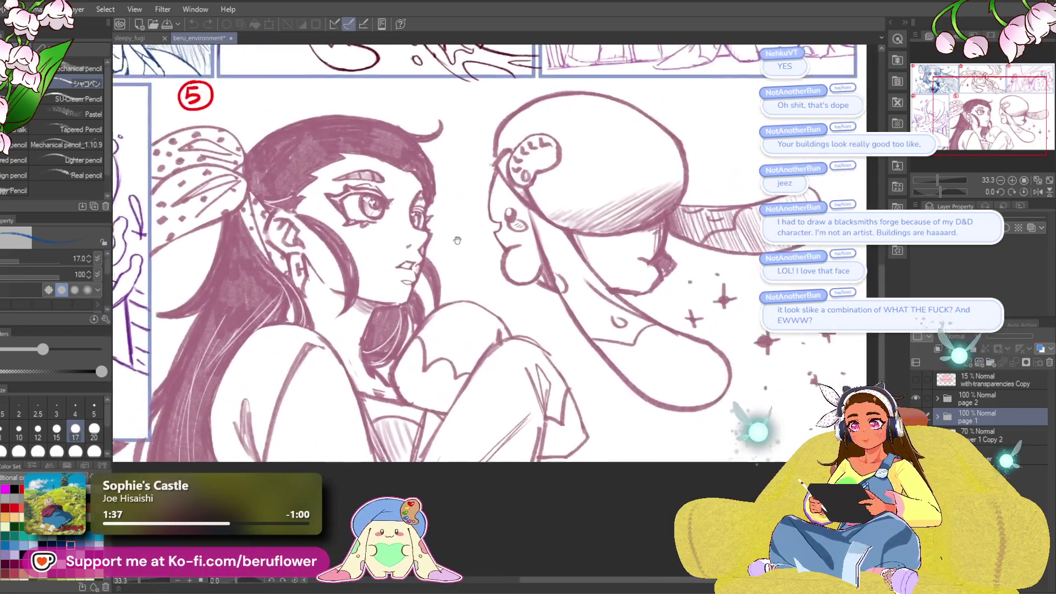
{"action": "scroll", "coordinate": [472, 333], "scroll_direction": "down", "scroll_amount": 2}
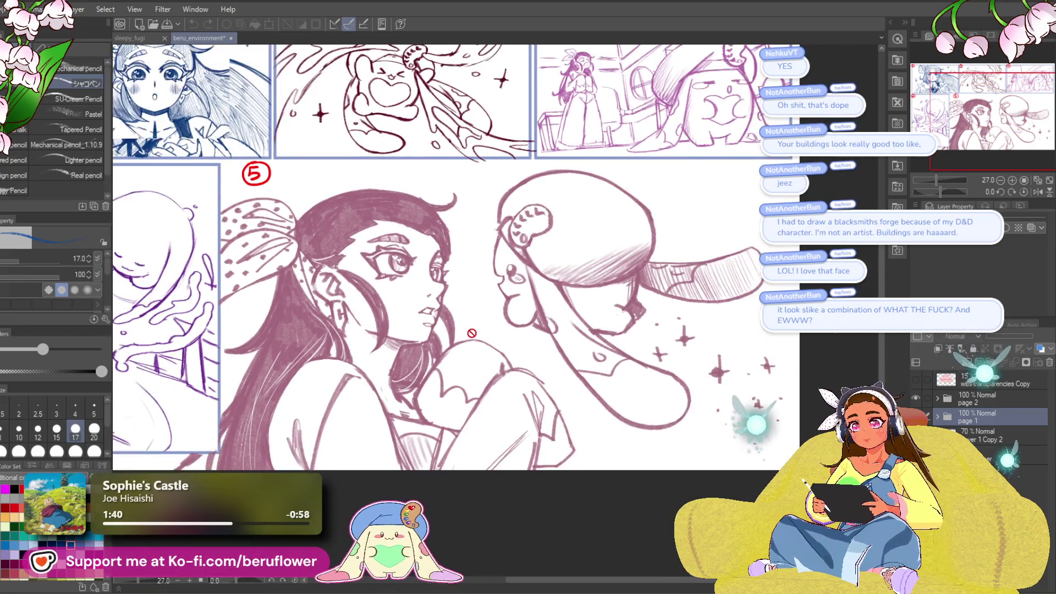
{"action": "scroll", "coordinate": [472, 333], "scroll_direction": "down", "scroll_amount": 1}
{"action": "scroll", "coordinate": [472, 325], "scroll_direction": "up", "scroll_amount": 2}
{"action": "scroll", "coordinate": [472, 309], "scroll_direction": "down", "scroll_amount": 1}
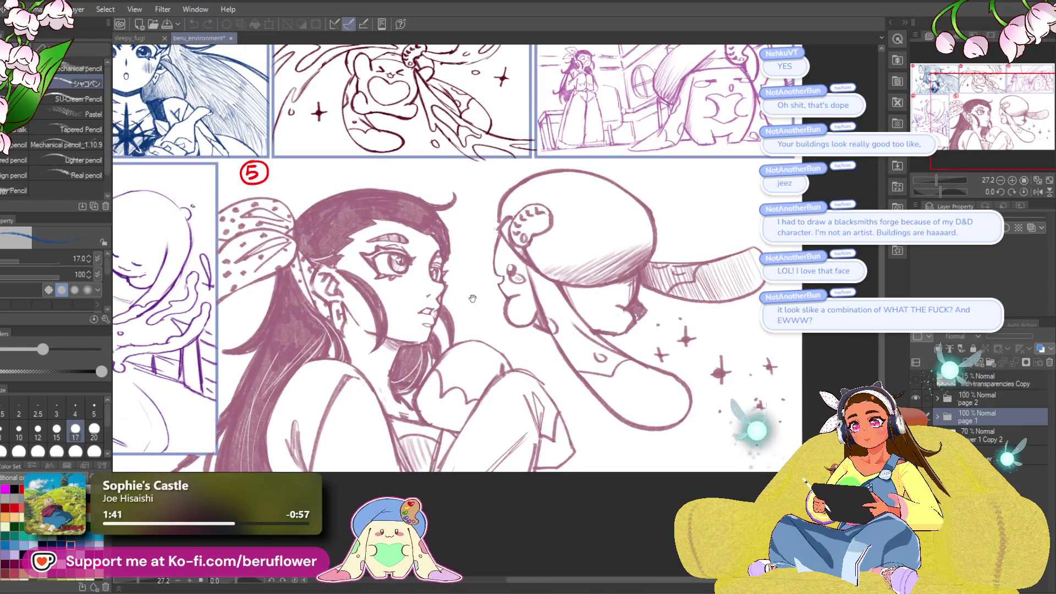
{"action": "mouse_move", "coordinate": [473, 299]}
{"action": "left_mouse_down"}
{"action": "mouse_move", "coordinate": [490, 300]}
{"action": "mouse_move", "coordinate": [515, 329]}
{"action": "mouse_move", "coordinate": [520, 302]}
{"action": "mouse_move", "coordinate": [477, 316]}
{"action": "mouse_move", "coordinate": [490, 320]}
{"action": "left_mouse_up"}
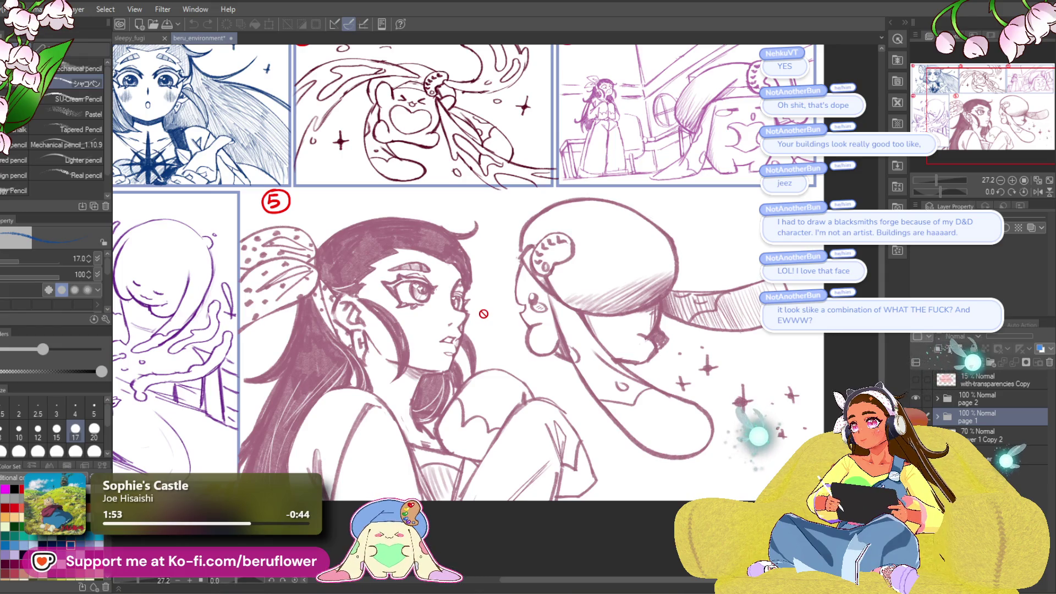
{"action": "scroll", "coordinate": [484, 314], "scroll_direction": "down", "scroll_amount": 3}
{"action": "scroll", "coordinate": [562, 231], "scroll_direction": "up", "scroll_amount": 2}
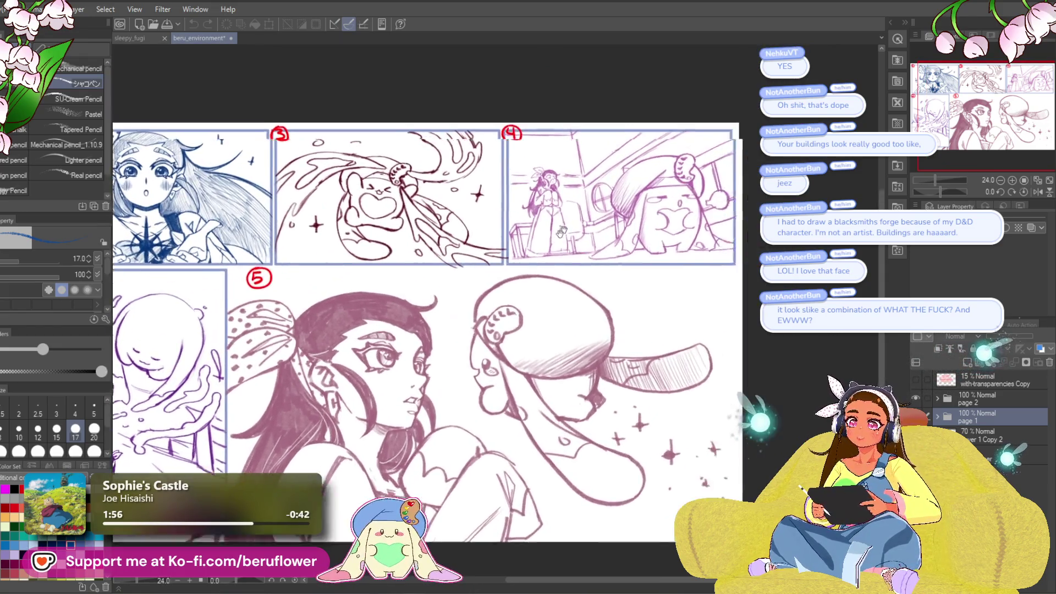
{"action": "scroll", "coordinate": [562, 231], "scroll_direction": "up", "scroll_amount": 6}
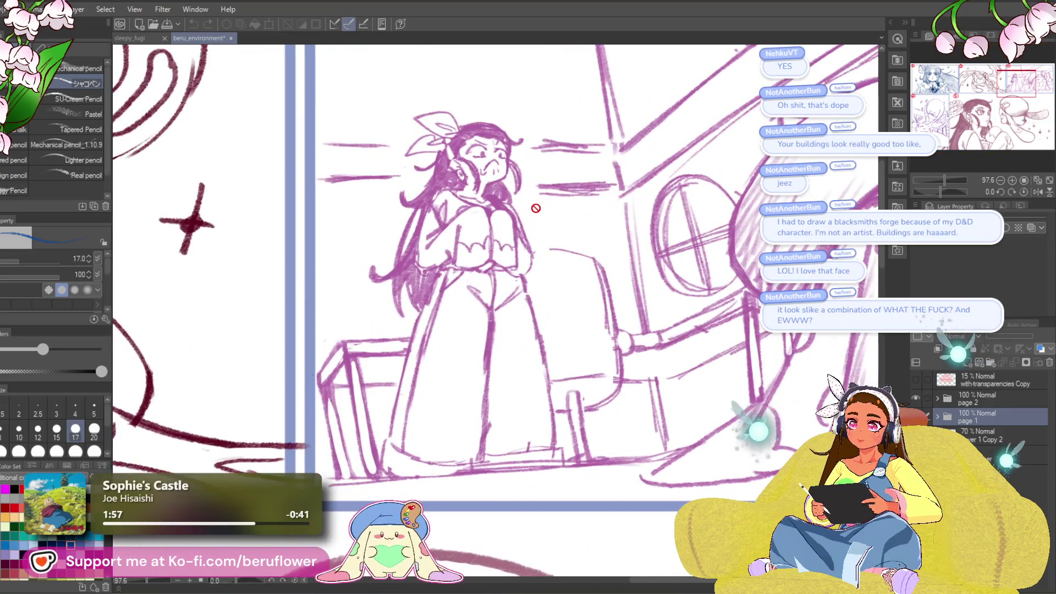
{"action": "scroll", "coordinate": [534, 207], "scroll_direction": "down", "scroll_amount": 5}
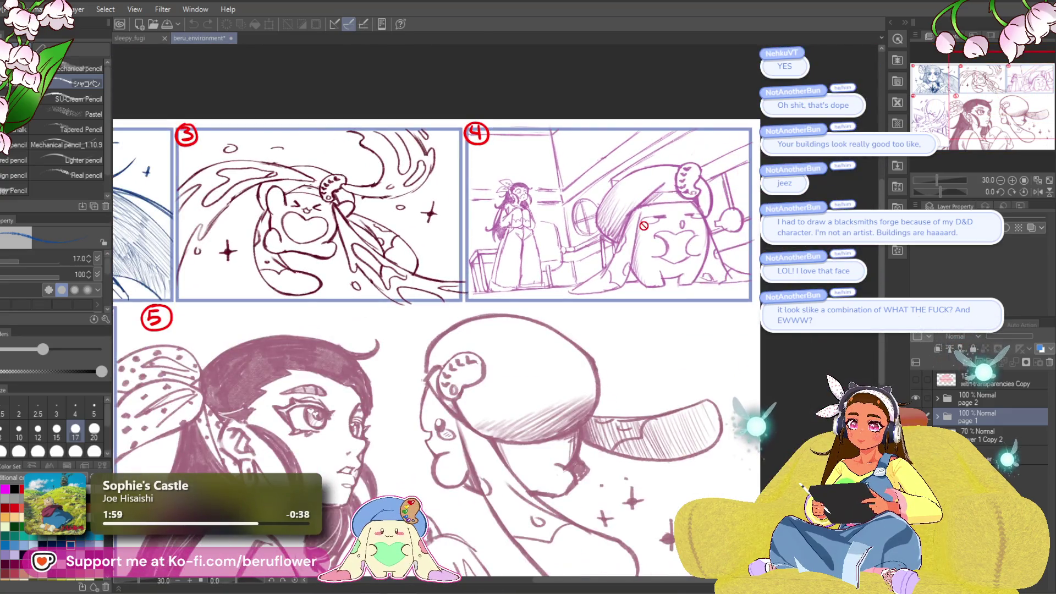
{"action": "scroll", "coordinate": [644, 226], "scroll_direction": "up", "scroll_amount": 2}
{"action": "scroll", "coordinate": [644, 230], "scroll_direction": "down", "scroll_amount": 1}
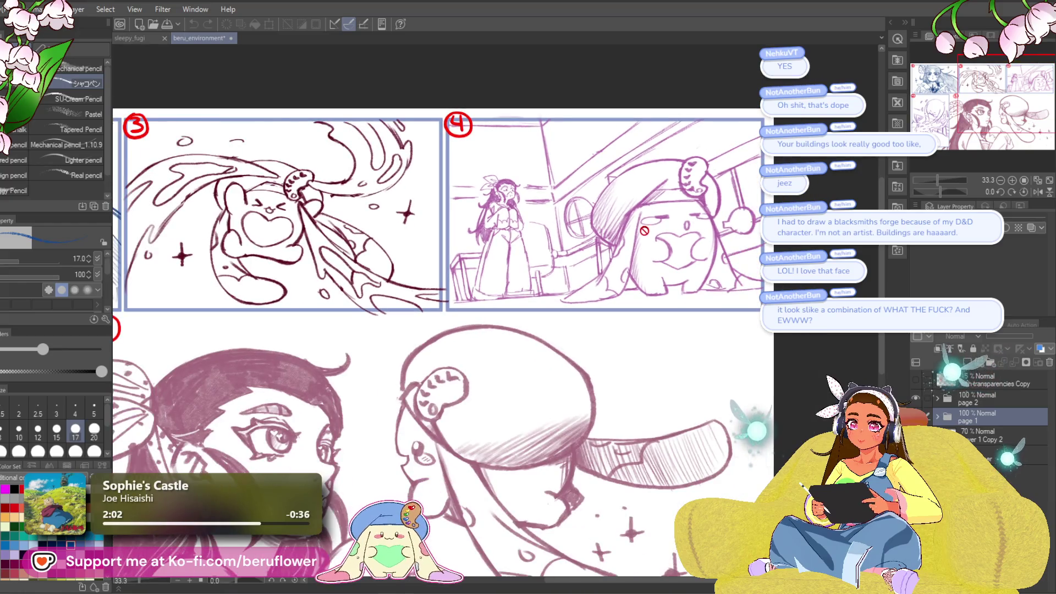
{"action": "scroll", "coordinate": [515, 233], "scroll_direction": "down", "scroll_amount": 2}
{"action": "mouse_move", "coordinate": [494, 299]}
{"action": "left_mouse_down"}
{"action": "mouse_move", "coordinate": [550, 287]}
{"action": "mouse_move", "coordinate": [563, 273]}
{"action": "left_mouse_up"}
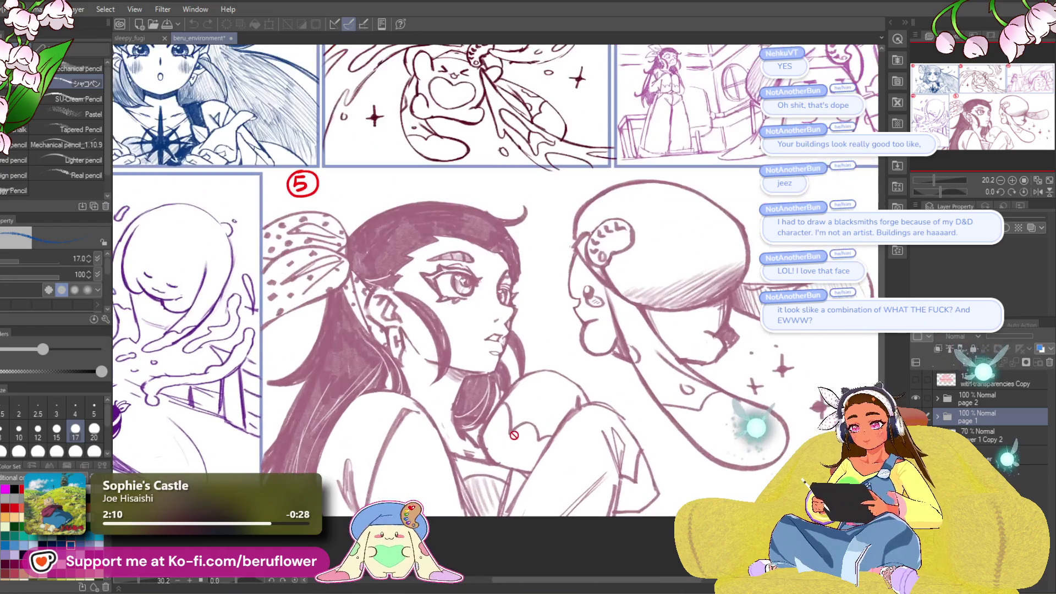
{"action": "scroll", "coordinate": [506, 434], "scroll_direction": "up", "scroll_amount": 2}
{"action": "left_click_drag", "start_coordinate": [533, 393], "coordinate": [507, 333]}
{"action": "left_click_drag", "start_coordinate": [553, 306], "coordinate": [558, 324]}
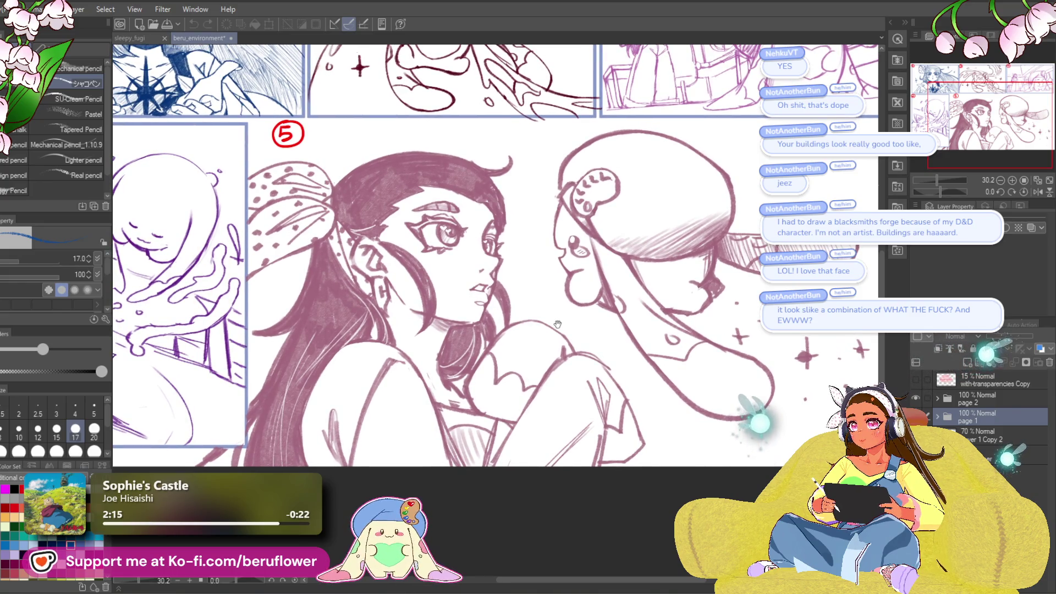
{"action": "scroll", "coordinate": [537, 315], "scroll_direction": "down", "scroll_amount": 2}
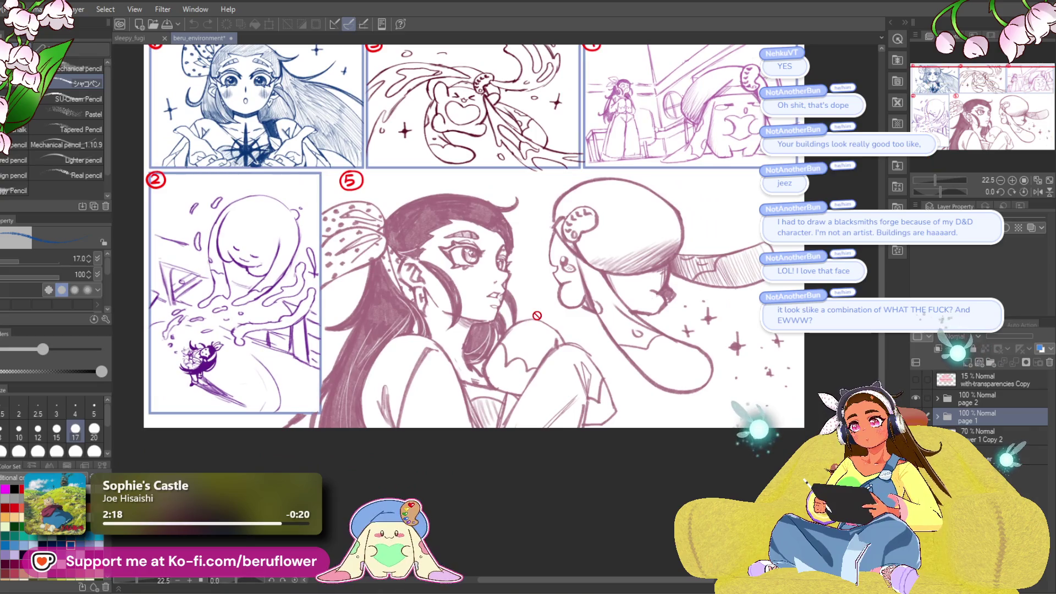
{"action": "left_click_drag", "start_coordinate": [543, 301], "coordinate": [557, 311]}
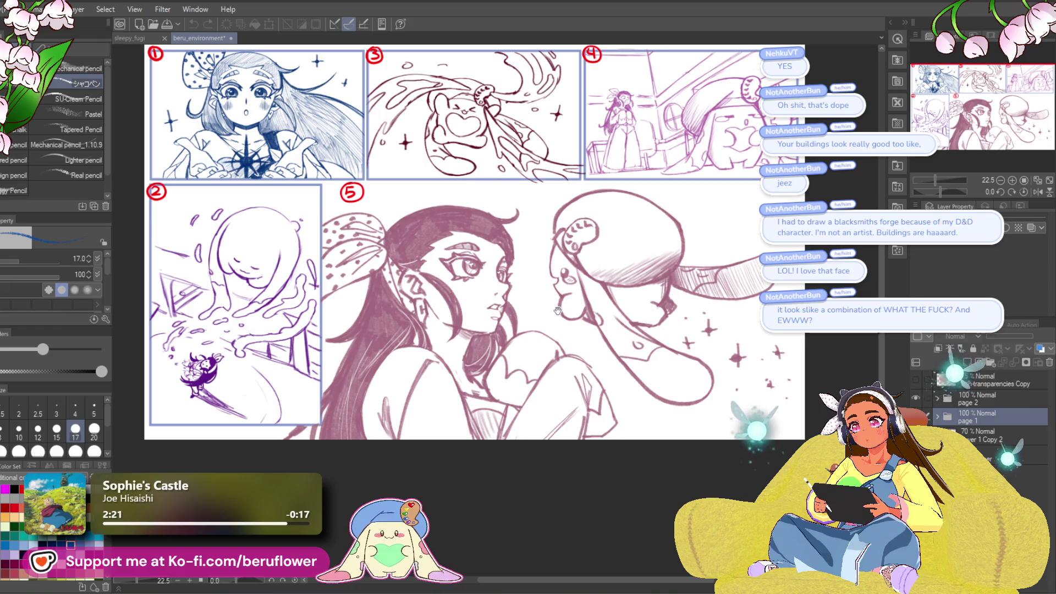
{"action": "left_click_drag", "start_coordinate": [620, 332], "coordinate": [610, 362]}
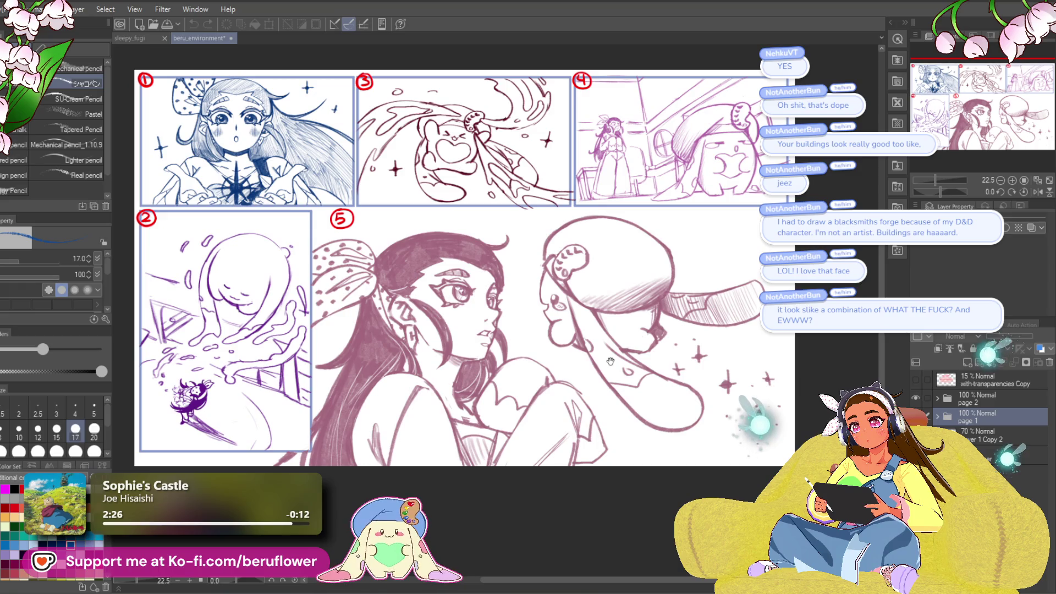
{"action": "scroll", "coordinate": [611, 362], "scroll_direction": "up", "scroll_amount": 1}
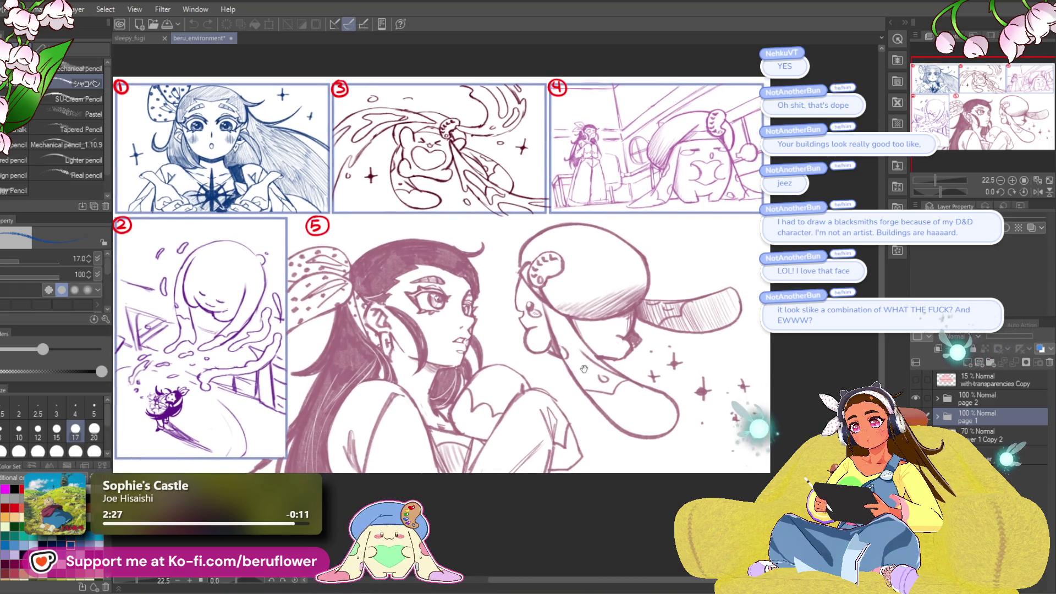
{"action": "scroll", "coordinate": [530, 361], "scroll_direction": "up", "scroll_amount": 1}
{"action": "scroll", "coordinate": [530, 361], "scroll_direction": "up", "scroll_amount": 1}
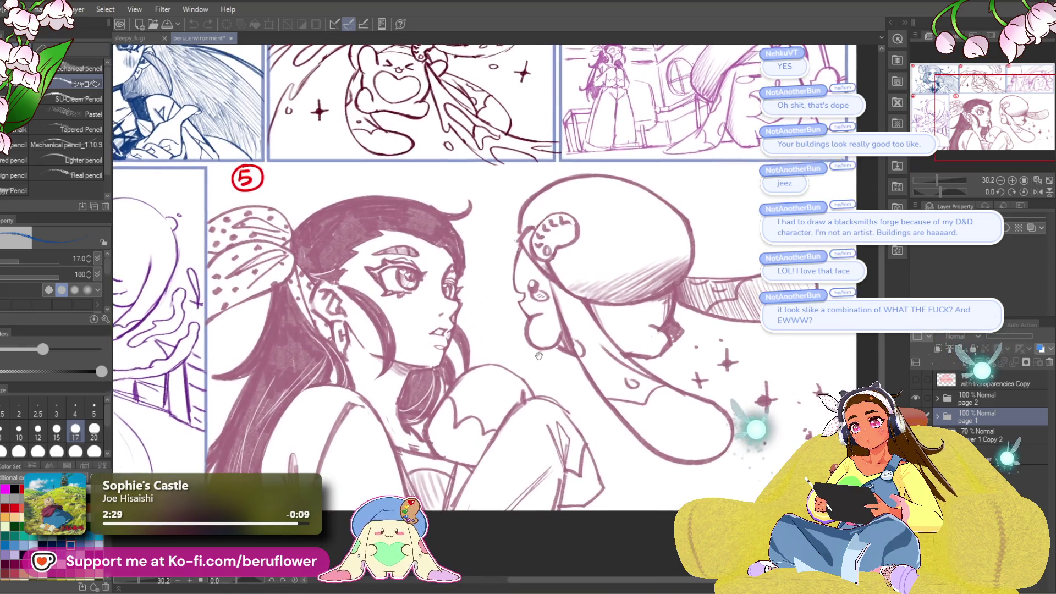
{"action": "mouse_move", "coordinate": [531, 359]}
{"action": "left_mouse_down"}
{"action": "mouse_move", "coordinate": [550, 354]}
{"action": "mouse_move", "coordinate": [532, 356]}
{"action": "left_mouse_up"}
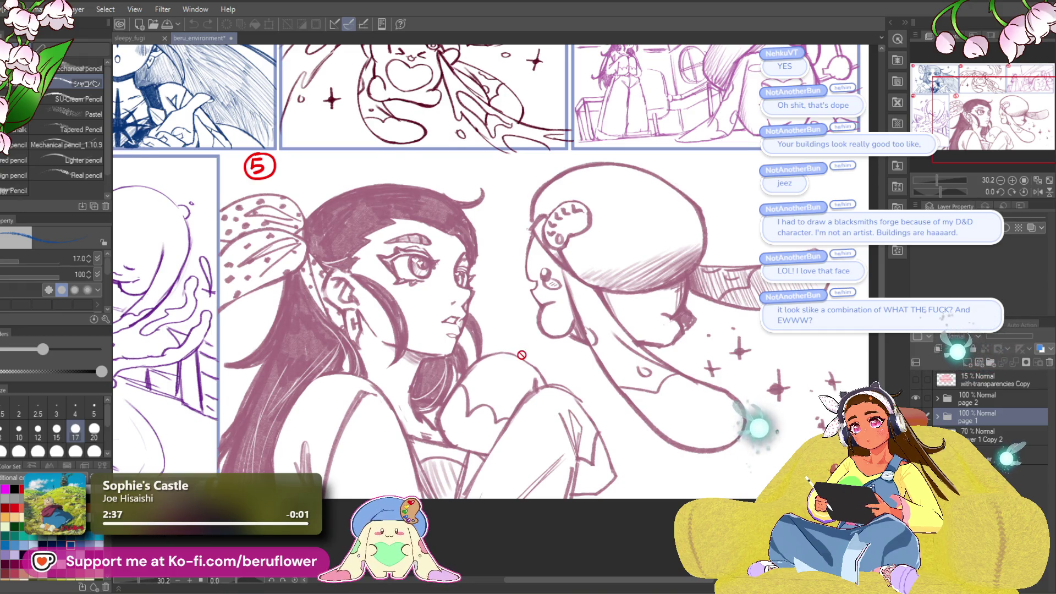
{"action": "scroll", "coordinate": [521, 355], "scroll_direction": "down", "scroll_amount": 1}
{"action": "left_click_drag", "start_coordinate": [536, 377], "coordinate": [629, 402]}
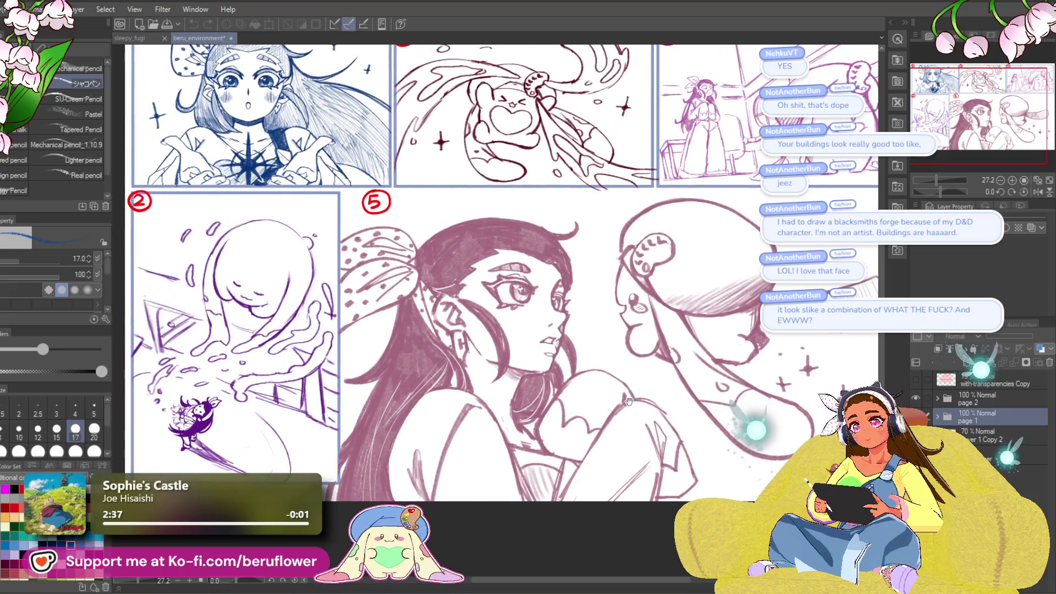
{"action": "scroll", "coordinate": [629, 402], "scroll_direction": "up", "scroll_amount": 6}
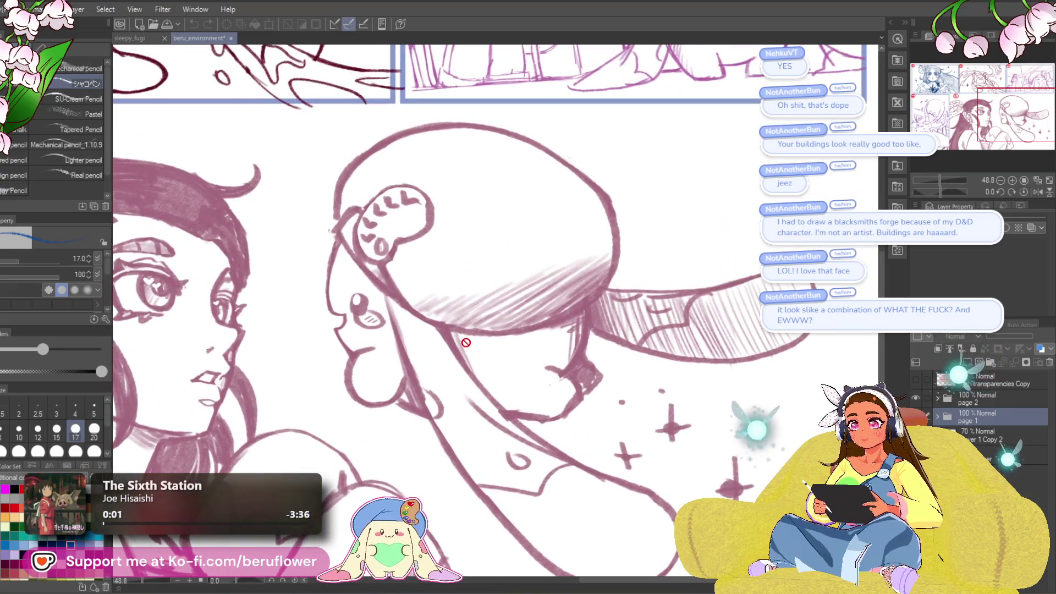
{"action": "scroll", "coordinate": [466, 343], "scroll_direction": "down", "scroll_amount": 1}
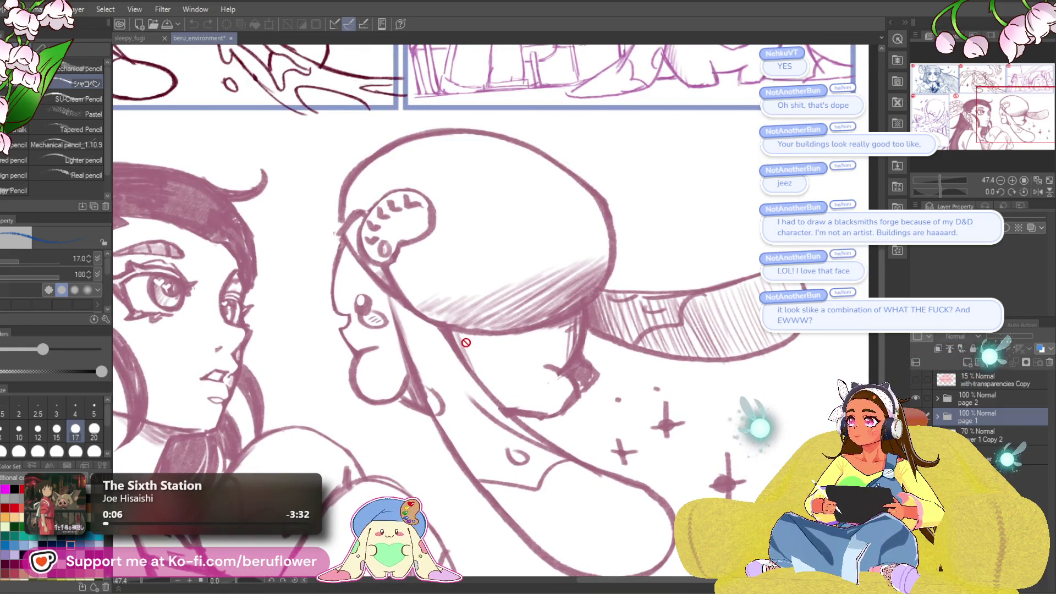
{"action": "scroll", "coordinate": [466, 343], "scroll_direction": "down", "scroll_amount": 2}
{"action": "left_click_drag", "start_coordinate": [474, 331], "coordinate": [542, 308]}
{"action": "scroll", "coordinate": [542, 309], "scroll_direction": "down", "scroll_amount": 3}
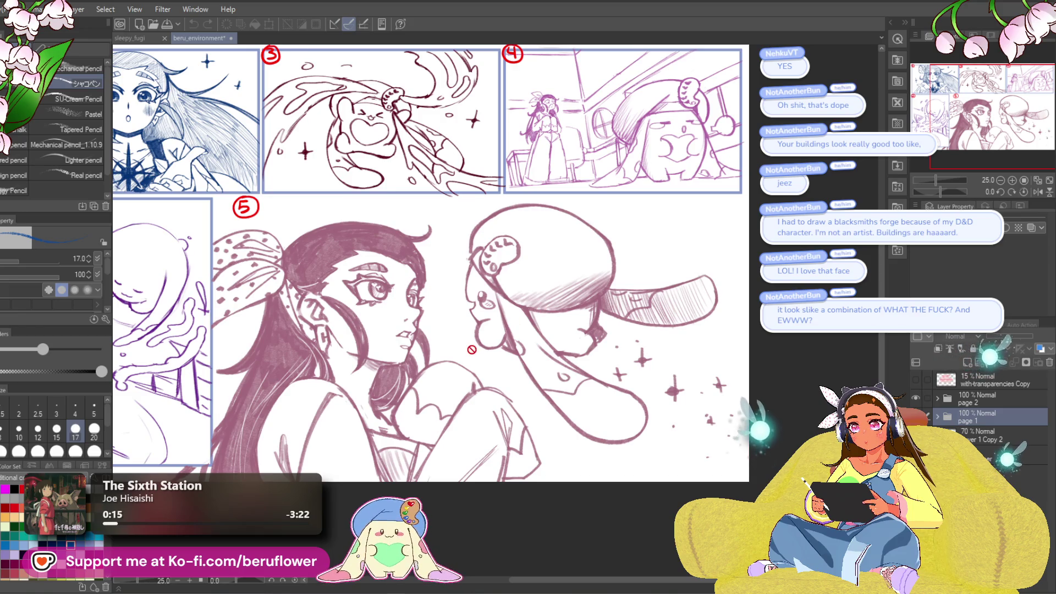
{"action": "scroll", "coordinate": [471, 350], "scroll_direction": "down", "scroll_amount": 1}
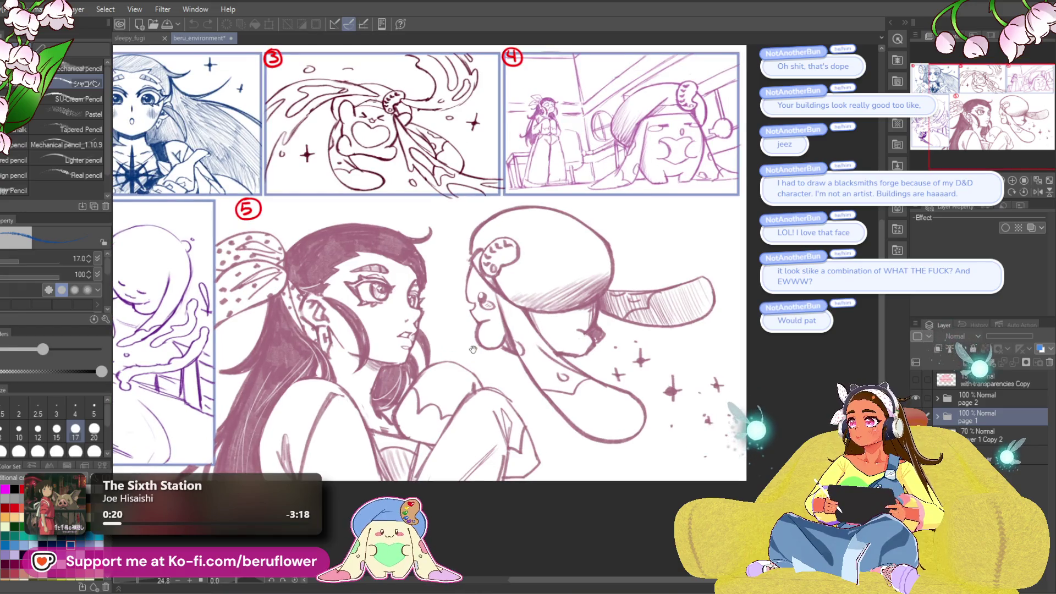
{"action": "scroll", "coordinate": [471, 350], "scroll_direction": "left", "scroll_amount": 2}
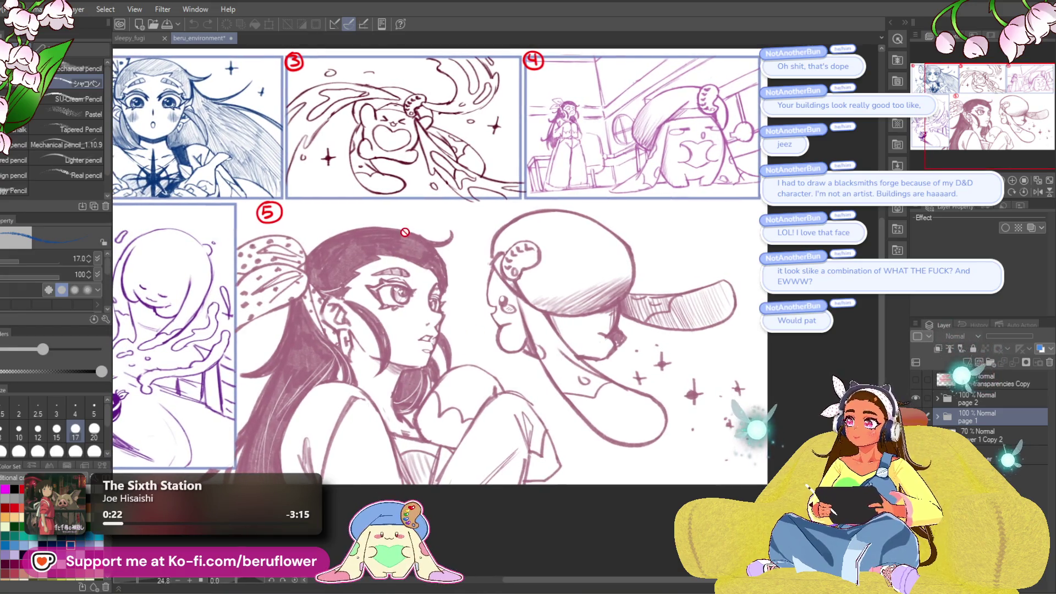
- Save the comic page with Ctrl+S and bring panels 1 and 2 into view
{"action": "key", "text": "ctrl+s"}
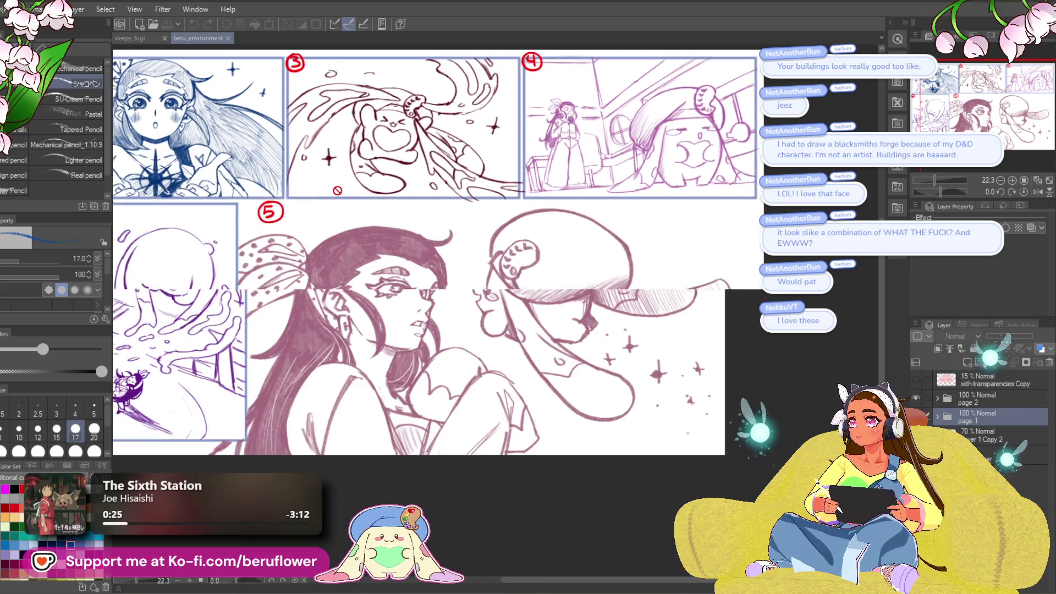
{"action": "mouse_move", "coordinate": [338, 191]}
{"action": "left_mouse_down"}
{"action": "mouse_move", "coordinate": [453, 197]}
{"action": "mouse_move", "coordinate": [402, 180]}
{"action": "left_mouse_up"}
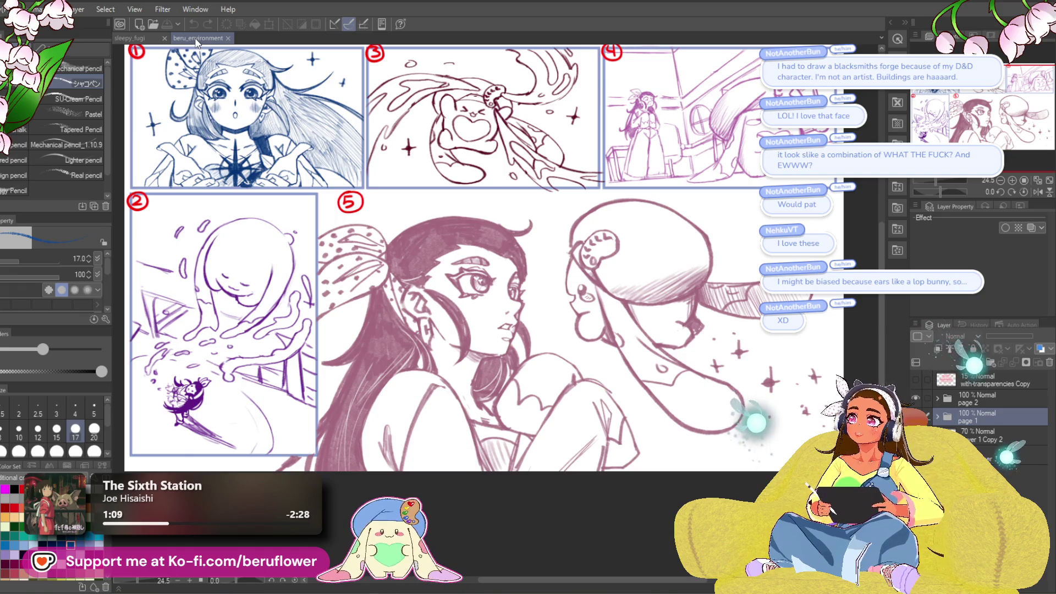
{"action": "scroll", "coordinate": [670, 372], "scroll_direction": "up", "scroll_amount": 2}
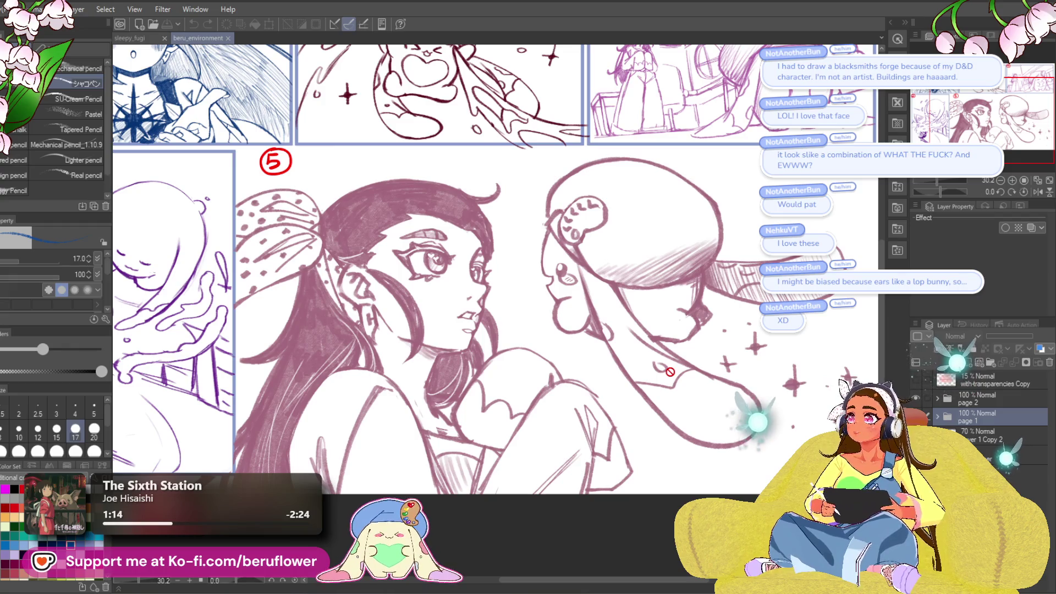
{"action": "scroll", "coordinate": [671, 385], "scroll_direction": "up", "scroll_amount": 1}
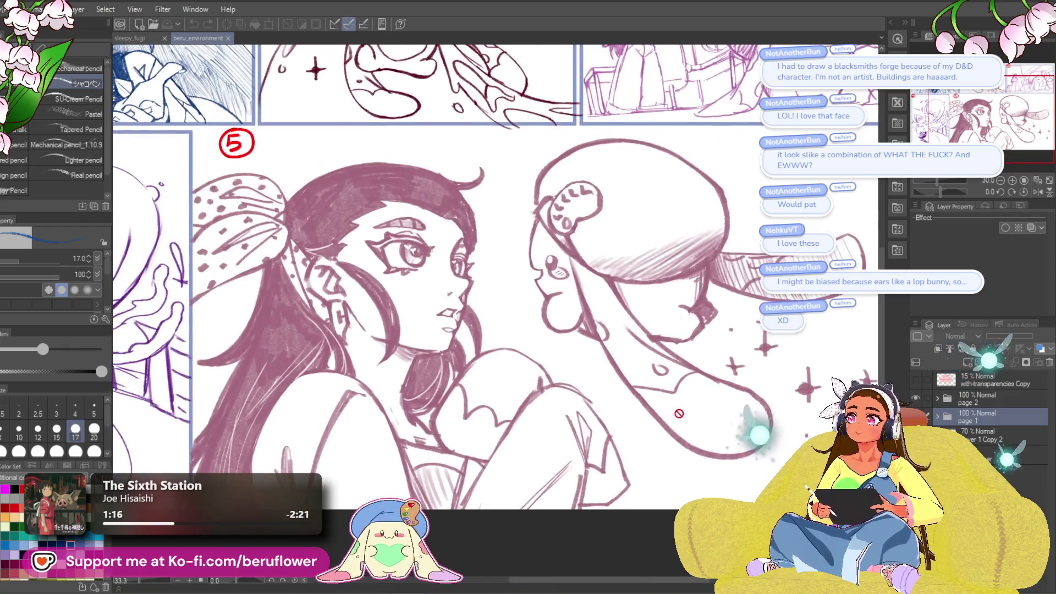
{"action": "scroll", "coordinate": [680, 415], "scroll_direction": "down", "scroll_amount": 2}
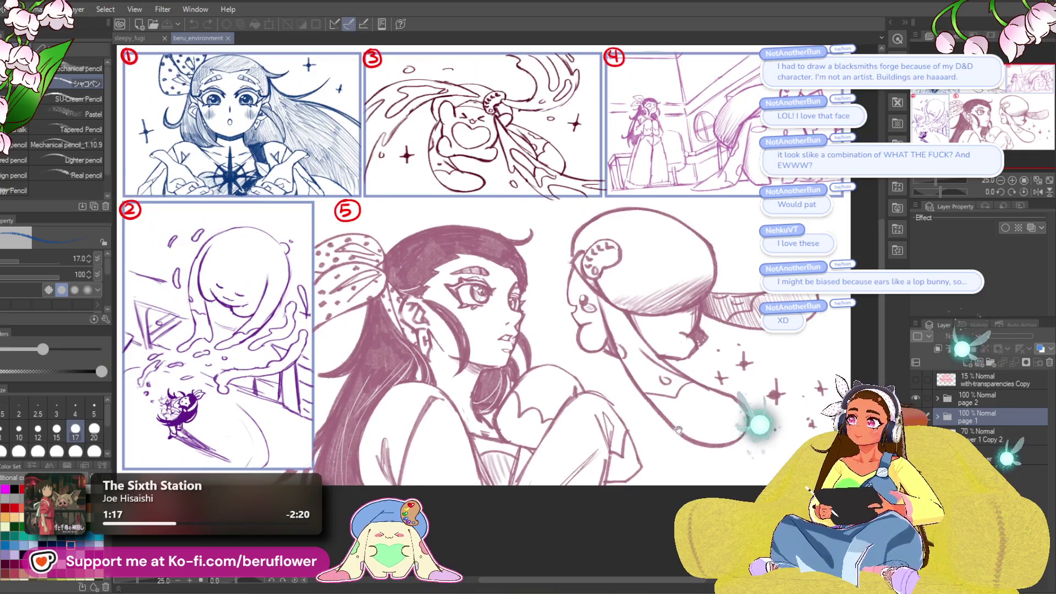
{"action": "scroll", "coordinate": [537, 392], "scroll_direction": "up", "scroll_amount": 2}
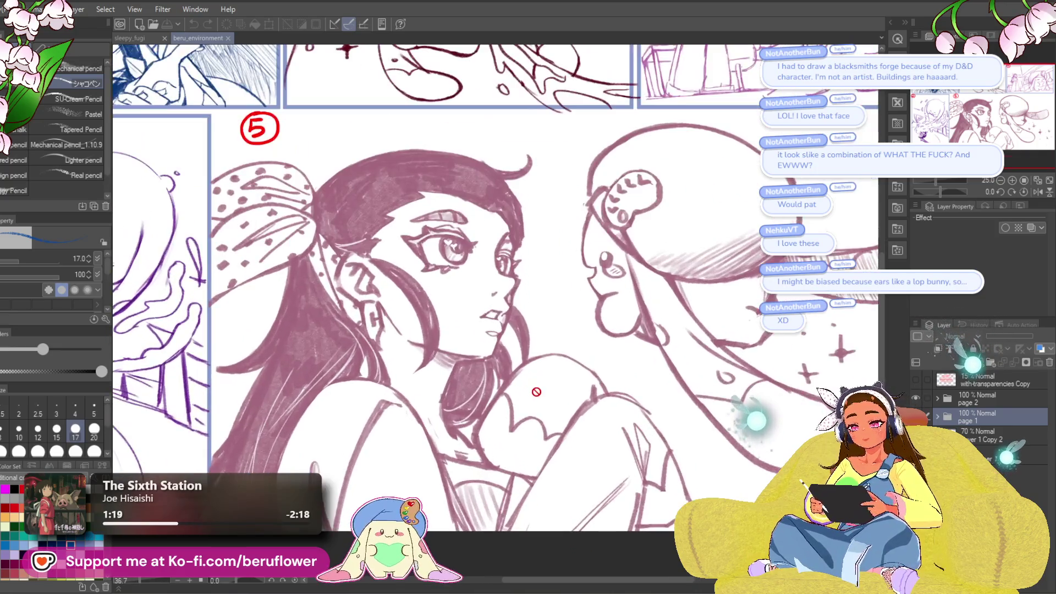
{"action": "scroll", "coordinate": [537, 390], "scroll_direction": "down", "scroll_amount": 2}
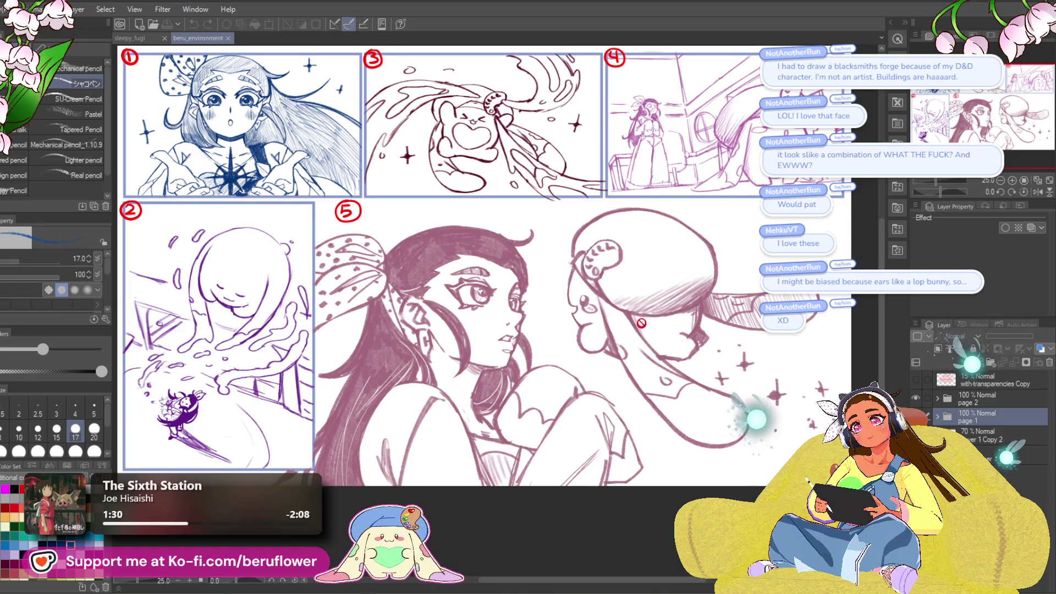
{"action": "scroll", "coordinate": [642, 317], "scroll_direction": "down", "scroll_amount": 2}
{"action": "scroll", "coordinate": [642, 317], "scroll_direction": "up", "scroll_amount": 2}
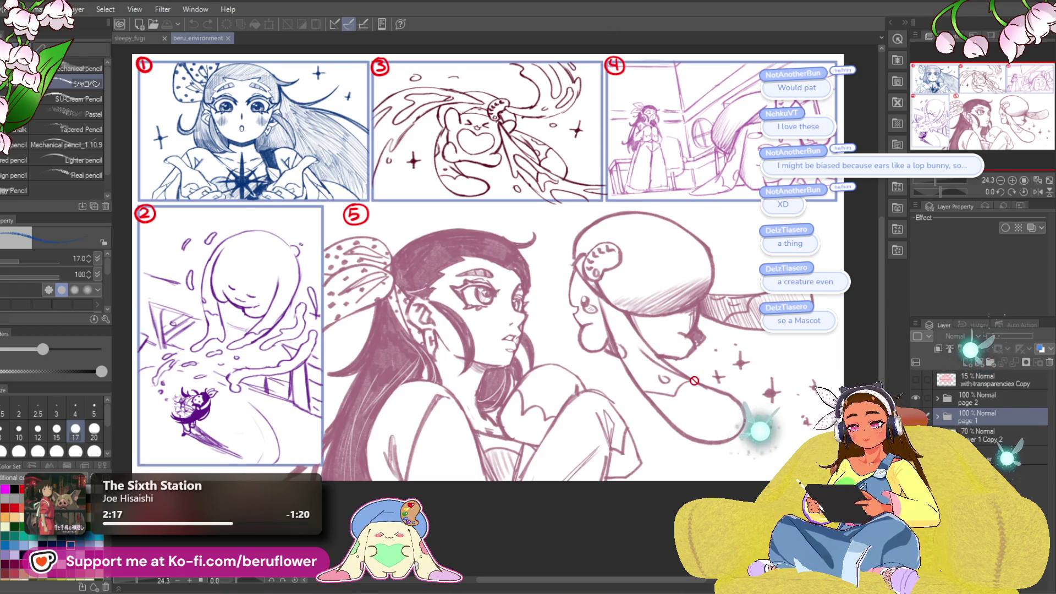
{"action": "scroll", "coordinate": [695, 380], "scroll_direction": "up", "scroll_amount": 3}
{"action": "scroll", "coordinate": [695, 380], "scroll_direction": "down", "scroll_amount": 5}
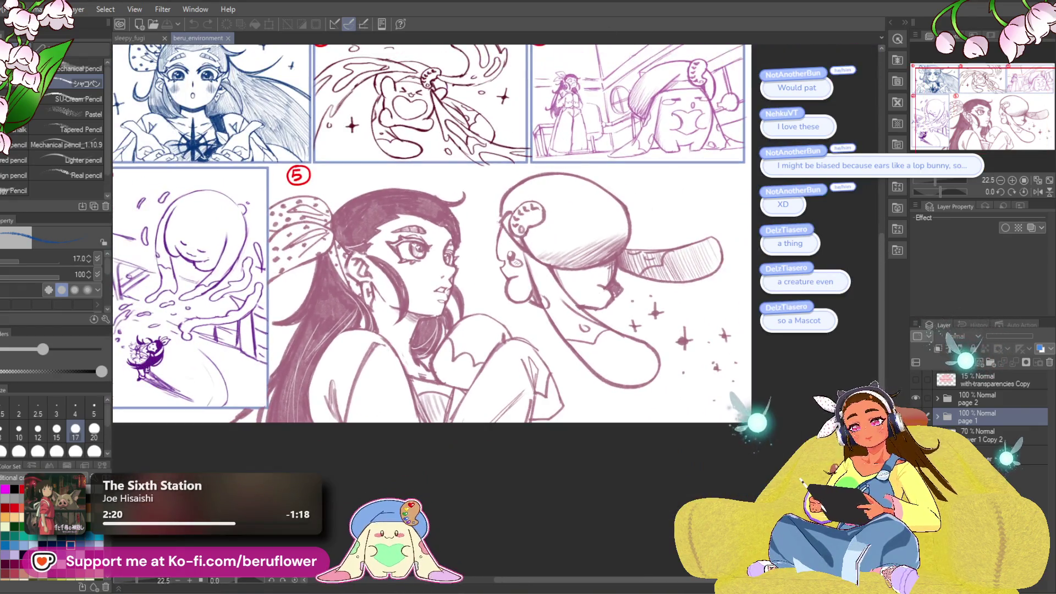
{"action": "scroll", "coordinate": [559, 292], "scroll_direction": "up", "scroll_amount": 4}
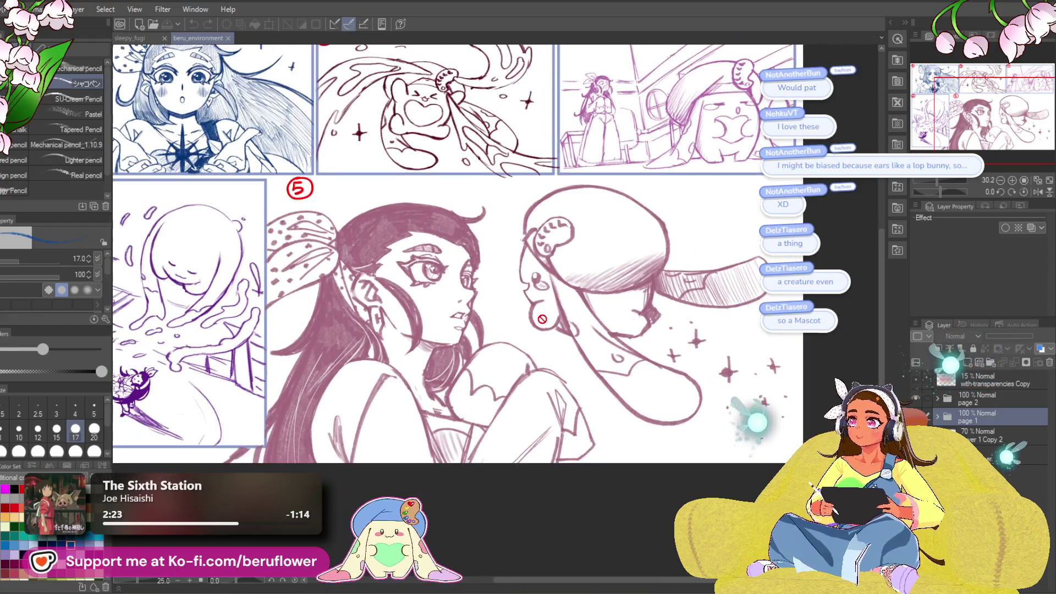
{"action": "scroll", "coordinate": [555, 308], "scroll_direction": "down", "scroll_amount": 3}
{"action": "scroll", "coordinate": [549, 328], "scroll_direction": "up", "scroll_amount": 1}
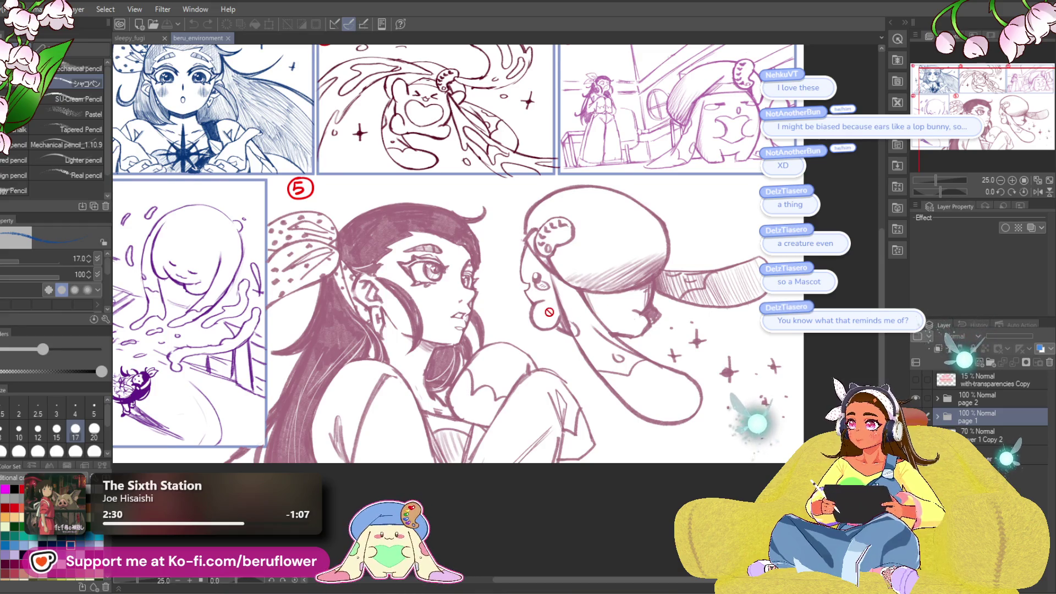
{"action": "scroll", "coordinate": [551, 313], "scroll_direction": "down", "scroll_amount": 3}
{"action": "scroll", "coordinate": [549, 312], "scroll_direction": "up", "scroll_amount": 2}
{"action": "scroll", "coordinate": [987, 89], "scroll_direction": "up", "scroll_amount": 3}
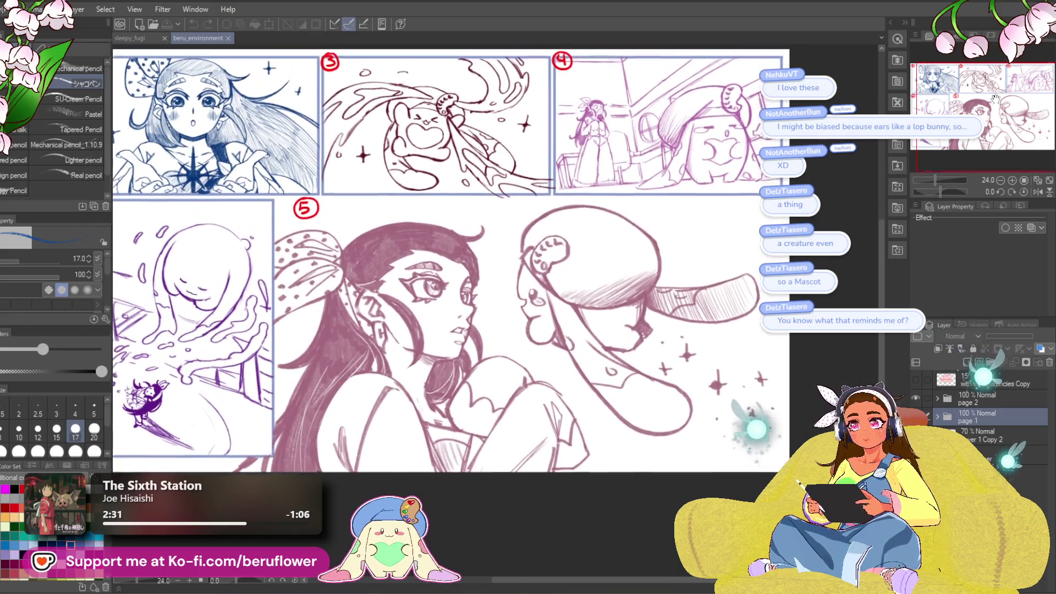